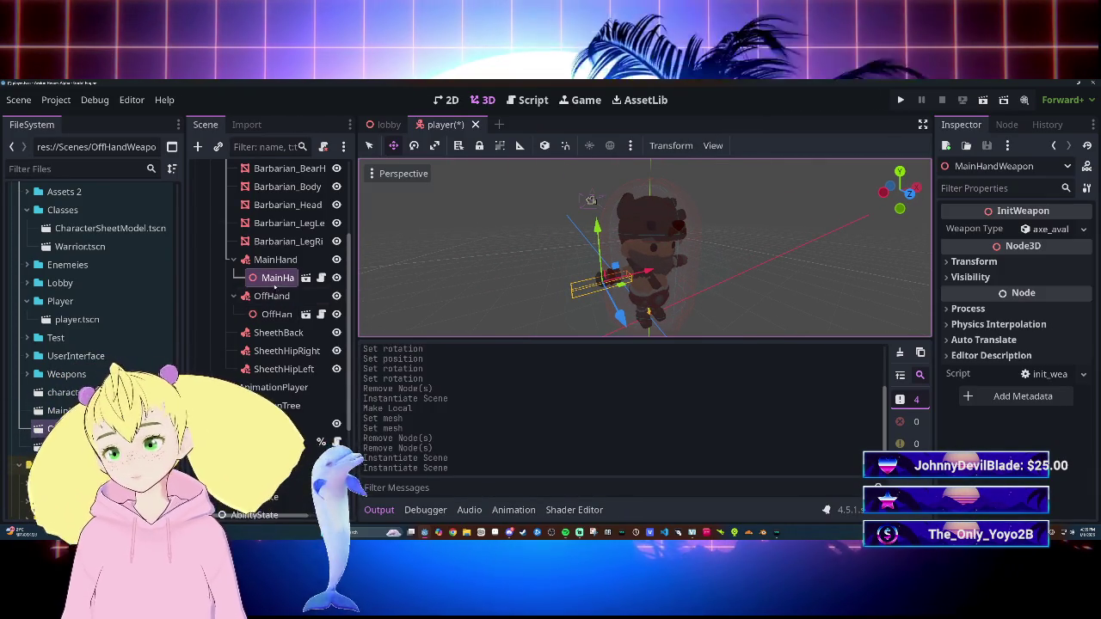
Step: Widen the Scene dock and rename the arm meshes to ArmLeft and ArmRight
{"action": "scroll", "coordinate": [274, 288], "scroll_direction": "up", "scroll_amount": 5}
{"action": "left_click", "coordinate": [288, 262]}
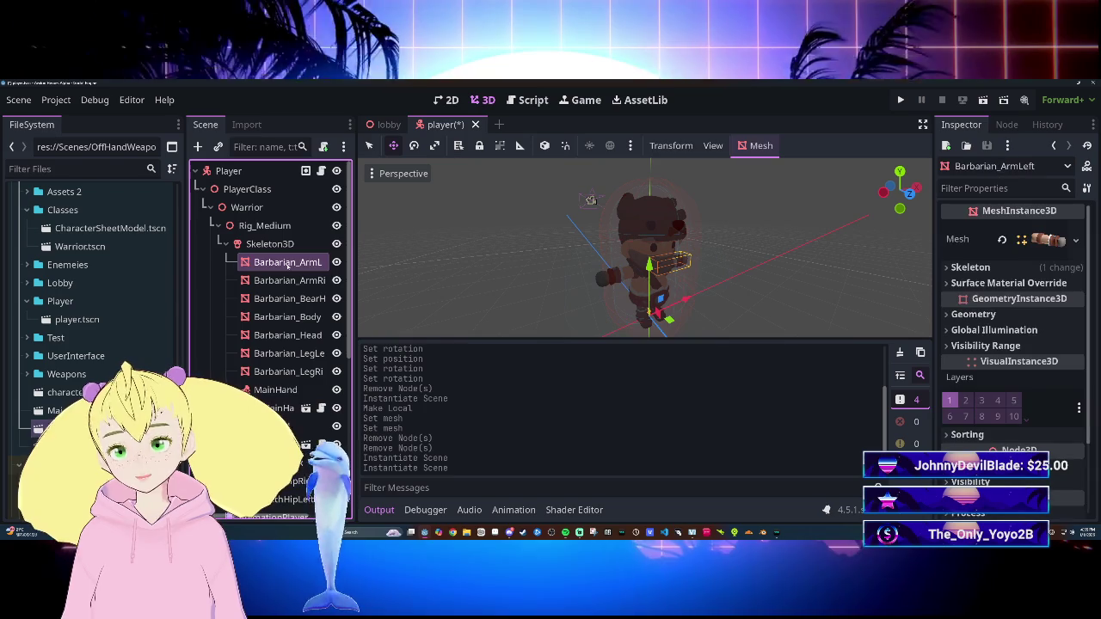
{"action": "left_click", "coordinate": [287, 263]}
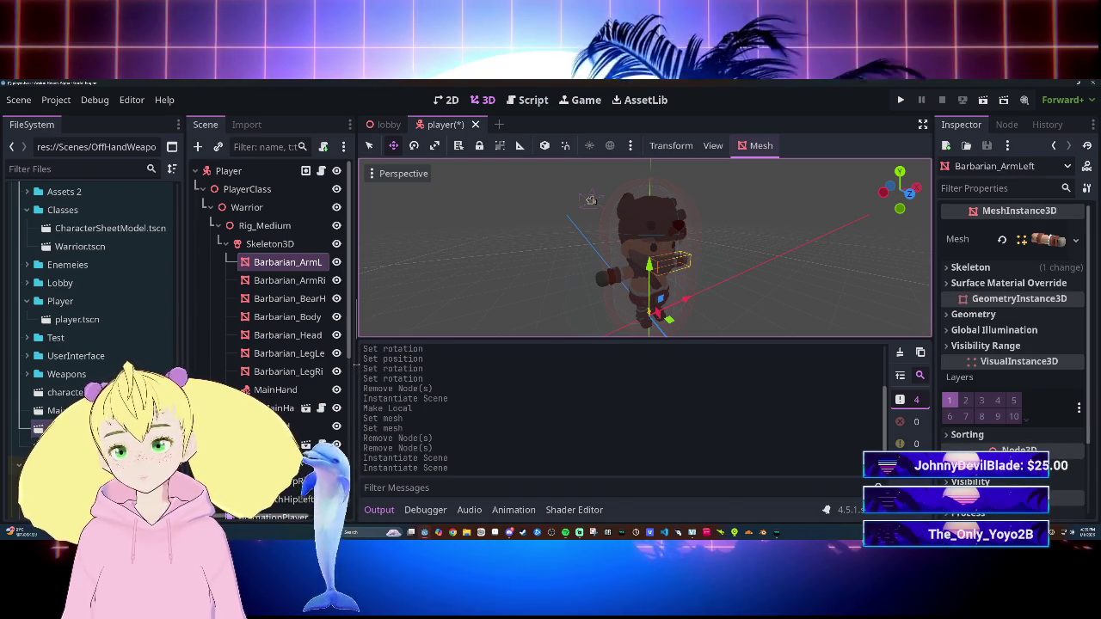
{"action": "left_click_drag", "start_coordinate": [355, 366], "coordinate": [526, 365]}
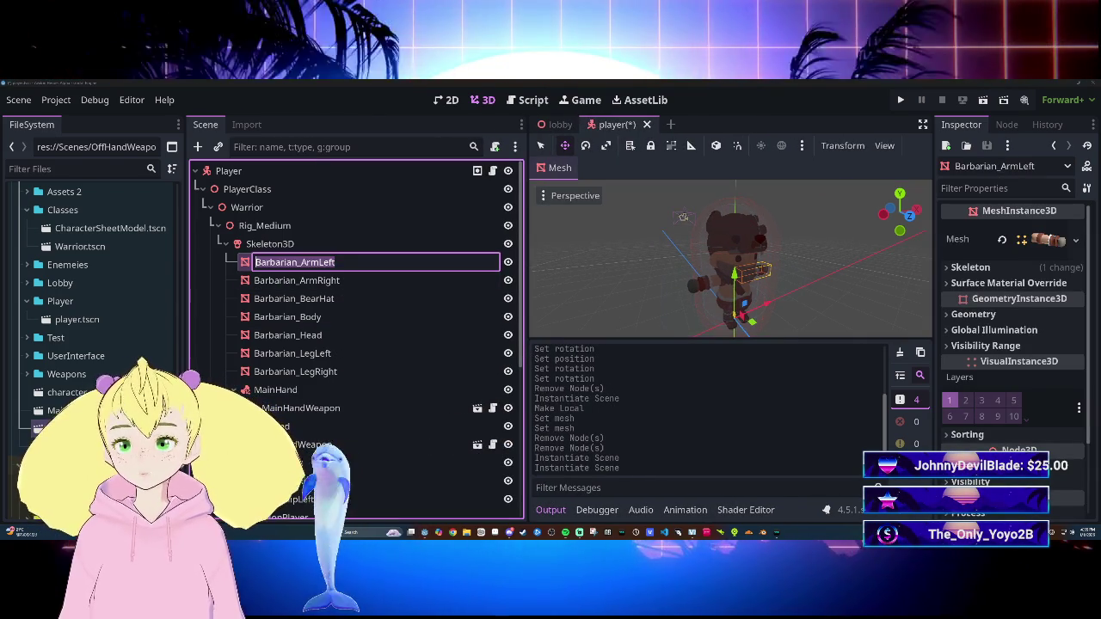
{"action": "left_click", "coordinate": [300, 262]}
{"action": "left_click", "coordinate": [301, 262]}
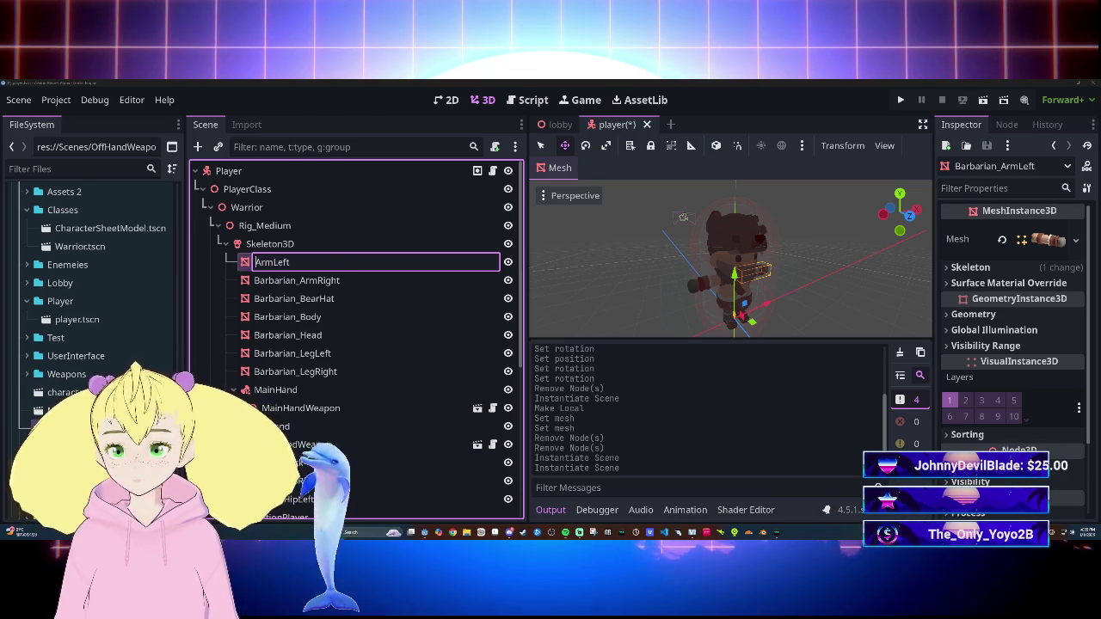
{"action": "left_click", "coordinate": [302, 281]}
{"action": "double_click", "coordinate": [301, 280]}
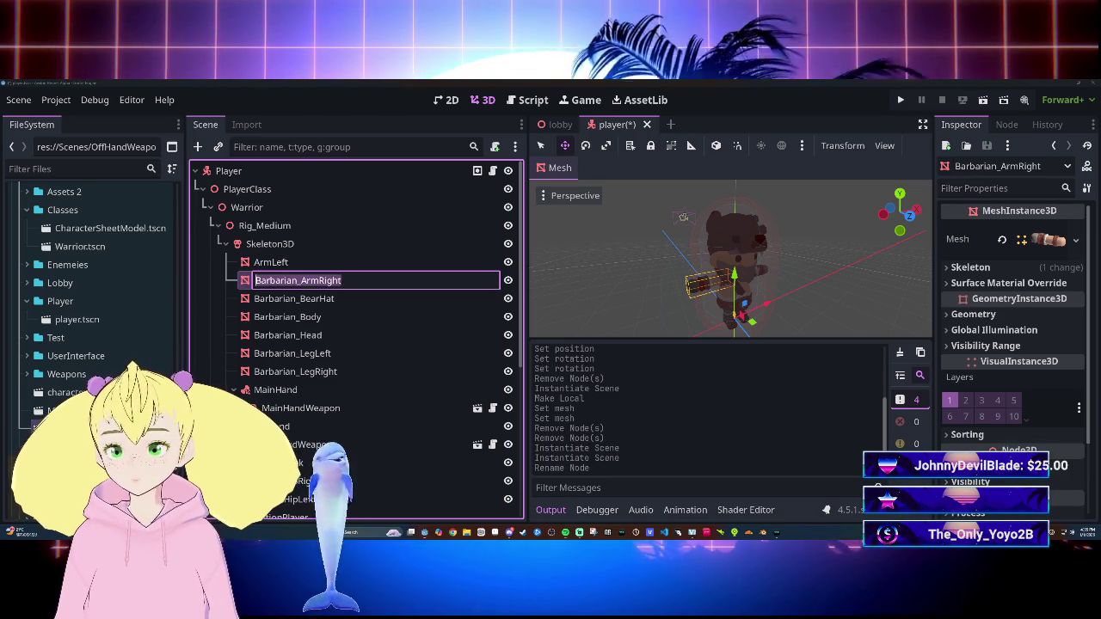
{"action": "key", "text": "BackSpace"}
{"action": "key", "text": "BackSpace"}
{"action": "key", "text": "BackSpace"}
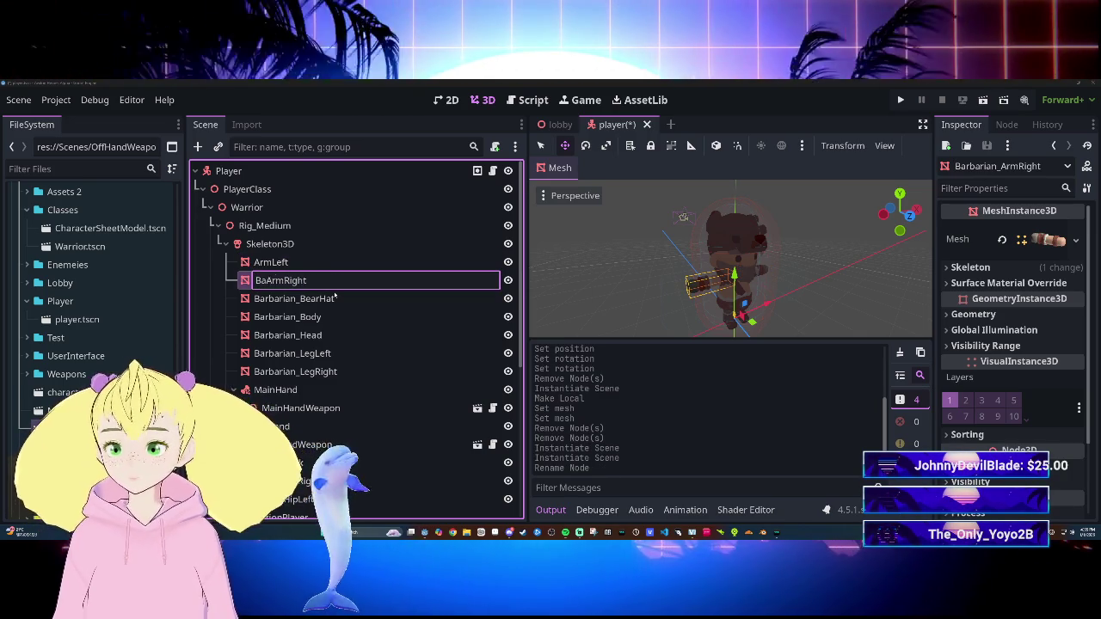
{"action": "key", "text": "Return"}
Step: Rename the bear hat, body and head meshes to Helm, Armor and Head
{"action": "left_click", "coordinate": [319, 298]}
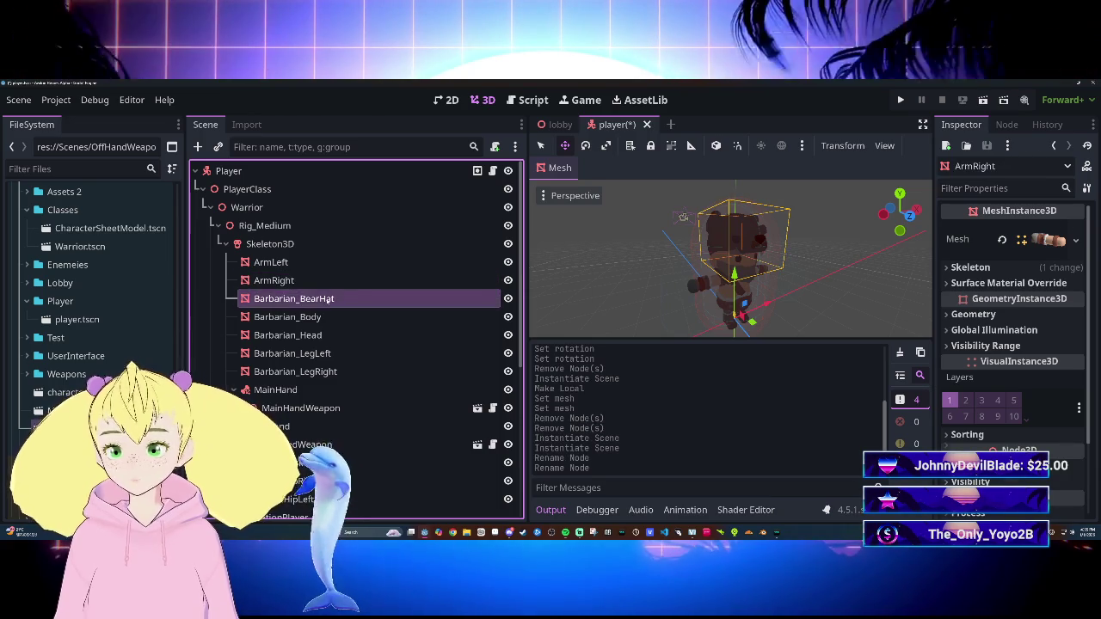
{"action": "double_click", "coordinate": [331, 298]}
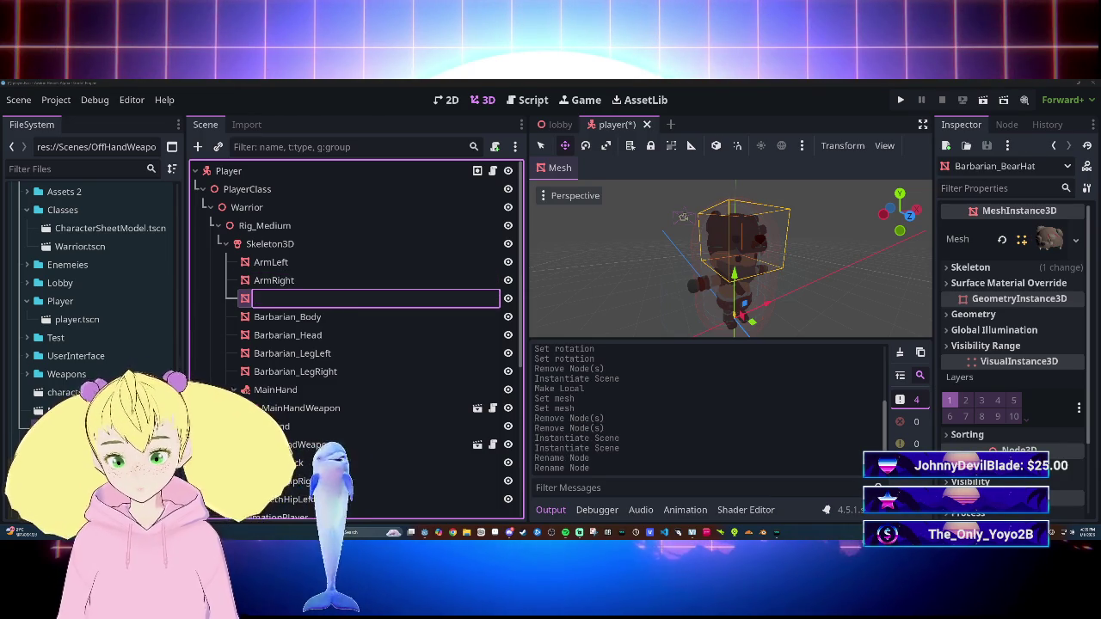
{"action": "type", "text": "Helm"}
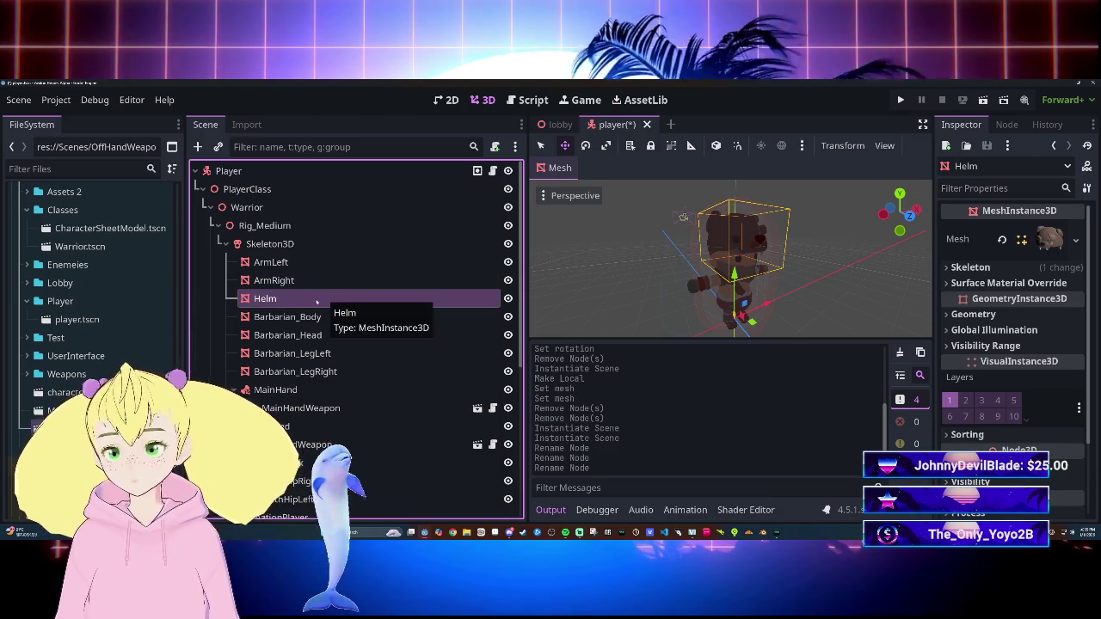
{"action": "left_click", "coordinate": [310, 317]}
{"action": "double_click", "coordinate": [312, 316]}
{"action": "double_click", "coordinate": [312, 316]}
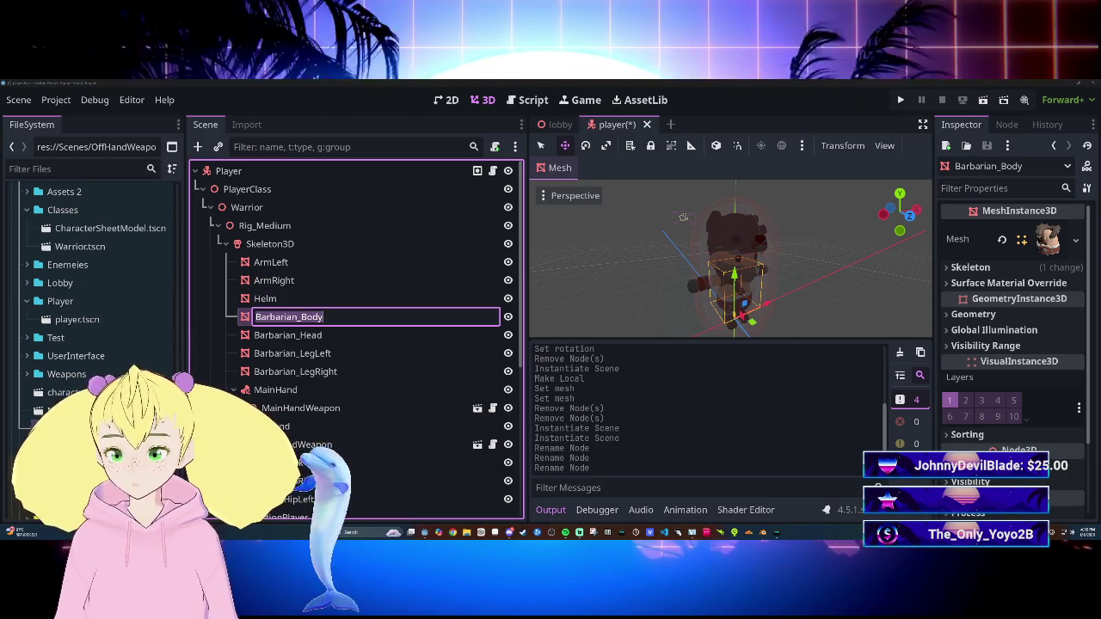
{"action": "type", "text": "Armor"}
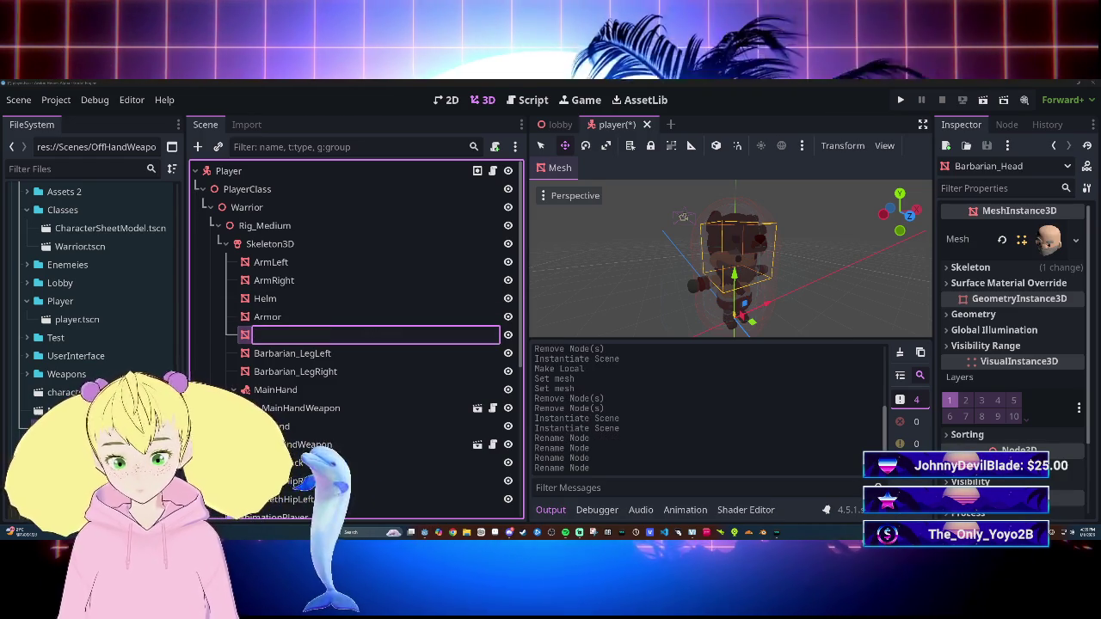
{"action": "type", "text": "head"}
{"action": "key", "text": "Return"}
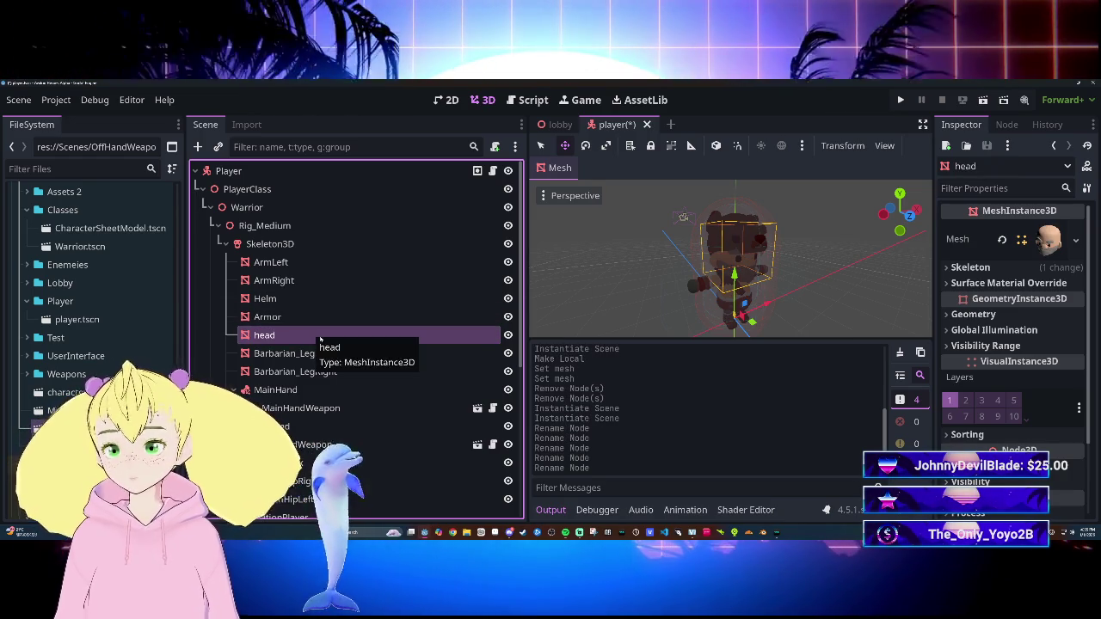
{"action": "double_click", "coordinate": [319, 340]}
{"action": "type", "text": "h"}
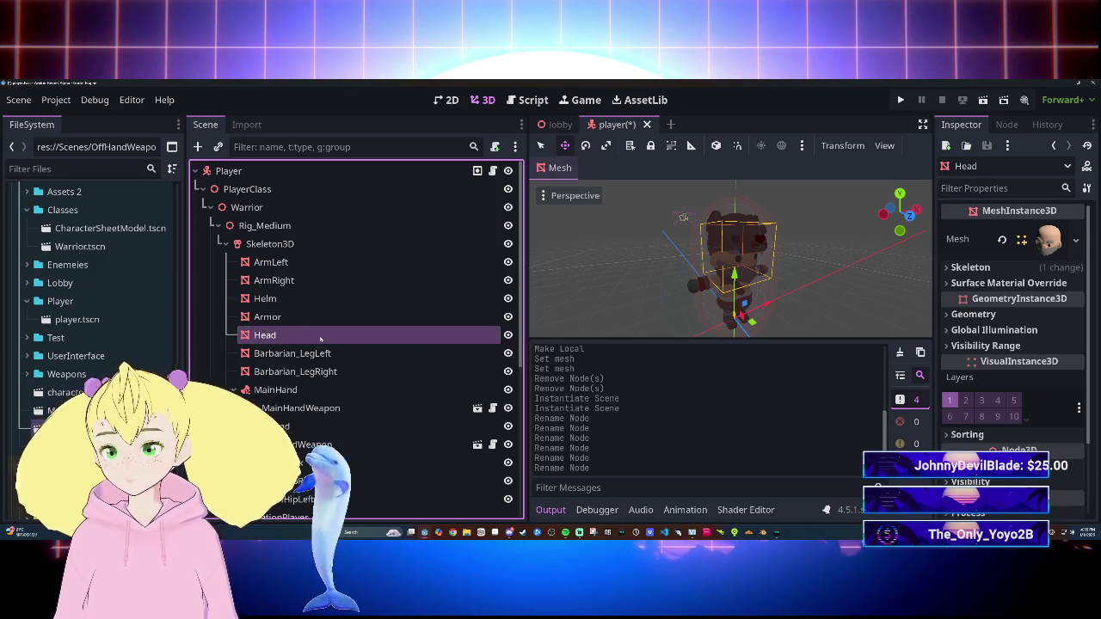
Step: Strip the Barbarian_ prefix from the leg meshes, naming them LegLeft and LegRight
{"action": "double_click", "coordinate": [312, 354]}
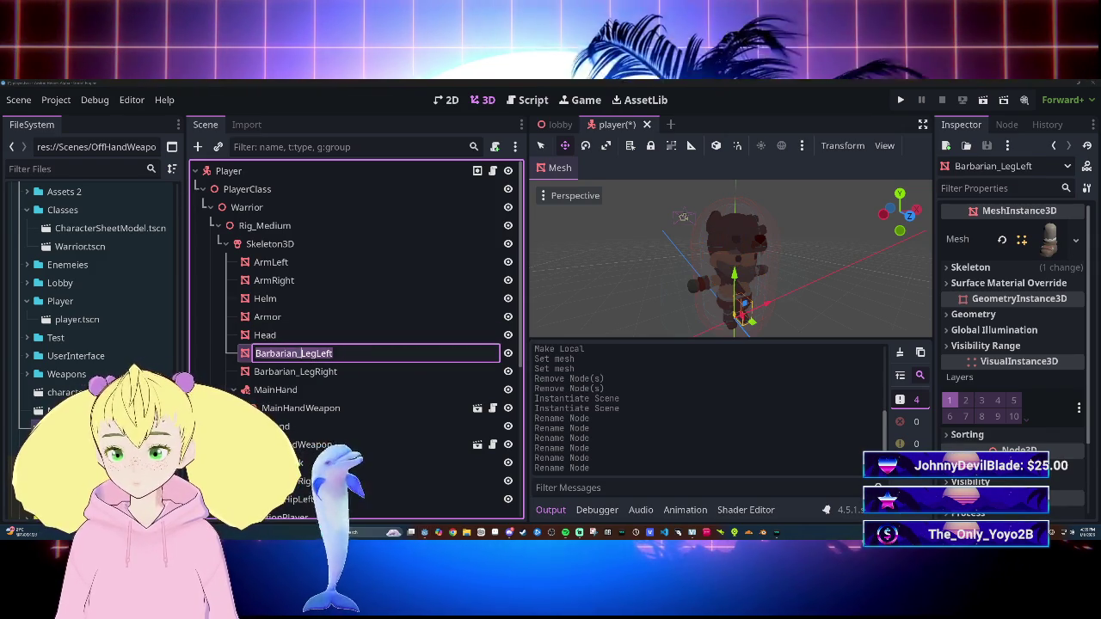
{"action": "left_click", "coordinate": [300, 353]}
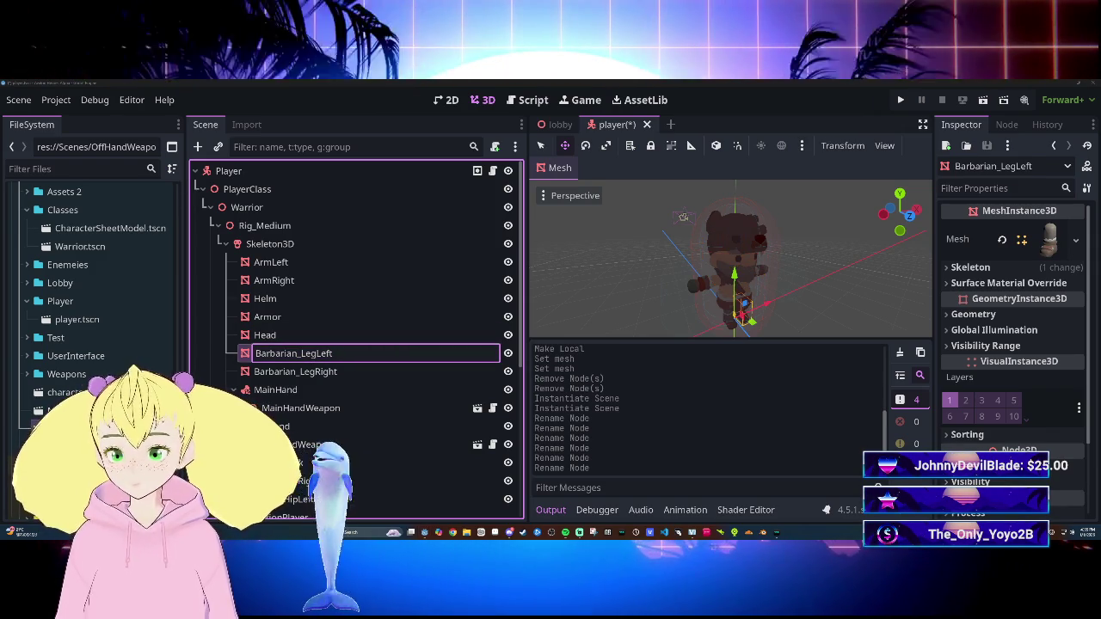
{"action": "key", "text": "BackSpace"}
{"action": "key", "text": "BackSpace"}
{"action": "key", "text": "BackSpace"}
{"action": "key", "text": "BackSpace"}
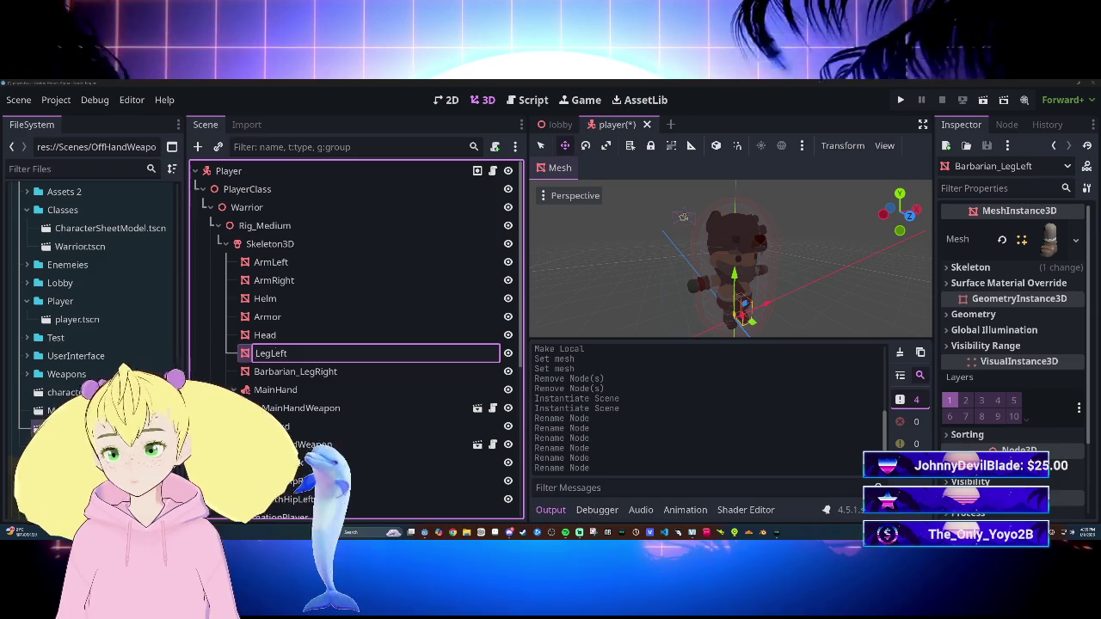
{"action": "key", "text": "Escape"}
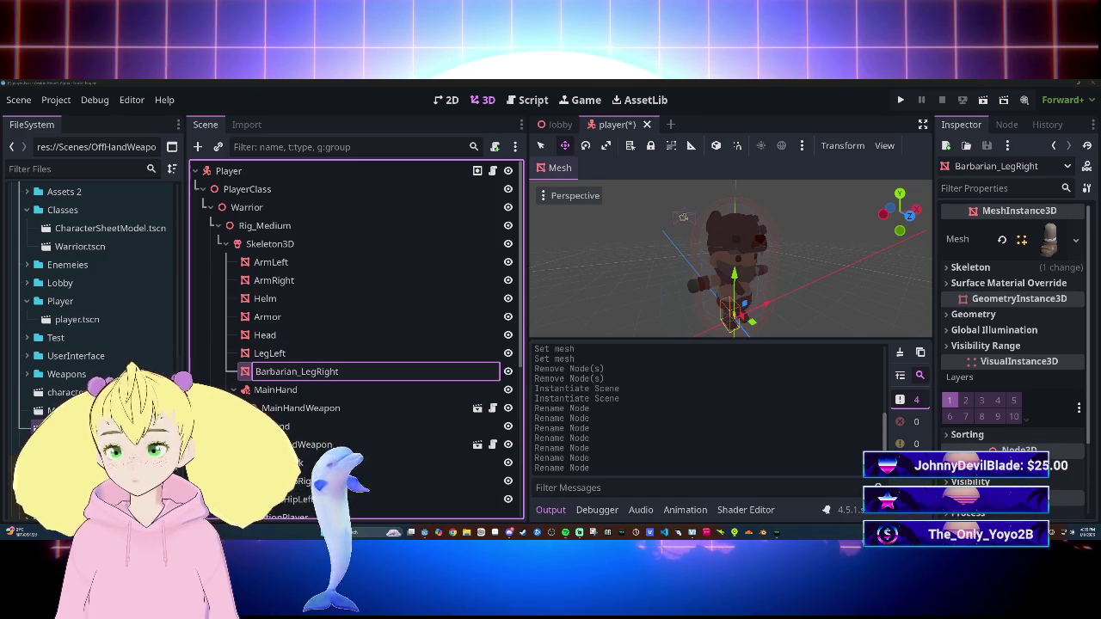
{"action": "type", "text": "LegRight"}
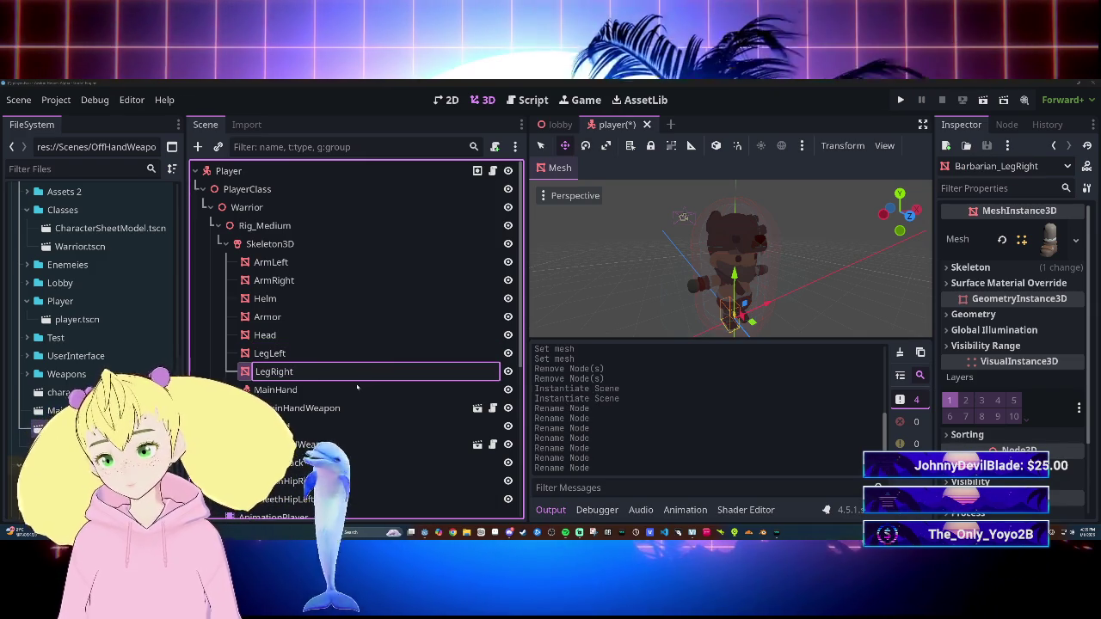
{"action": "key", "text": "Return"}
{"action": "key", "text": "F2"}
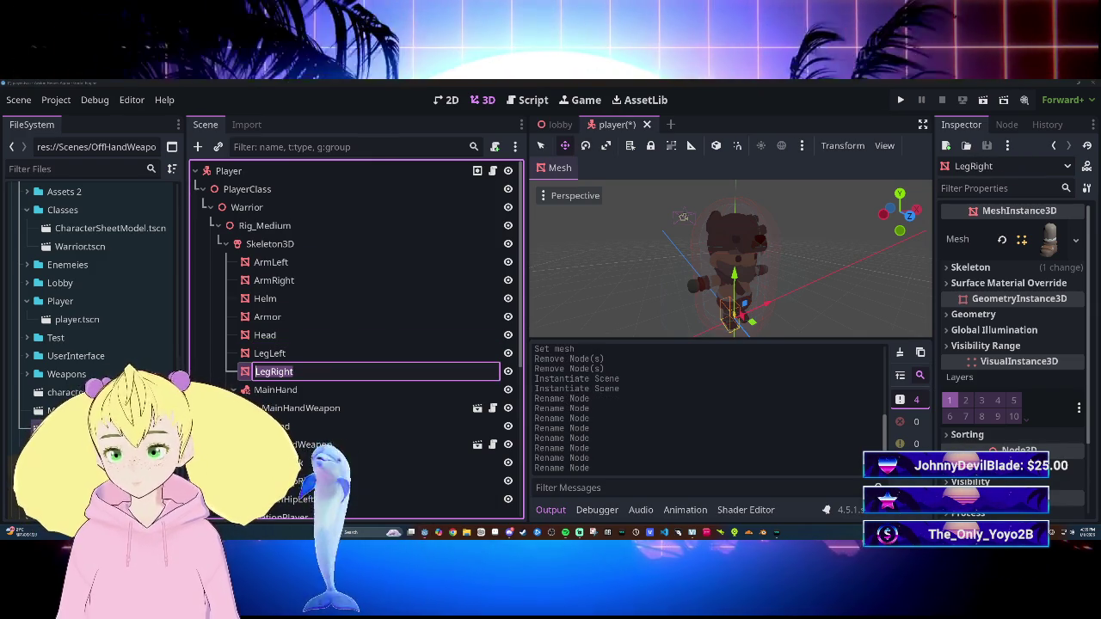
{"action": "left_click", "coordinate": [336, 261]}
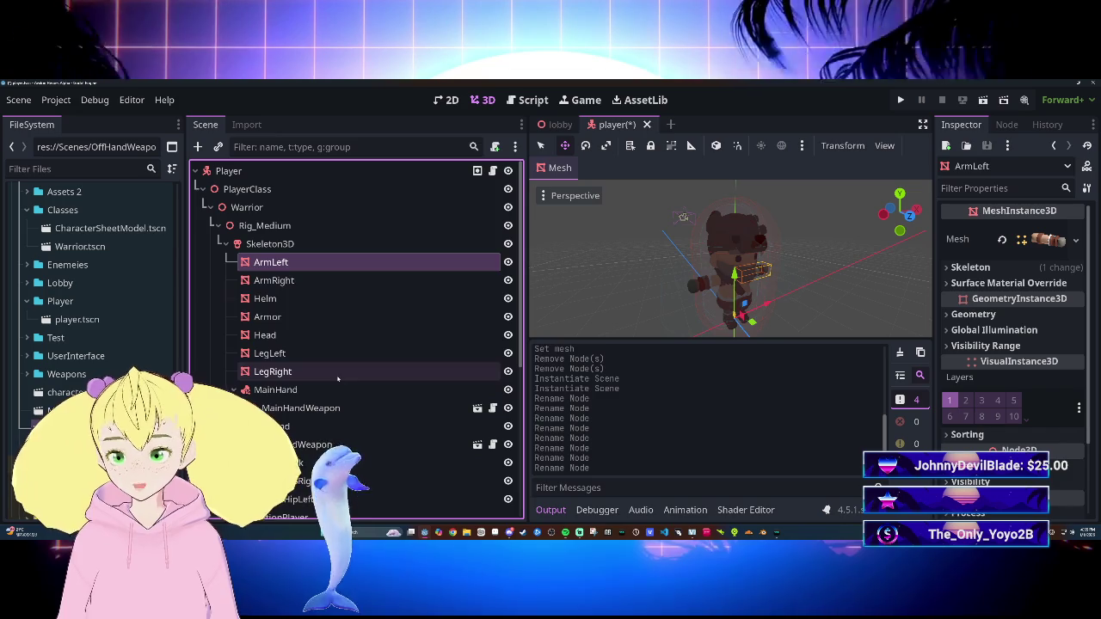
Step: Make the seven renamed body meshes accessible by unique name and save the scene
{"action": "left_click", "coordinate": [337, 376], "text": "shift"}
{"action": "right_click", "coordinate": [347, 255]}
{"action": "left_click", "coordinate": [452, 441]}
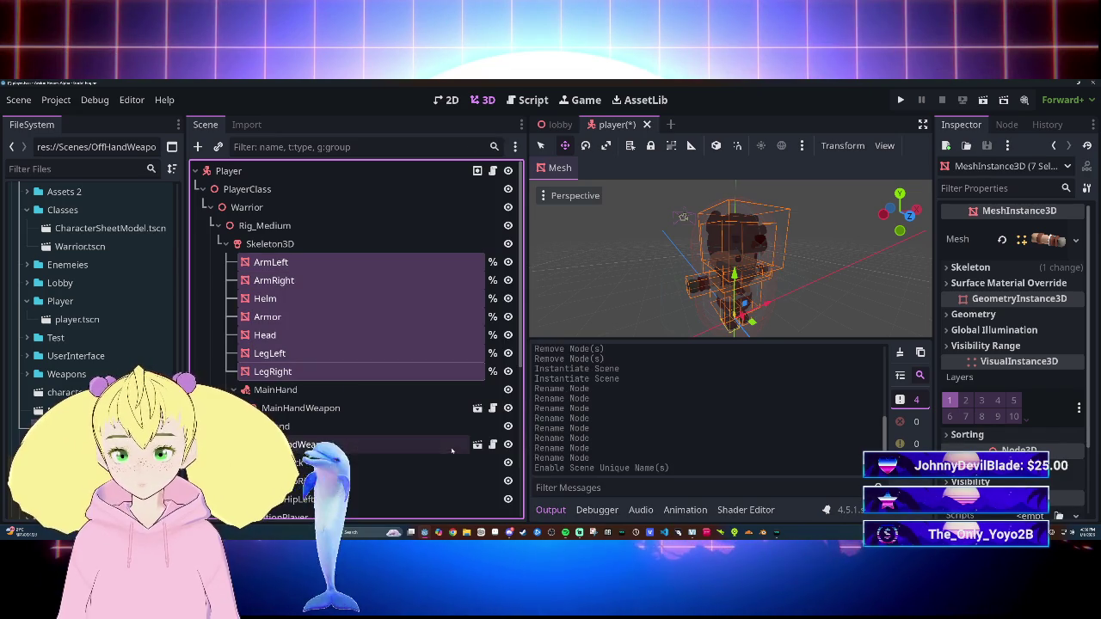
{"action": "key", "text": "ctrl+s"}
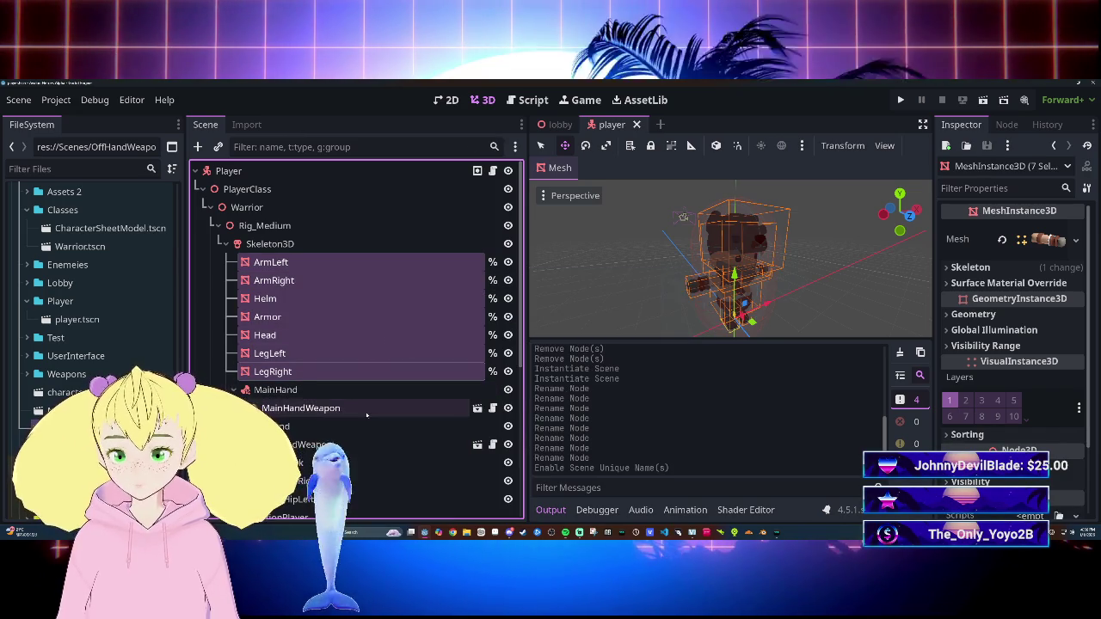
Step: Make MainHandWeapon and OffHandWeapon accessible by unique name
{"action": "left_click", "coordinate": [362, 407]}
{"action": "scroll", "coordinate": [380, 406], "scroll_direction": "down", "scroll_amount": 1}
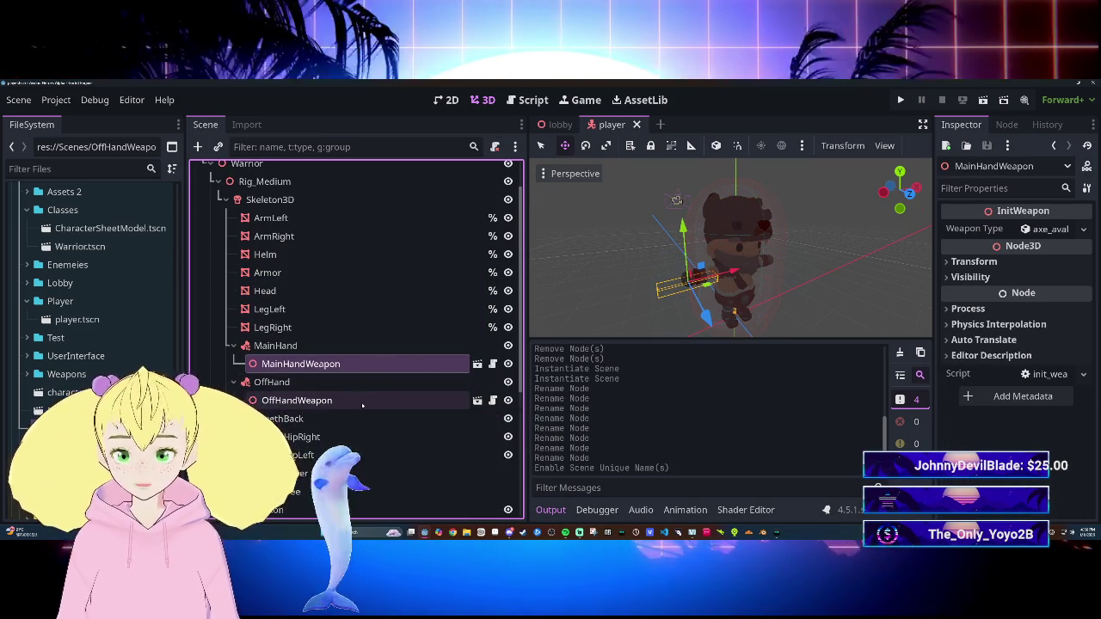
{"action": "left_click", "coordinate": [380, 400], "text": "ctrl"}
{"action": "right_click", "coordinate": [381, 369]}
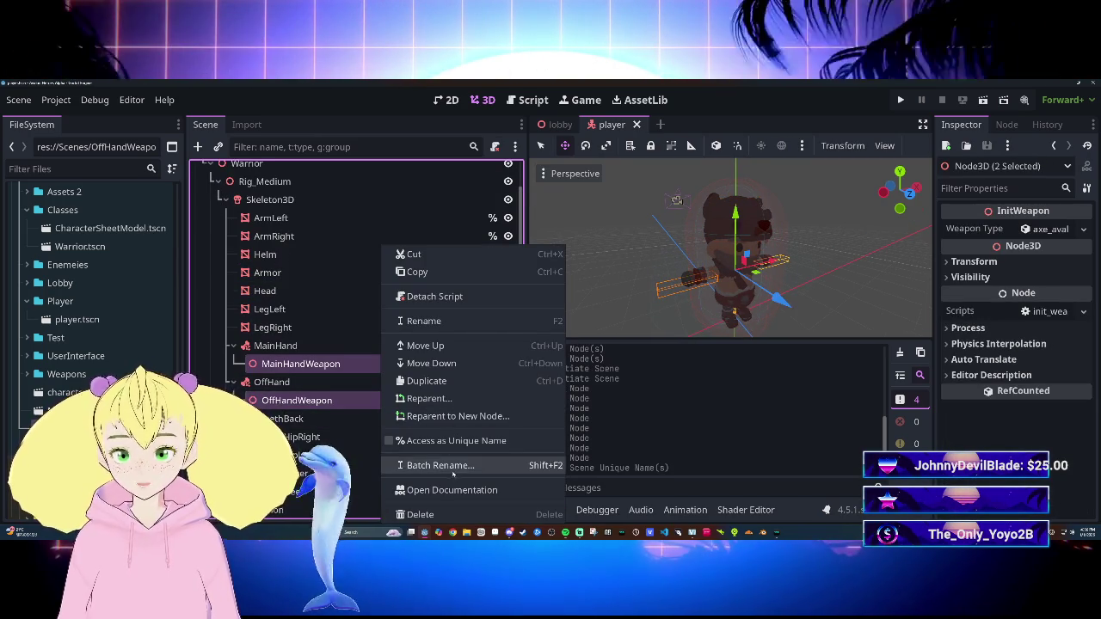
{"action": "left_click", "coordinate": [421, 441]}
Step: Add AnimationPlayer and AnimationTree to the selection and toggle unique-name access off and back on
{"action": "scroll", "coordinate": [425, 465], "scroll_direction": "down", "scroll_amount": 3}
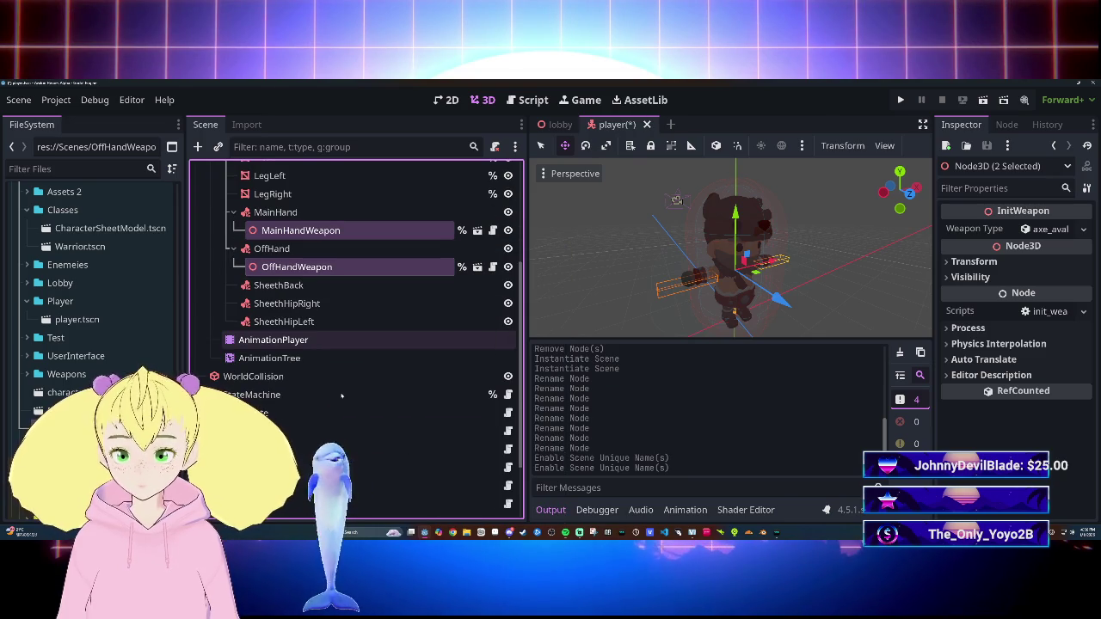
{"action": "scroll", "coordinate": [273, 372], "scroll_direction": "up", "scroll_amount": 1}
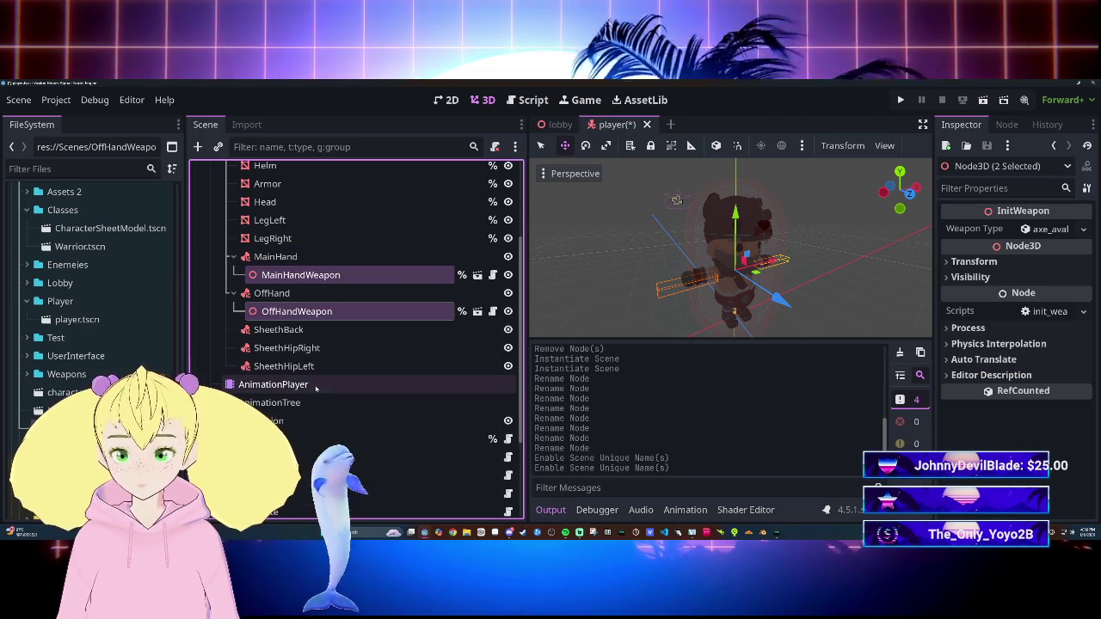
{"action": "left_click", "coordinate": [288, 384], "text": "ctrl"}
{"action": "left_click", "coordinate": [315, 398], "text": "ctrl"}
{"action": "right_click", "coordinate": [316, 397]}
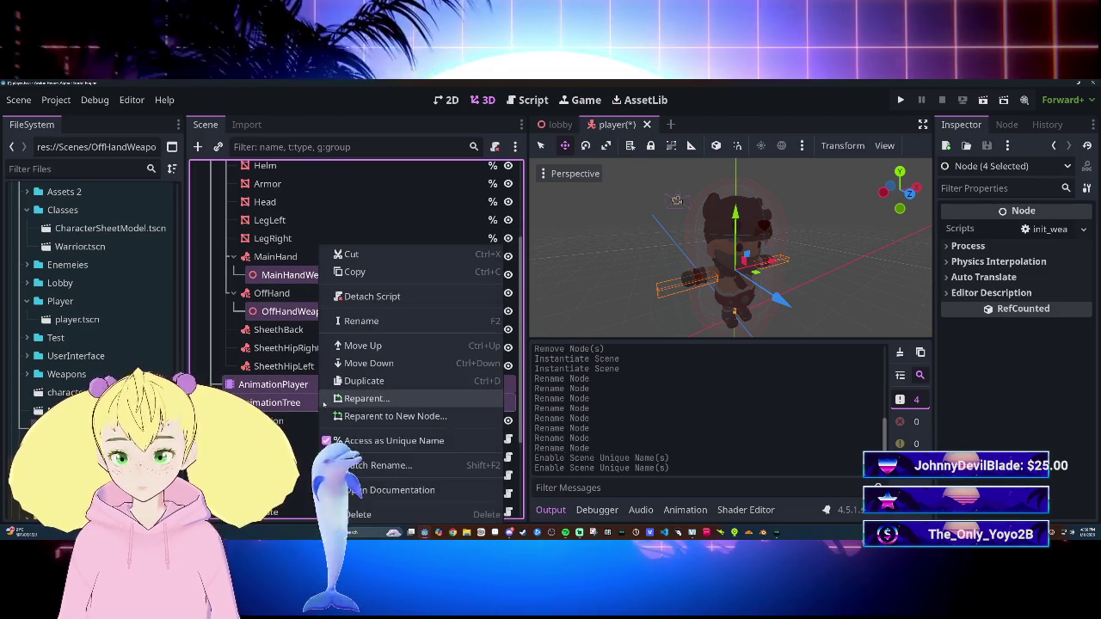
{"action": "left_click", "coordinate": [381, 441]}
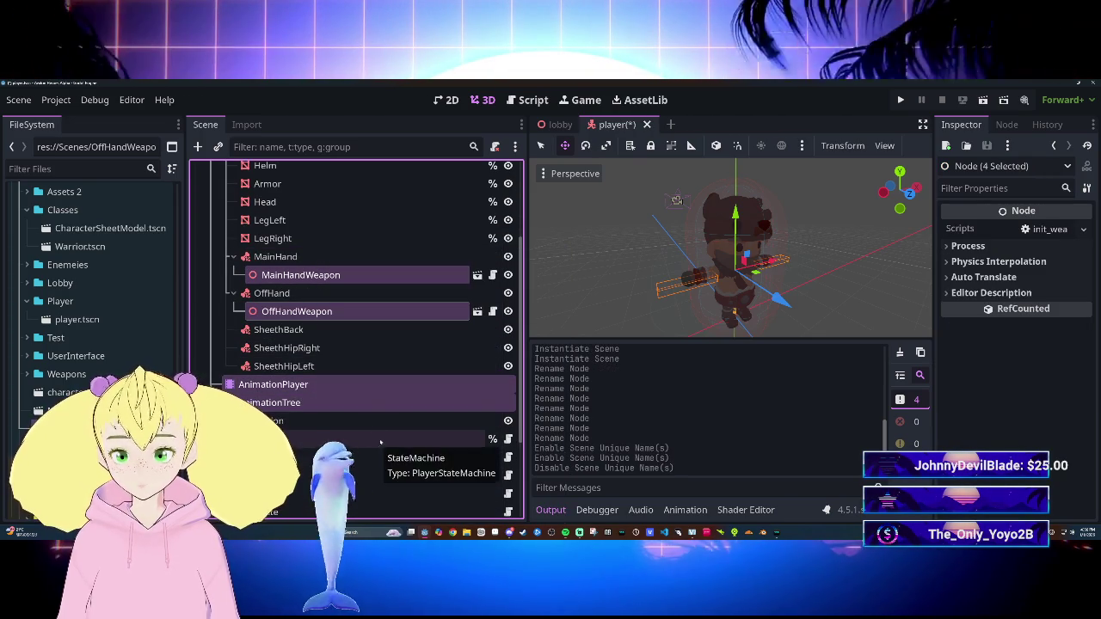
{"action": "right_click", "coordinate": [343, 386]}
{"action": "left_click", "coordinate": [368, 441]}
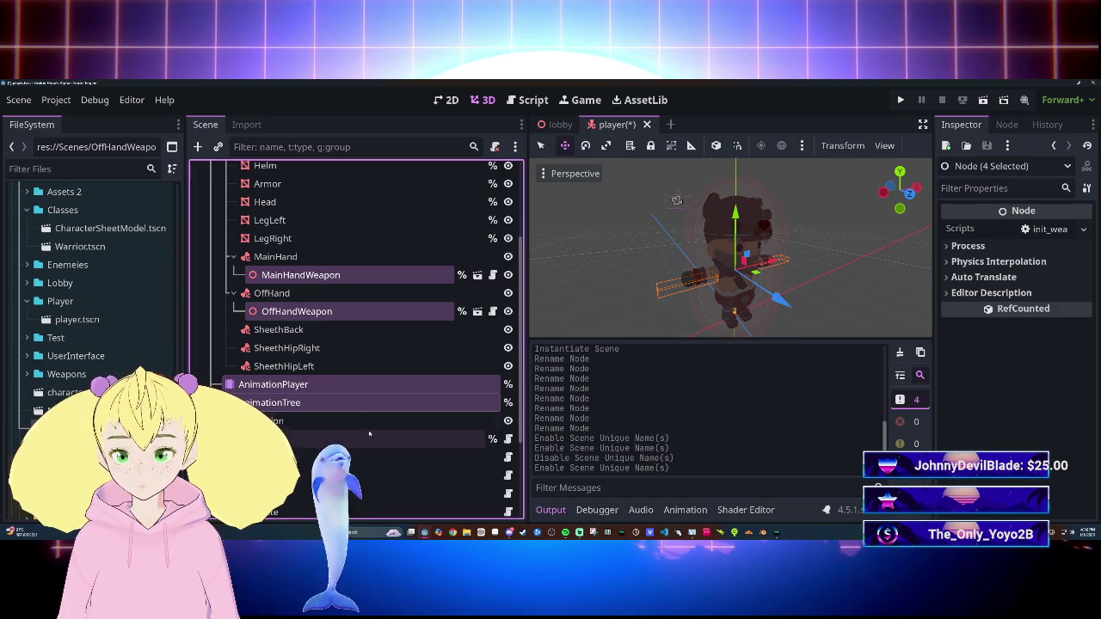
Step: Save player.tscn, switch to the lobby scene and run the game
{"action": "scroll", "coordinate": [359, 408], "scroll_direction": "up", "scroll_amount": 2}
{"action": "left_click", "coordinate": [360, 410]}
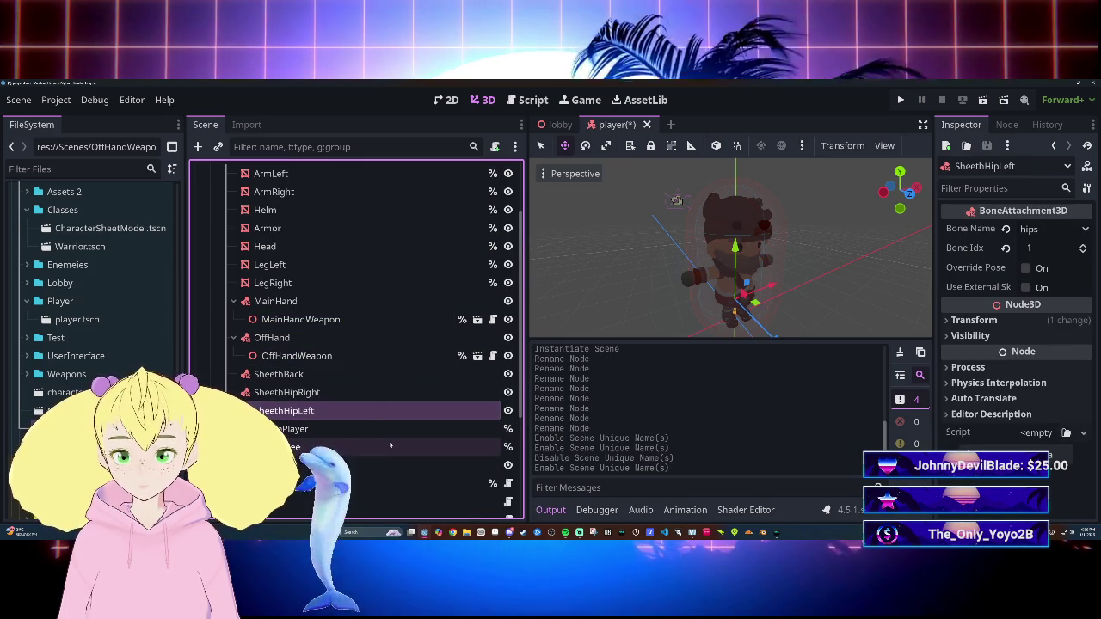
{"action": "scroll", "coordinate": [353, 447], "scroll_direction": "up", "scroll_amount": 4}
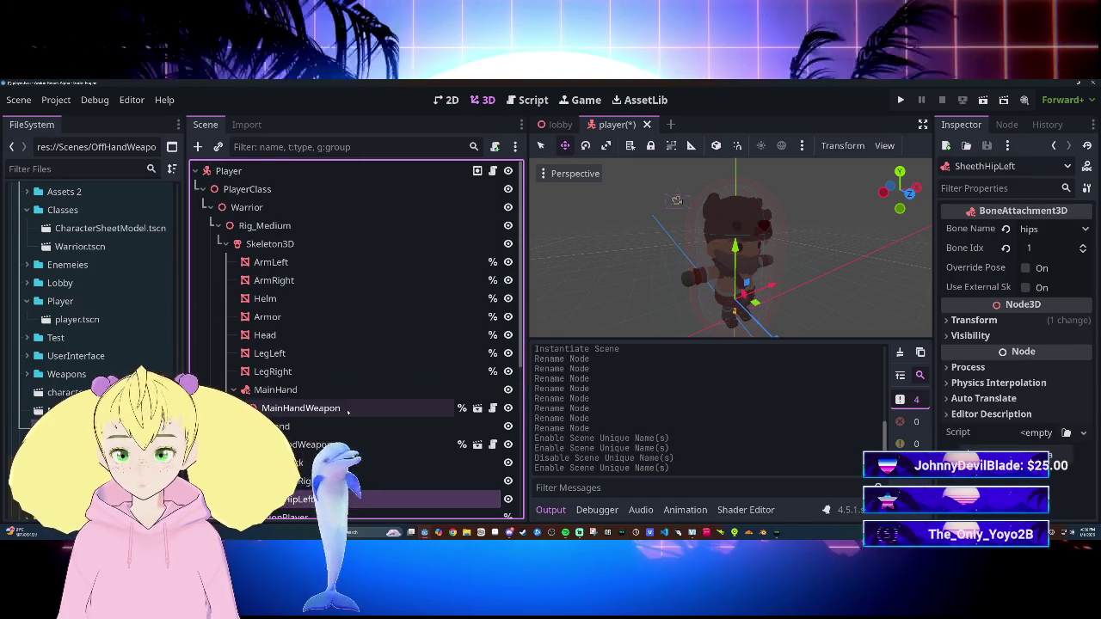
{"action": "scroll", "coordinate": [346, 356], "scroll_direction": "down", "scroll_amount": 8}
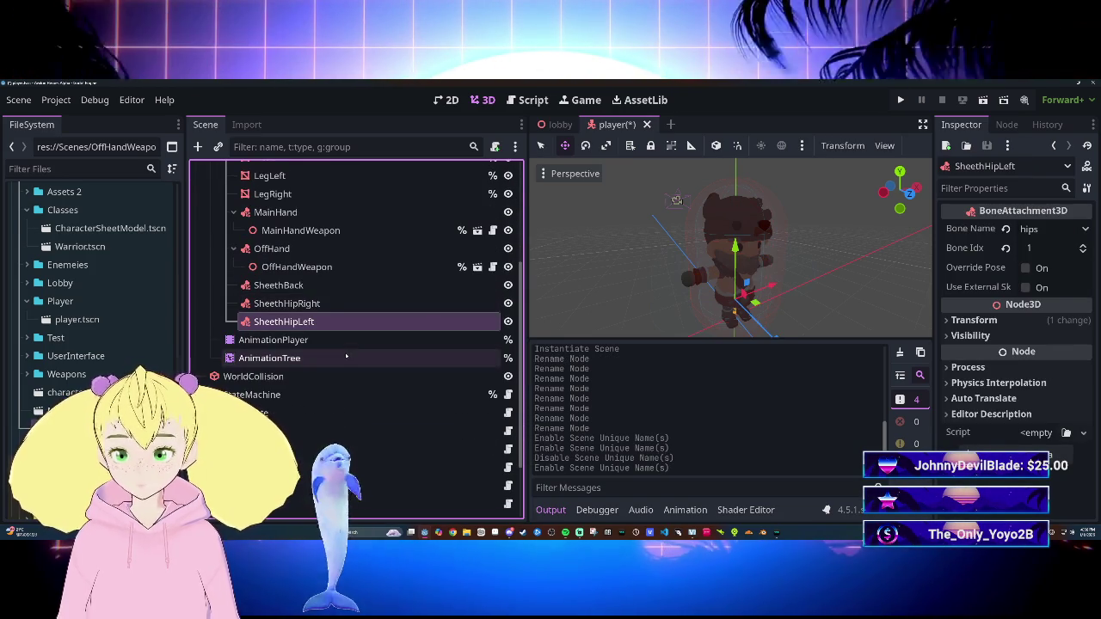
{"action": "key", "text": "ctrl+s"}
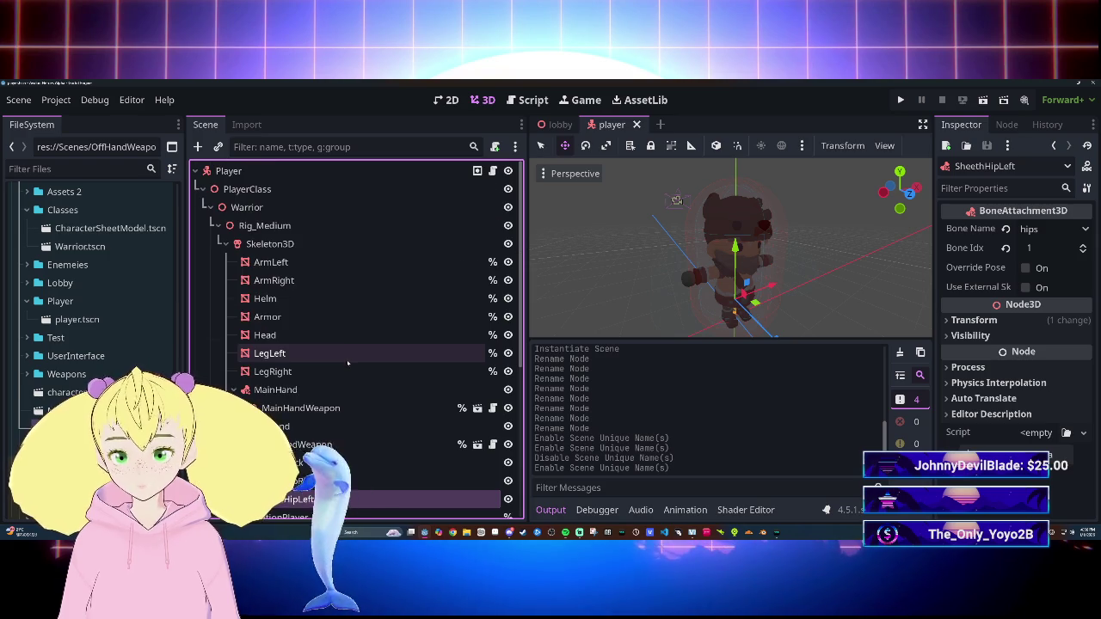
{"action": "left_click", "coordinate": [561, 126]}
{"action": "key", "text": "F5"}
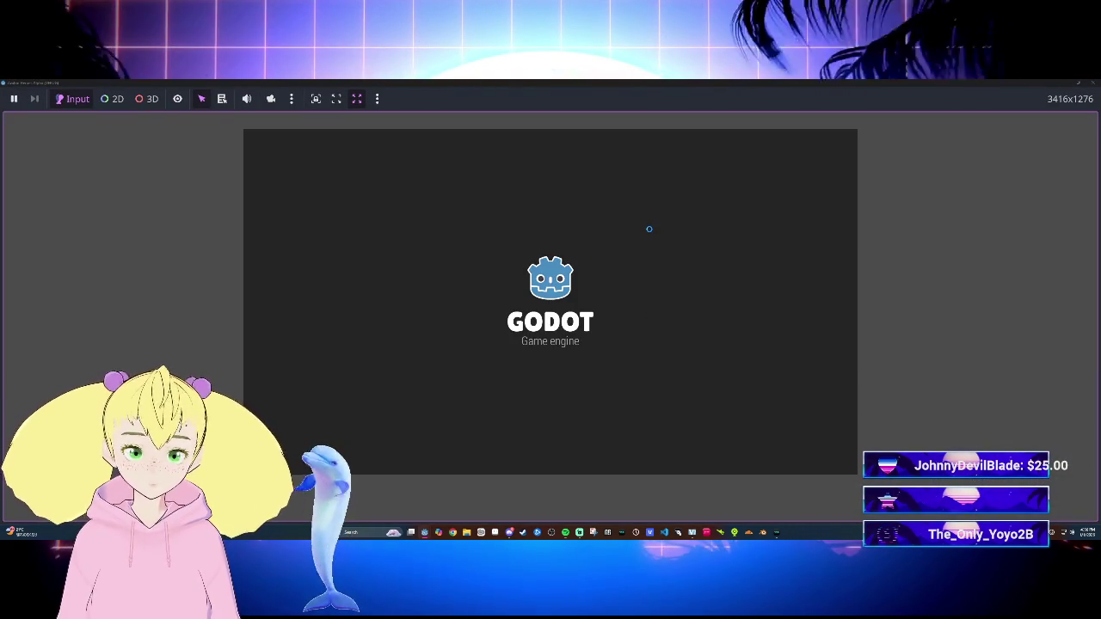
Step: Run the bear warrior forward and back around the lobby with the W and S keys
{"action": "key", "text": "s"}
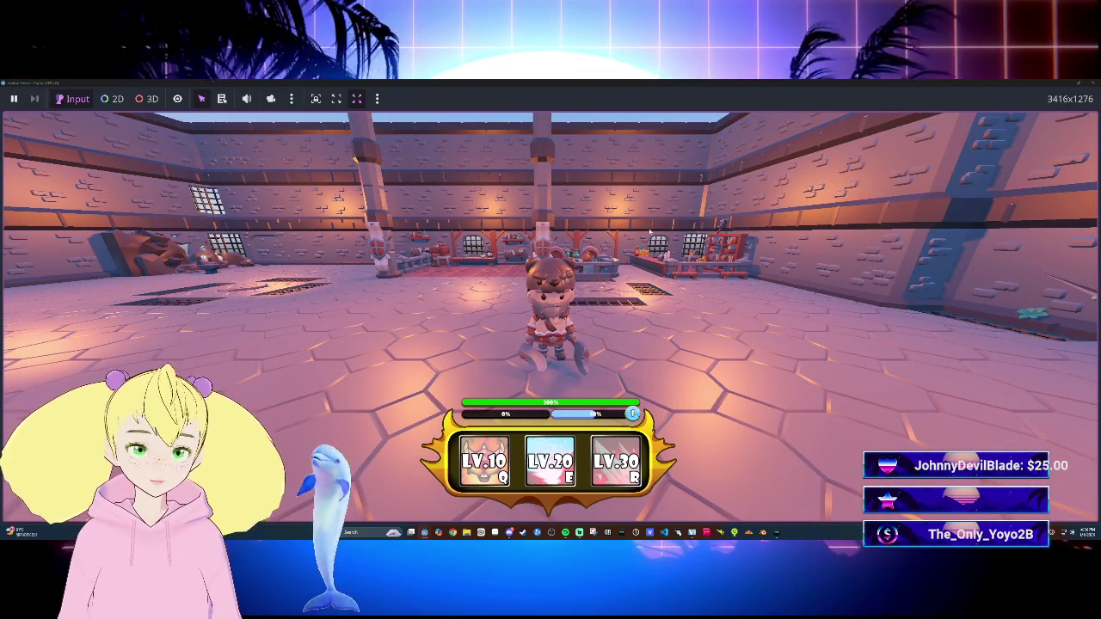
{"action": "key", "text": "w"}
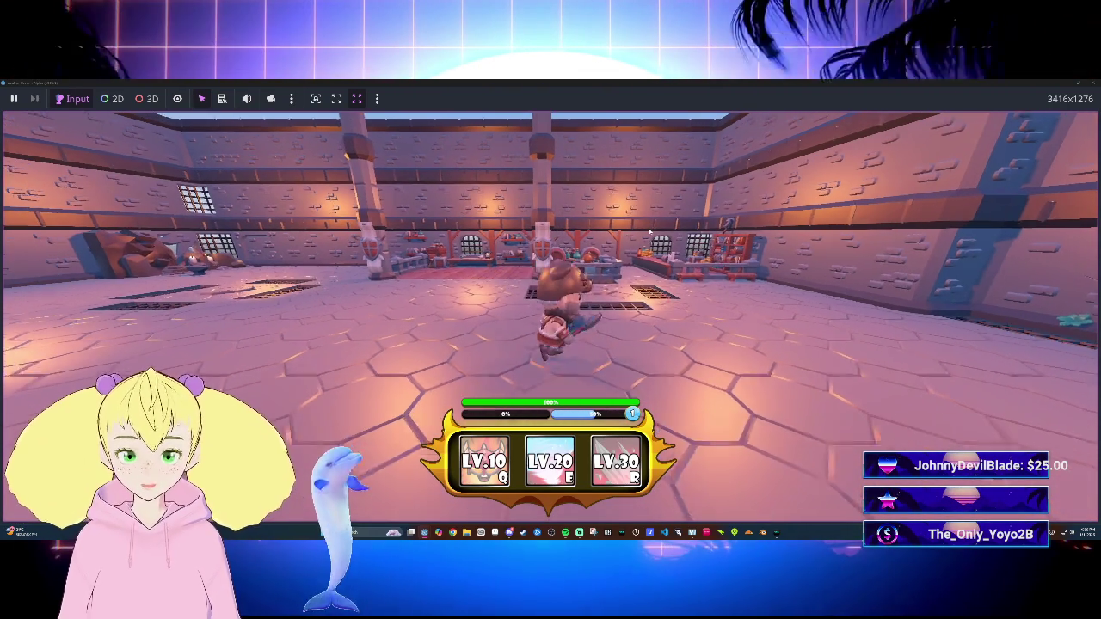
{"action": "key", "text": "s"}
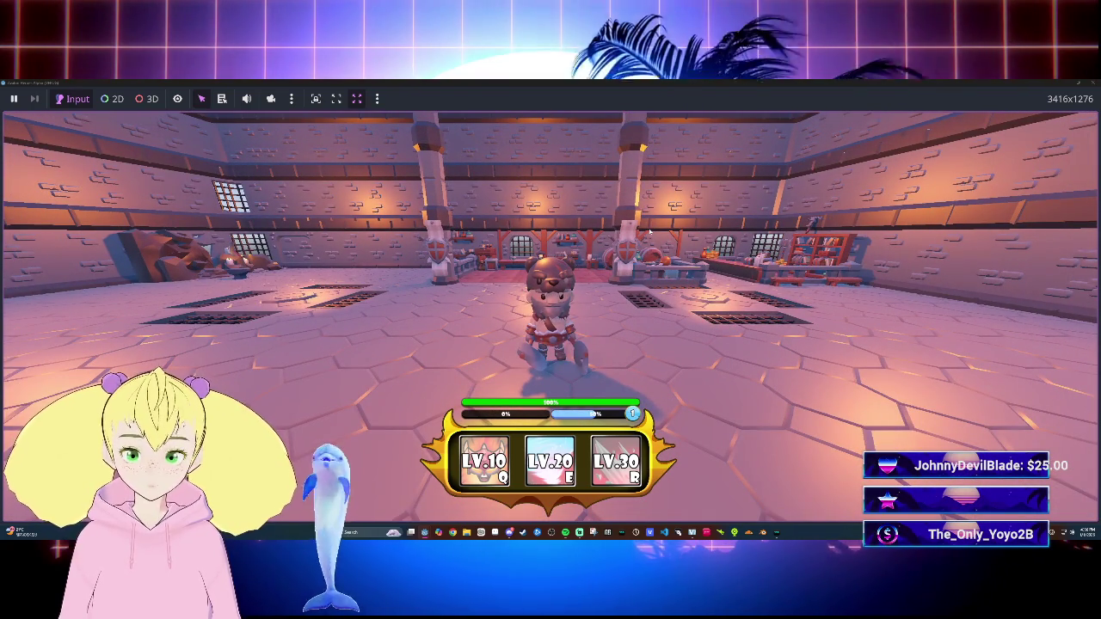
{"action": "key", "text": "w"}
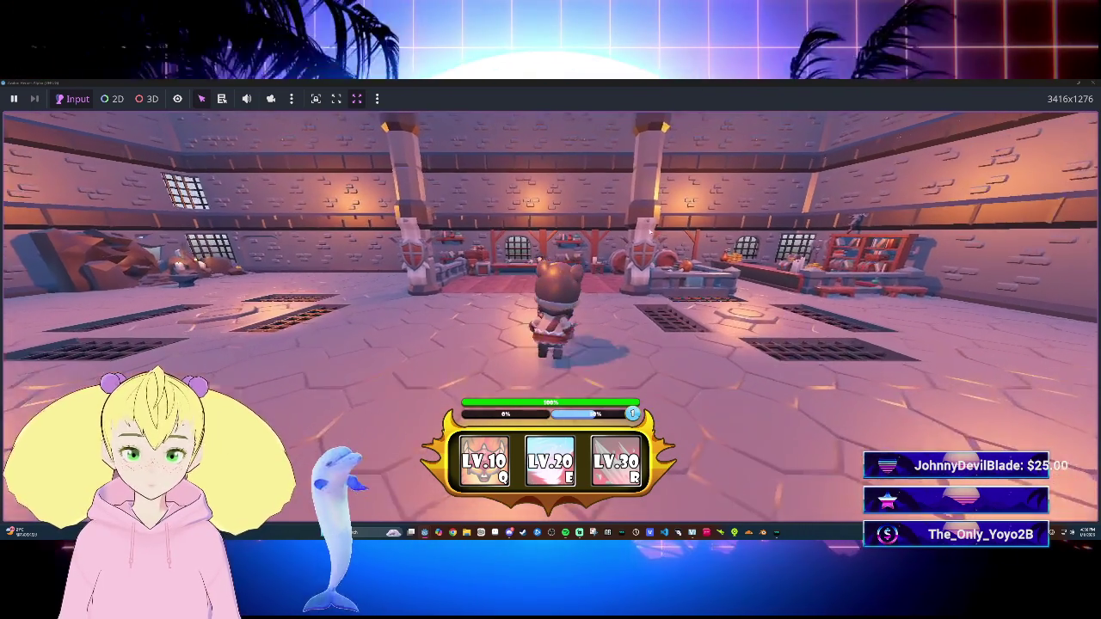
{"action": "key", "text": "s"}
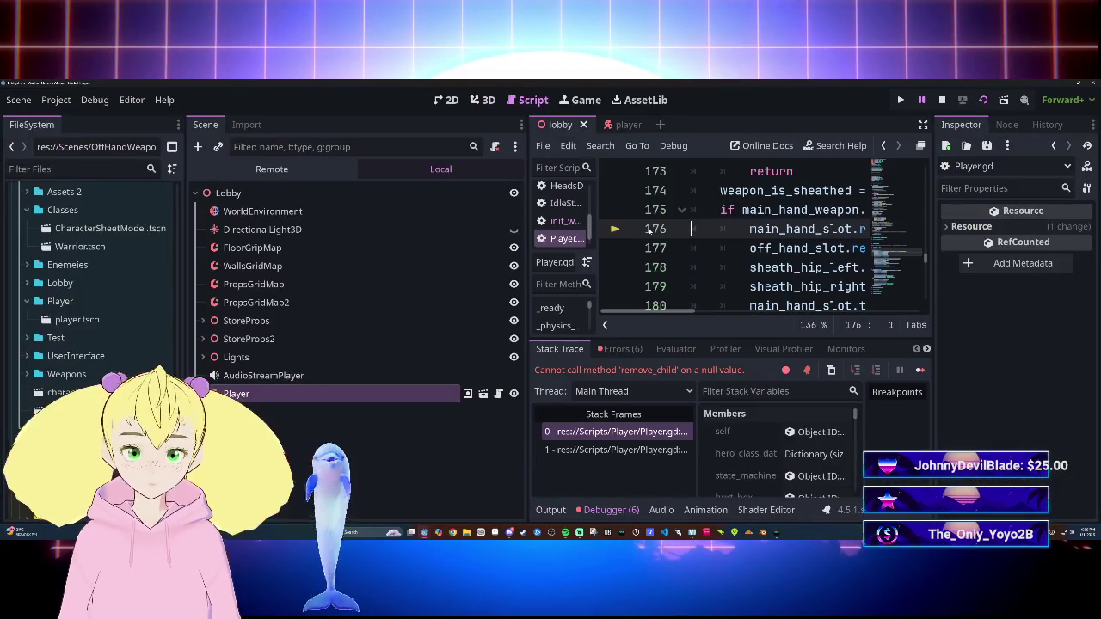
Step: Close the lobby scene tab to return to the player scene
{"action": "mouse_move", "coordinate": [668, 311]}
{"action": "left_mouse_down"}
{"action": "mouse_move", "coordinate": [742, 311]}
{"action": "mouse_move", "coordinate": [669, 311]}
{"action": "left_mouse_up"}
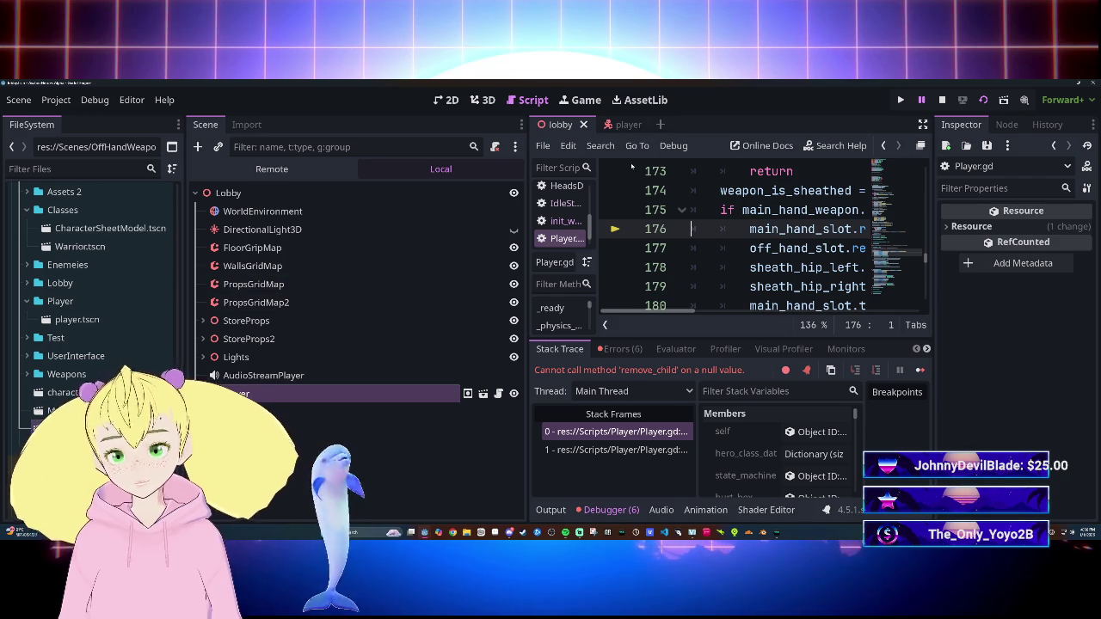
{"action": "left_click", "coordinate": [583, 124]}
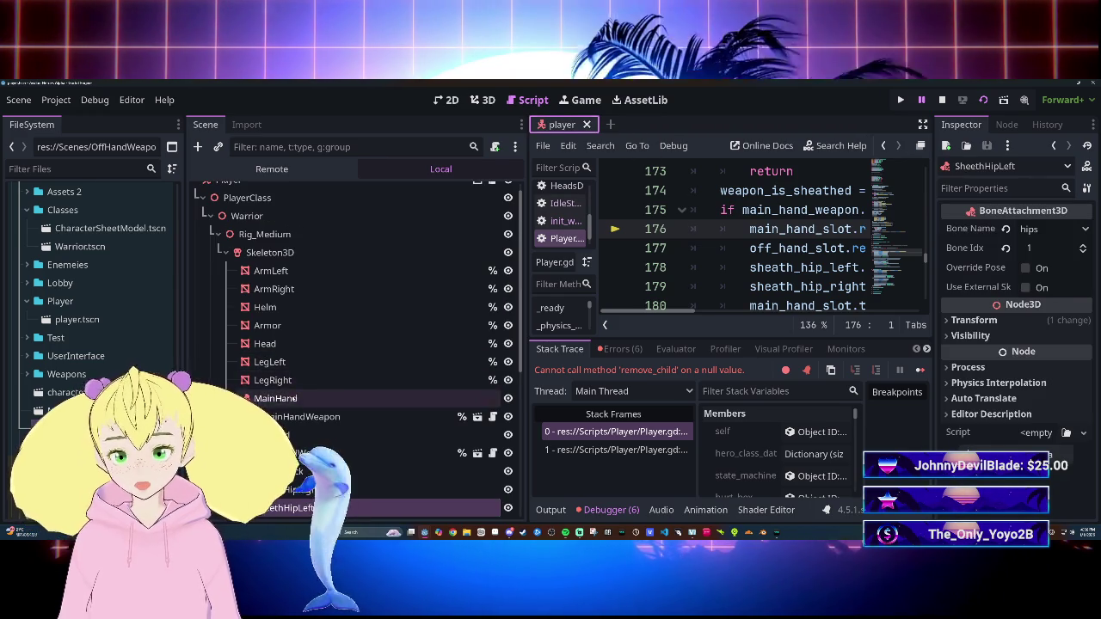
Step: Make MainHand and OffHand accessible by unique name, save, and open lobby.tscn
{"action": "left_click", "coordinate": [320, 398]}
{"action": "scroll", "coordinate": [317, 379], "scroll_direction": "down", "scroll_amount": 1}
{"action": "right_click", "coordinate": [326, 357]}
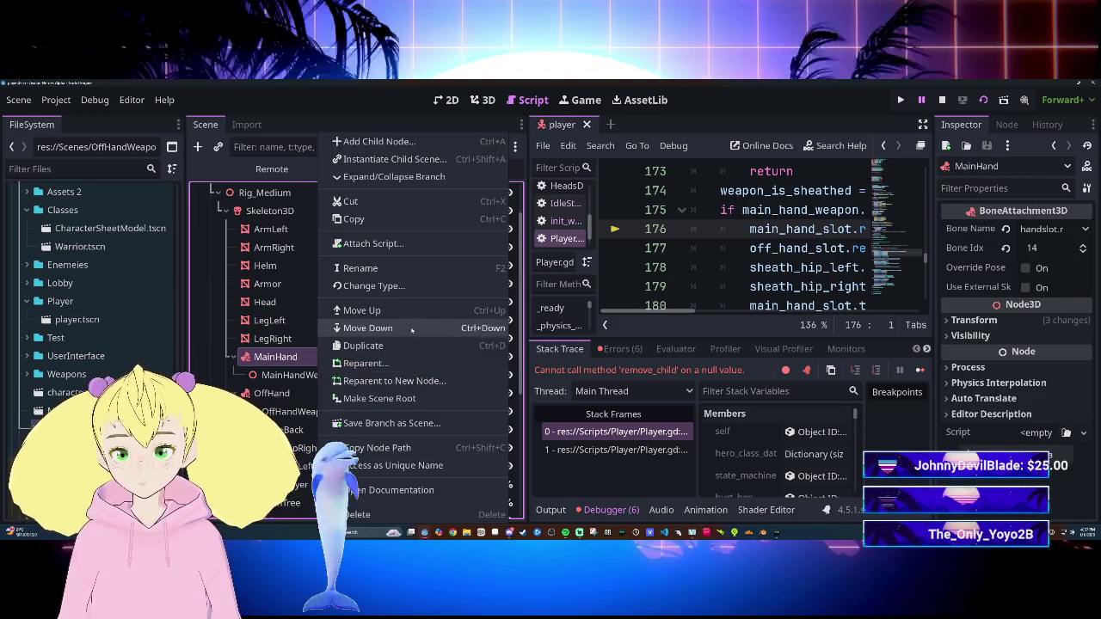
{"action": "left_click", "coordinate": [361, 310]}
{"action": "right_click", "coordinate": [306, 393]}
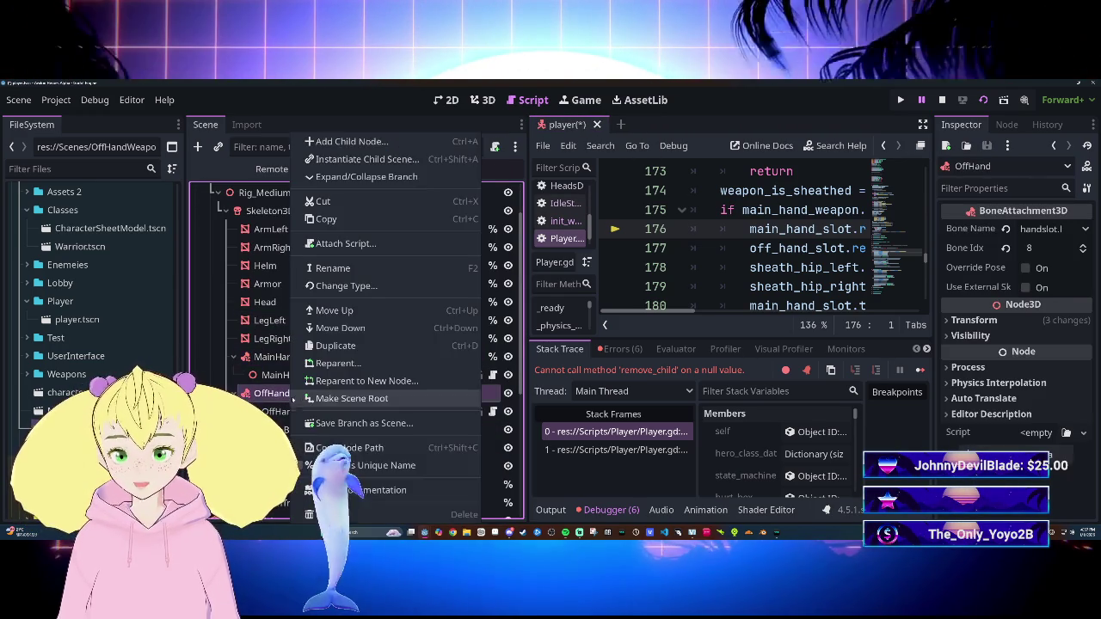
{"action": "left_click", "coordinate": [389, 440]}
{"action": "key", "text": "ctrl+s"}
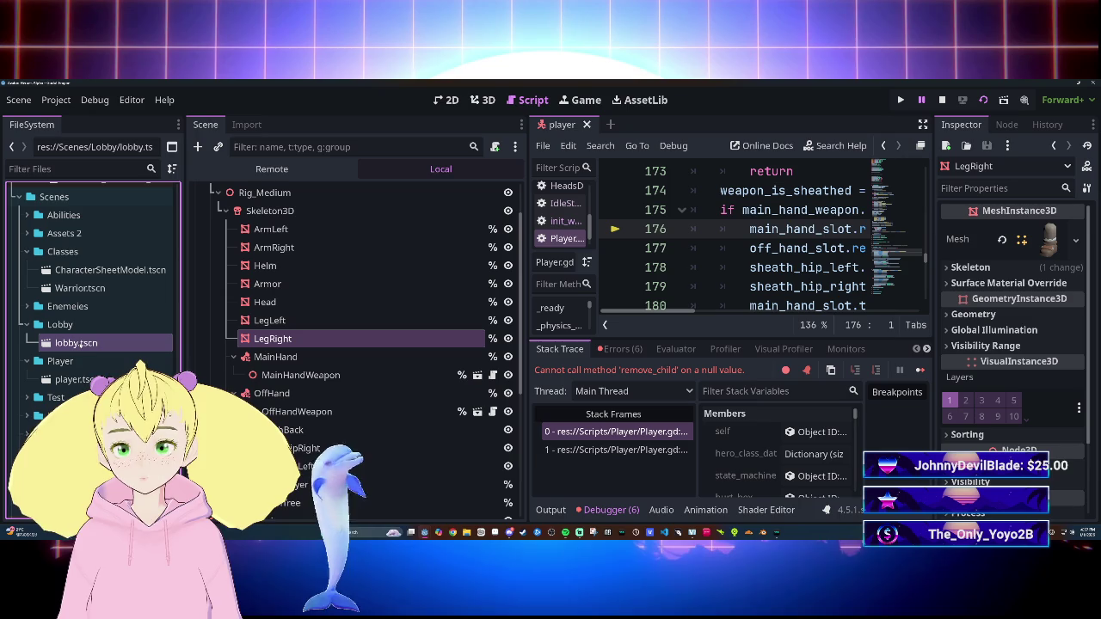
{"action": "double_click", "coordinate": [95, 343]}
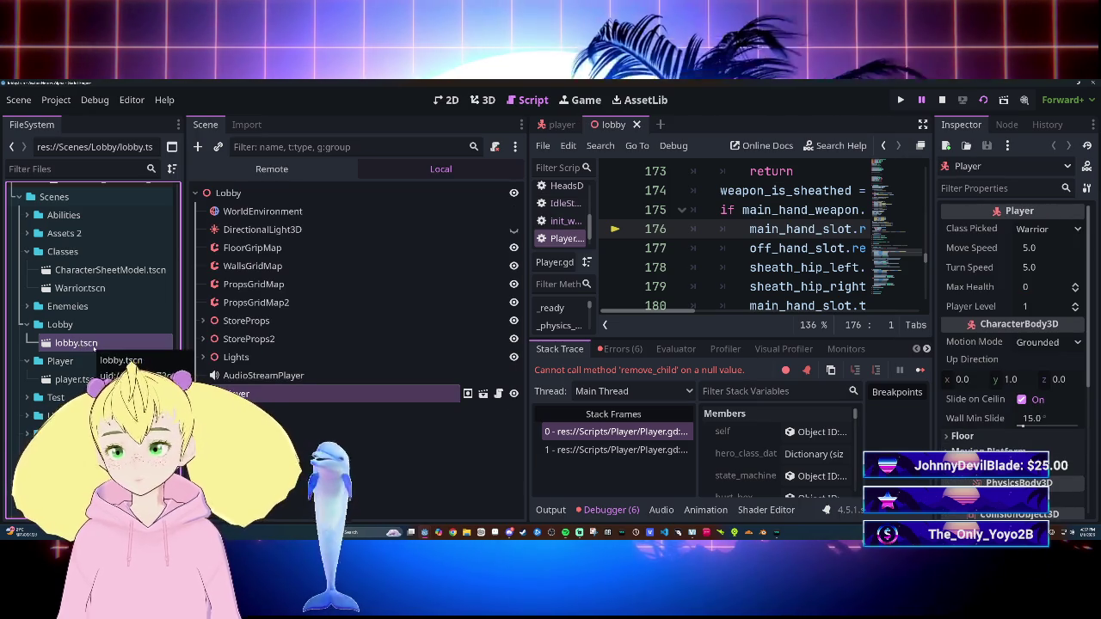
Step: Run the game with F5 and move the character toward the back wall
{"action": "key", "text": "F5"}
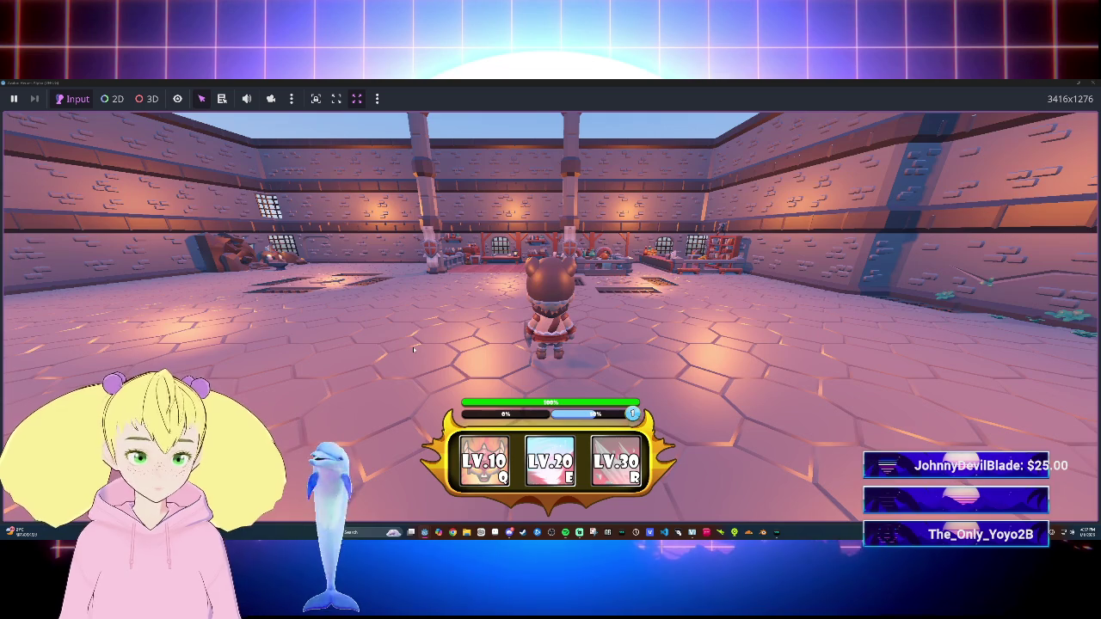
{"action": "key", "text": "w"}
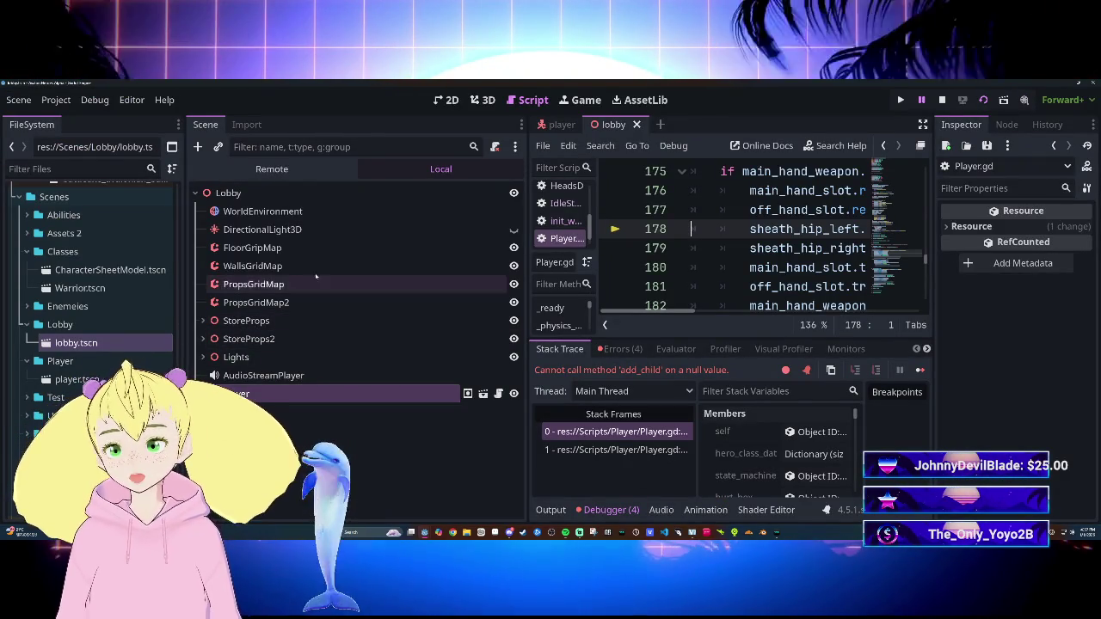
Step: Make the three sheath nodes accessible by unique name, stop the game and save
{"action": "left_click", "coordinate": [560, 126]}
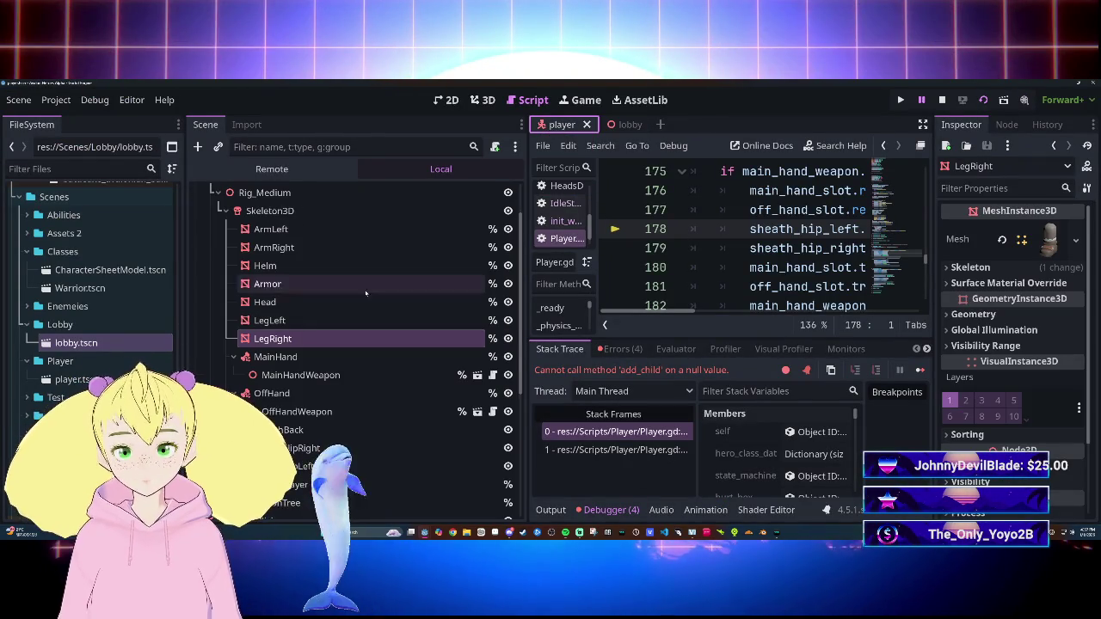
{"action": "left_click", "coordinate": [317, 431]}
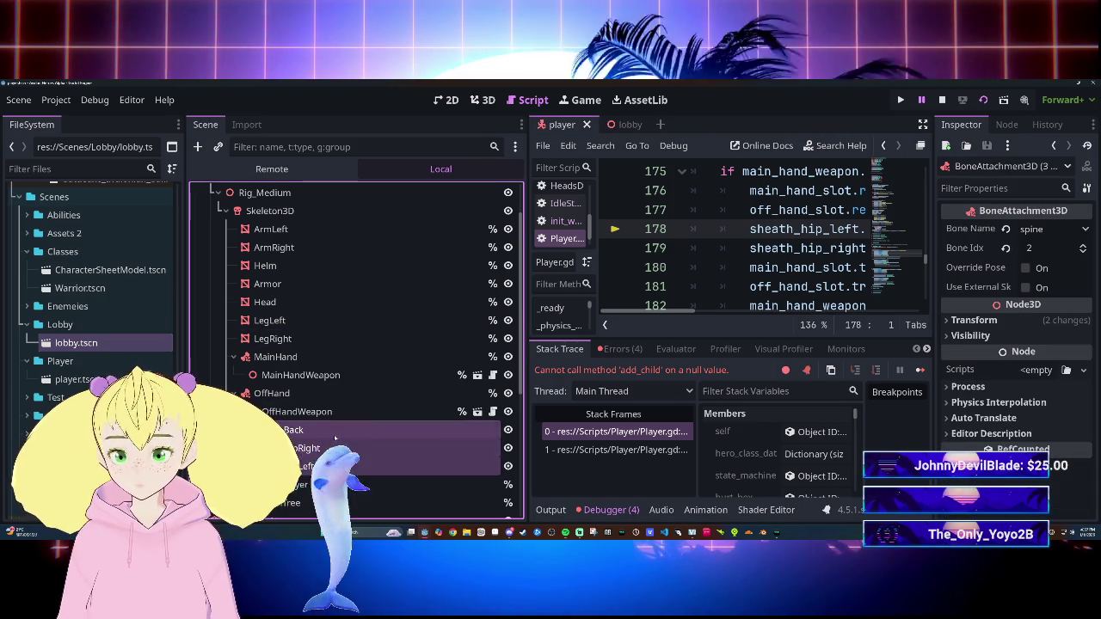
{"action": "right_click", "coordinate": [335, 438]}
{"action": "left_click", "coordinate": [362, 442]}
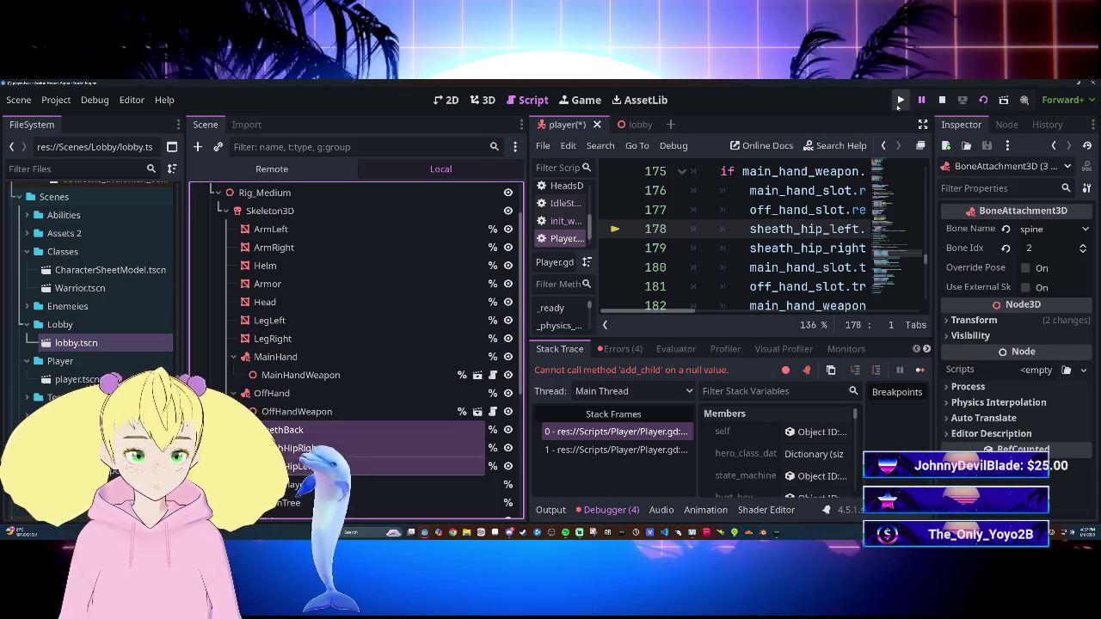
{"action": "key", "text": "F8"}
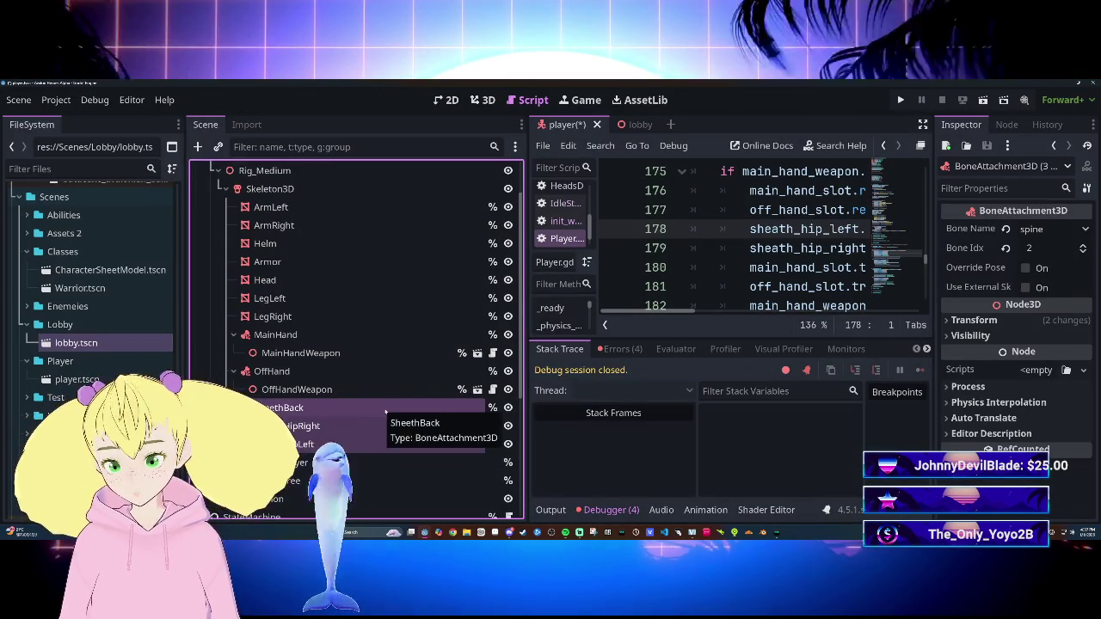
{"action": "key", "text": "ctrl+s"}
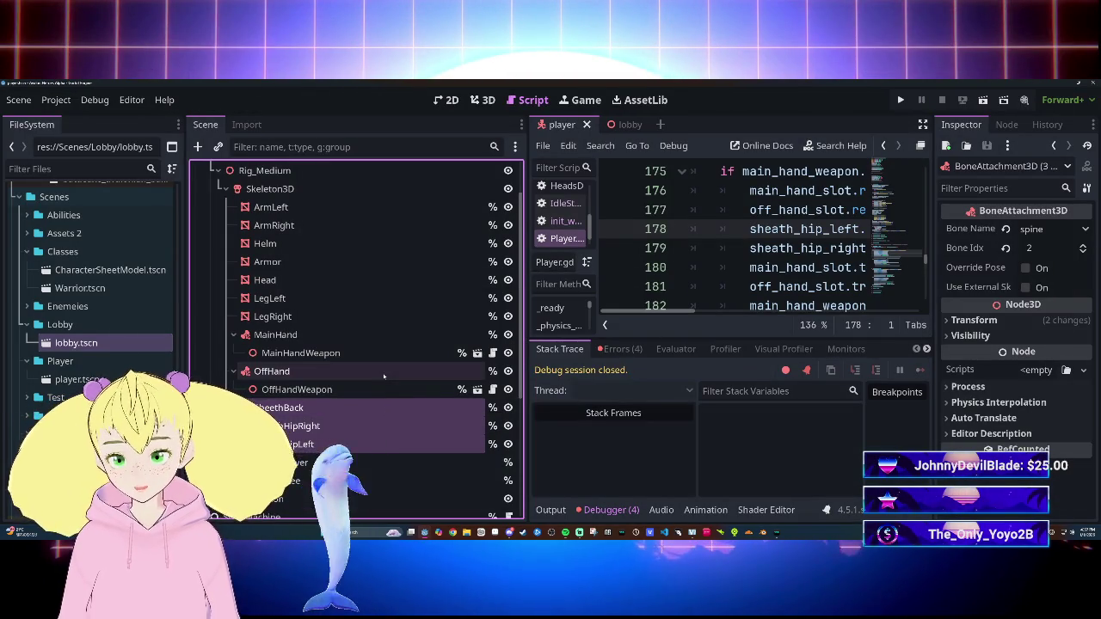
Step: Save the player scene again and make Skeleton3D accessible by unique name
{"action": "left_click", "coordinate": [384, 373]}
{"action": "key", "text": "ctrl+s"}
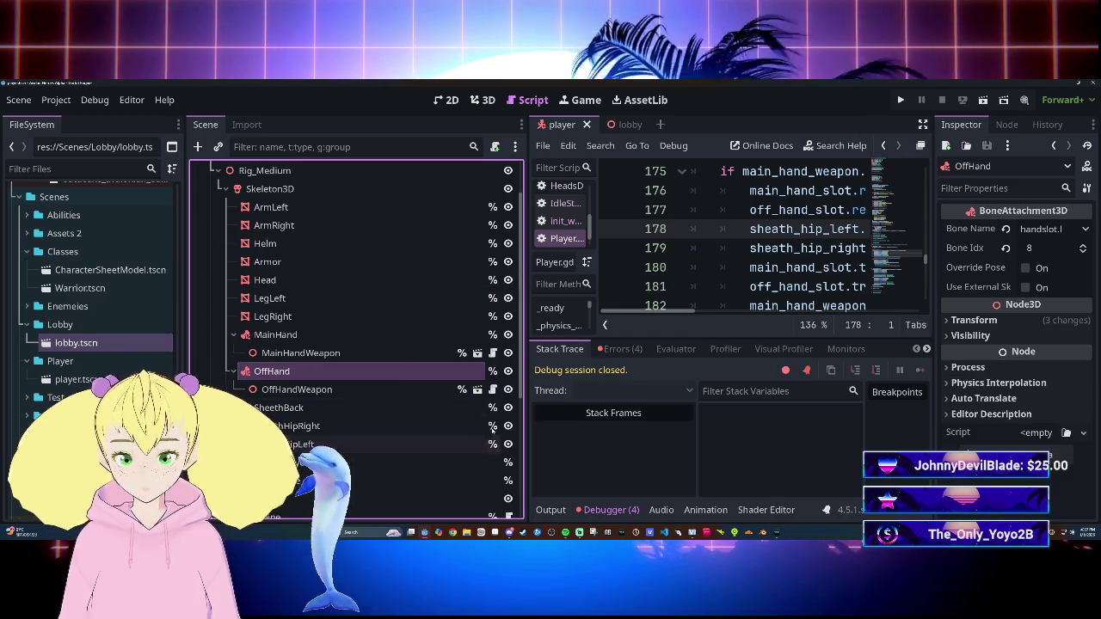
{"action": "scroll", "coordinate": [376, 272], "scroll_direction": "up", "scroll_amount": 2}
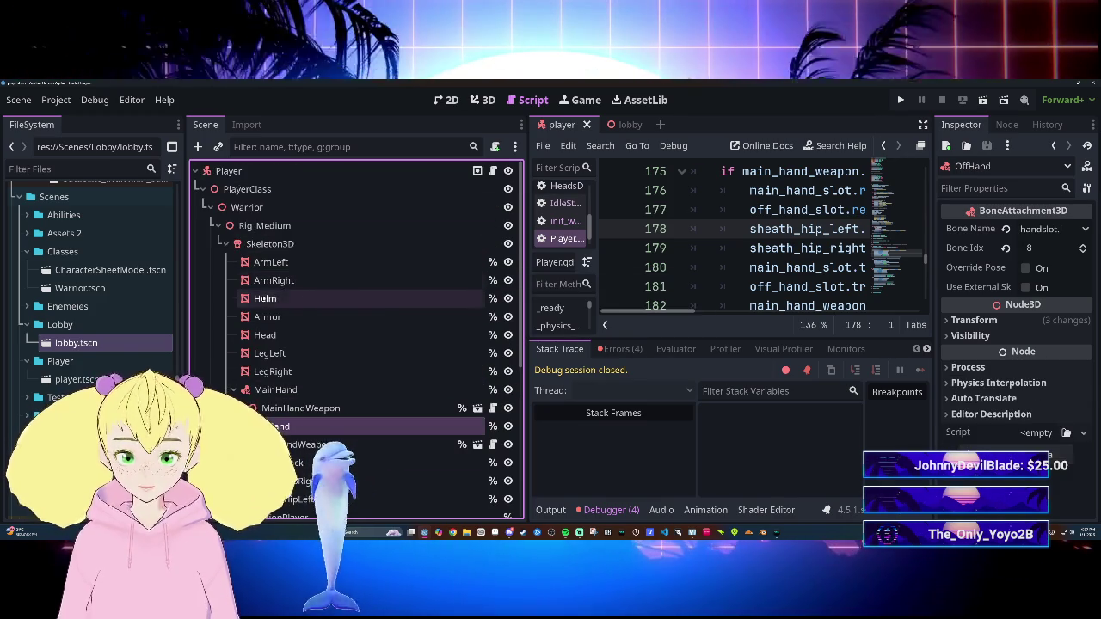
{"action": "left_click", "coordinate": [356, 246]}
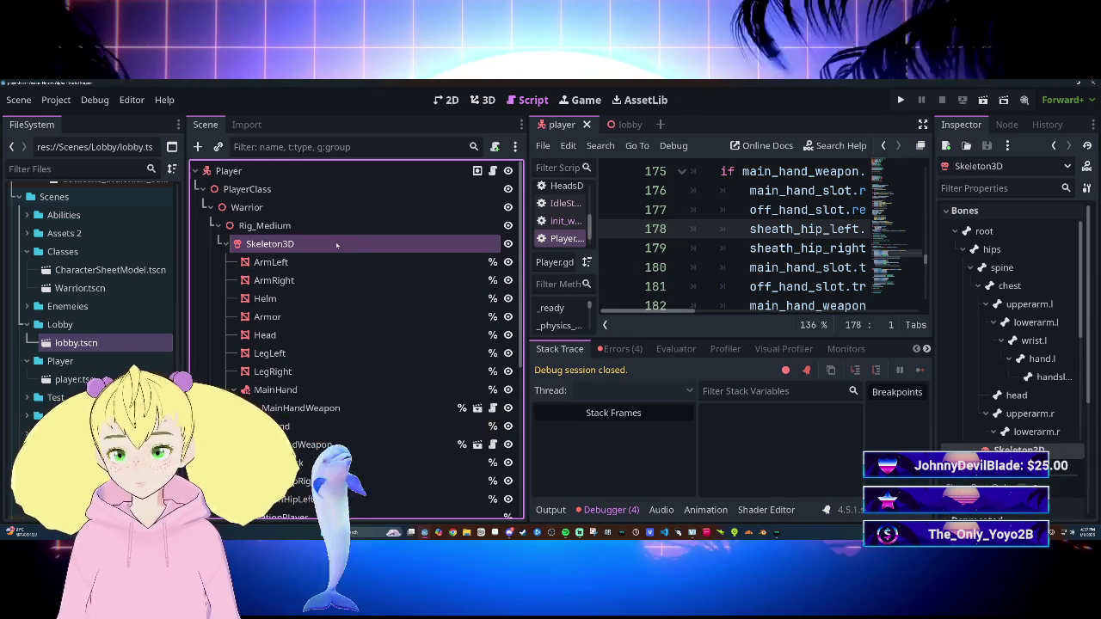
{"action": "right_click", "coordinate": [360, 245]}
{"action": "left_click", "coordinate": [454, 465]}
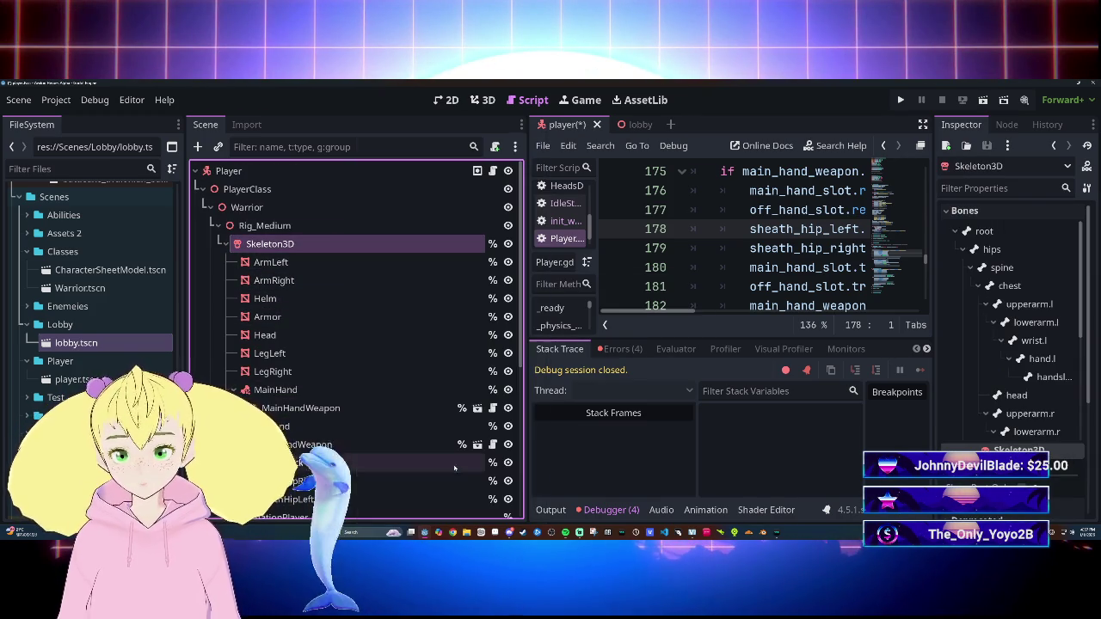
Step: Rename the PlayerClass node to Visuals
{"action": "double_click", "coordinate": [248, 208]}
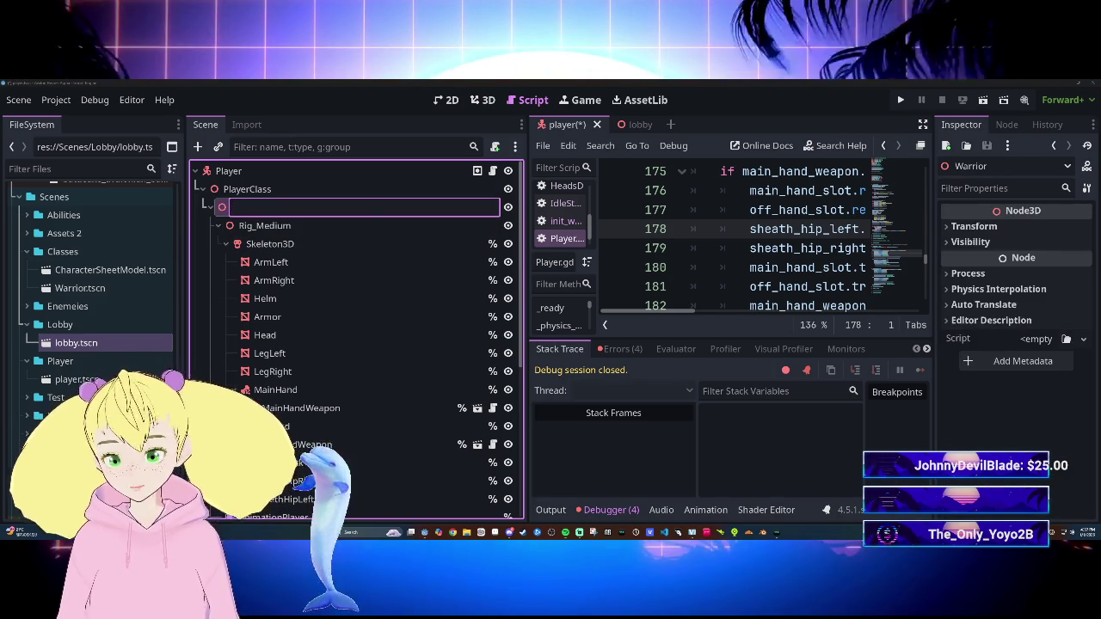
{"action": "type", "text": "Visuals"}
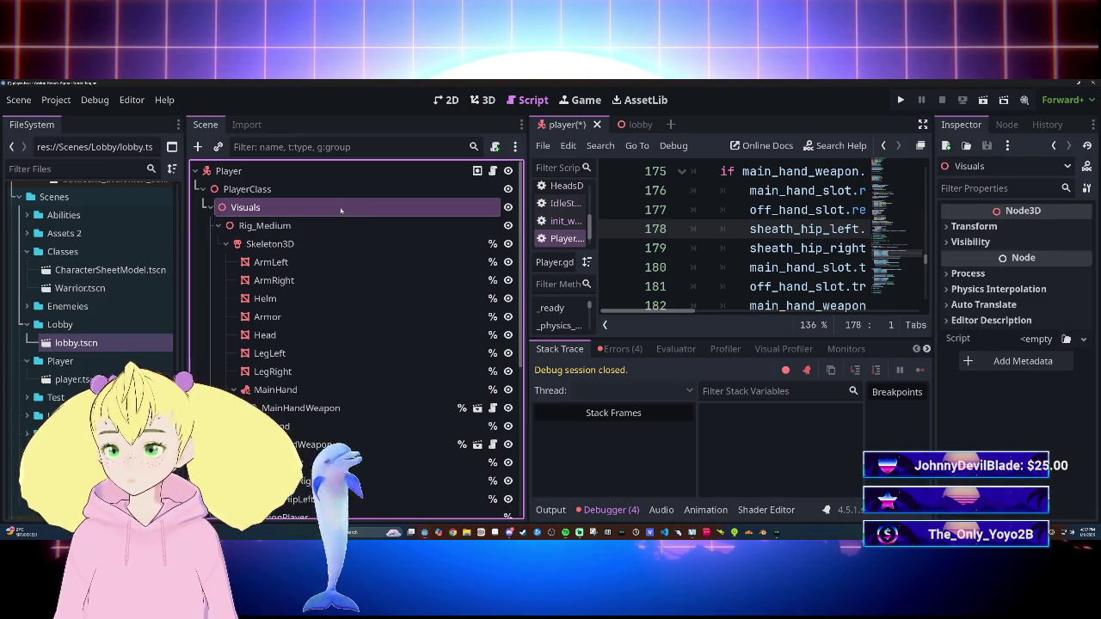
{"action": "double_click", "coordinate": [274, 193]}
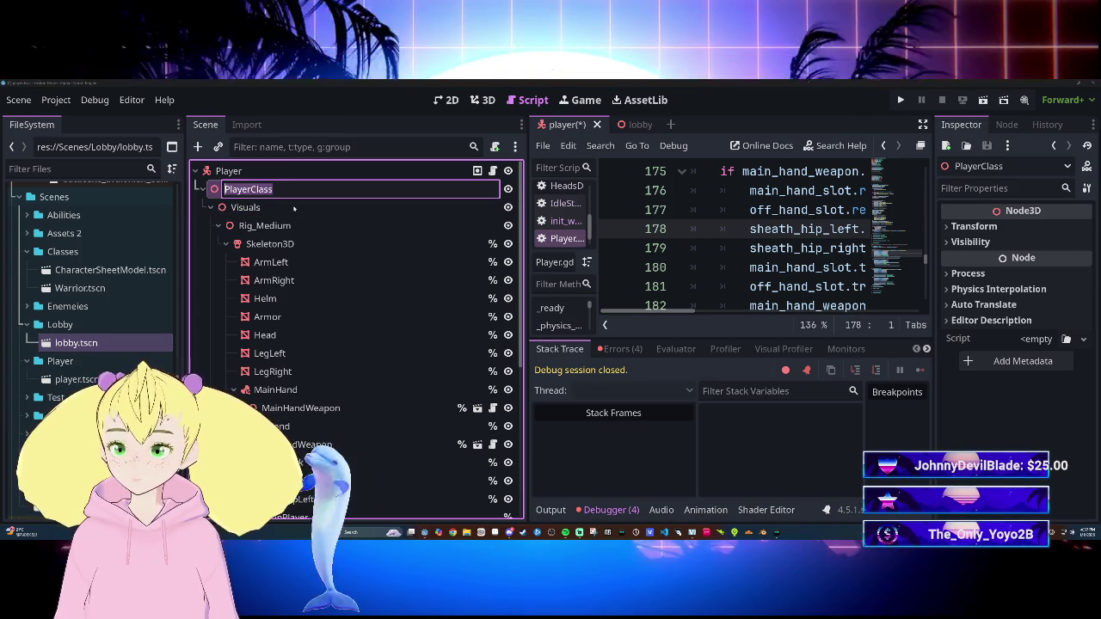
{"action": "type", "text": "Vi"}
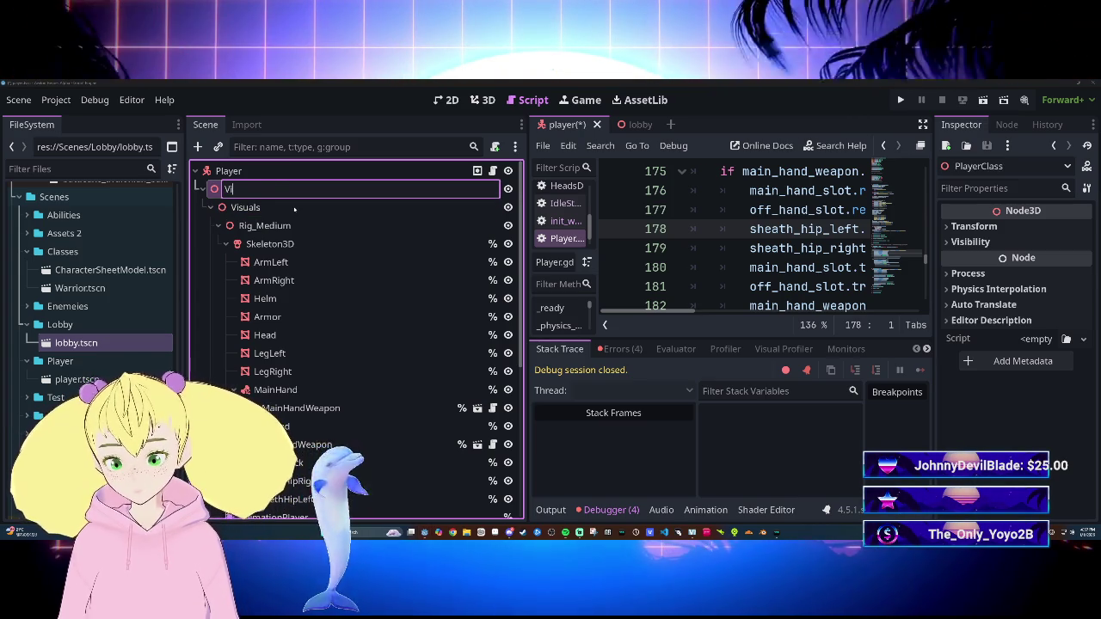
{"action": "type", "text": "sual"}
{"action": "key", "text": "Return"}
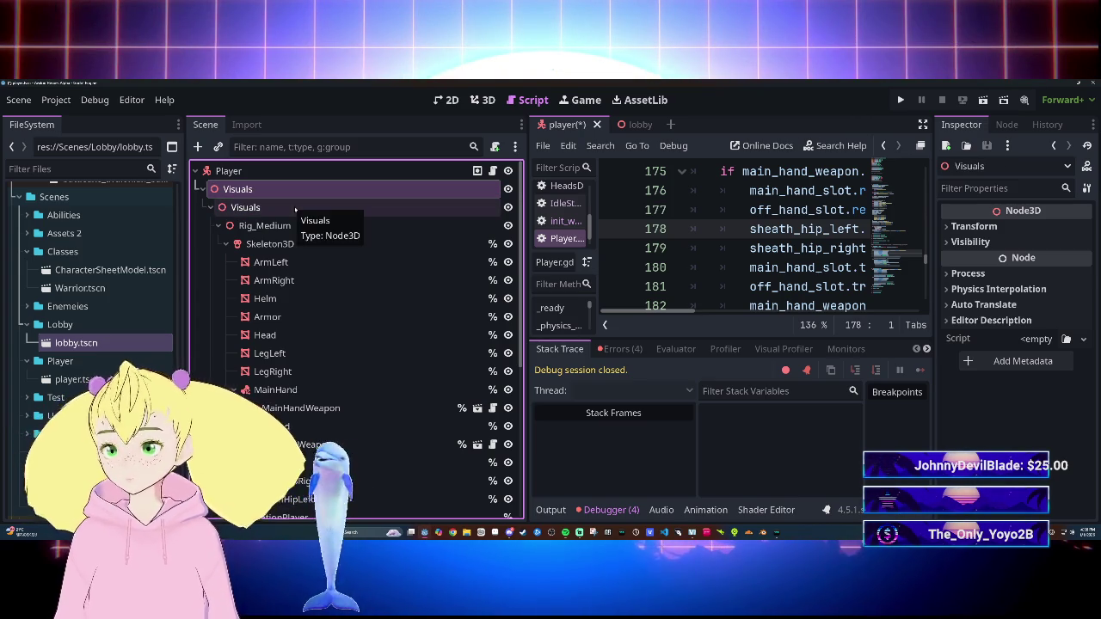
Step: Select the range of nodes from Rig_Medium down to SheethHipLeft
{"action": "left_click", "coordinate": [294, 207]}
{"action": "scroll", "coordinate": [318, 249], "scroll_direction": "down", "scroll_amount": 3}
{"action": "scroll", "coordinate": [327, 253], "scroll_direction": "up", "scroll_amount": 3}
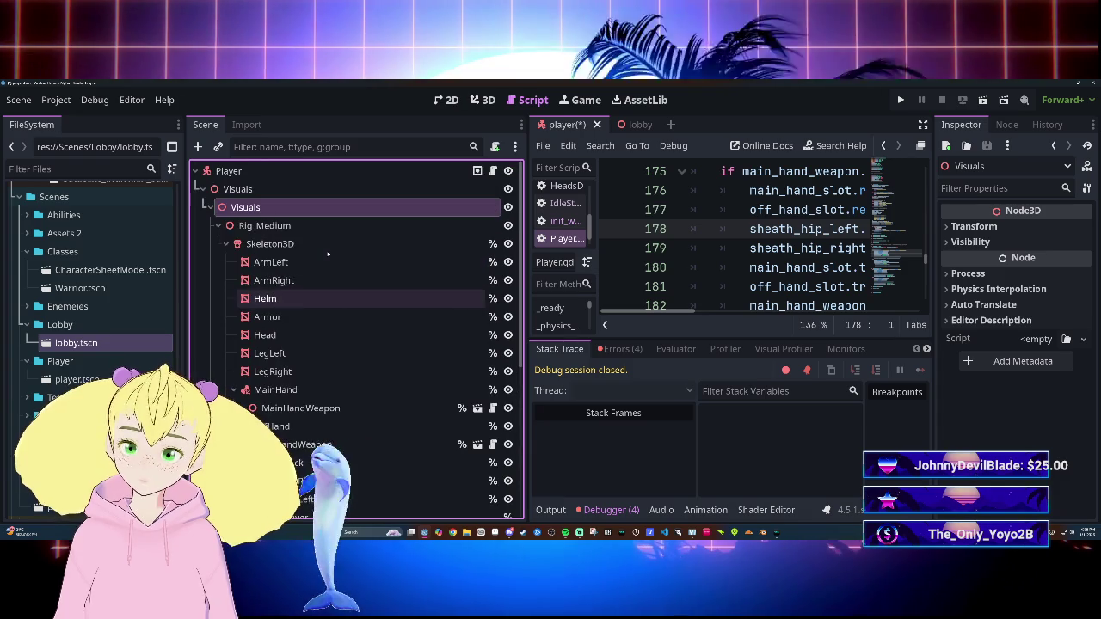
{"action": "scroll", "coordinate": [327, 254], "scroll_direction": "down", "scroll_amount": 3}
{"action": "scroll", "coordinate": [327, 254], "scroll_direction": "up", "scroll_amount": 3}
{"action": "double_click", "coordinate": [250, 207]}
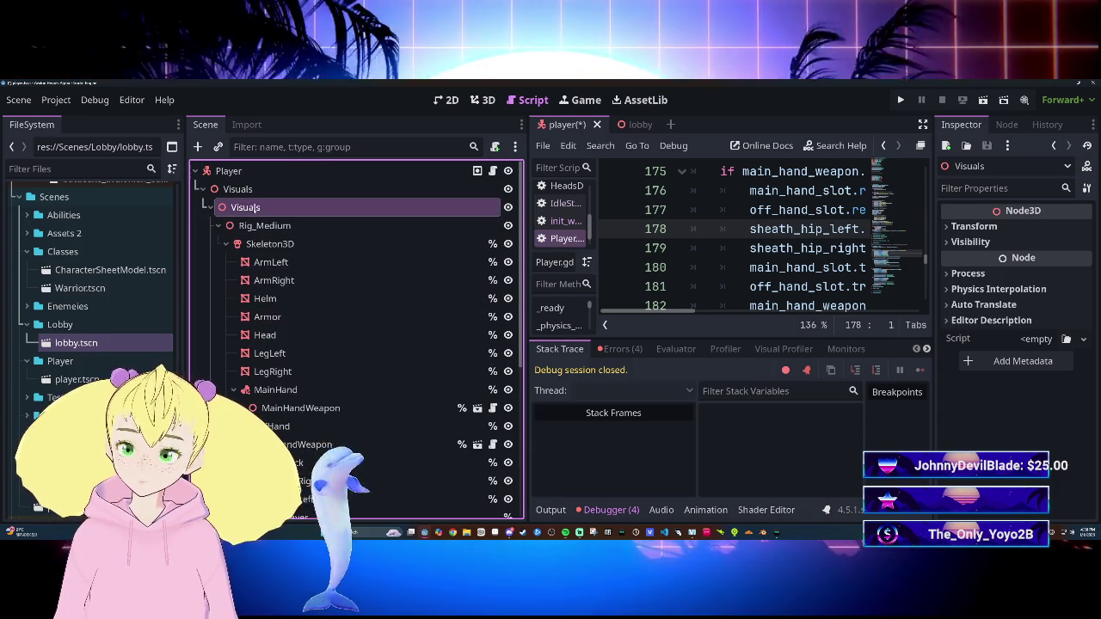
{"action": "left_click", "coordinate": [258, 225]}
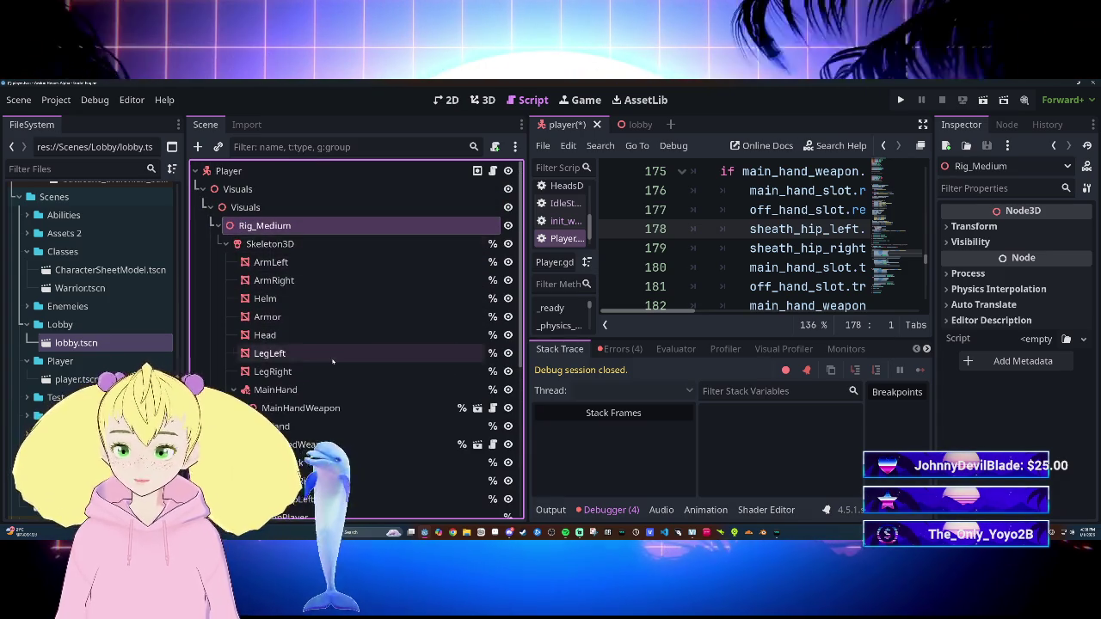
{"action": "scroll", "coordinate": [336, 355], "scroll_direction": "down", "scroll_amount": 3}
{"action": "left_click", "coordinate": [313, 403], "text": "shift"}
{"action": "scroll", "coordinate": [315, 248], "scroll_direction": "up", "scroll_amount": 3}
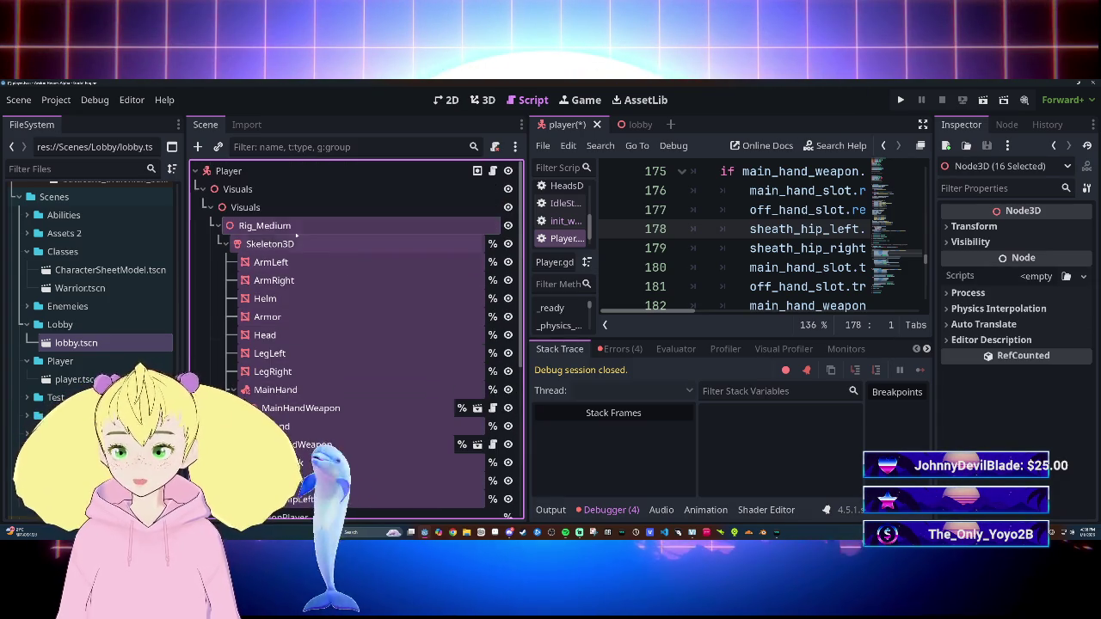
Step: Drag the Rig_Medium selection, then AnimationPlayer and AnimationTree, onto the Visuals node
{"action": "left_click_drag", "start_coordinate": [232, 190], "coordinate": [234, 190]}
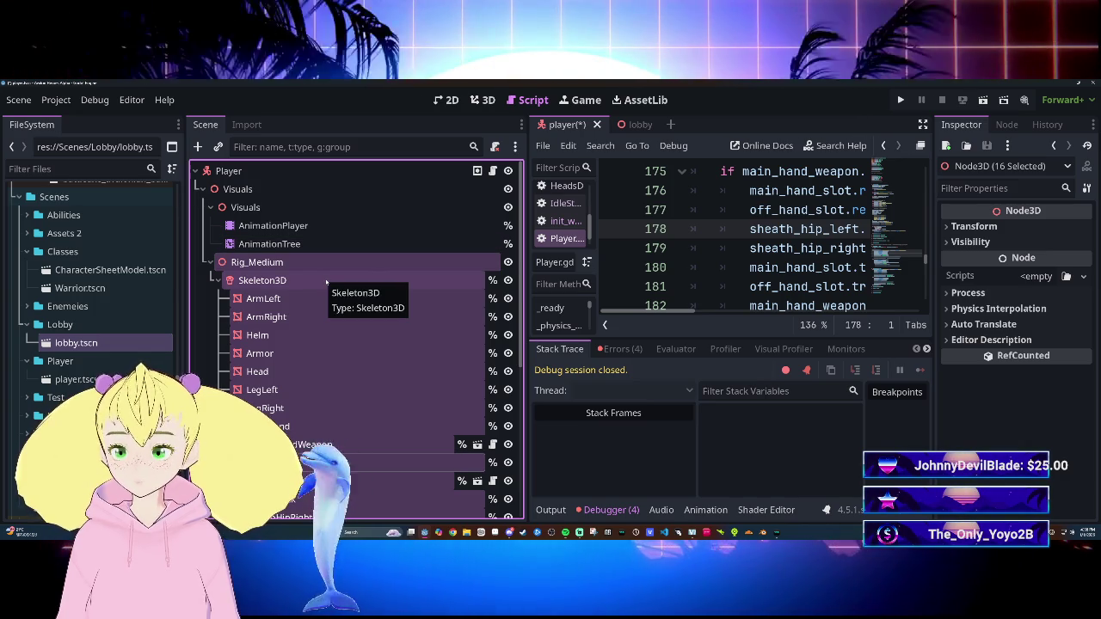
{"action": "left_click", "coordinate": [245, 208]}
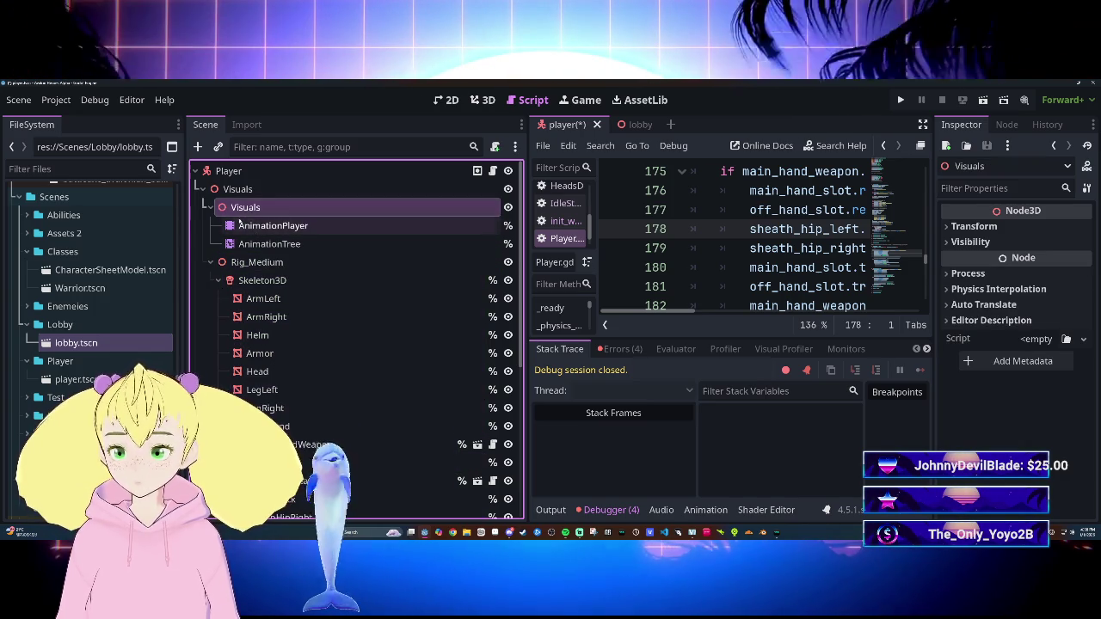
{"action": "left_click", "coordinate": [330, 248], "text": "shift"}
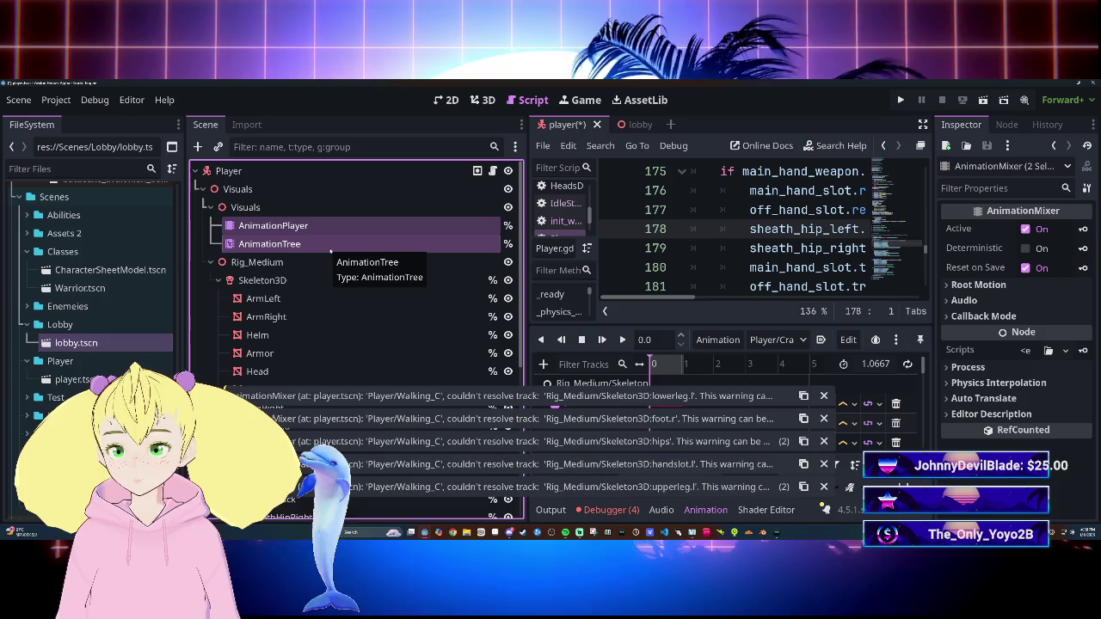
{"action": "mouse_move", "coordinate": [264, 225]}
{"action": "left_mouse_down"}
{"action": "mouse_move", "coordinate": [243, 174]}
{"action": "mouse_move", "coordinate": [244, 189]}
{"action": "left_mouse_up"}
{"action": "left_click", "coordinate": [341, 288]}
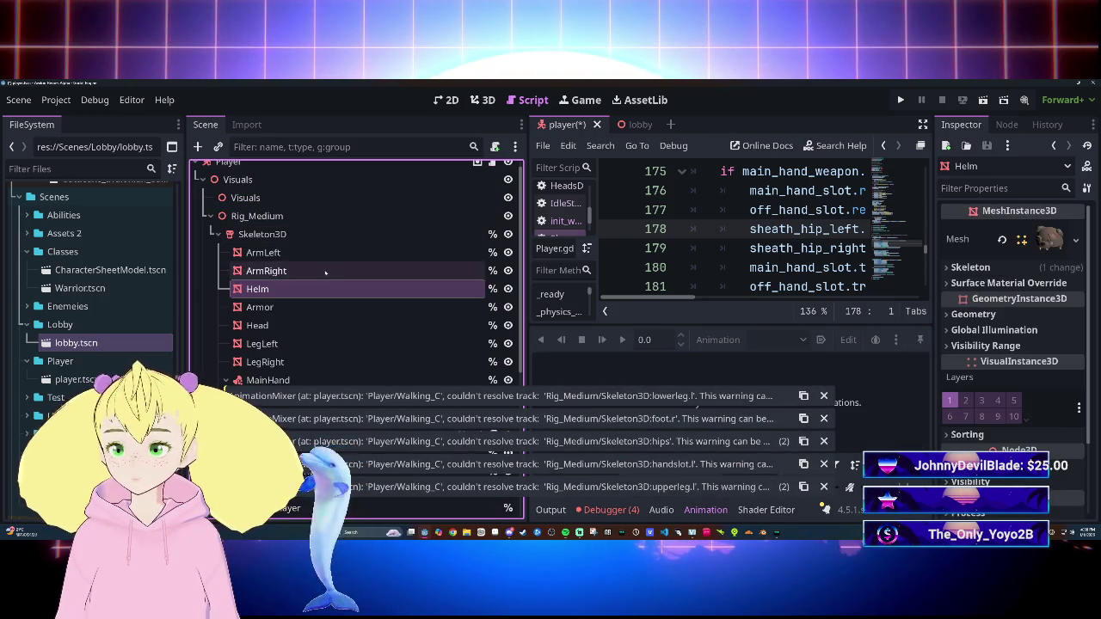
{"action": "scroll", "coordinate": [332, 275], "scroll_direction": "down", "scroll_amount": 3}
{"action": "scroll", "coordinate": [297, 320], "scroll_direction": "down", "scroll_amount": 2}
{"action": "left_click", "coordinate": [275, 286]}
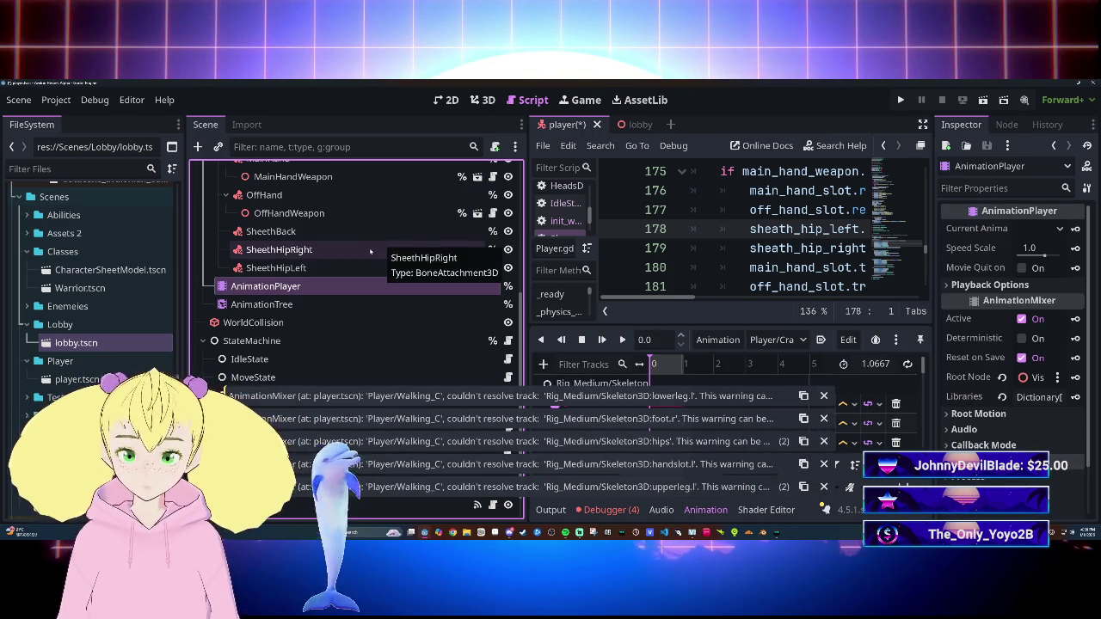
Step: Assign the AnimationPlayer node as the AnimationTree's Anim Player property
{"action": "left_click", "coordinate": [275, 304]}
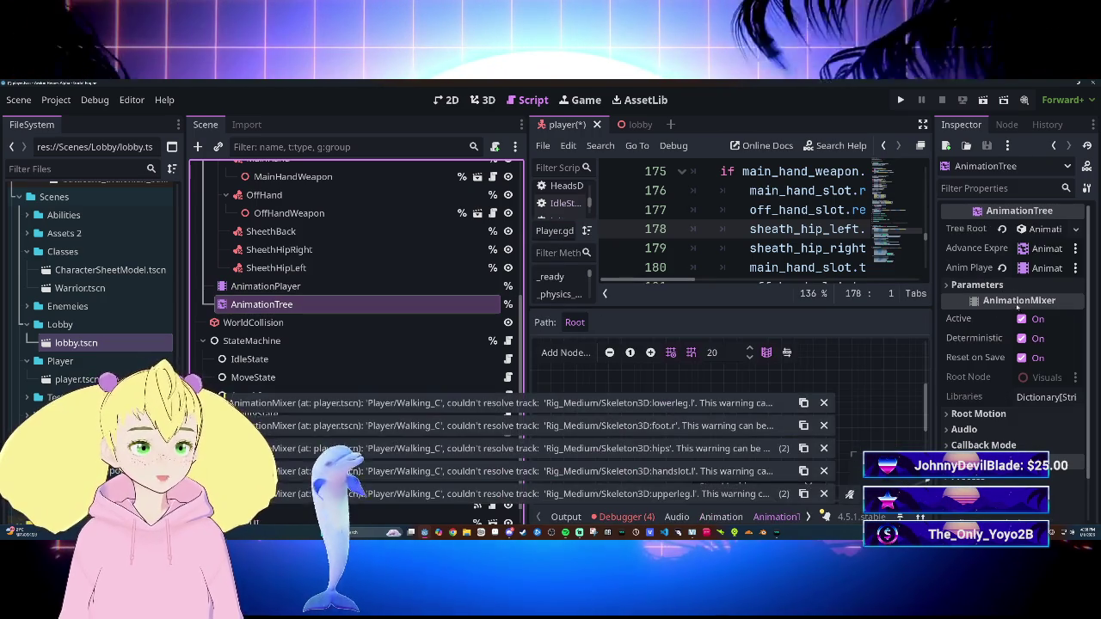
{"action": "left_click", "coordinate": [1046, 230]}
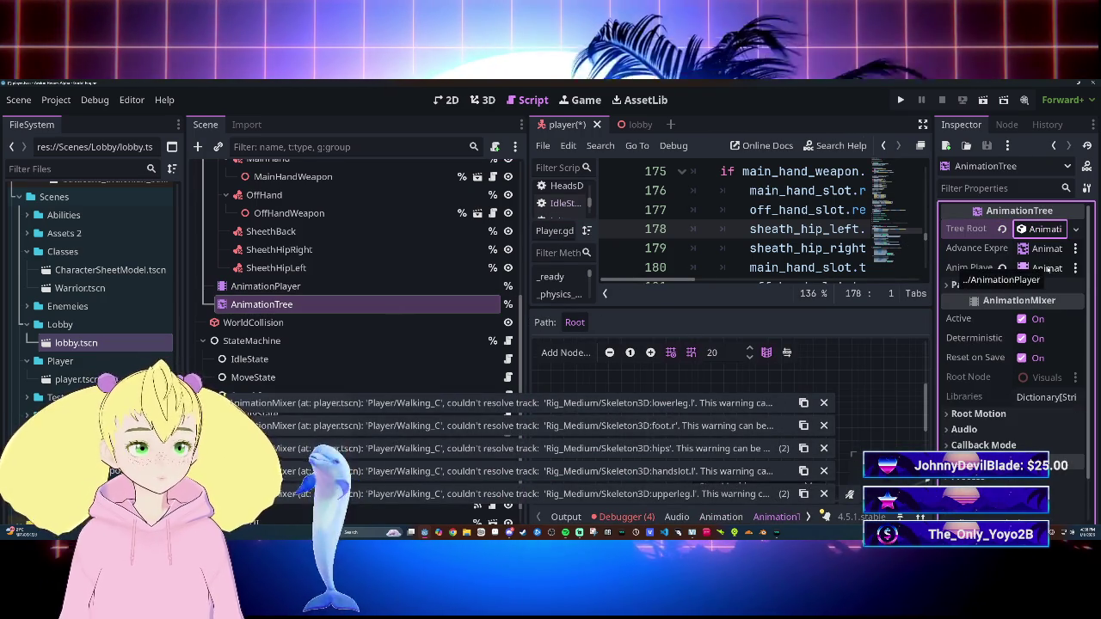
{"action": "left_click", "coordinate": [1046, 268]}
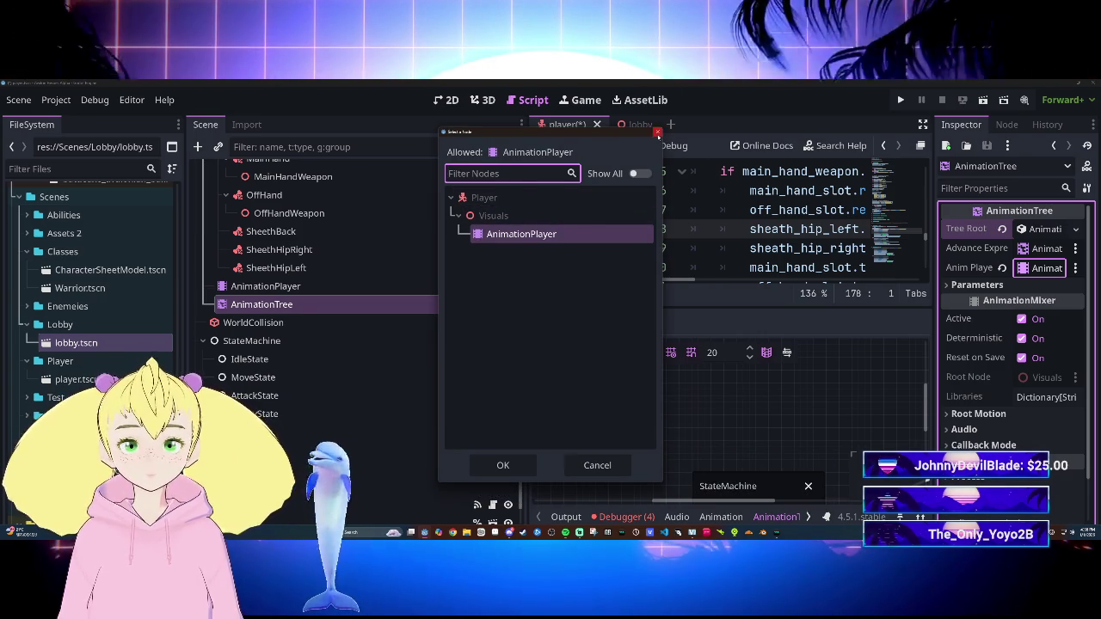
{"action": "double_click", "coordinate": [521, 233]}
{"action": "scroll", "coordinate": [367, 259], "scroll_direction": "up", "scroll_amount": 2}
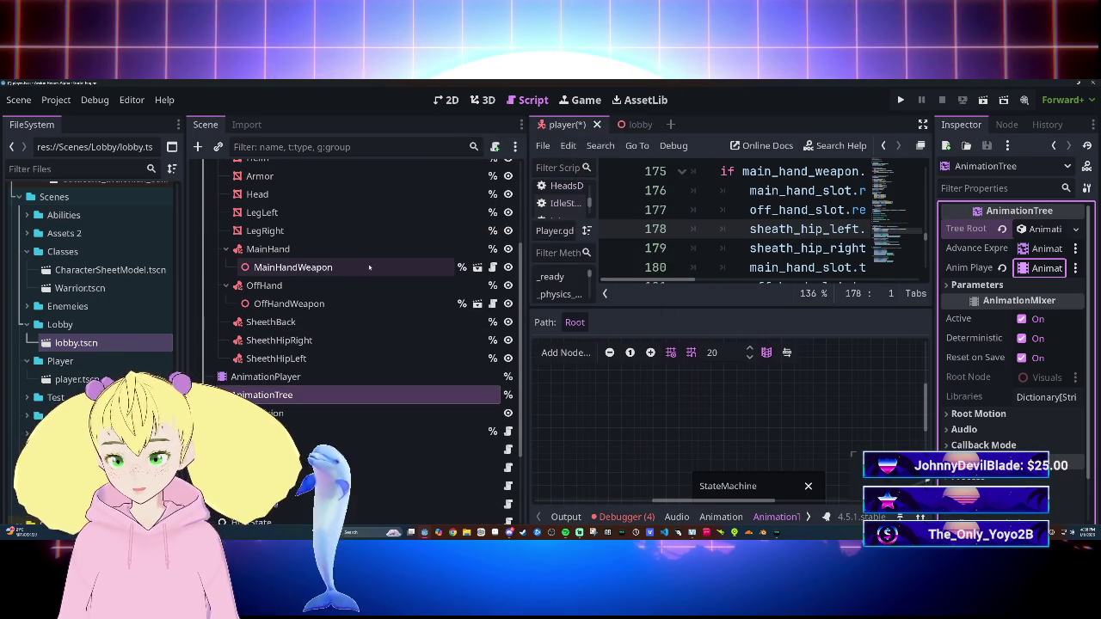
{"action": "scroll", "coordinate": [388, 239], "scroll_direction": "up", "scroll_amount": 5}
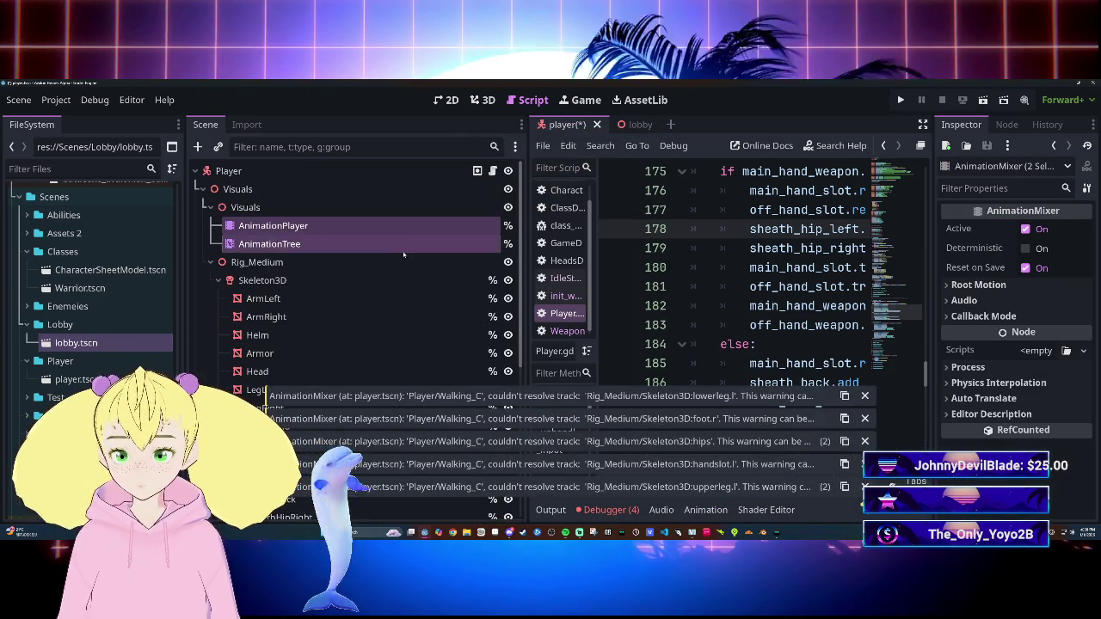
Step: Drag the nested Visuals node out to sit directly under Player as Visuals2
{"action": "left_click", "coordinate": [379, 228], "text": "shift"}
{"action": "scroll", "coordinate": [339, 275], "scroll_direction": "down", "scroll_amount": 1}
{"action": "left_click", "coordinate": [338, 274]}
{"action": "left_click", "coordinate": [337, 255]}
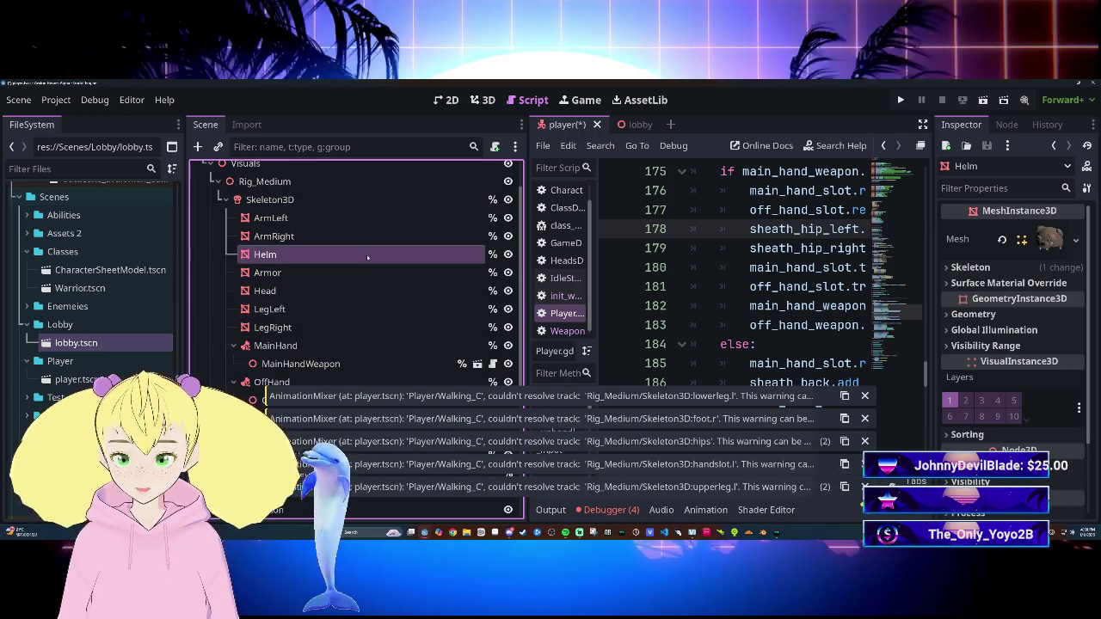
{"action": "scroll", "coordinate": [318, 215], "scroll_direction": "up", "scroll_amount": 1}
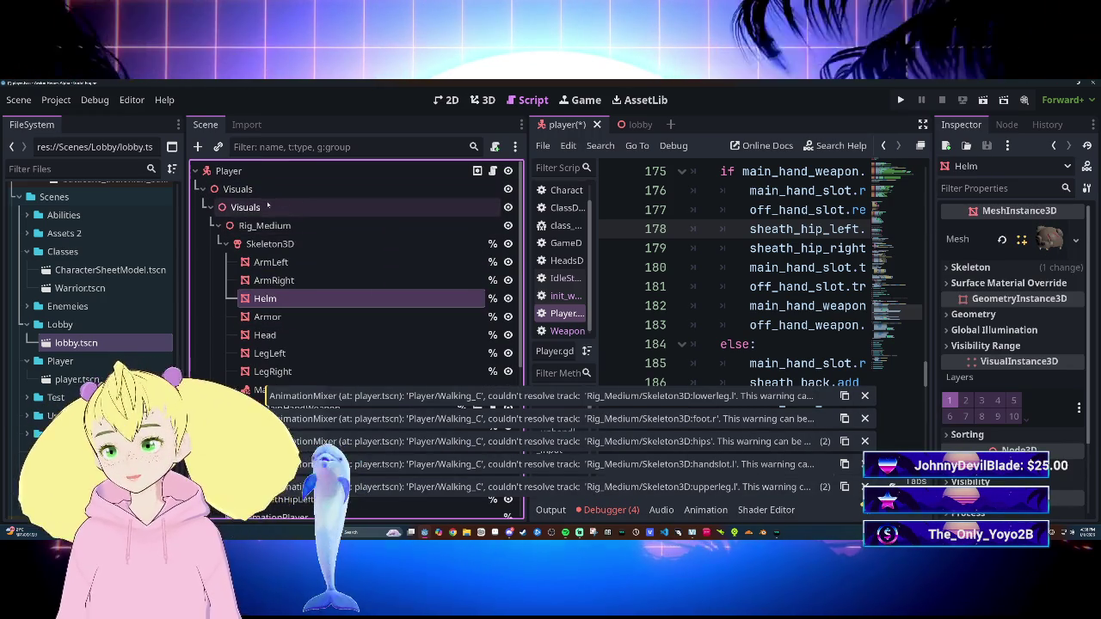
{"action": "left_click", "coordinate": [310, 207]}
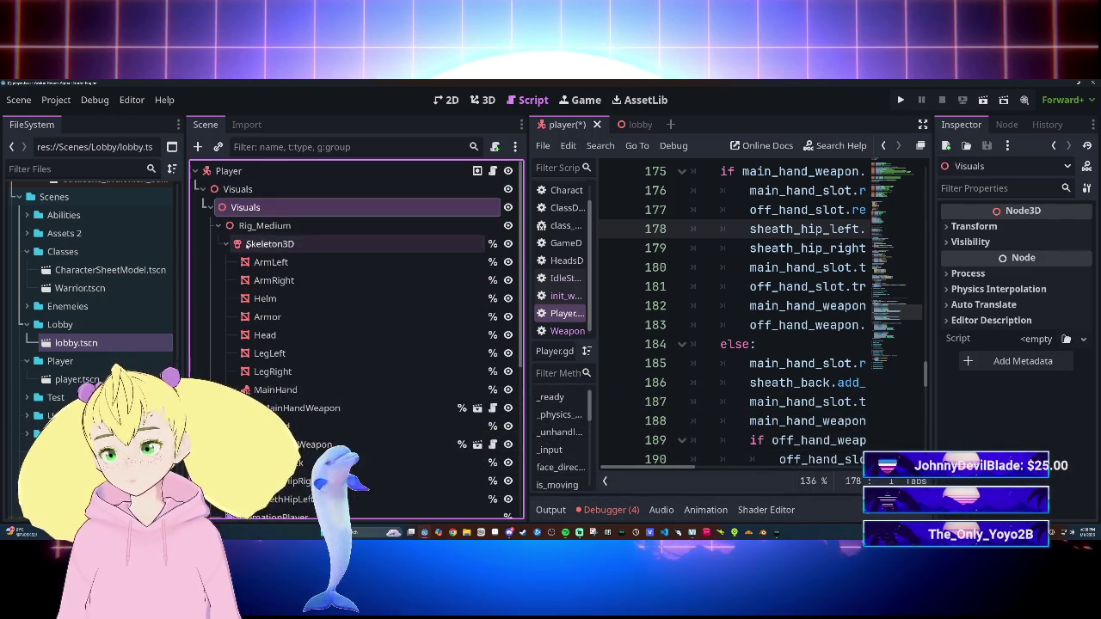
{"action": "left_click", "coordinate": [209, 209]}
{"action": "left_click_drag", "start_coordinate": [245, 207], "coordinate": [258, 172]}
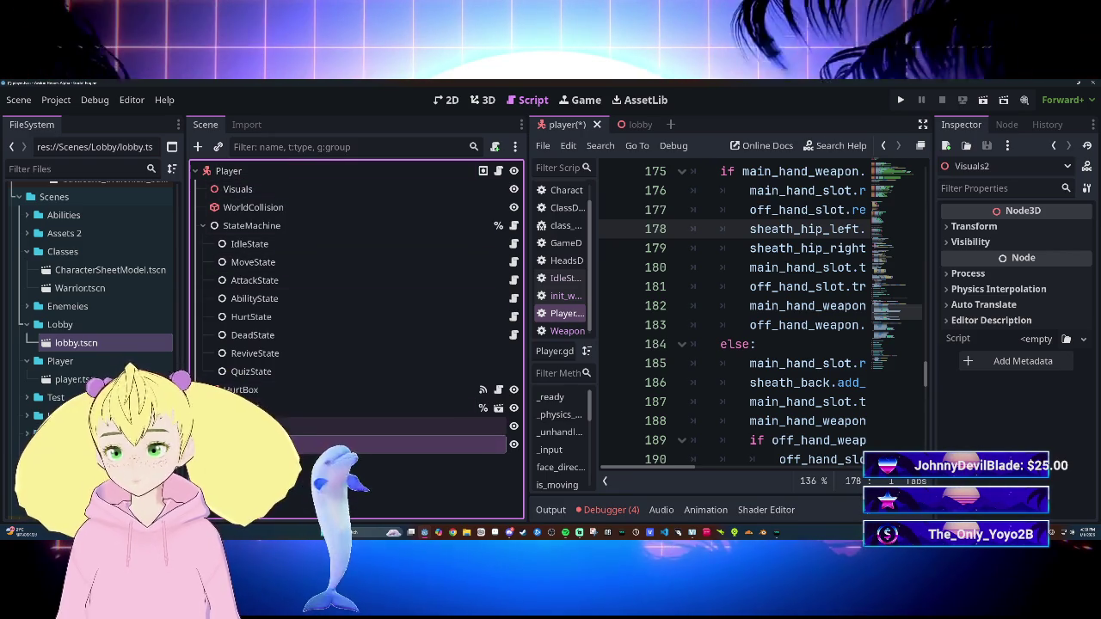
Step: Collapse and select the original Visuals node, then press Delete to remove it
{"action": "scroll", "coordinate": [350, 387], "scroll_direction": "down", "scroll_amount": 5}
{"action": "scroll", "coordinate": [350, 387], "scroll_direction": "down", "scroll_amount": 1}
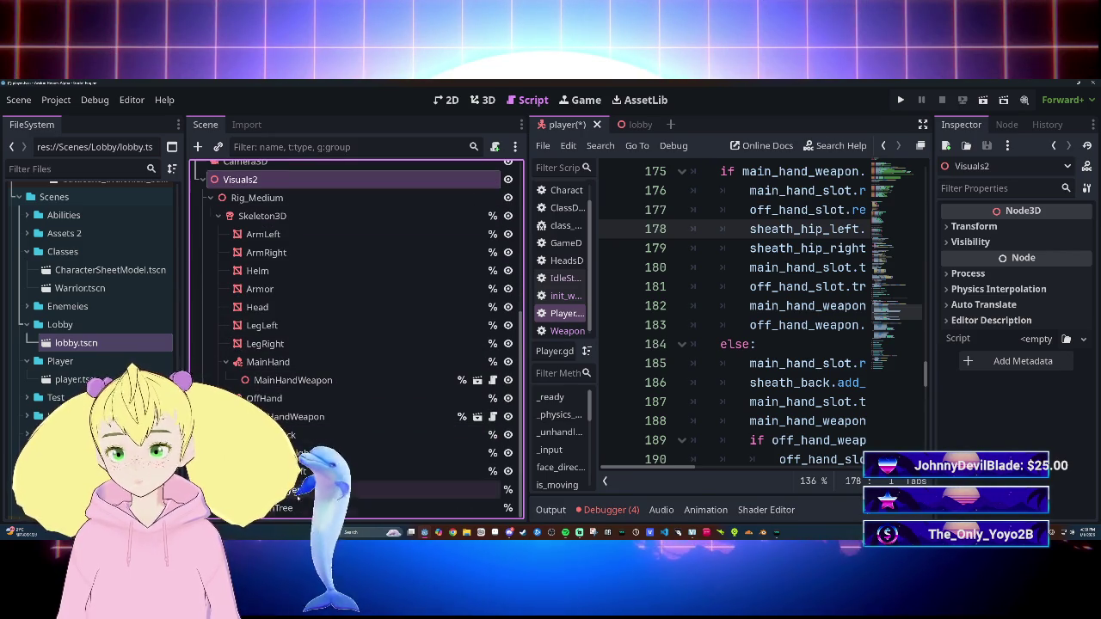
{"action": "left_click", "coordinate": [284, 508]}
{"action": "scroll", "coordinate": [301, 387], "scroll_direction": "up", "scroll_amount": 6}
{"action": "scroll", "coordinate": [257, 284], "scroll_direction": "down", "scroll_amount": 6}
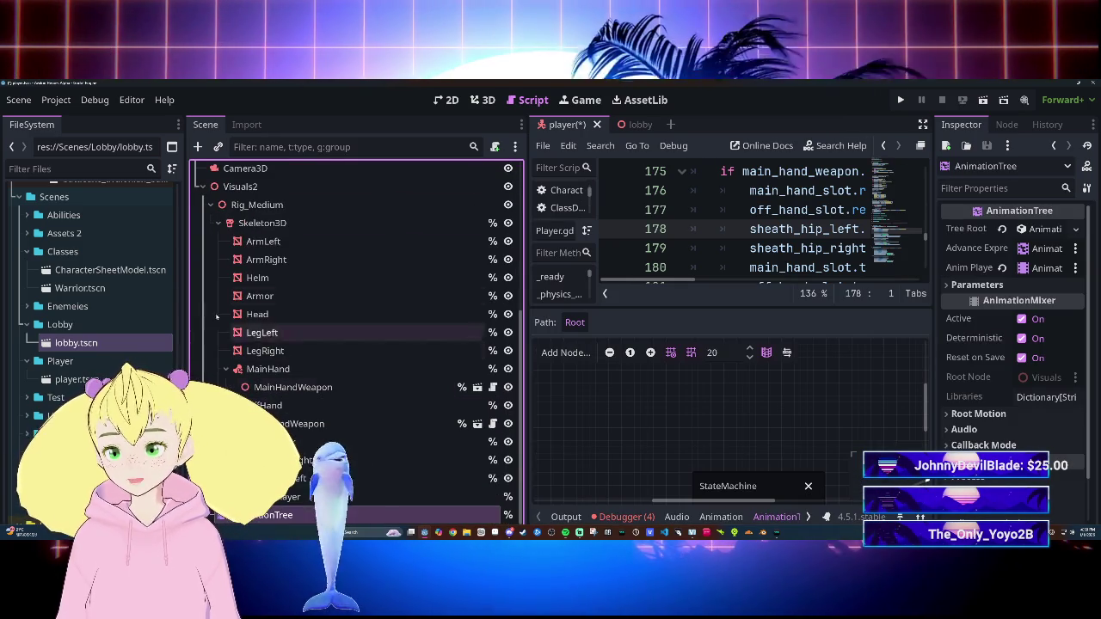
{"action": "left_click", "coordinate": [207, 187]}
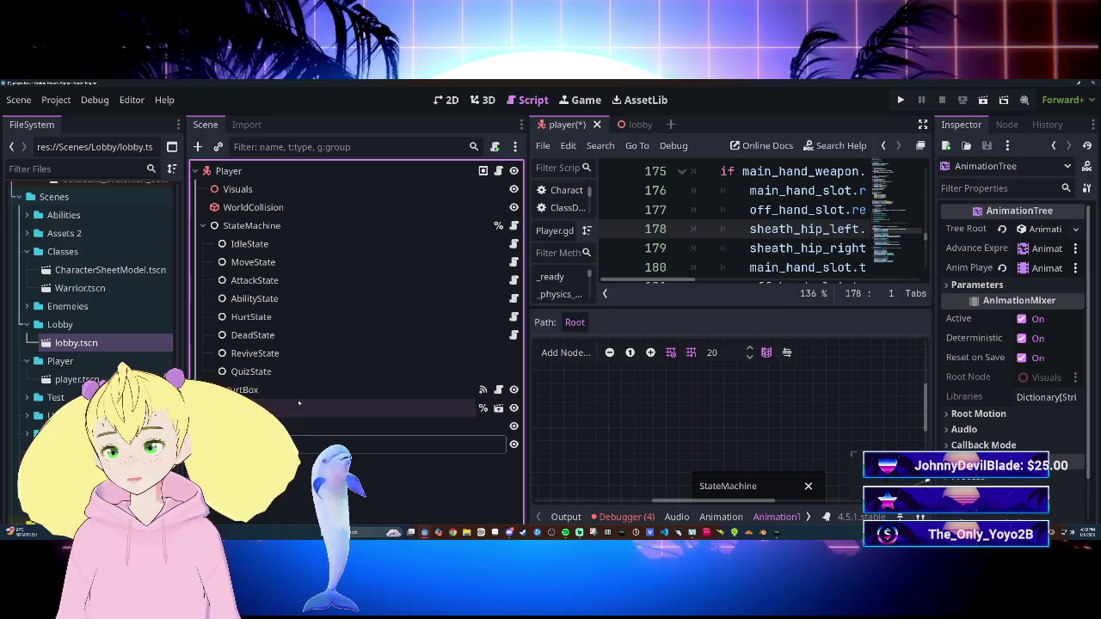
{"action": "left_click", "coordinate": [241, 191]}
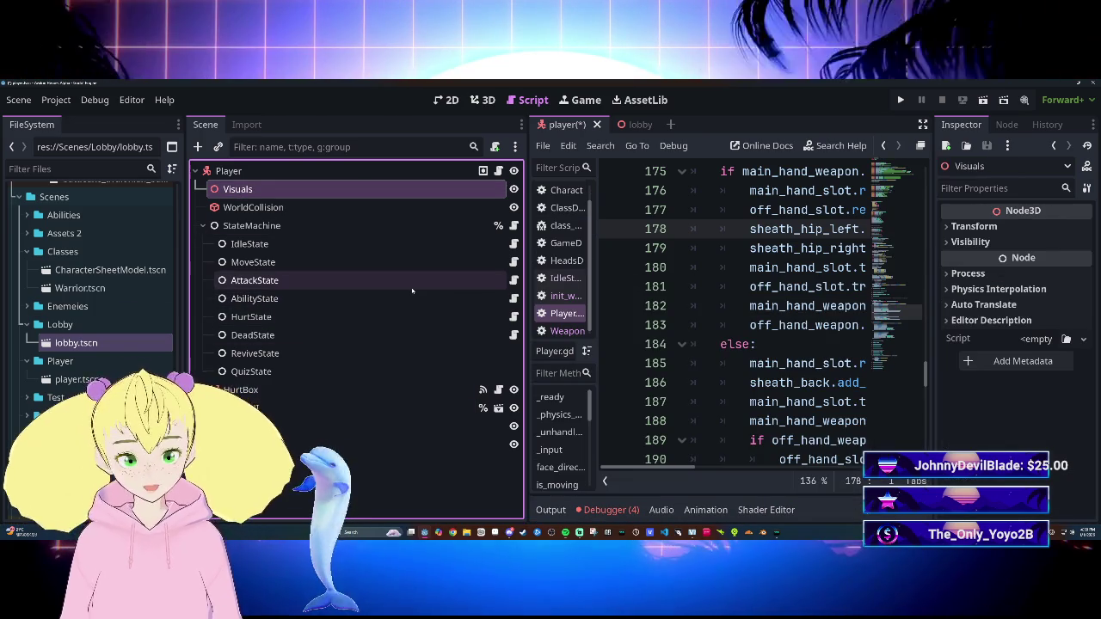
{"action": "key", "text": "Delete"}
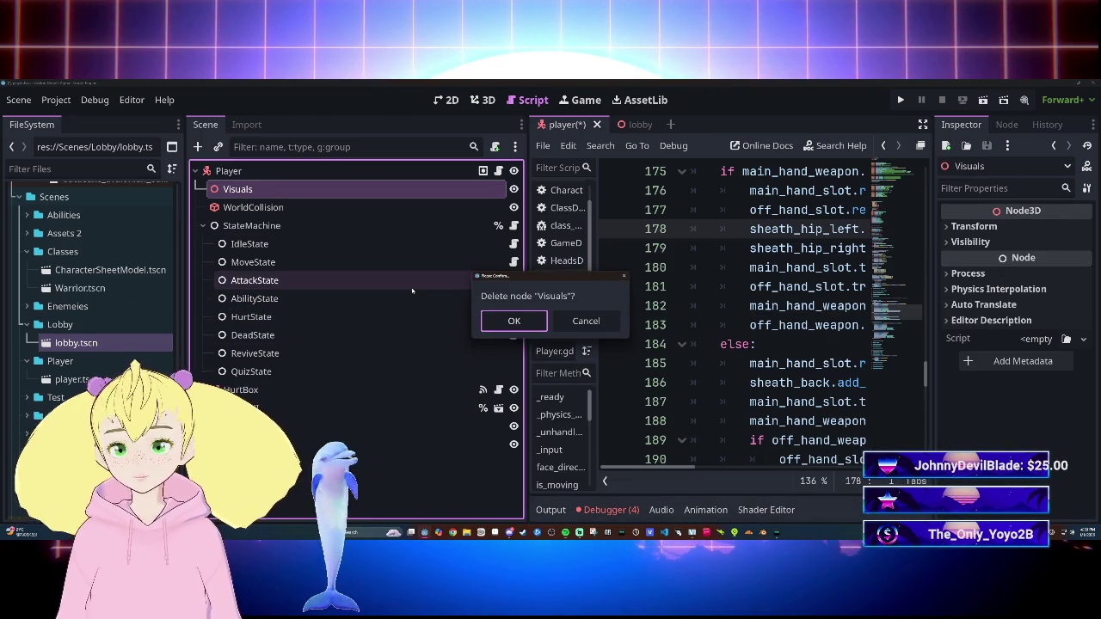
Step: Confirm deleting Visuals, make Visuals2 Player's first child with its rig expanded, and widen the script editor
{"action": "key", "text": "Return"}
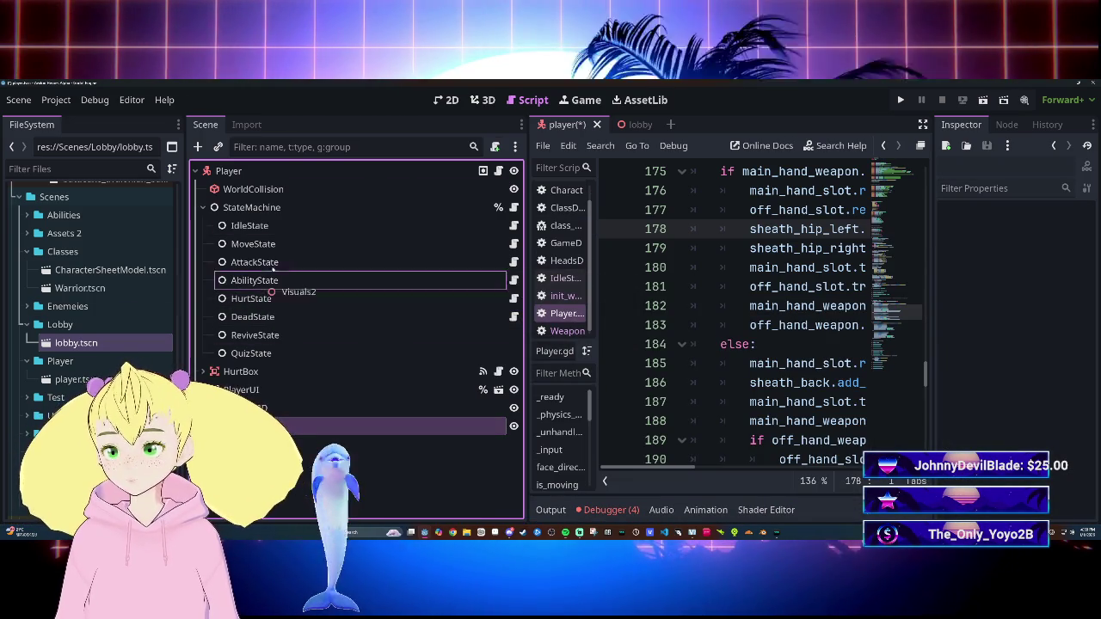
{"action": "left_click", "coordinate": [229, 171]}
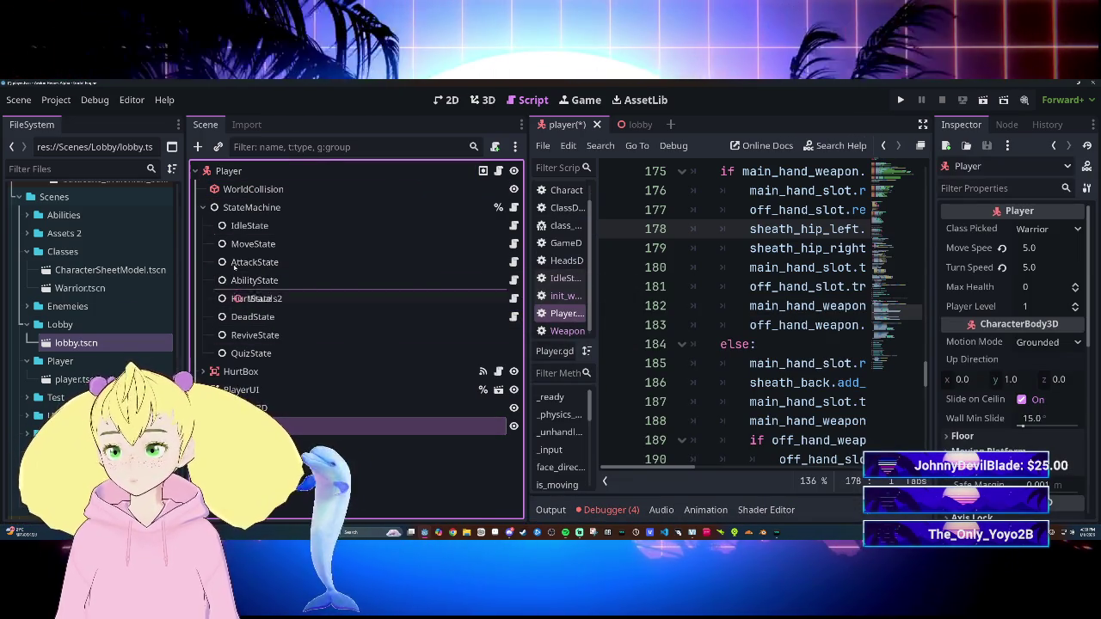
{"action": "key", "text": "ctrl+v"}
{"action": "key", "text": "Right"}
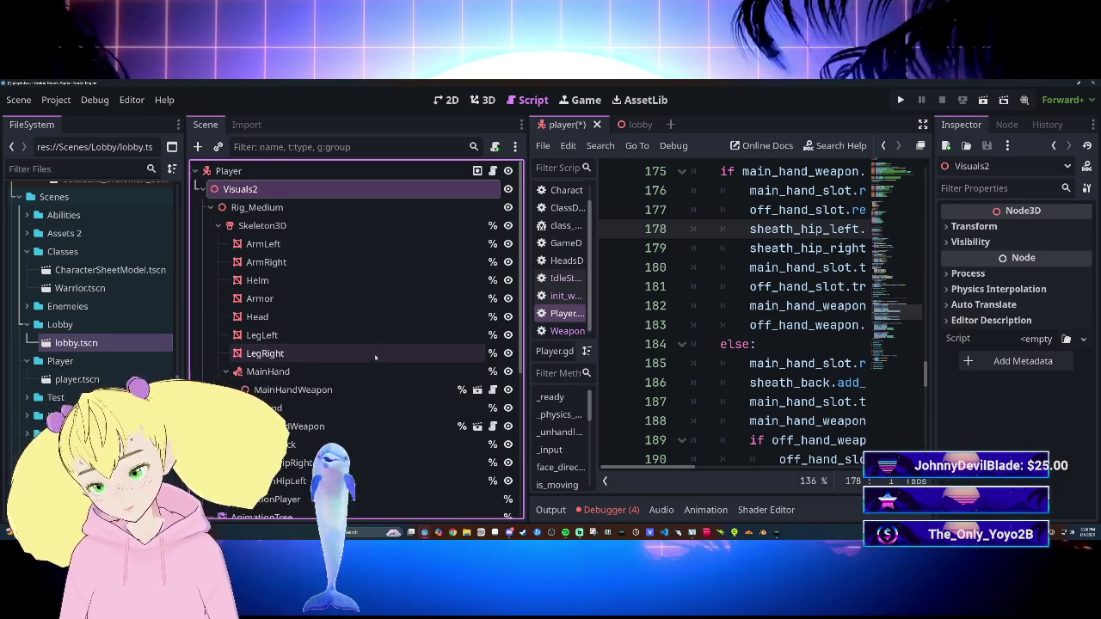
{"action": "mouse_move", "coordinate": [526, 354]}
{"action": "left_mouse_down"}
{"action": "mouse_move", "coordinate": [393, 355]}
{"action": "mouse_move", "coordinate": [453, 359]}
{"action": "mouse_move", "coordinate": [362, 368]}
{"action": "mouse_move", "coordinate": [408, 368]}
{"action": "left_mouse_up"}
Step: Shift the docks left to widen the script view and switch to the lobby scene
{"action": "scroll", "coordinate": [671, 309], "scroll_direction": "down", "scroll_amount": 1}
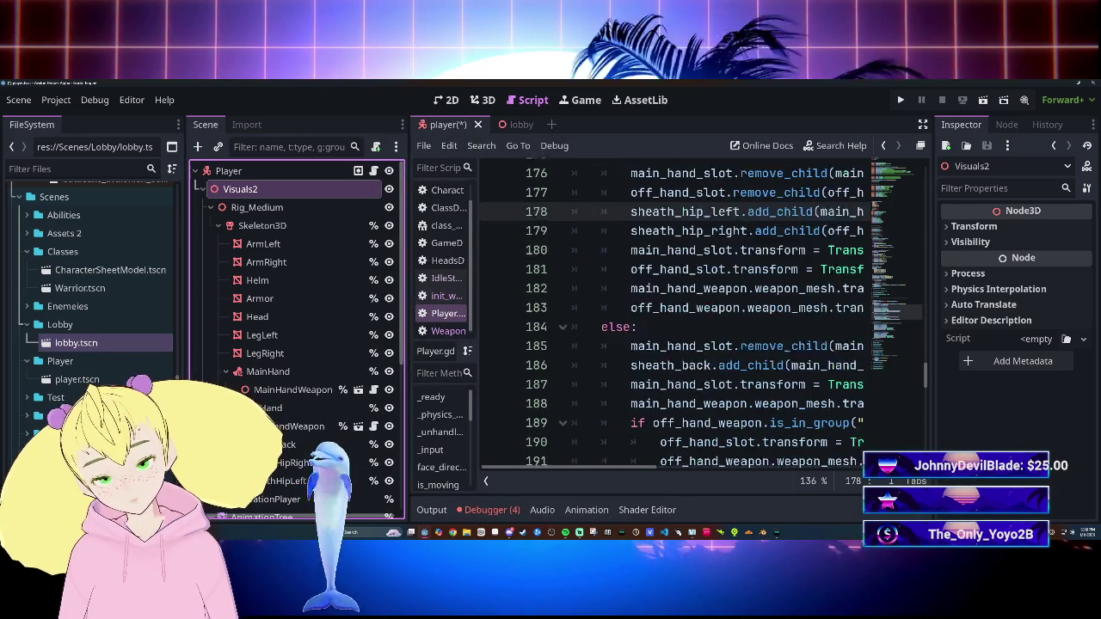
{"action": "scroll", "coordinate": [671, 310], "scroll_direction": "up", "scroll_amount": 1}
{"action": "left_click_drag", "start_coordinate": [187, 350], "coordinate": [125, 350]}
{"action": "scroll", "coordinate": [671, 318], "scroll_direction": "down", "scroll_amount": 2}
{"action": "scroll", "coordinate": [671, 319], "scroll_direction": "up", "scroll_amount": 3}
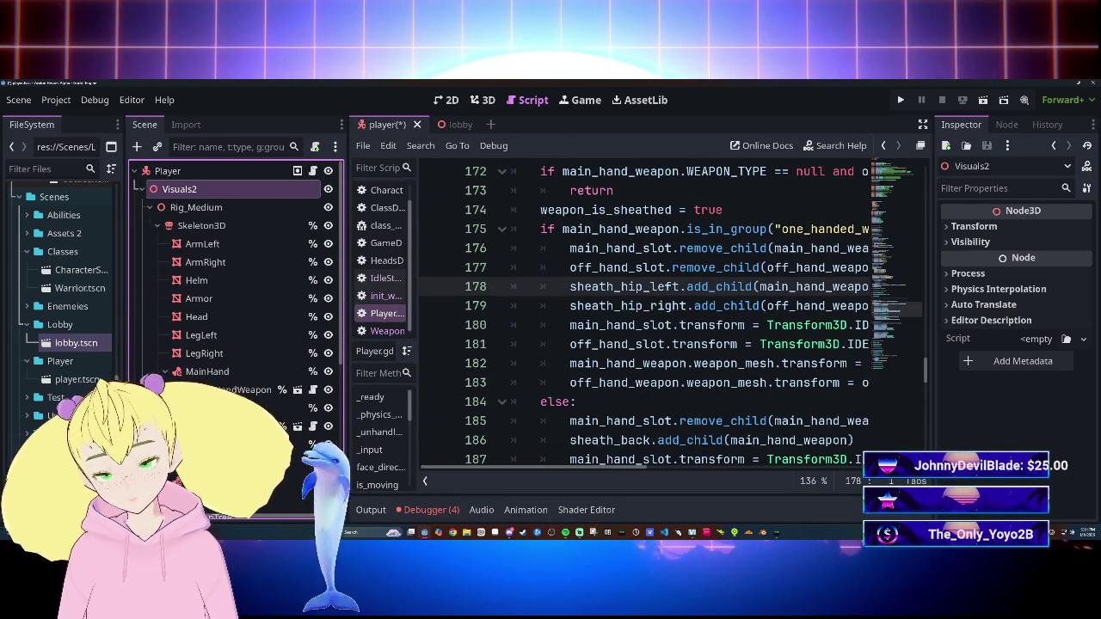
{"action": "left_click", "coordinate": [455, 125]}
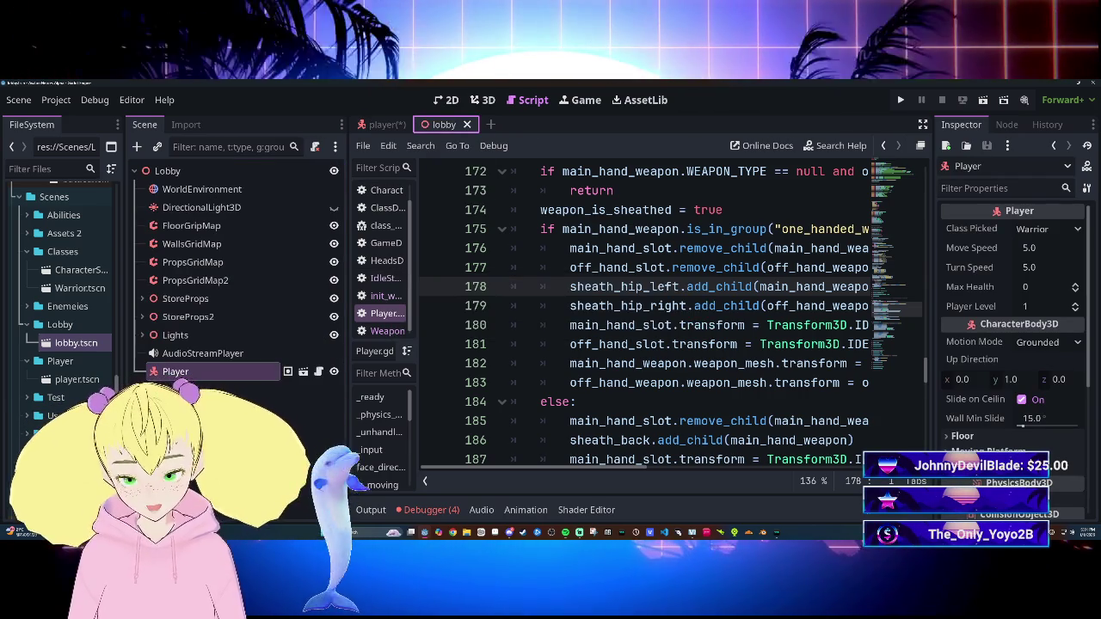
Step: Run the game with F5 to test the changes, then reopen the player scene
{"action": "key", "text": "F5"}
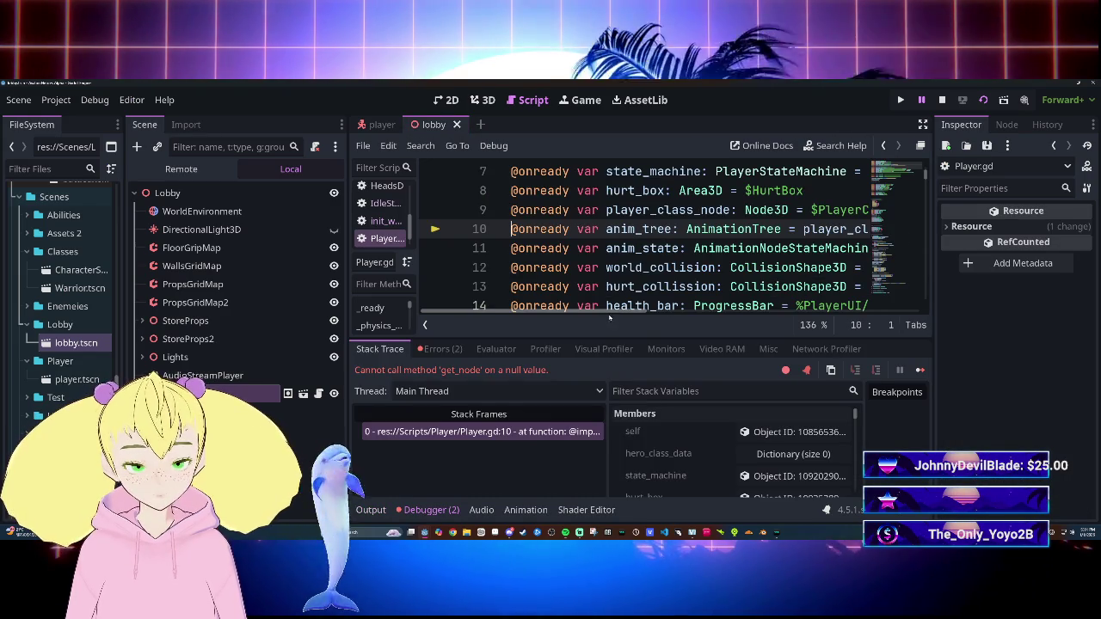
{"action": "mouse_move", "coordinate": [608, 317]}
{"action": "left_mouse_down"}
{"action": "mouse_move", "coordinate": [748, 318]}
{"action": "mouse_move", "coordinate": [616, 311]}
{"action": "mouse_move", "coordinate": [678, 312]}
{"action": "left_mouse_up"}
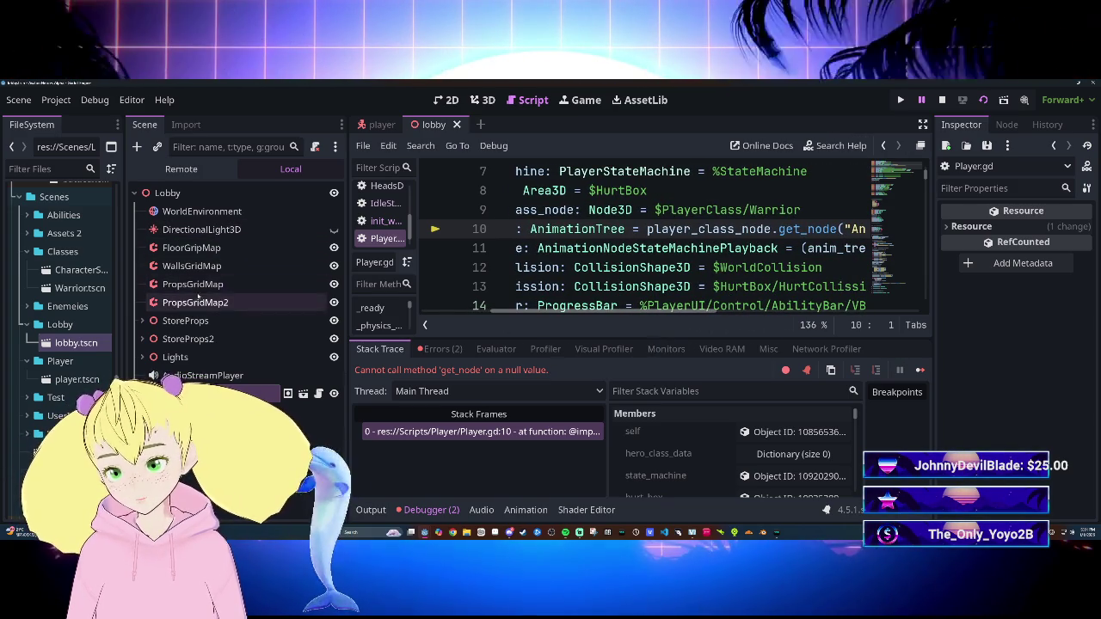
{"action": "left_click", "coordinate": [381, 124]}
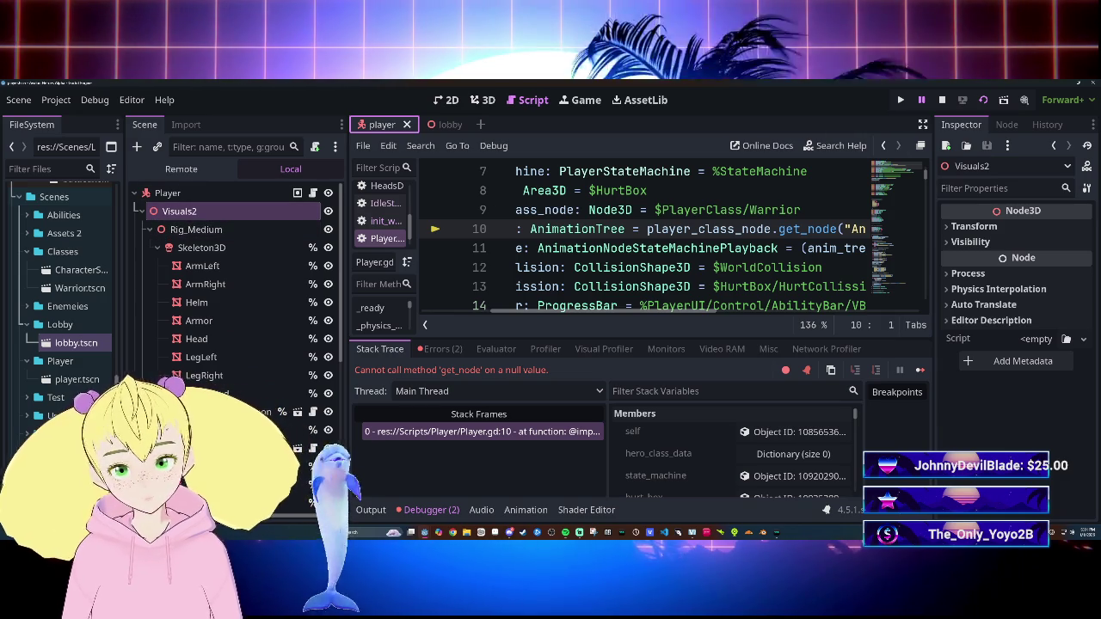
Step: Rename the Visuals2 node to Visuals
{"action": "key", "text": "F2"}
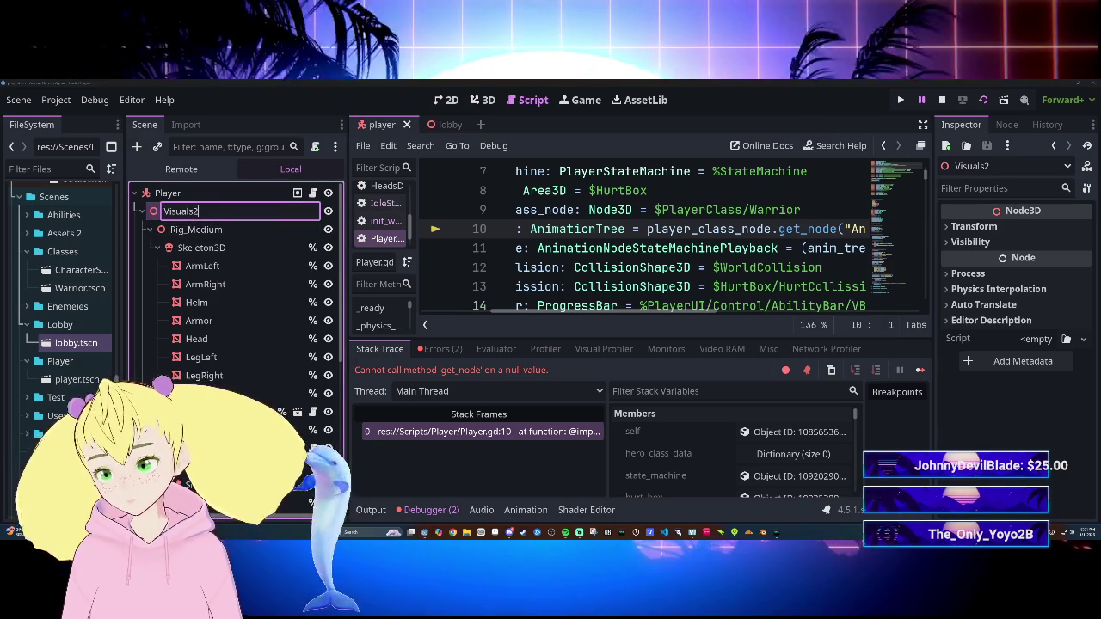
{"action": "key", "text": "End"}
{"action": "key", "text": "Return"}
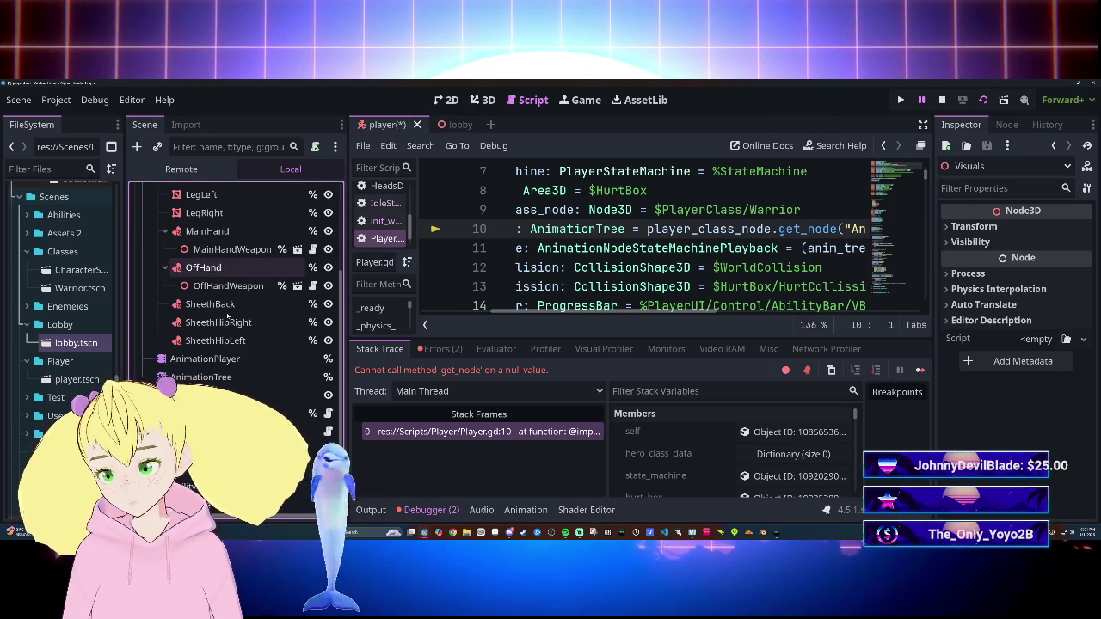
Step: Hide the debugger panel to enlarge the code and bring up the AnimationTree node's options
{"action": "mouse_move", "coordinate": [683, 315]}
{"action": "left_mouse_down"}
{"action": "mouse_move", "coordinate": [713, 316]}
{"action": "mouse_move", "coordinate": [678, 316]}
{"action": "left_mouse_up"}
{"action": "scroll", "coordinate": [619, 303], "scroll_direction": "left", "scroll_amount": 2}
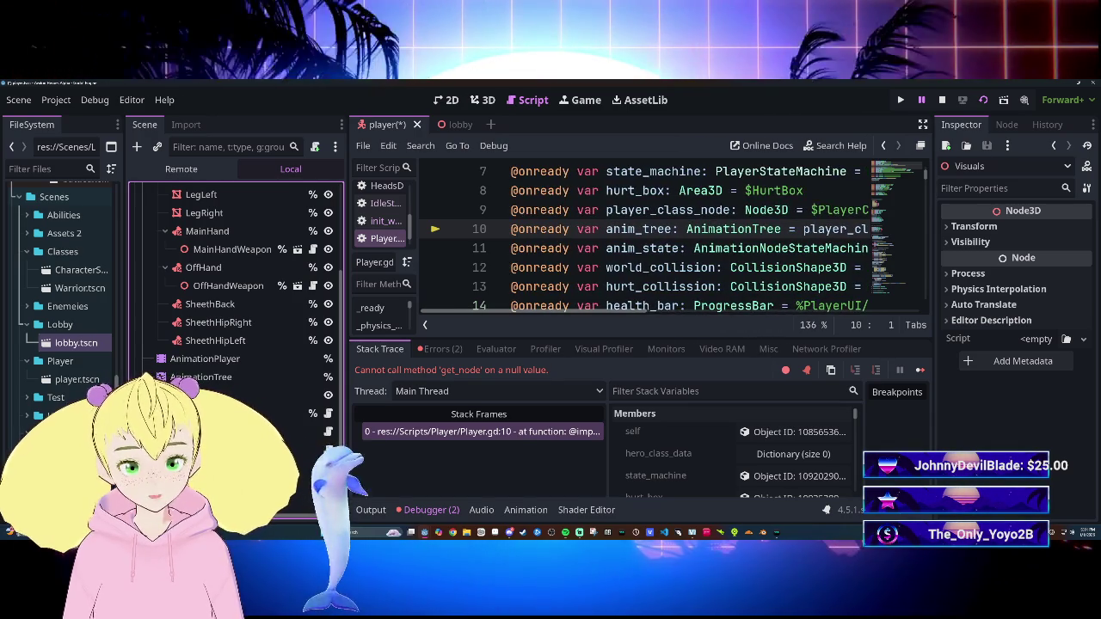
{"action": "left_click", "coordinate": [450, 510]}
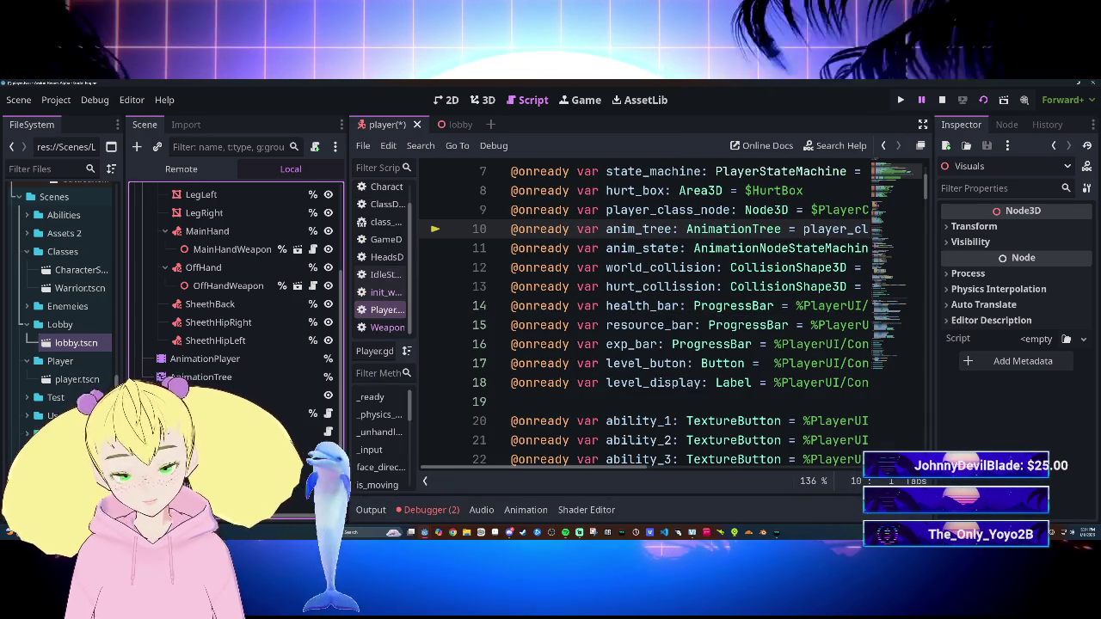
{"action": "scroll", "coordinate": [689, 462], "scroll_direction": "right", "scroll_amount": 5}
{"action": "mouse_move", "coordinate": [689, 463]}
{"action": "left_mouse_down"}
{"action": "mouse_move", "coordinate": [572, 456]}
{"action": "mouse_move", "coordinate": [718, 456]}
{"action": "mouse_move", "coordinate": [531, 464]}
{"action": "left_mouse_up"}
{"action": "right_click", "coordinate": [200, 376]}
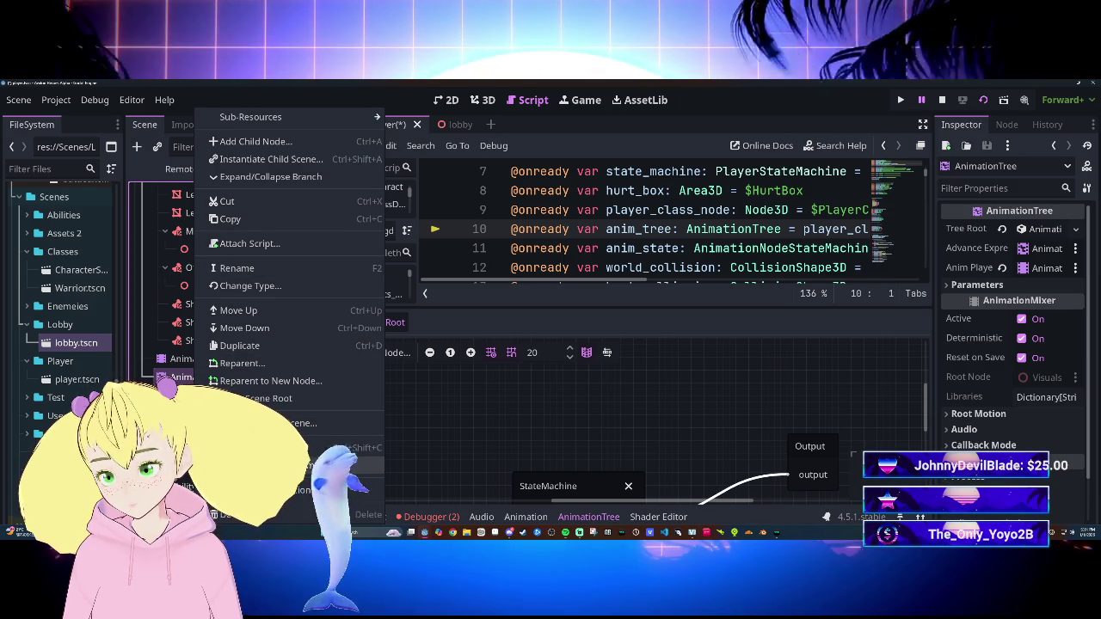
Step: Dismiss the node options and hide the AnimationTree panel to enlarge the code
{"action": "left_click", "coordinate": [546, 419]}
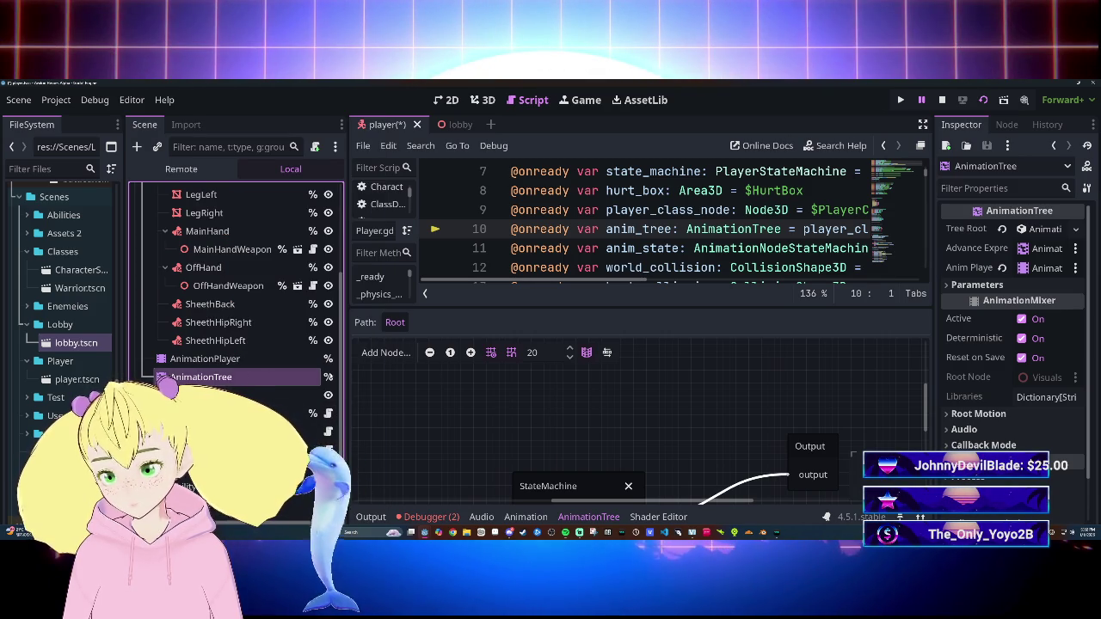
{"action": "left_click", "coordinate": [572, 517]}
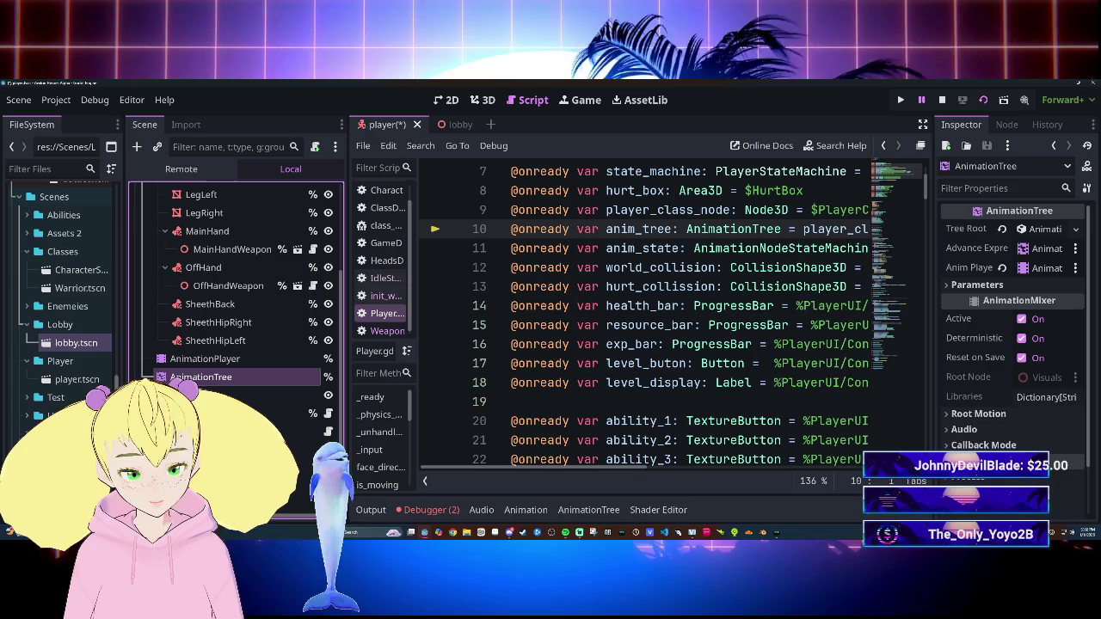
{"action": "scroll", "coordinate": [704, 467], "scroll_direction": "right", "scroll_amount": 5}
{"action": "scroll", "coordinate": [704, 467], "scroll_direction": "right", "scroll_amount": 1}
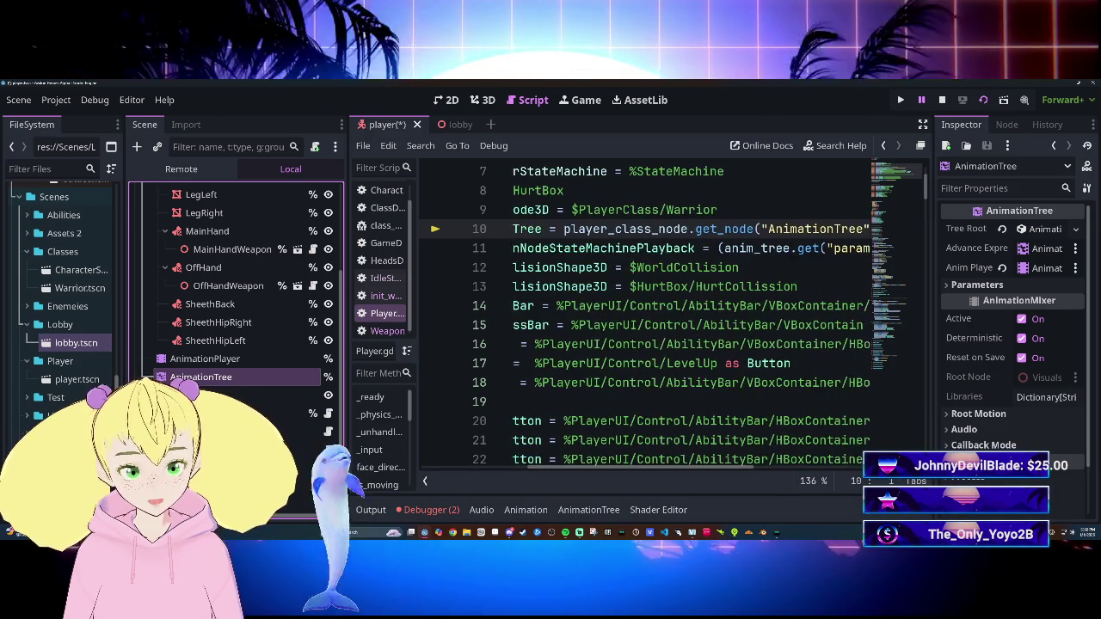
Step: Replace the get_node expression on line 10 with %AnimationTree via autocomplete
{"action": "left_click_drag", "start_coordinate": [729, 229], "coordinate": [856, 229]}
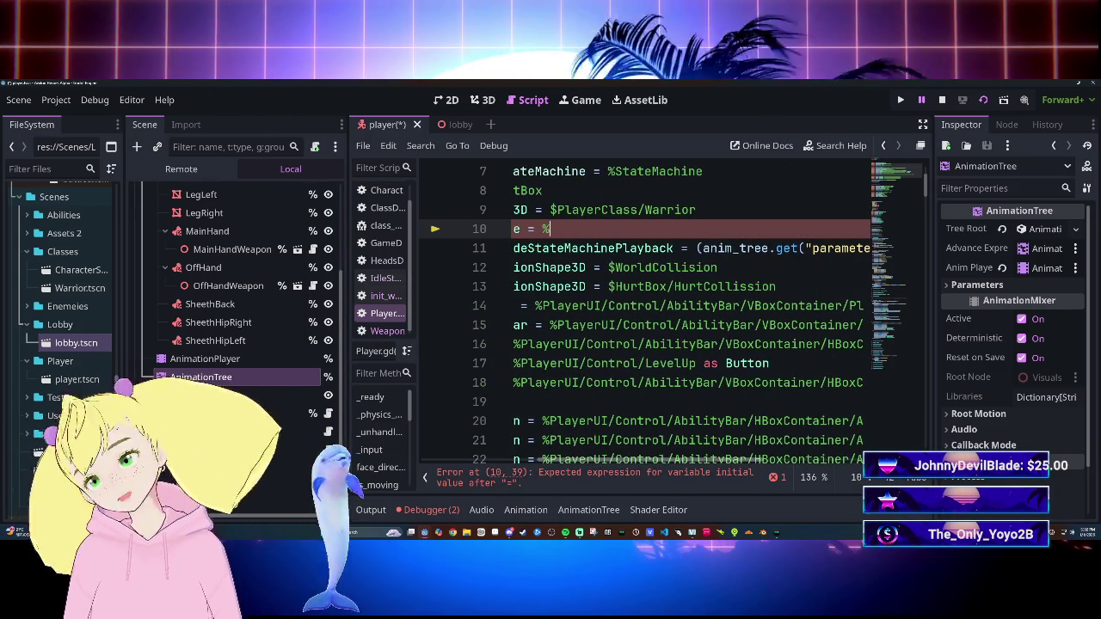
{"action": "type", "text": "A"}
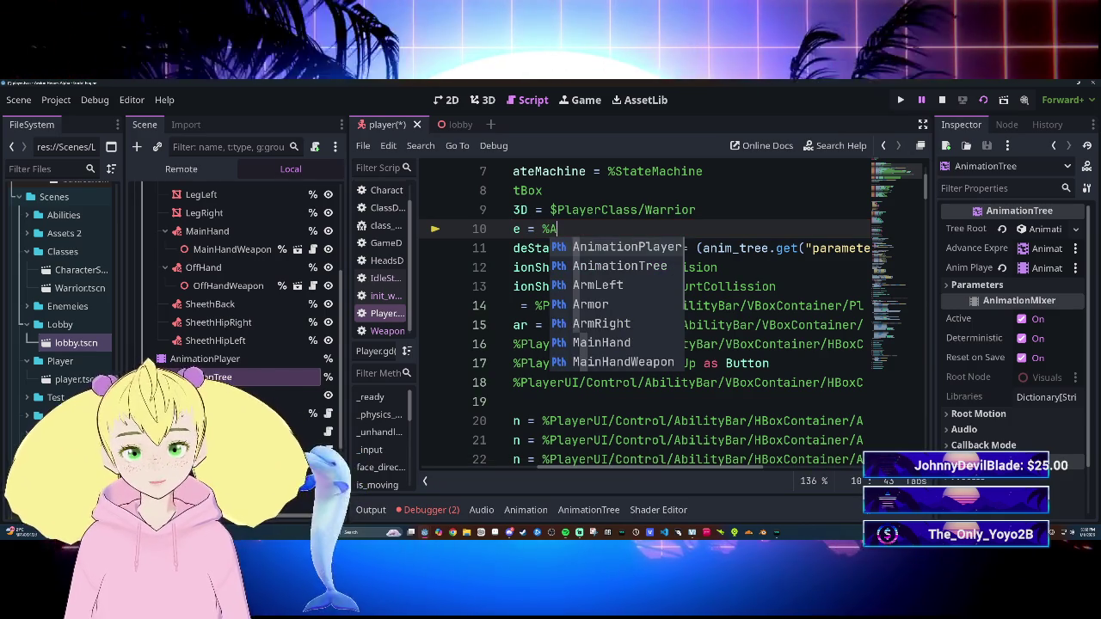
{"action": "key", "text": "Down"}
{"action": "key", "text": "Return"}
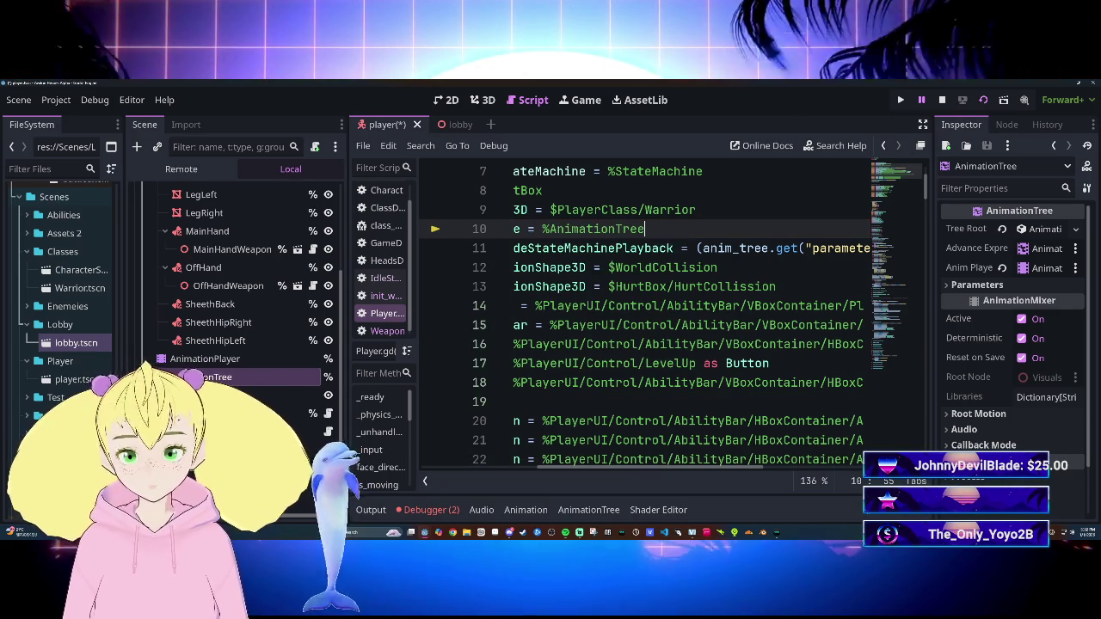
{"action": "left_click_drag", "start_coordinate": [661, 471], "coordinate": [544, 471]}
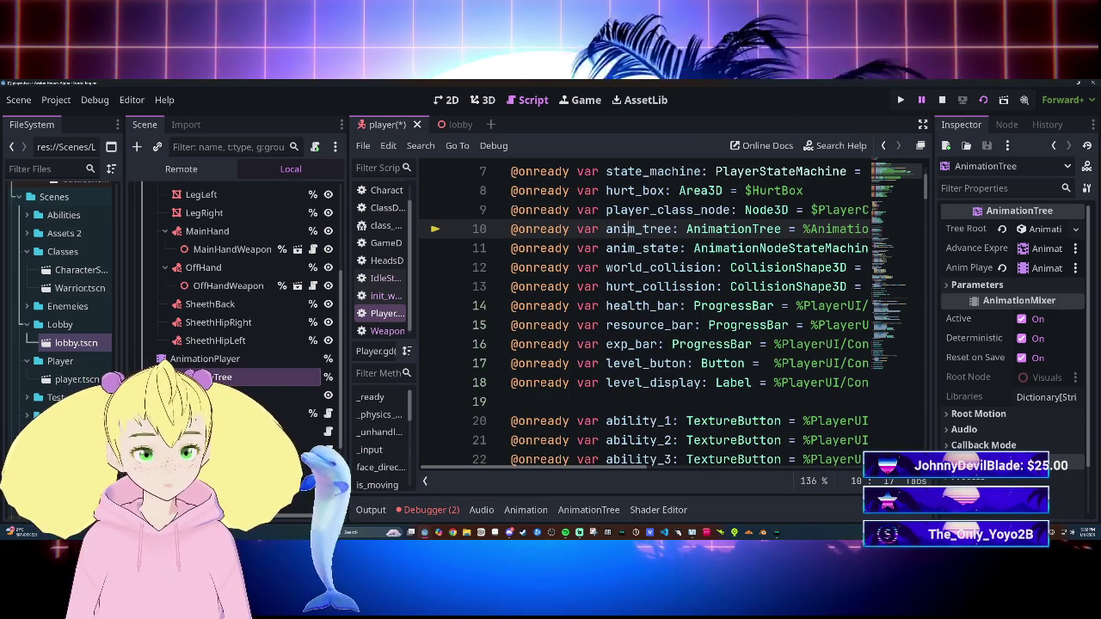
{"action": "scroll", "coordinate": [626, 467], "scroll_direction": "up", "scroll_amount": 1}
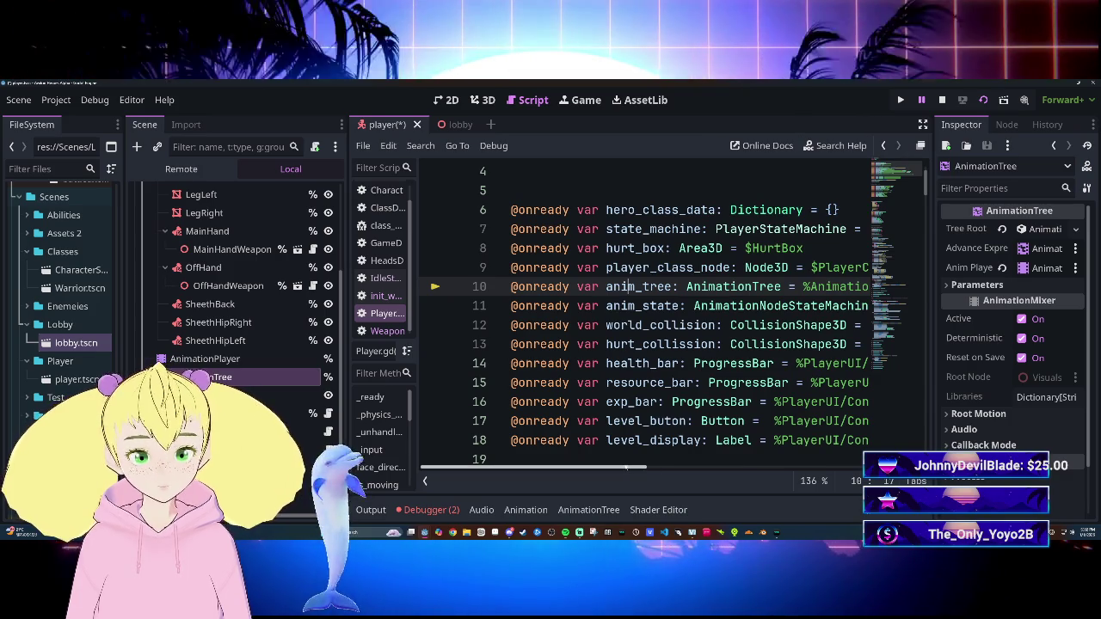
{"action": "mouse_move", "coordinate": [626, 467]}
{"action": "left_mouse_down"}
{"action": "mouse_move", "coordinate": [681, 465]}
{"action": "mouse_move", "coordinate": [619, 465]}
{"action": "left_mouse_up"}
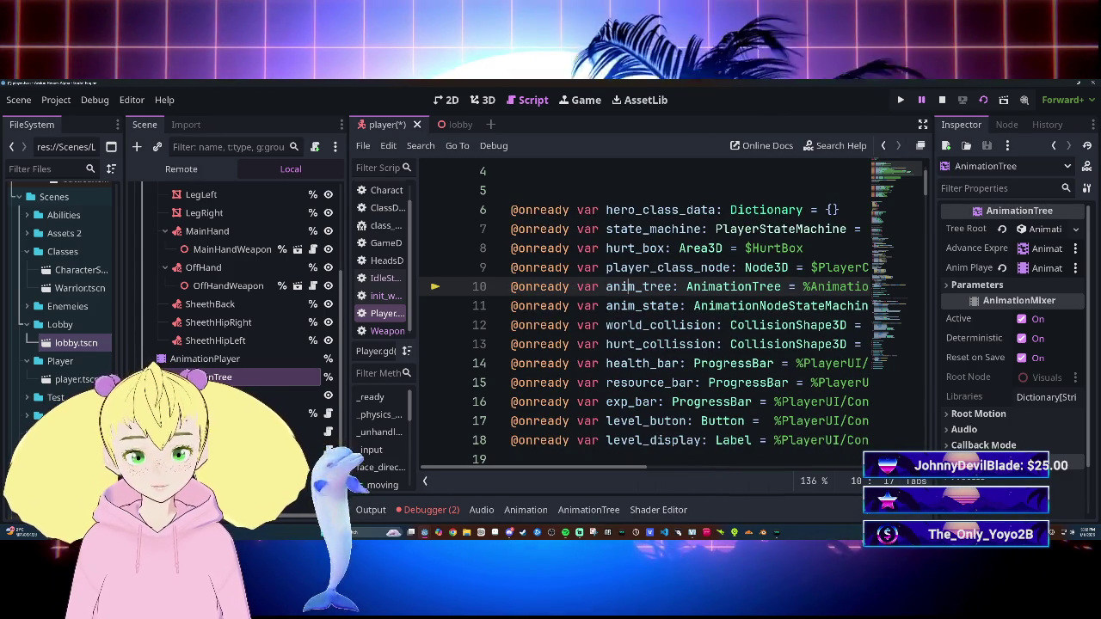
Step: Float the script editor and delete the player_class_node declaration on line 9
{"action": "left_click", "coordinate": [511, 267]}
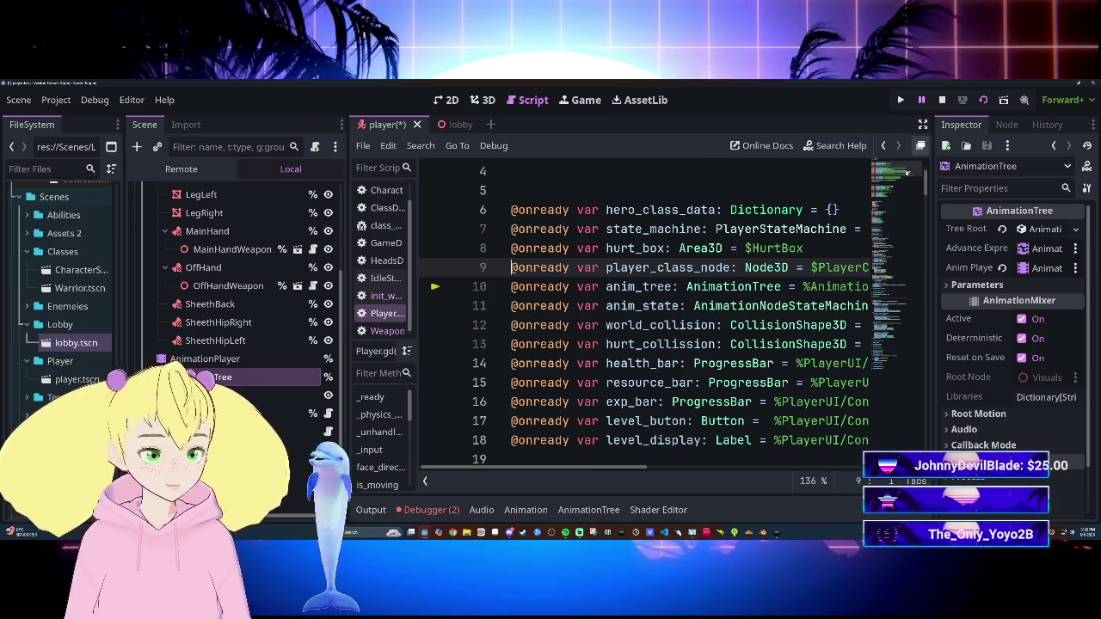
{"action": "left_click", "coordinate": [920, 145]}
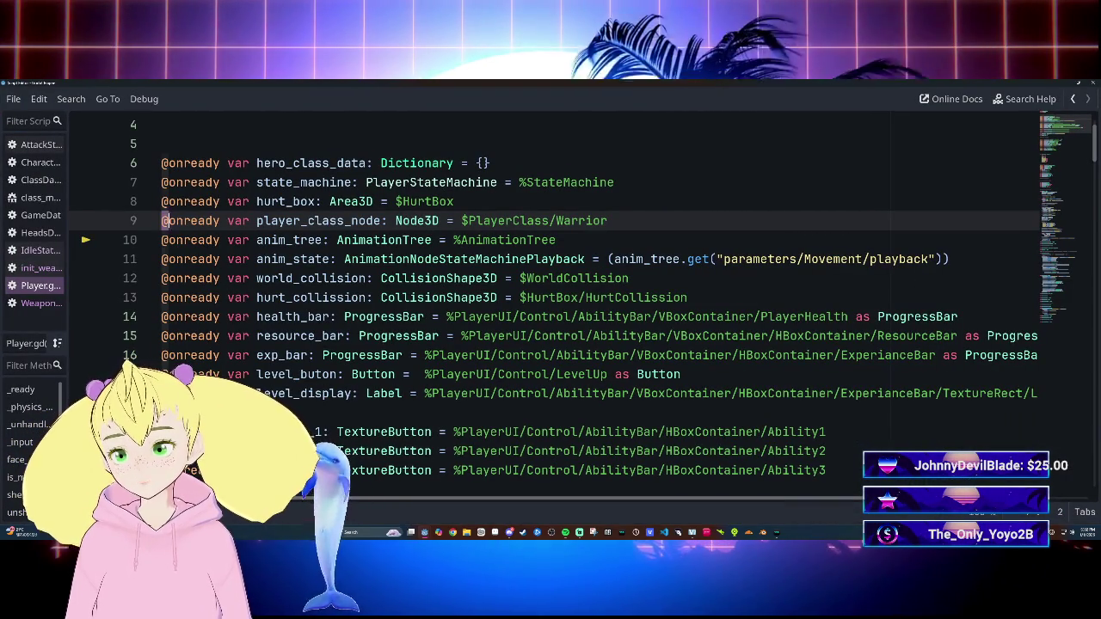
{"action": "key", "text": "shift+End"}
{"action": "key", "text": "BackSpace"}
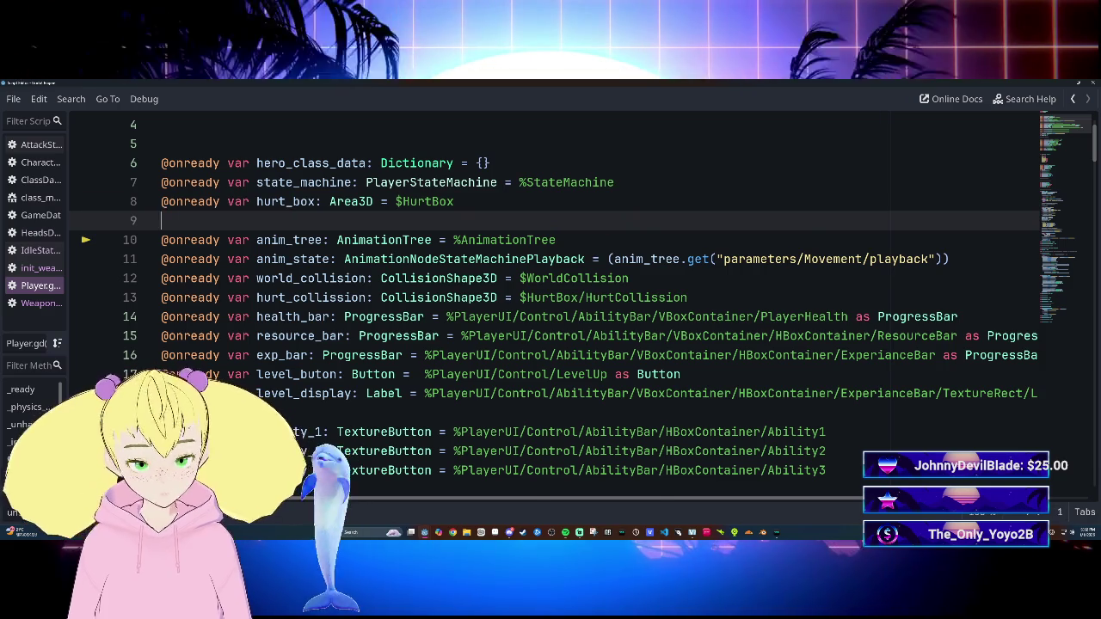
{"action": "key", "text": "BackSpace"}
Step: Review the anim_state line, then go back to the main editor window
{"action": "left_click", "coordinate": [581, 240]}
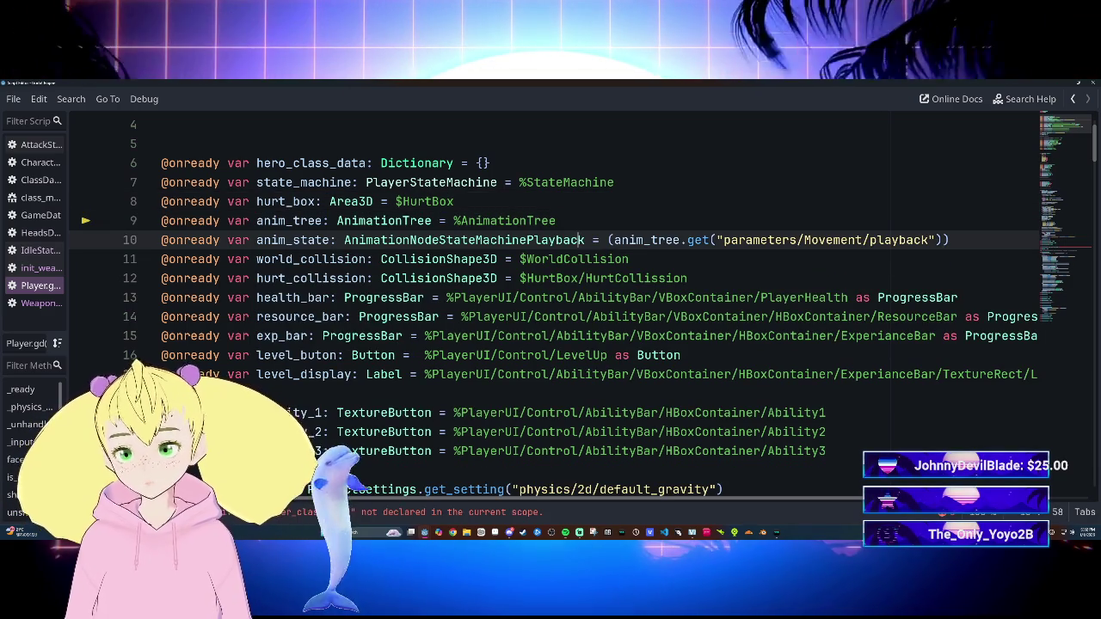
{"action": "scroll", "coordinate": [551, 301], "scroll_direction": "down", "scroll_amount": 3}
{"action": "scroll", "coordinate": [551, 301], "scroll_direction": "up", "scroll_amount": 3}
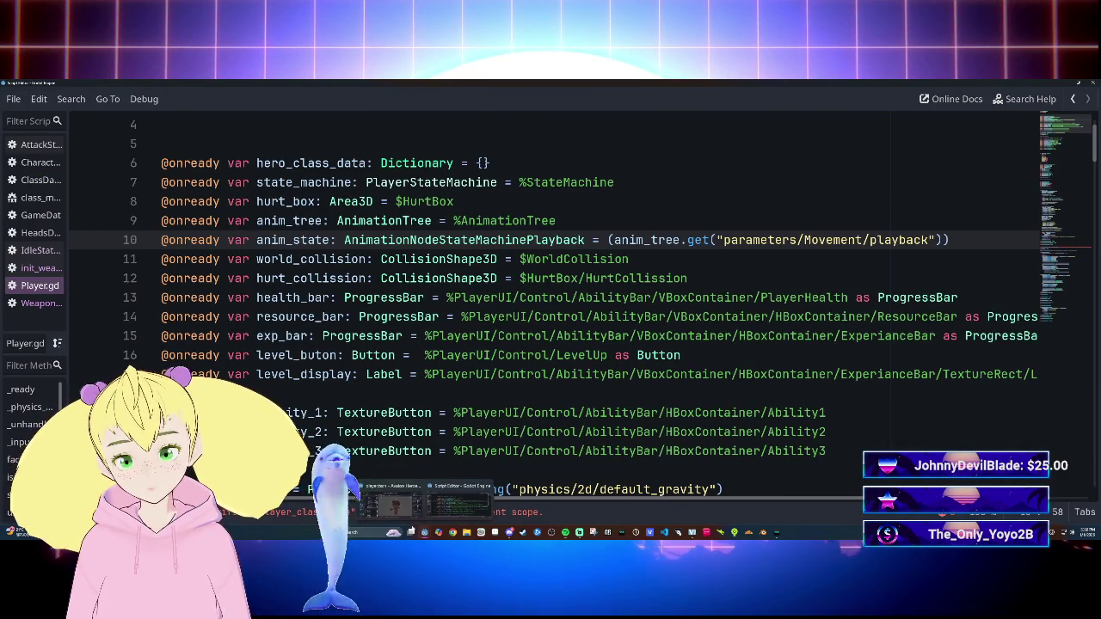
{"action": "left_click", "coordinate": [420, 499]}
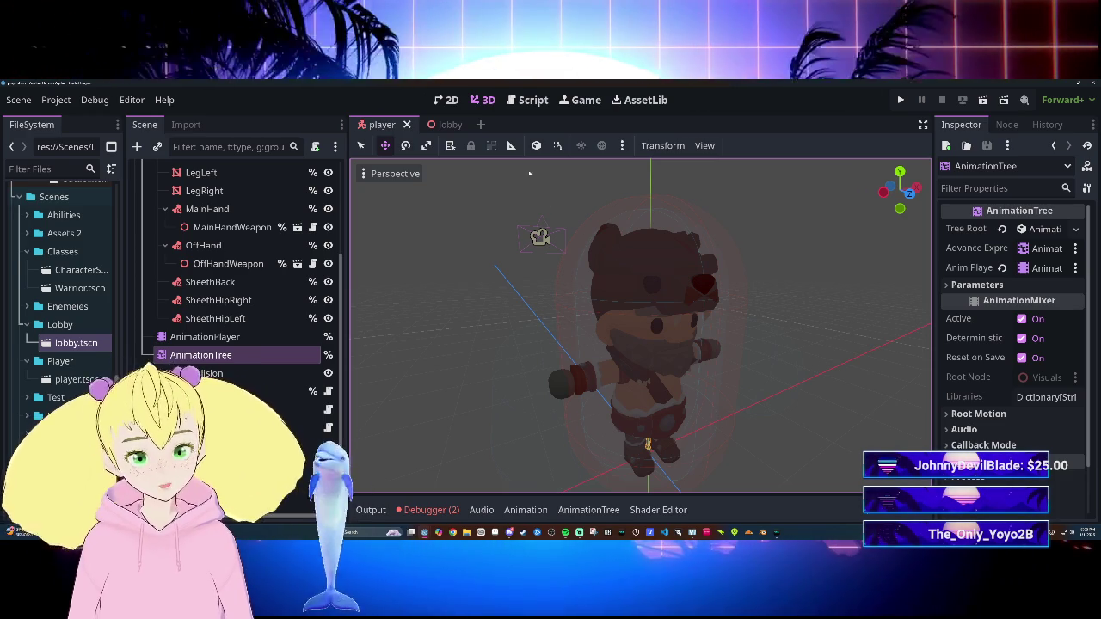
Step: Switch to the lobby scene in the main editor and save it with Ctrl+S
{"action": "left_click", "coordinate": [527, 100]}
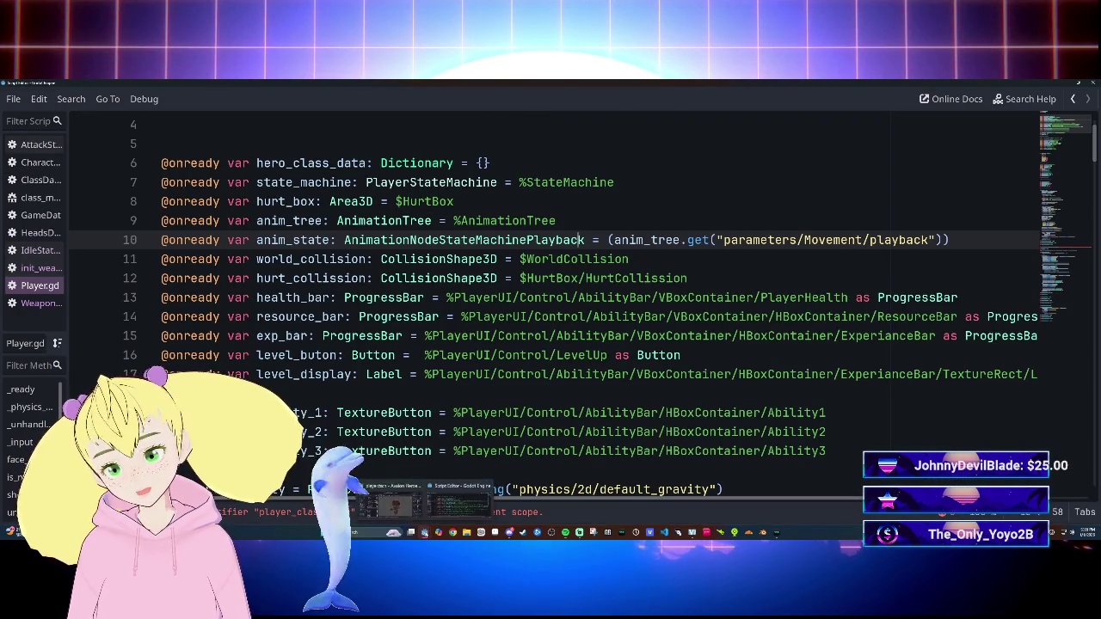
{"action": "left_click", "coordinate": [382, 503]}
{"action": "scroll", "coordinate": [252, 356], "scroll_direction": "up", "scroll_amount": 4}
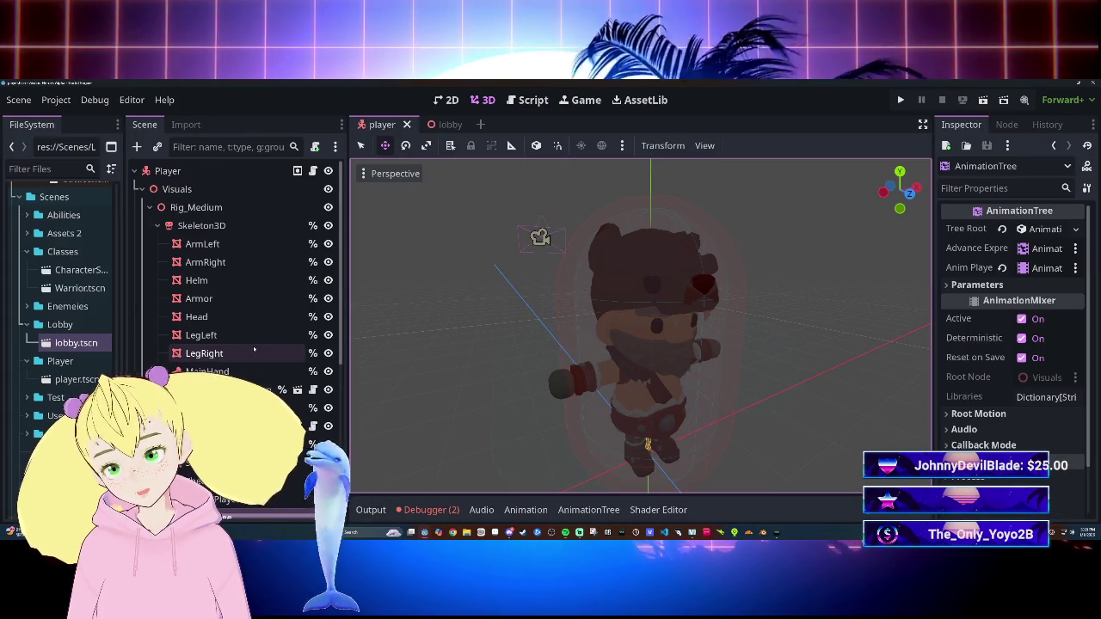
{"action": "left_click", "coordinate": [450, 124]}
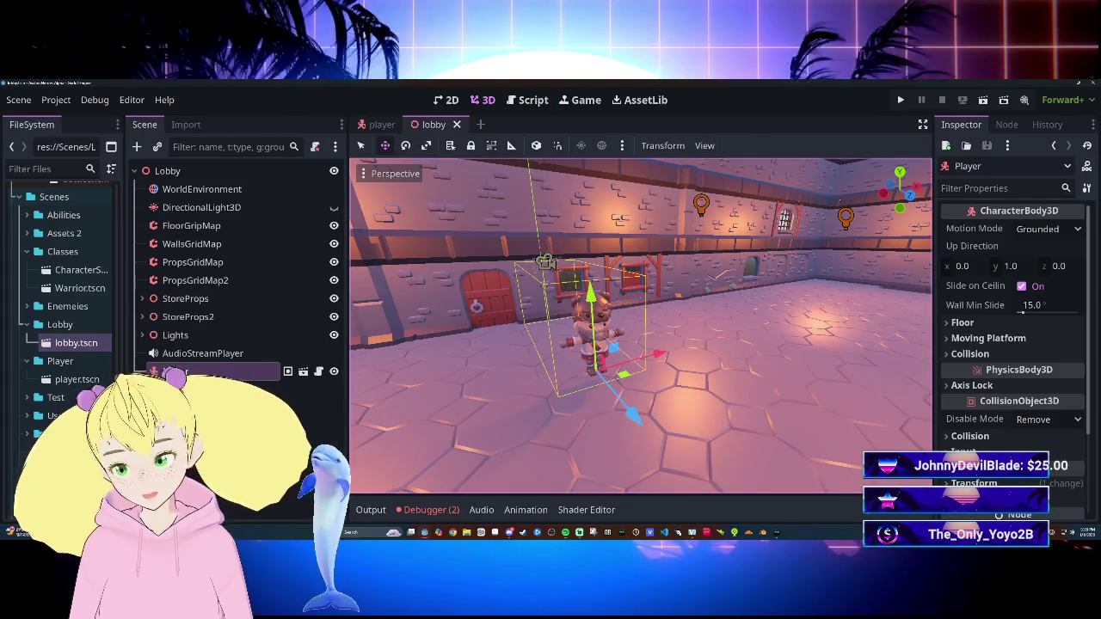
{"action": "key", "text": "ctrl+s"}
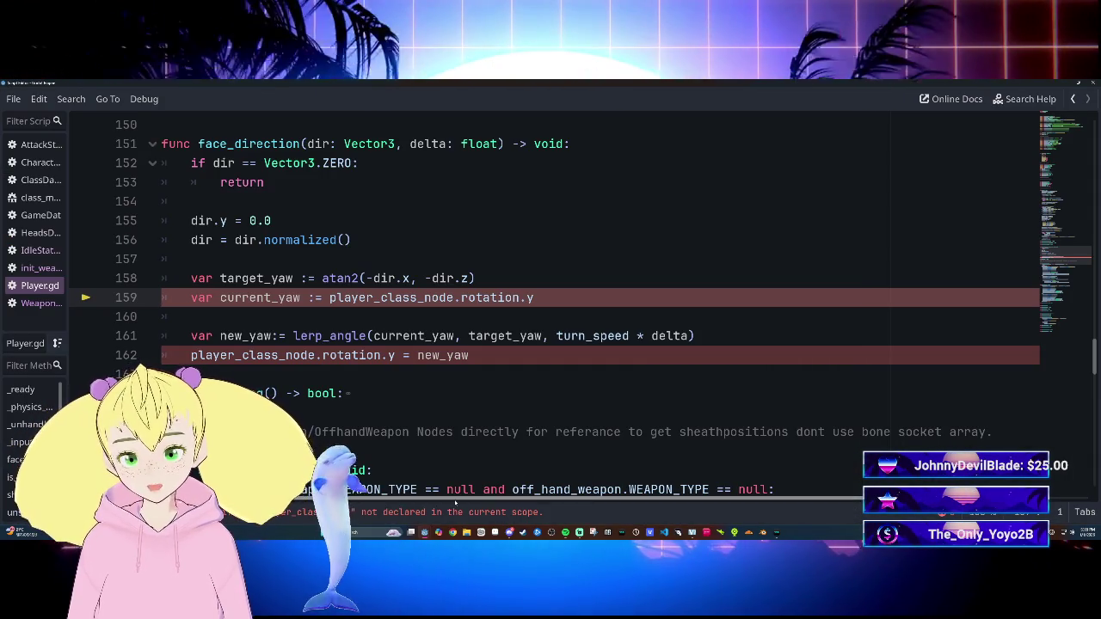
Step: Inspect Player.gd around line 160 in the floating editor, then Alt+Tab back
{"action": "left_click", "coordinate": [191, 317]}
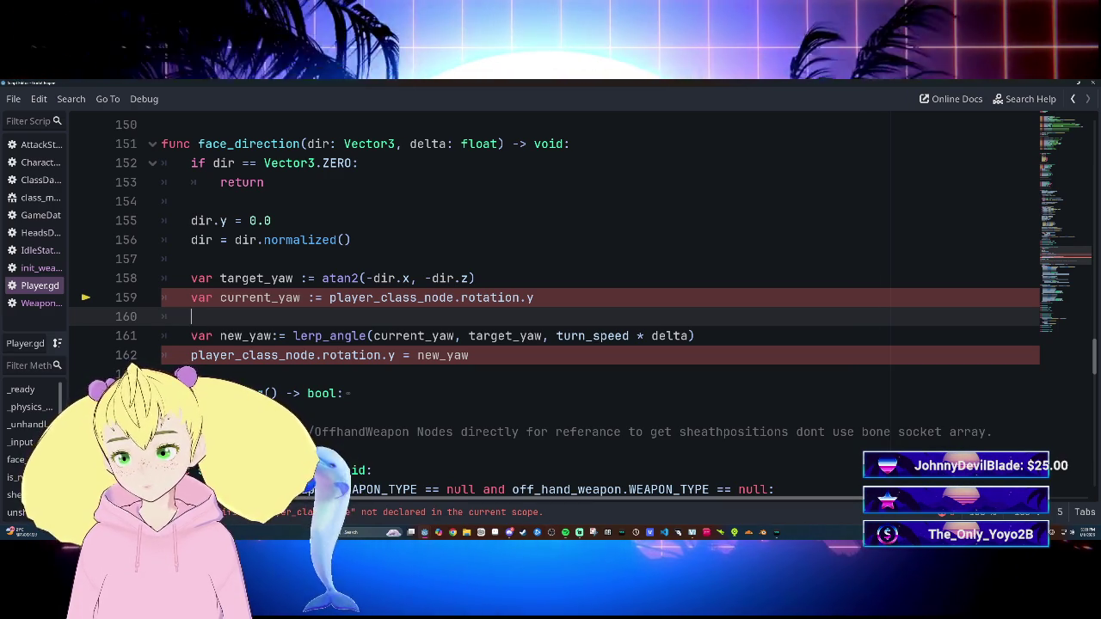
{"action": "scroll", "coordinate": [550, 301], "scroll_direction": "up", "scroll_amount": 4}
{"action": "scroll", "coordinate": [551, 301], "scroll_direction": "down", "scroll_amount": 4}
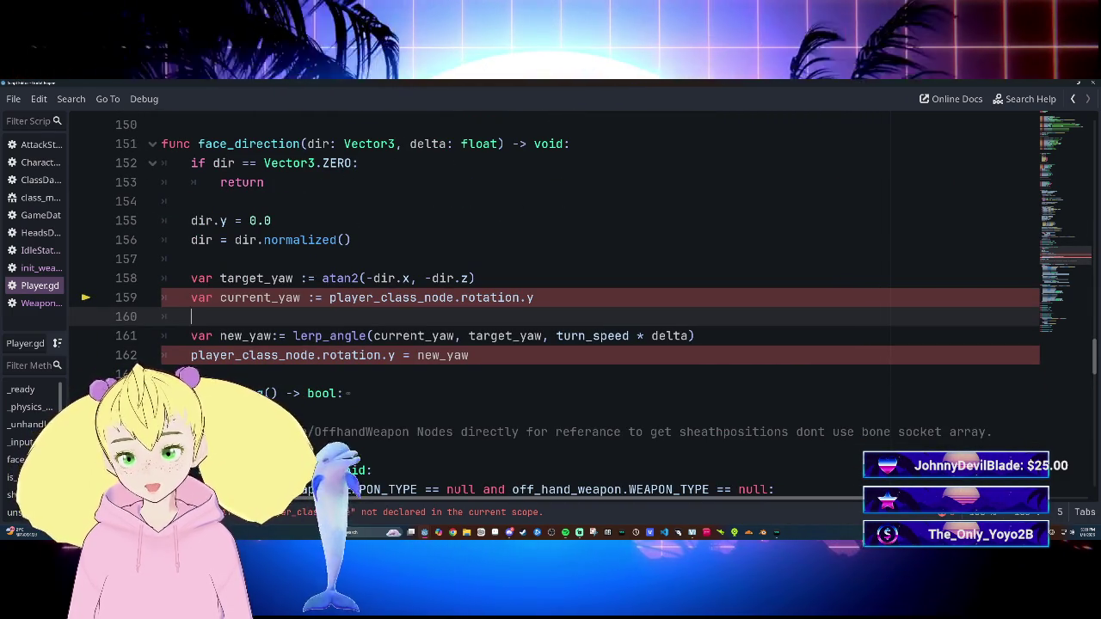
{"action": "scroll", "coordinate": [551, 301], "scroll_direction": "up", "scroll_amount": 20}
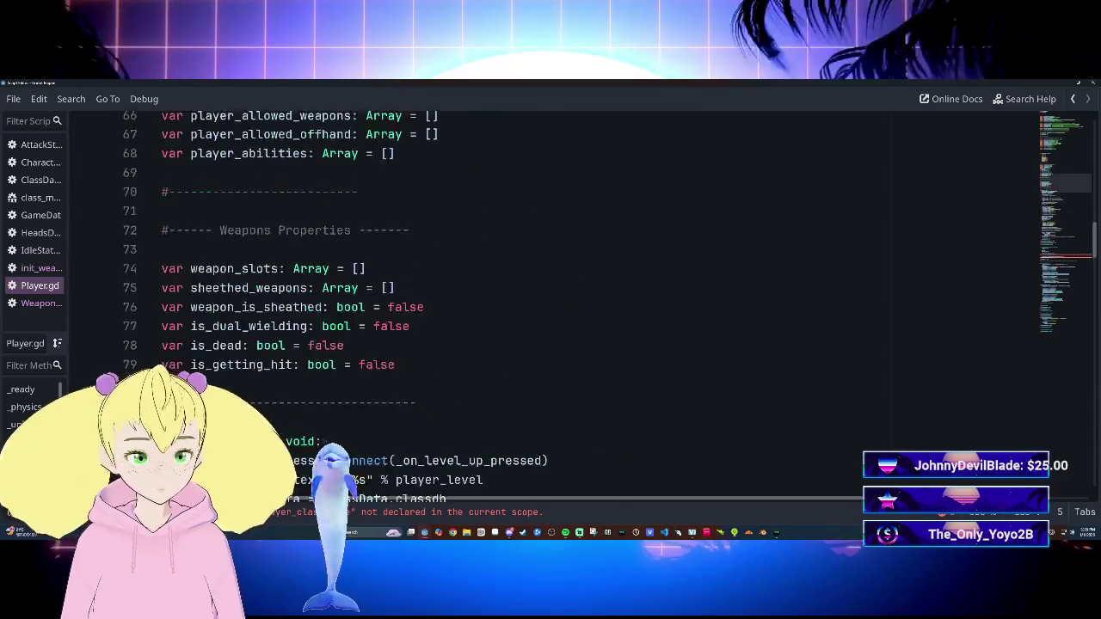
{"action": "scroll", "coordinate": [551, 301], "scroll_direction": "up", "scroll_amount": 17}
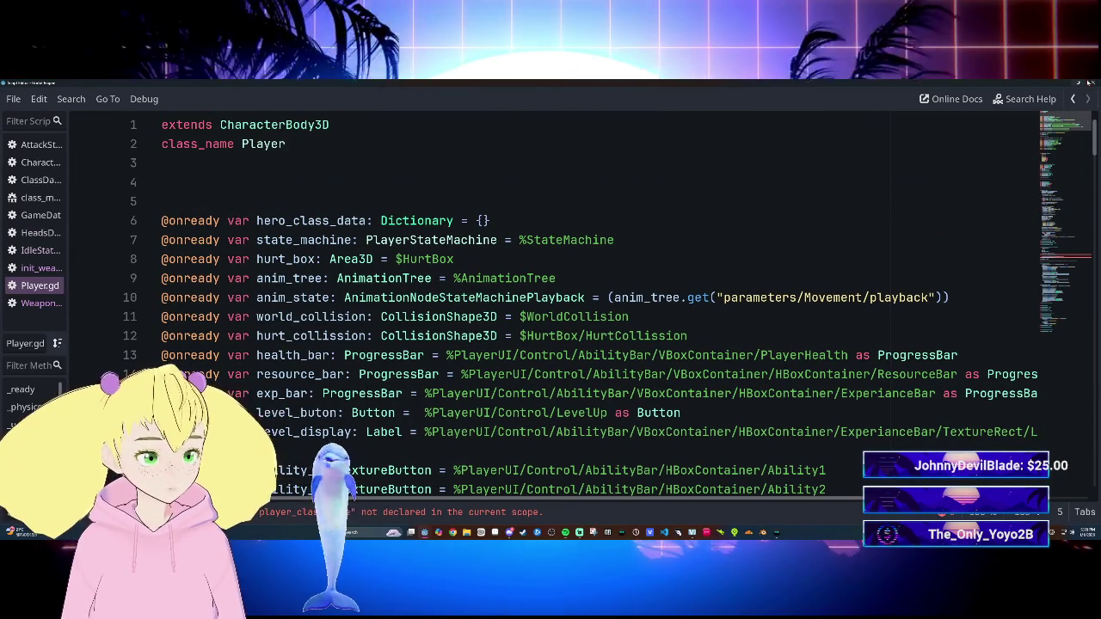
{"action": "key", "text": "alt+Tab"}
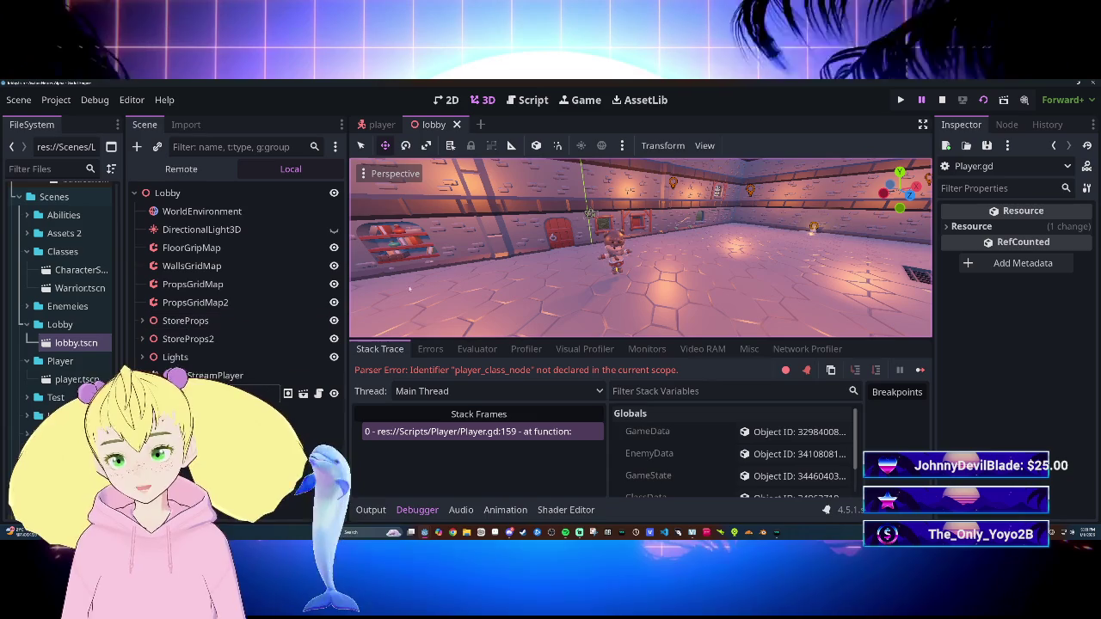
Step: In the player scene, rename the Visuals node under Player to 'Model'
{"action": "left_click", "coordinate": [382, 125]}
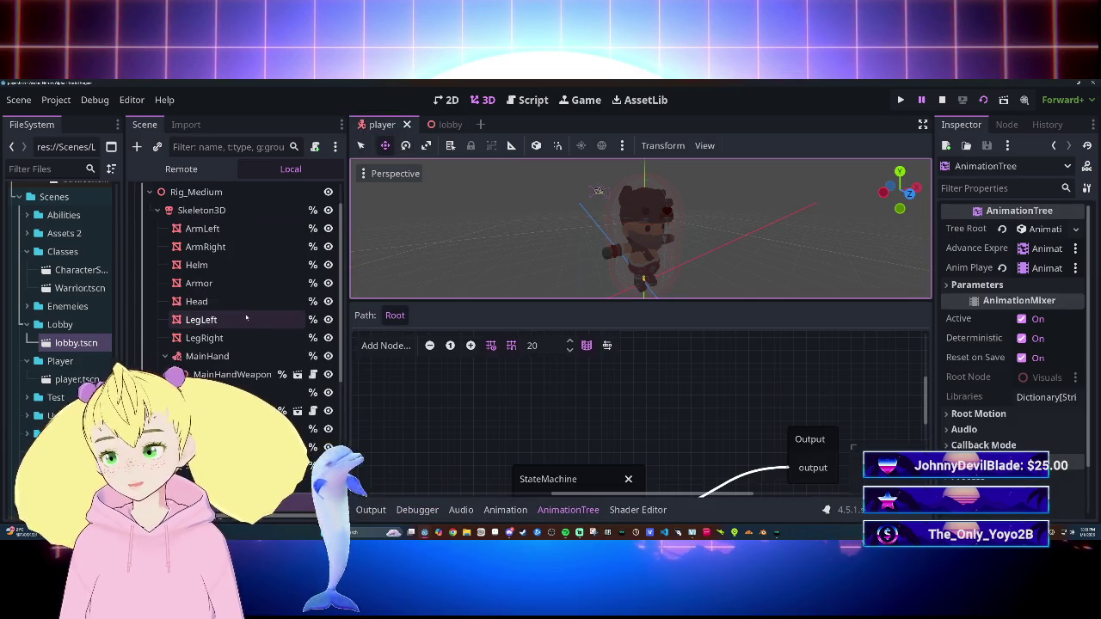
{"action": "left_click", "coordinate": [207, 211]}
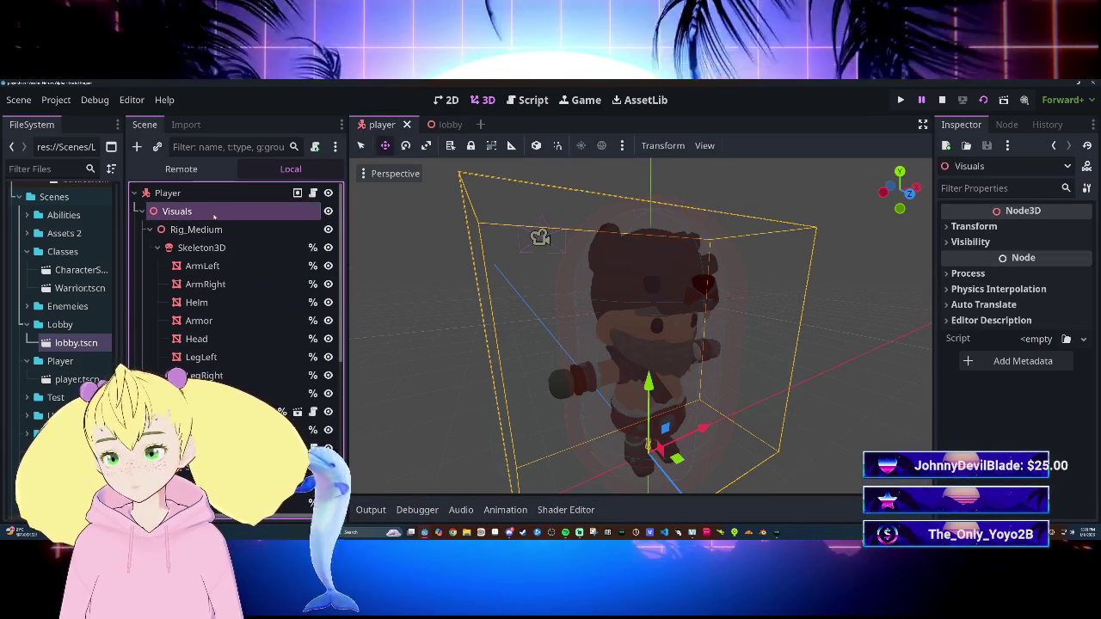
{"action": "right_click", "coordinate": [222, 215]}
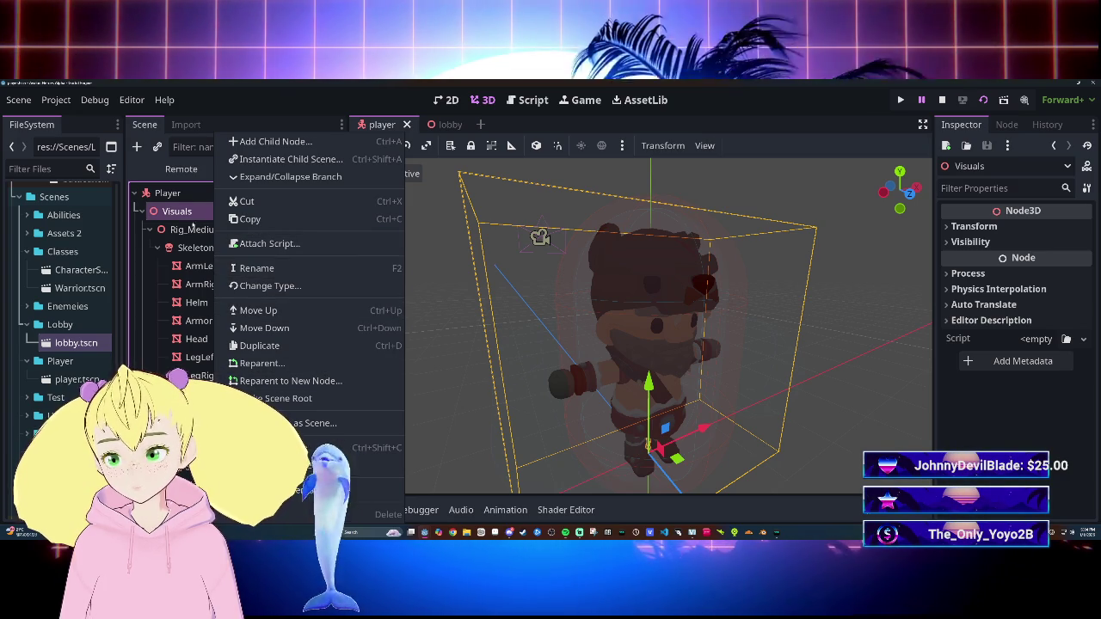
{"action": "left_click", "coordinate": [199, 213]}
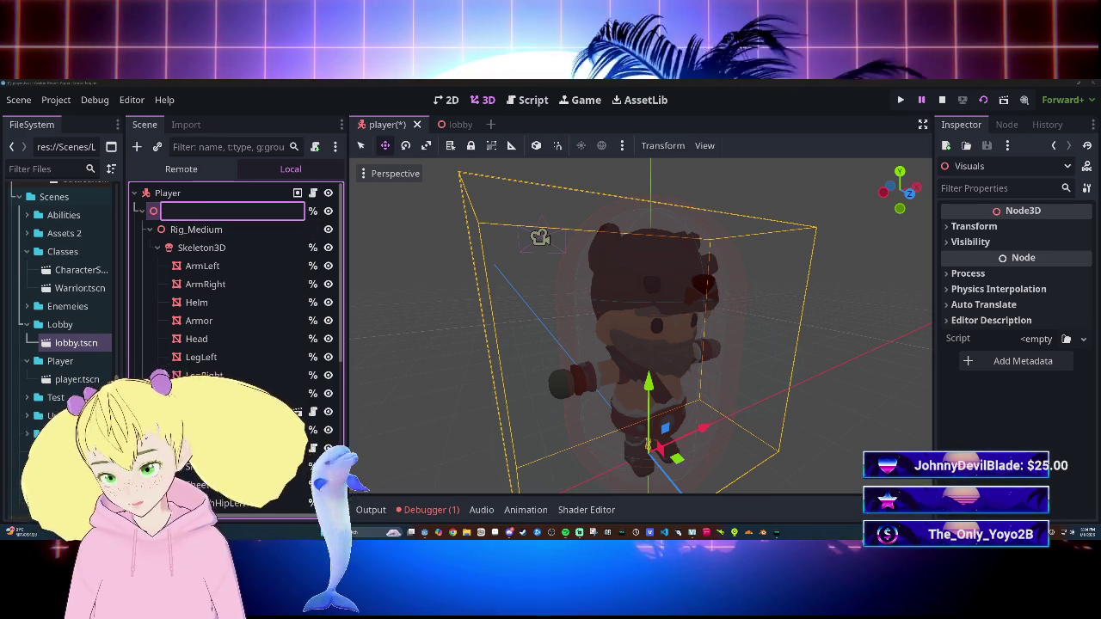
{"action": "type", "text": "Modl"}
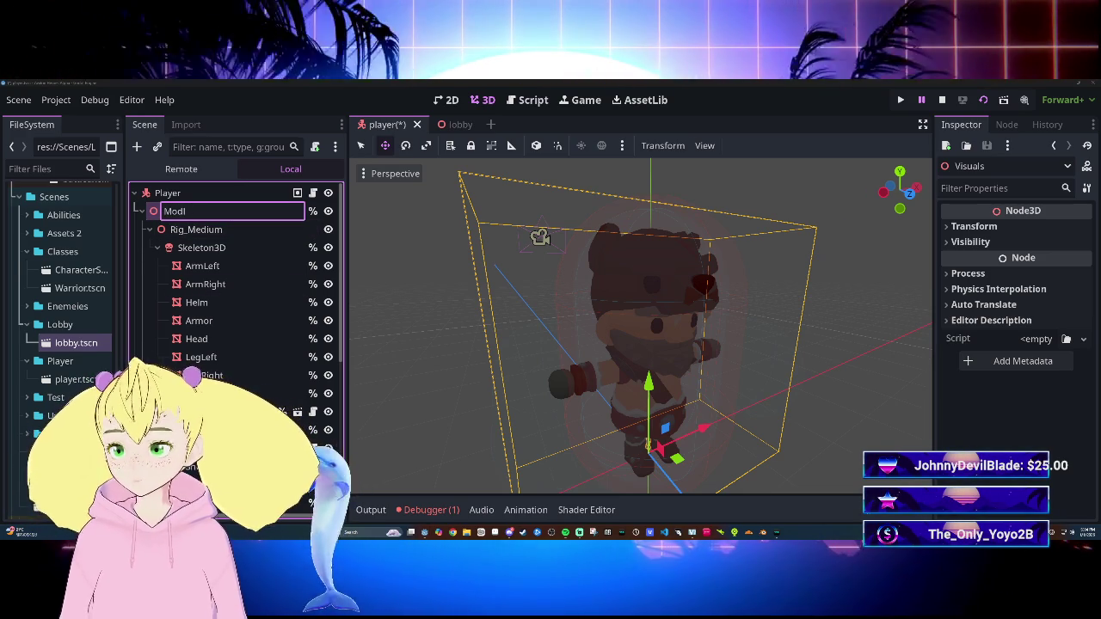
{"action": "key", "text": "BackSpace"}
{"action": "type", "text": "el"}
{"action": "key", "text": "Return"}
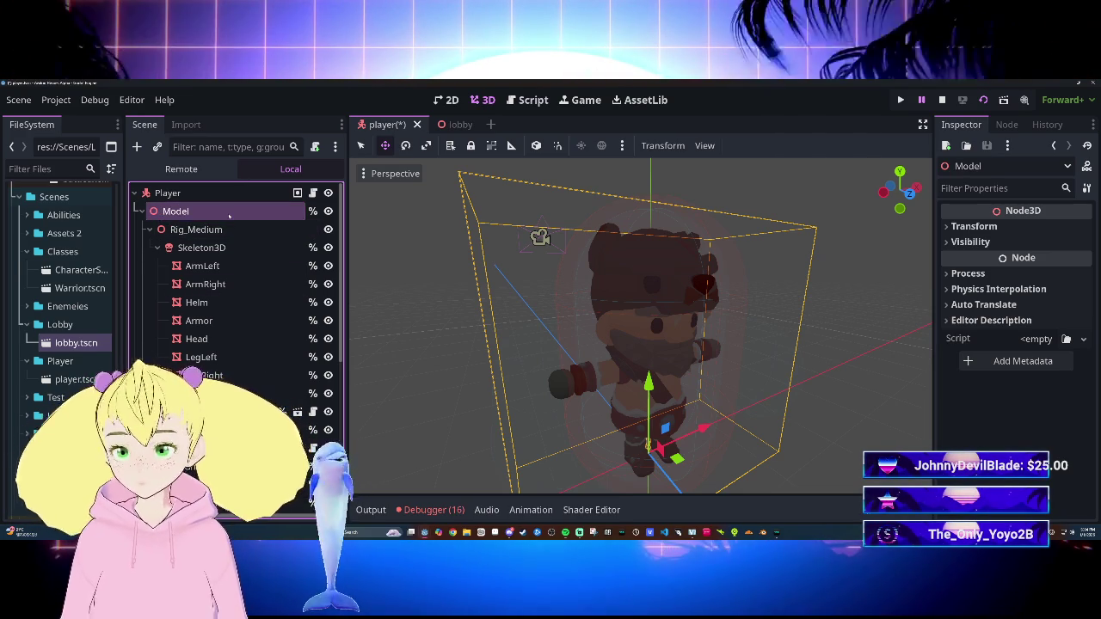
{"action": "right_click", "coordinate": [236, 213]}
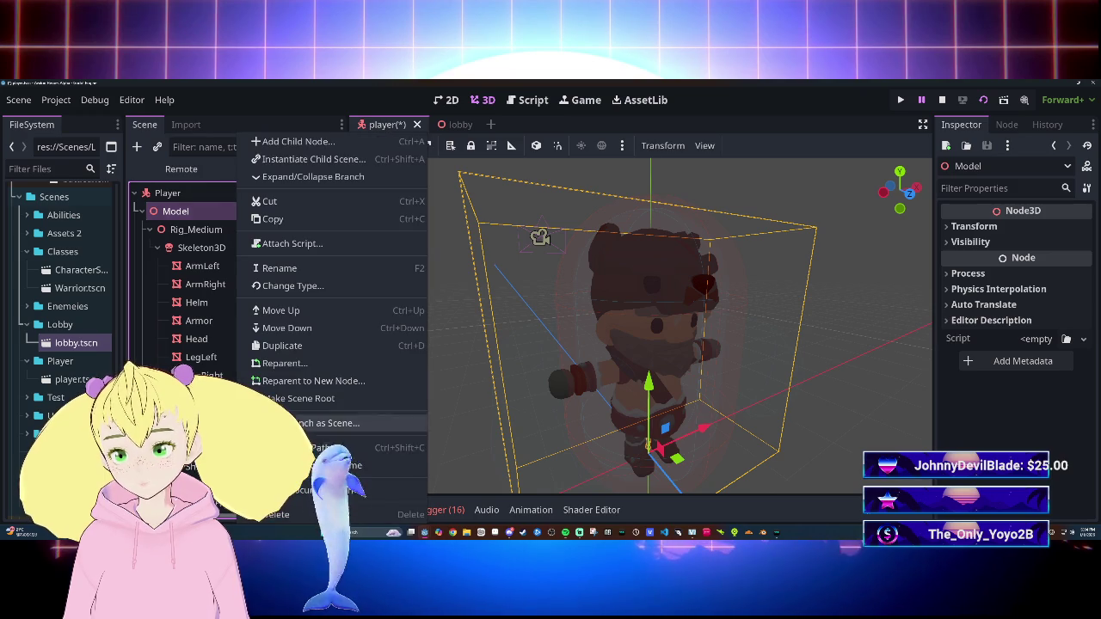
Step: Save the player scene with Ctrl+S, acknowledging the file-write error twice
{"action": "left_click", "coordinate": [193, 214]}
{"action": "key", "text": "ctrl+s"}
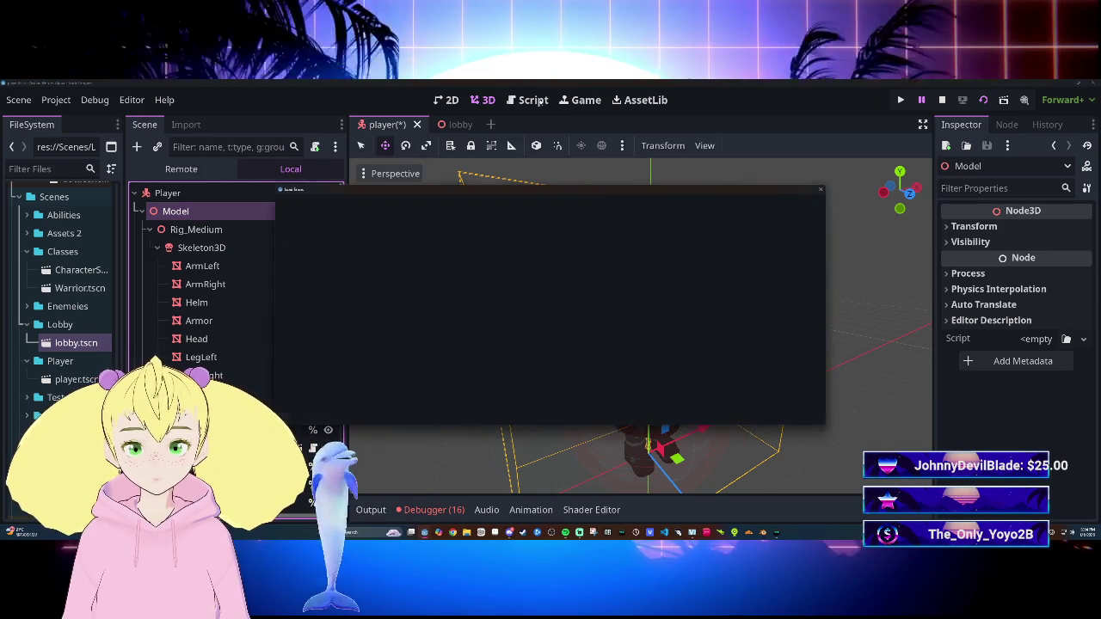
{"action": "left_click", "coordinate": [550, 407]}
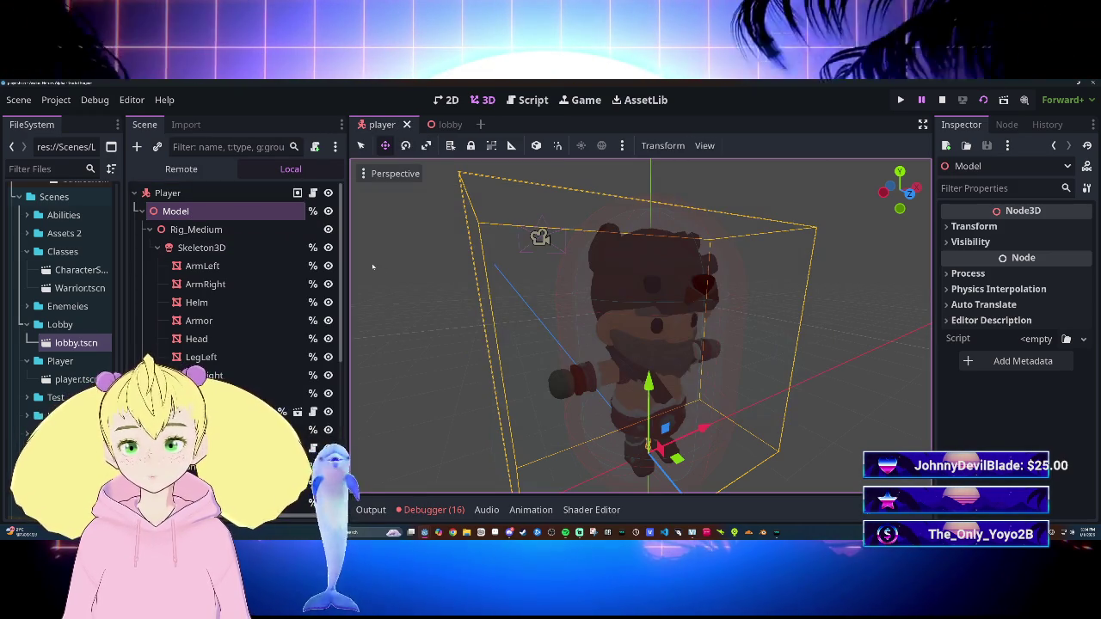
{"action": "key", "text": "ctrl+s"}
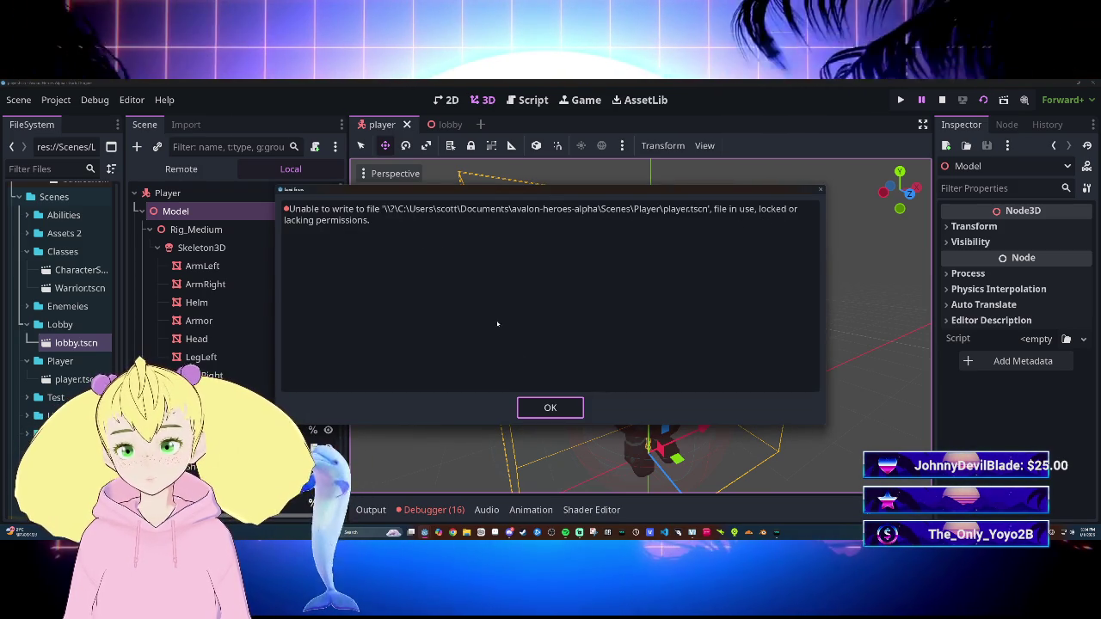
{"action": "left_click", "coordinate": [550, 408]}
Step: Clear the debugger's Errors list, collapse the debugger, and select the Model node
{"action": "left_click", "coordinate": [197, 303]}
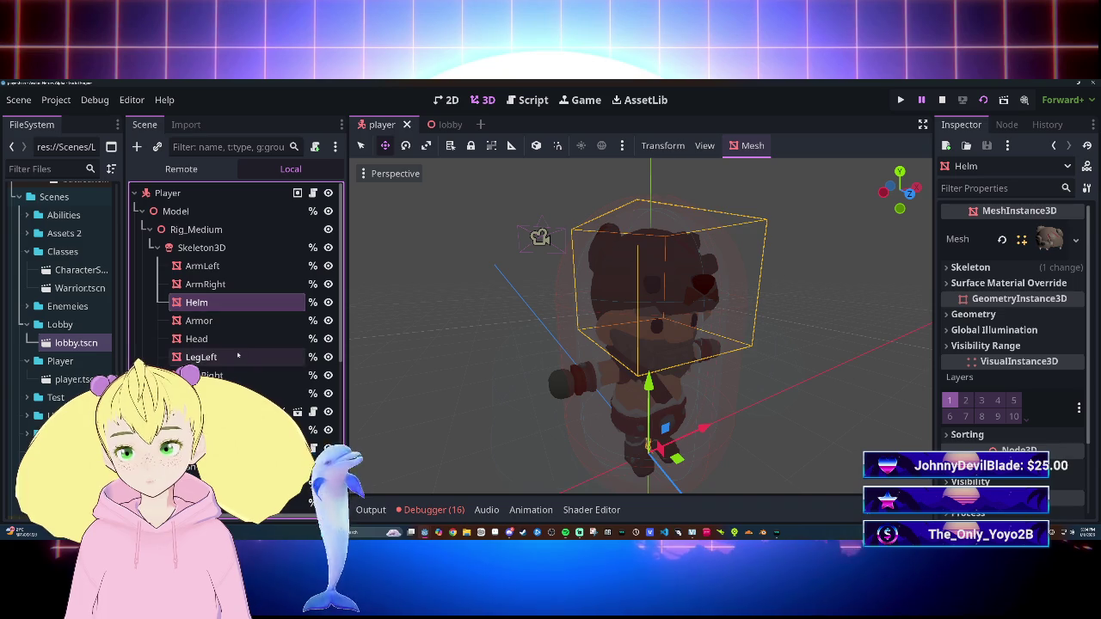
{"action": "left_click", "coordinate": [449, 512]}
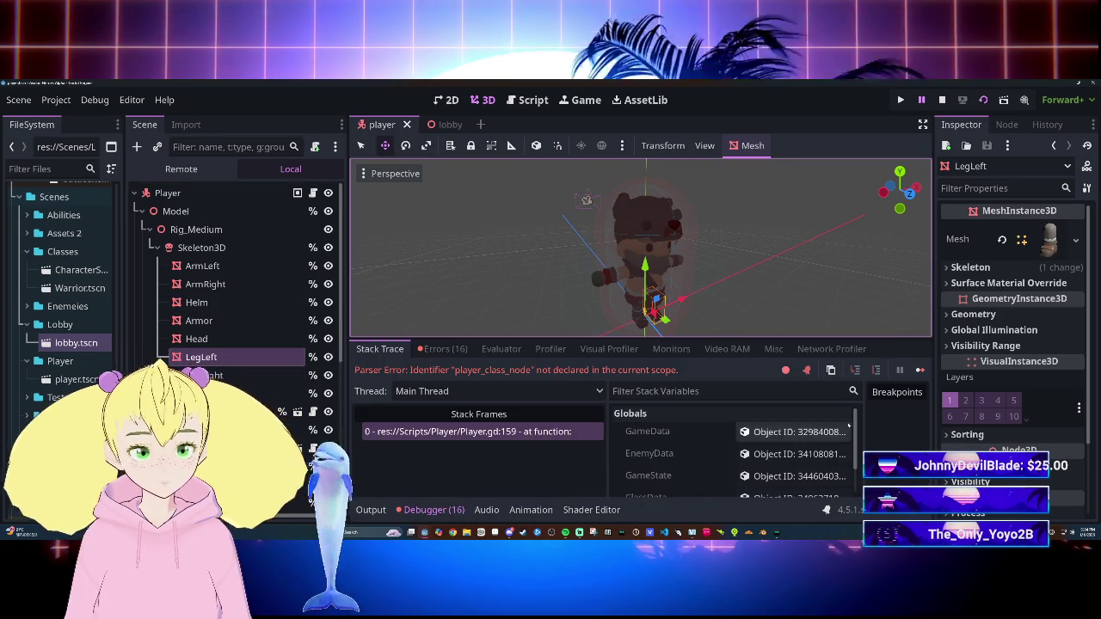
{"action": "left_click", "coordinate": [444, 348]}
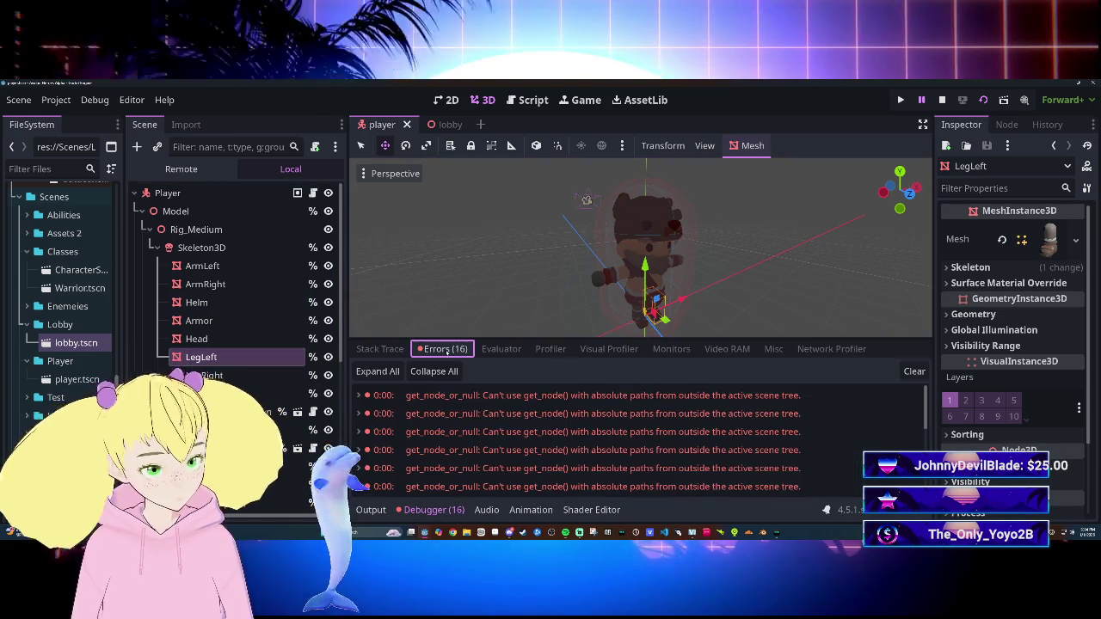
{"action": "left_click", "coordinate": [914, 371]}
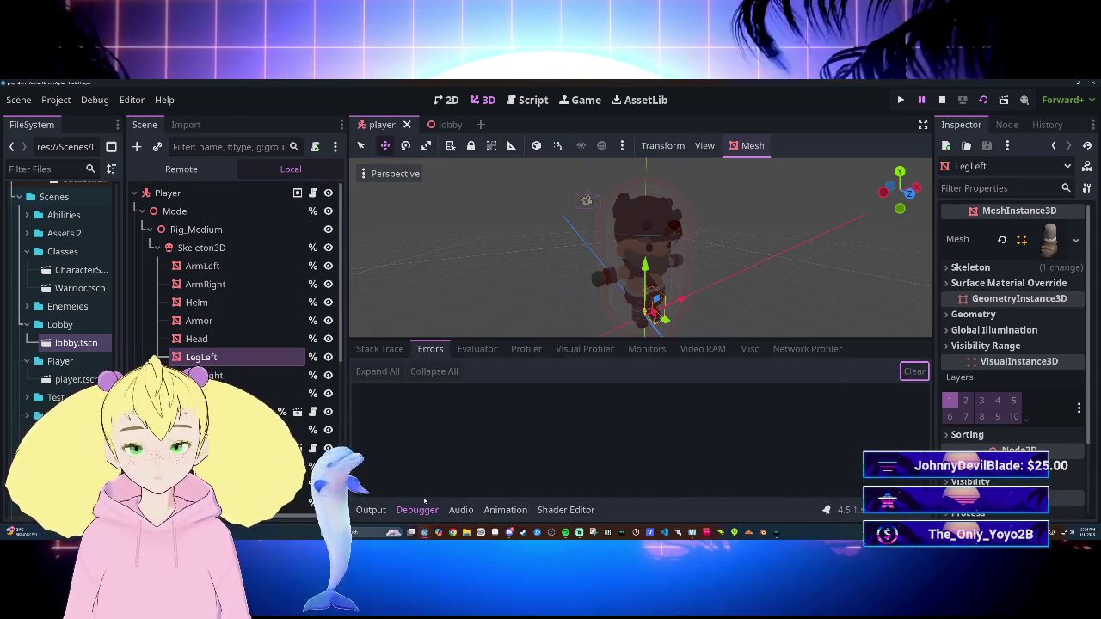
{"action": "left_click", "coordinate": [417, 509]}
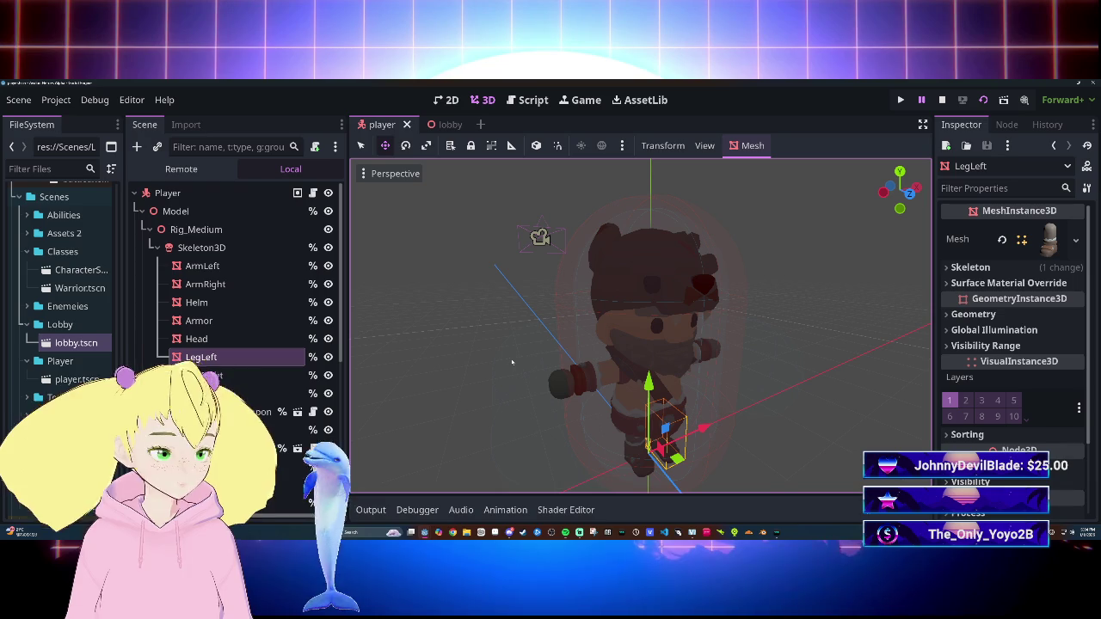
{"action": "left_click", "coordinate": [180, 211]}
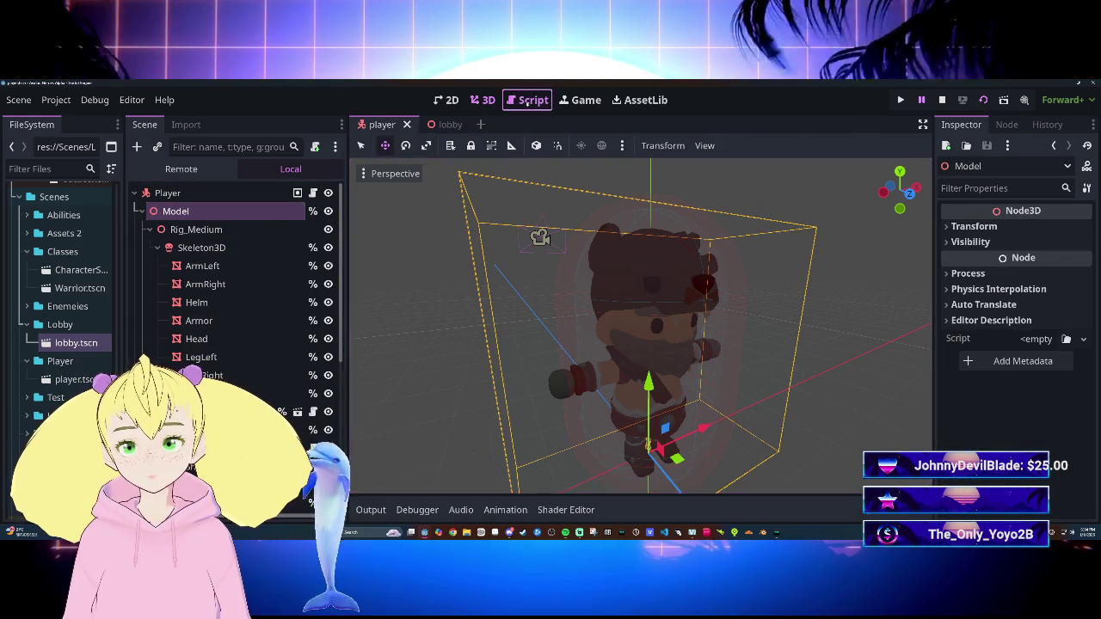
Step: Switch to Player.gd and review its list of script errors
{"action": "left_click", "coordinate": [523, 101]}
{"action": "scroll", "coordinate": [688, 310], "scroll_direction": "down", "scroll_amount": 3}
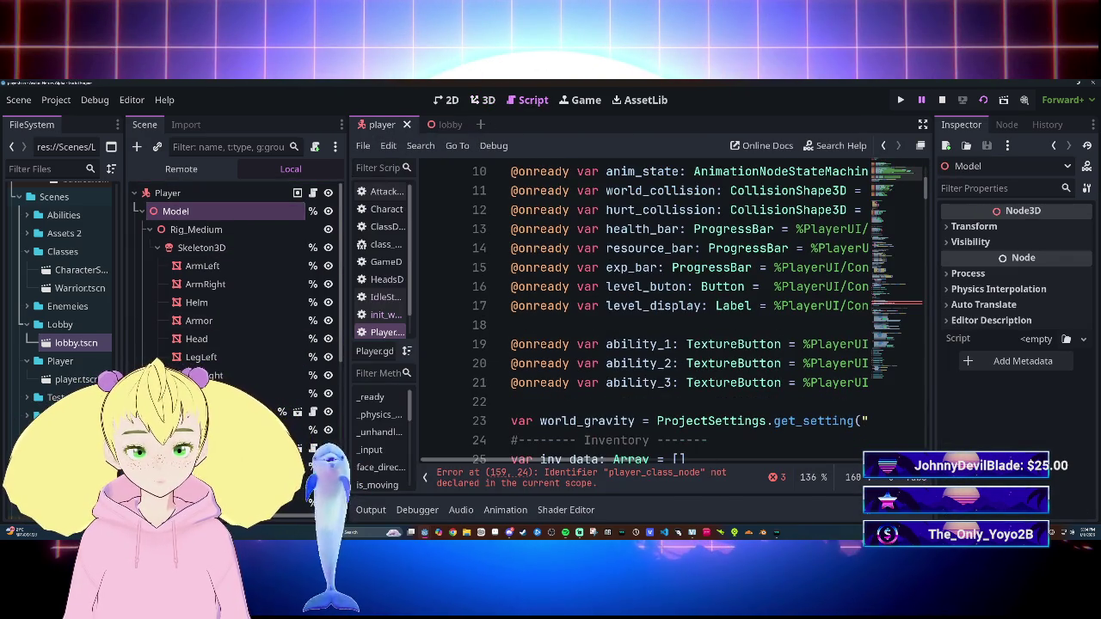
{"action": "left_click", "coordinate": [781, 483]}
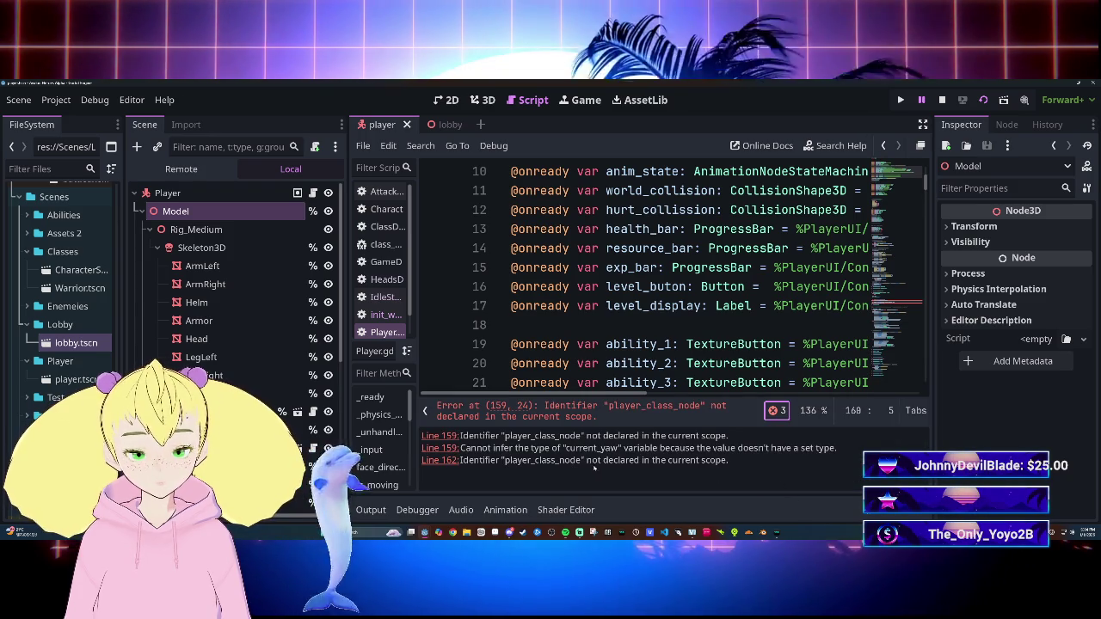
{"action": "left_click", "coordinate": [772, 411]}
Step: Add a reference to the Model node on a new line 9, after the hurt_box variable
{"action": "scroll", "coordinate": [633, 392], "scroll_direction": "down", "scroll_amount": 5}
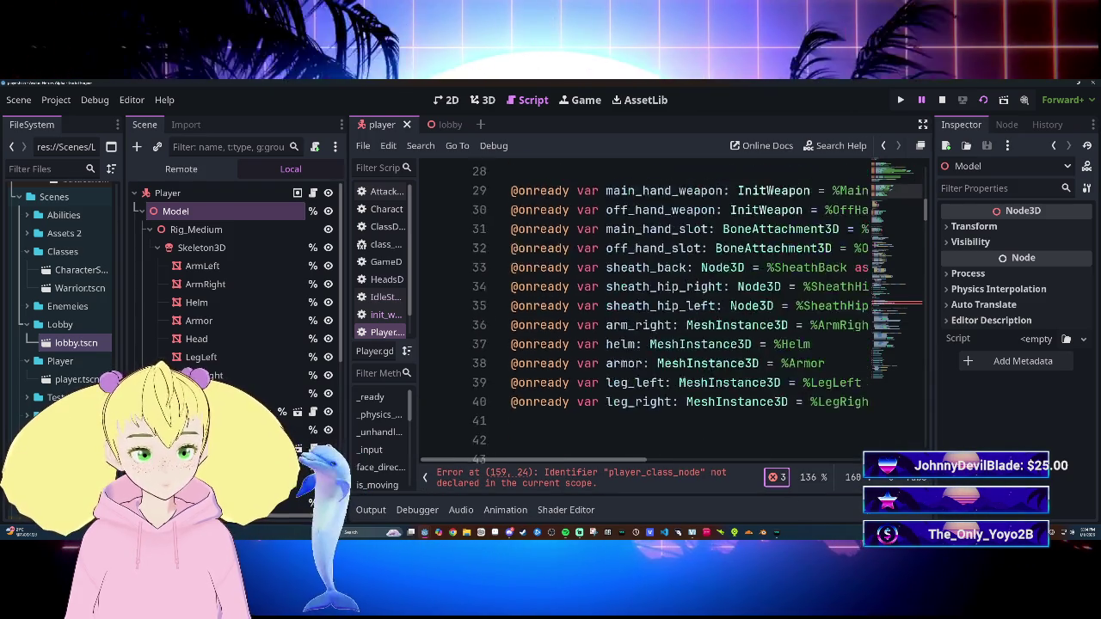
{"action": "scroll", "coordinate": [688, 310], "scroll_direction": "down", "scroll_amount": 20}
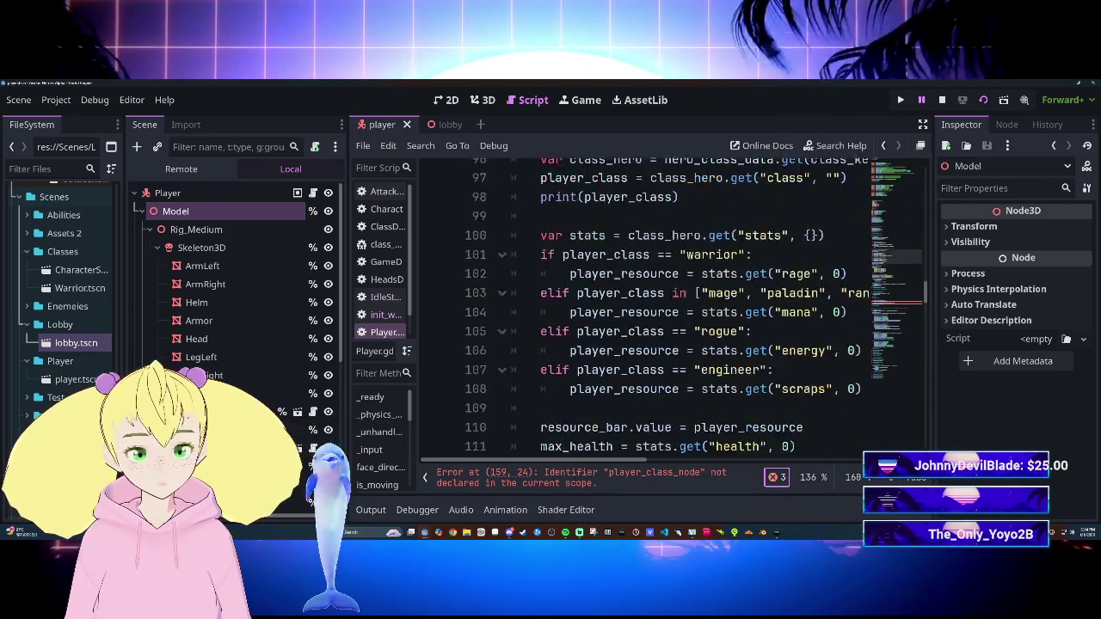
{"action": "scroll", "coordinate": [688, 309], "scroll_direction": "up", "scroll_amount": 2}
{"action": "left_click_drag", "start_coordinate": [929, 296], "coordinate": [921, 187]}
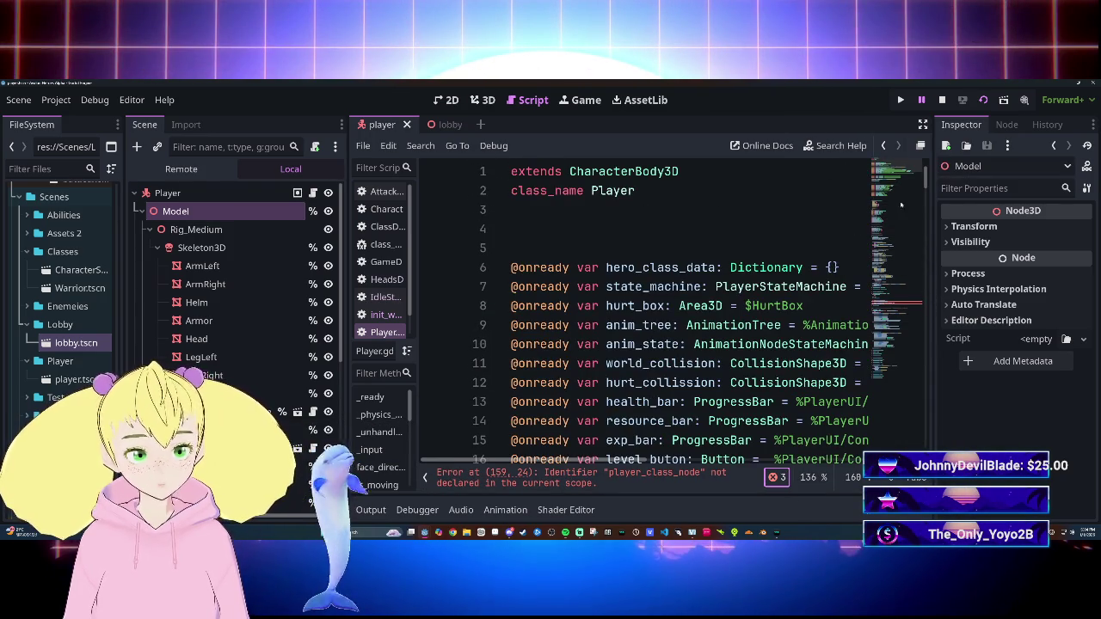
{"action": "left_click_drag", "start_coordinate": [609, 460], "coordinate": [671, 460]}
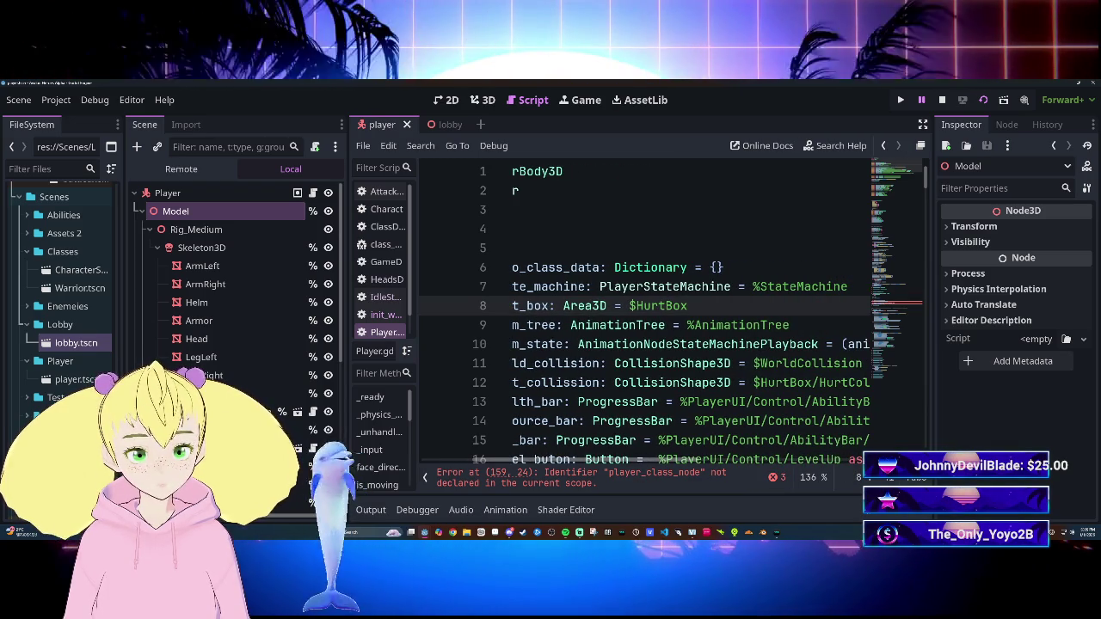
{"action": "key", "text": "Return"}
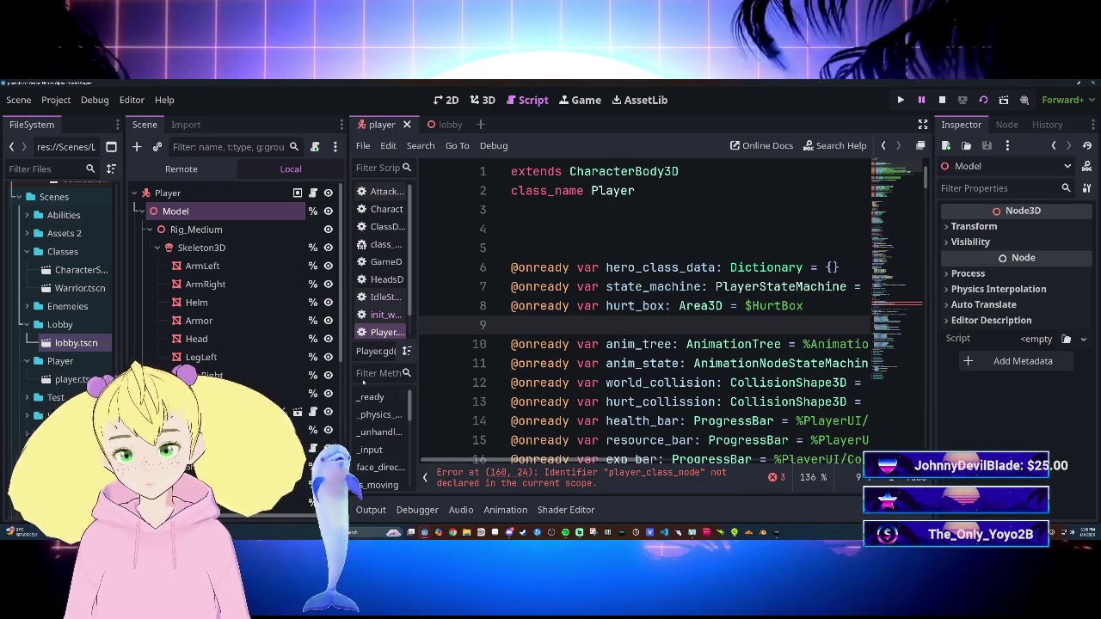
{"action": "left_click", "coordinate": [187, 212], "text": "ctrl"}
{"action": "mouse_move", "coordinate": [187, 212]}
{"action": "left_mouse_down"}
{"action": "mouse_move", "coordinate": [426, 272]}
{"action": "mouse_move", "coordinate": [516, 325]}
{"action": "left_mouse_up"}
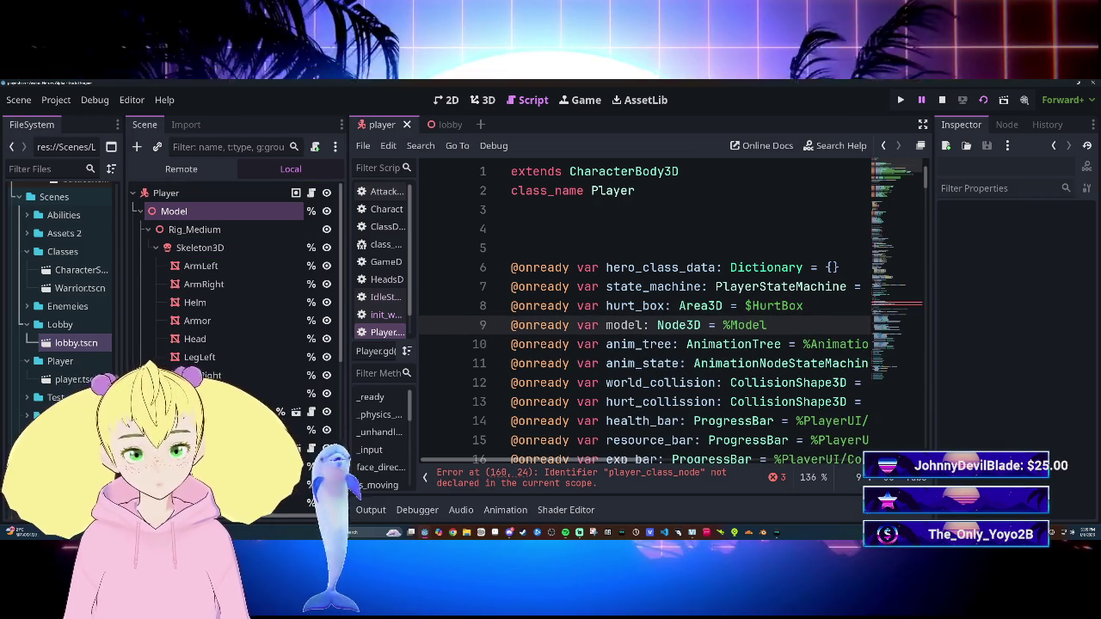
{"action": "double_click", "coordinate": [624, 325]}
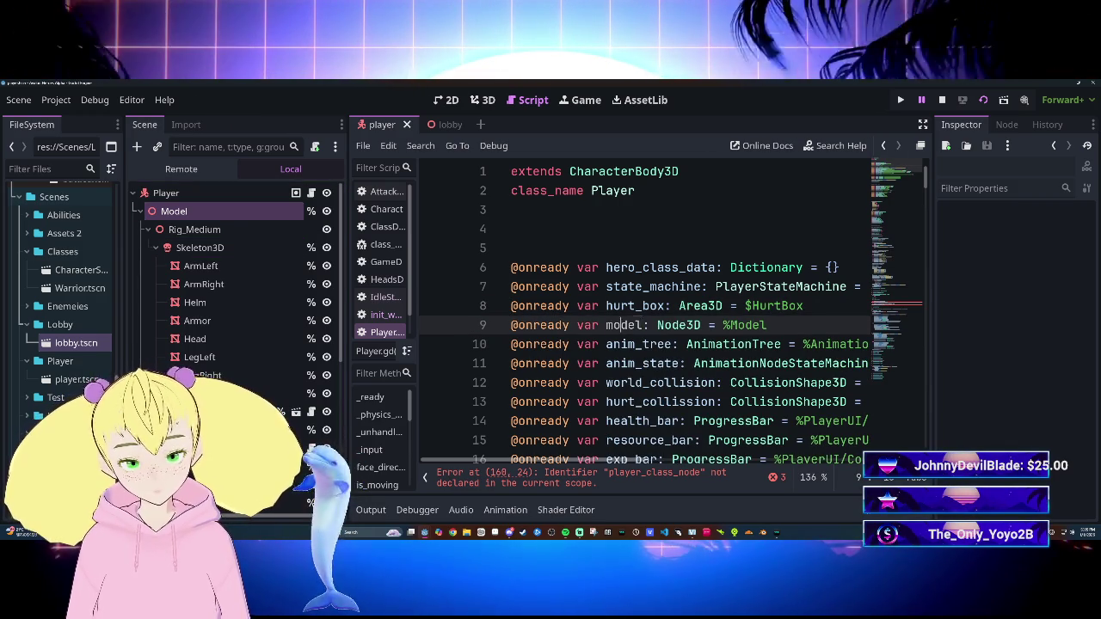
Step: Replace player_class_node with model on lines 160 and 163, and save Player.gd
{"action": "scroll", "coordinate": [645, 310], "scroll_direction": "down", "scroll_amount": 15}
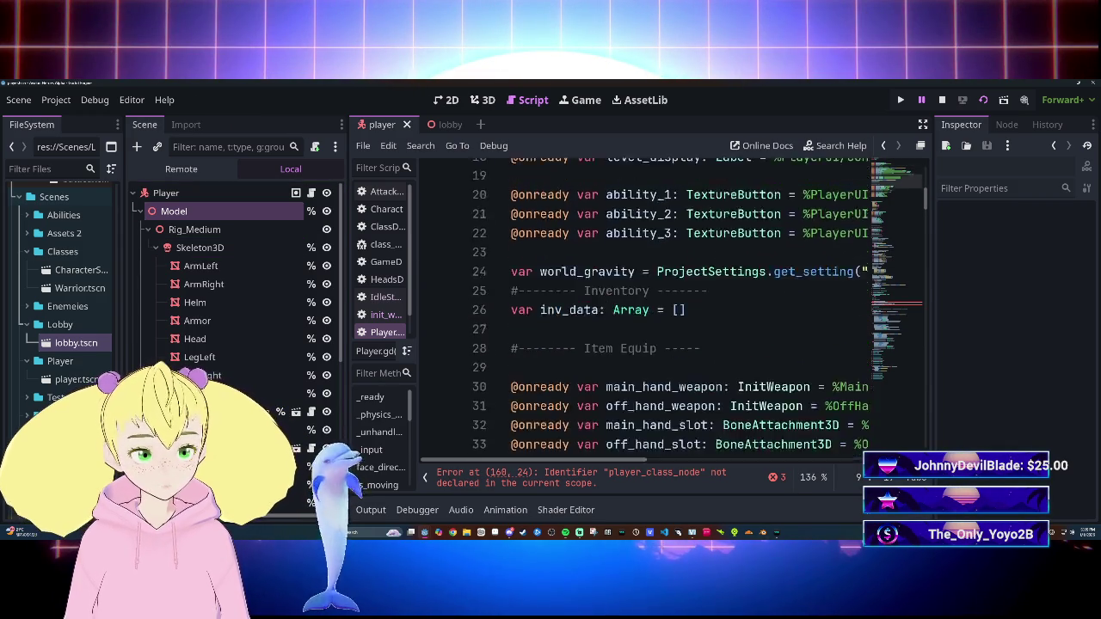
{"action": "scroll", "coordinate": [645, 309], "scroll_direction": "down", "scroll_amount": 20}
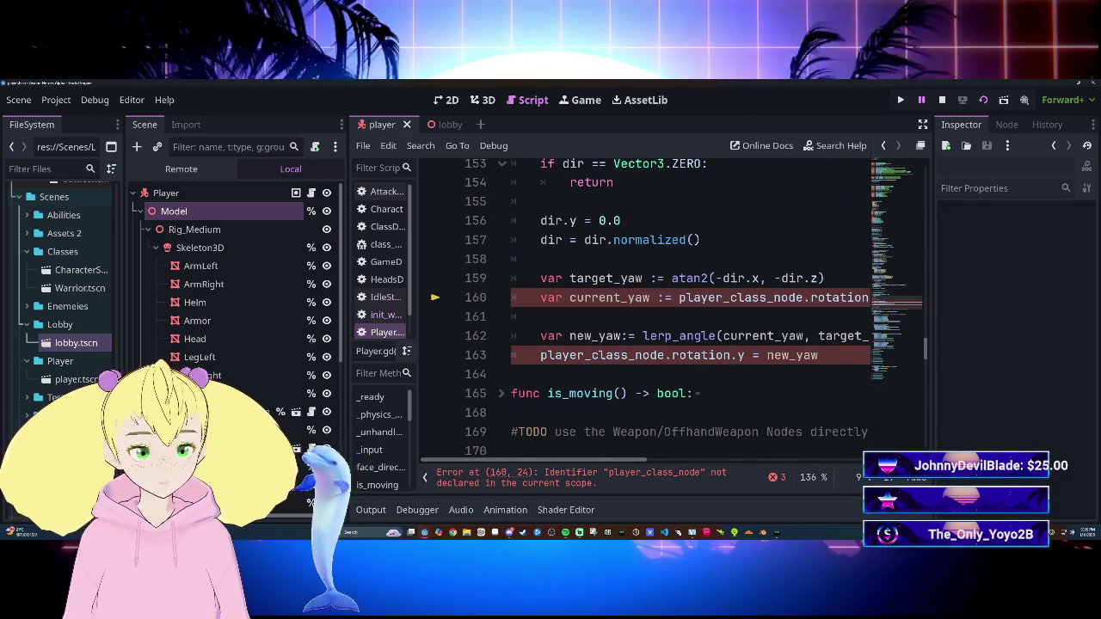
{"action": "left_click_drag", "start_coordinate": [617, 460], "coordinate": [671, 460]}
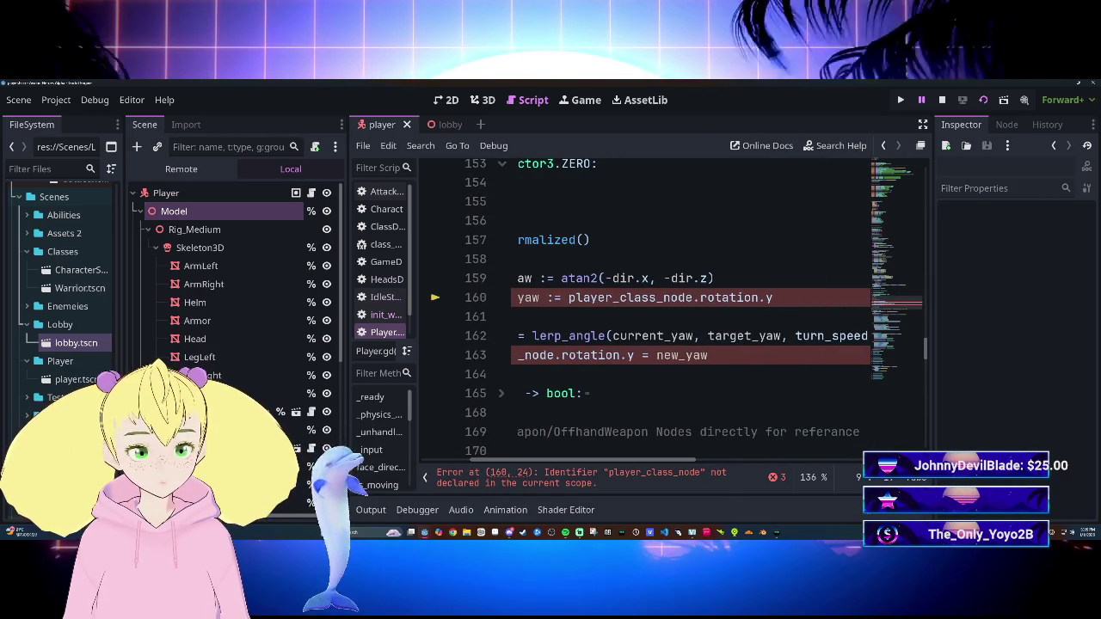
{"action": "left_click", "coordinate": [690, 298]}
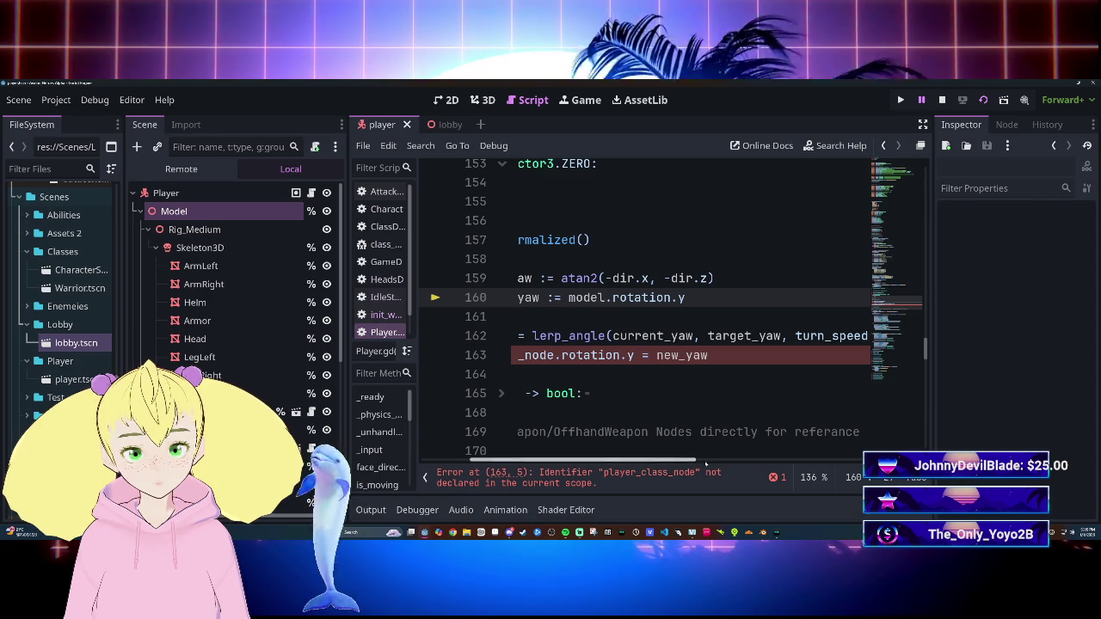
{"action": "left_click_drag", "start_coordinate": [705, 464], "coordinate": [666, 463]}
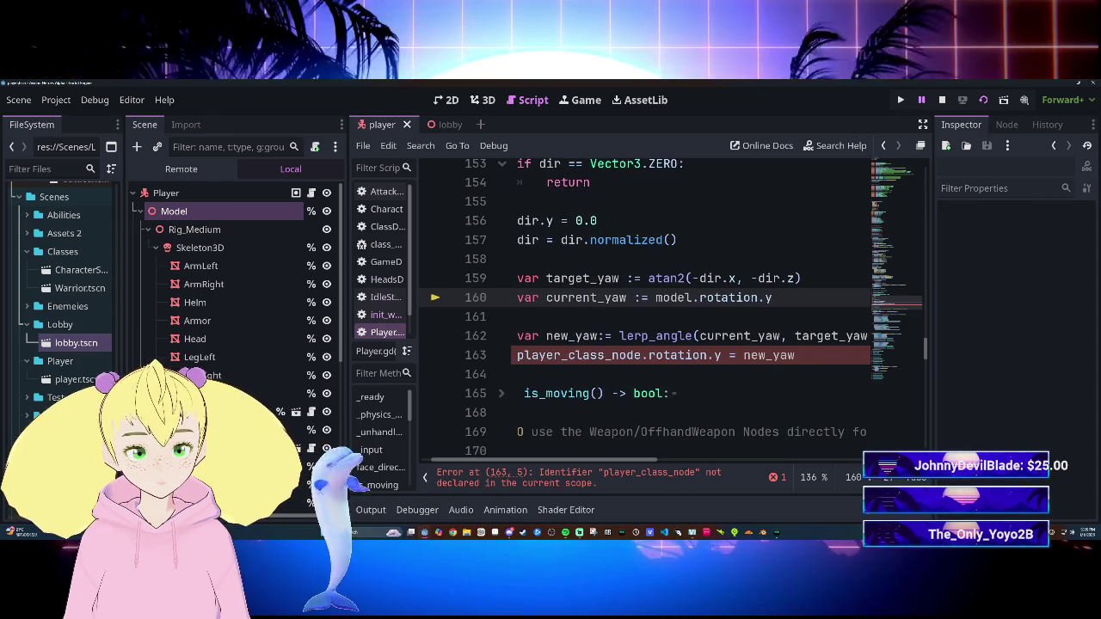
{"action": "double_click", "coordinate": [576, 356]}
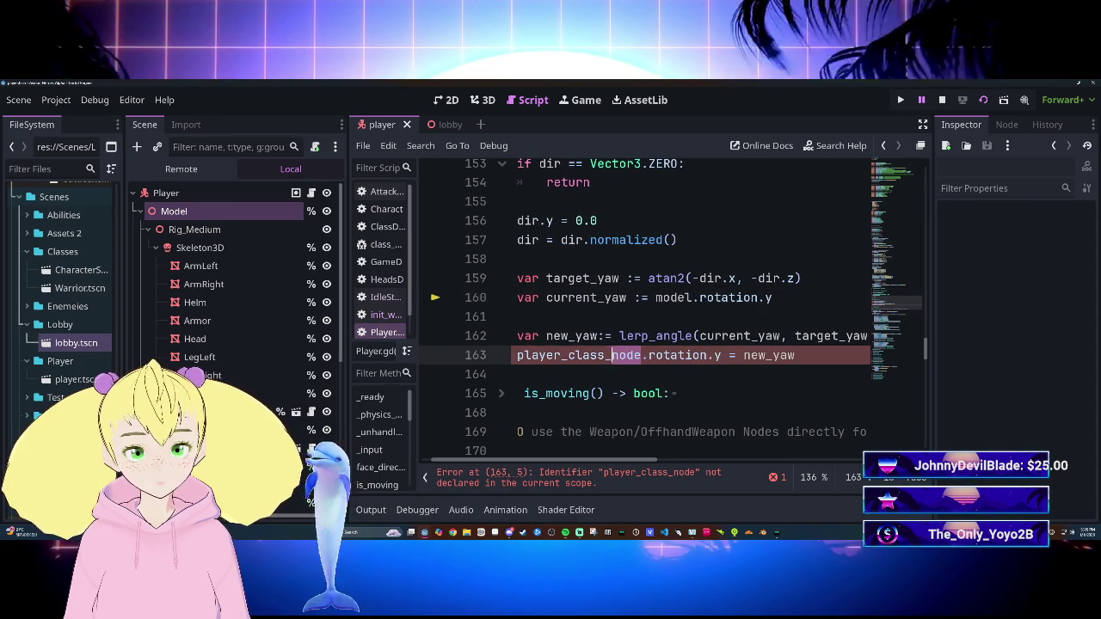
{"action": "left_click", "coordinate": [512, 374]}
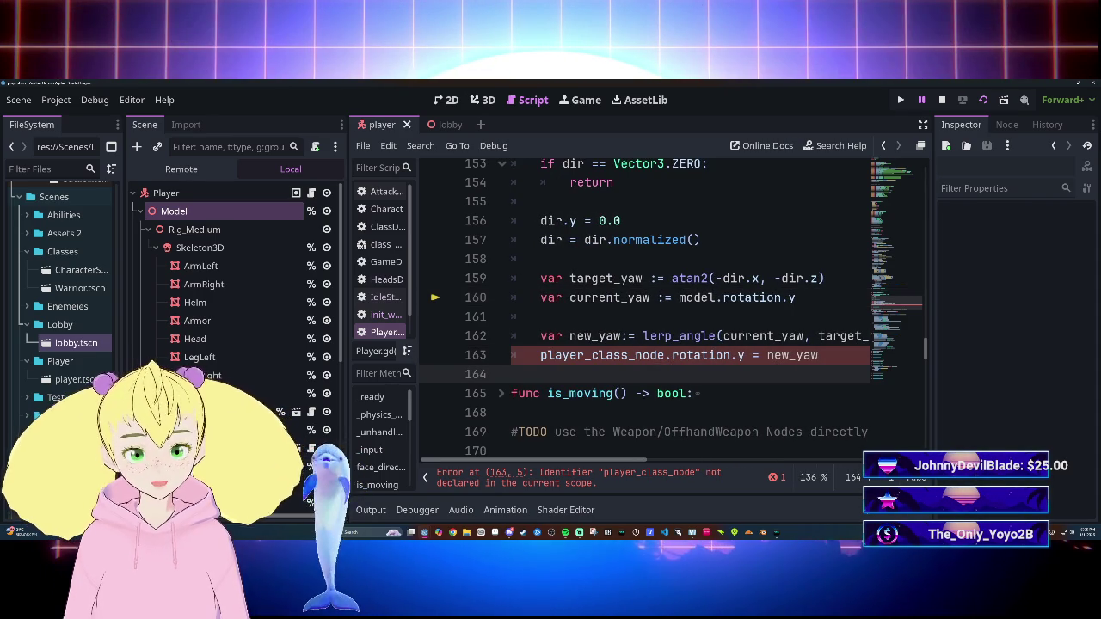
{"action": "left_click_drag", "start_coordinate": [664, 355], "coordinate": [600, 356]}
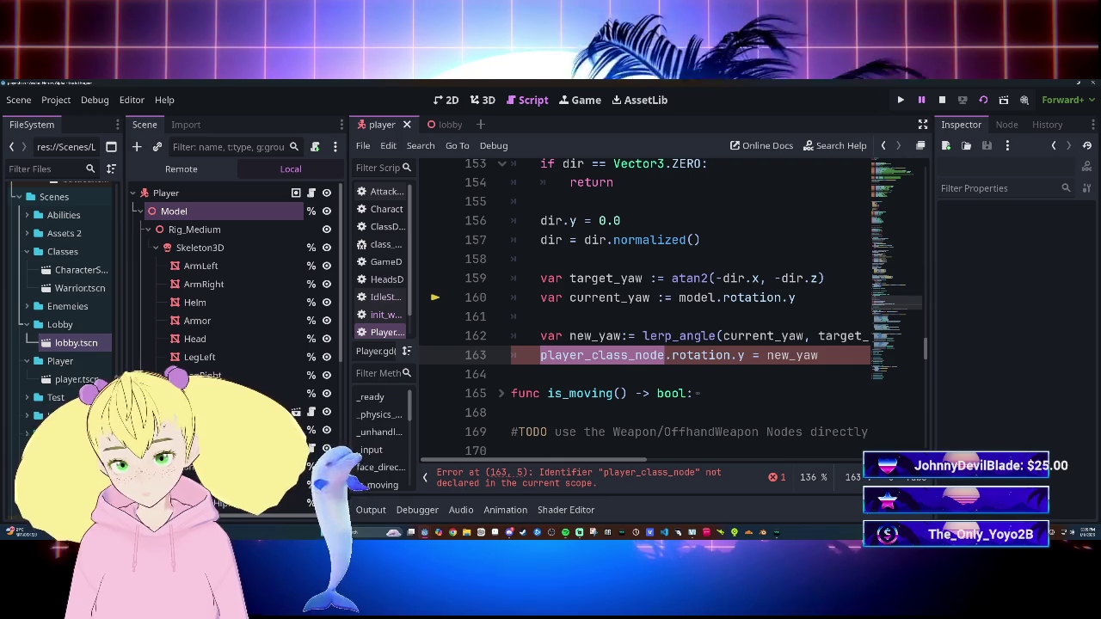
{"action": "type", "text": "model"}
{"action": "left_click", "coordinate": [731, 363]}
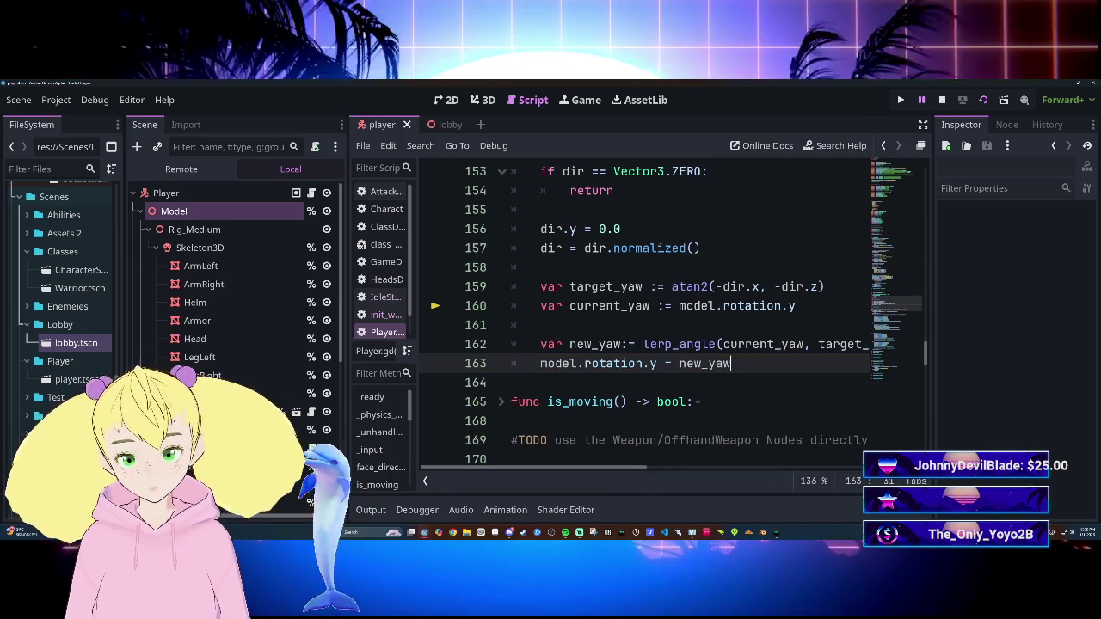
{"action": "key", "text": "ctrl+s"}
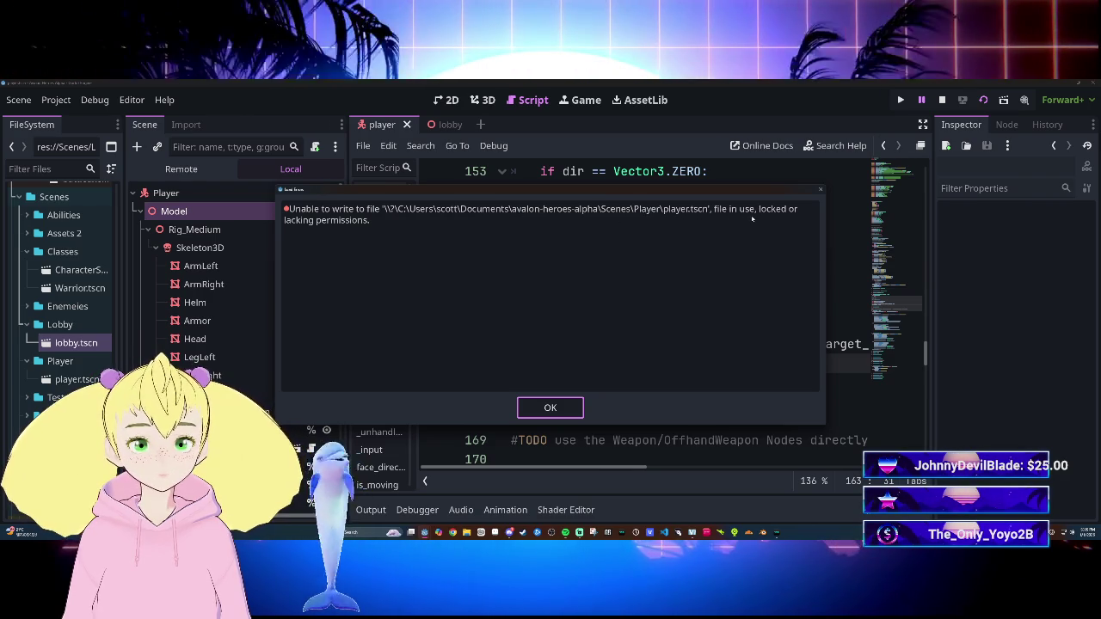
Step: Dismiss the player.tscn write-error dialog
{"action": "key", "text": "Return"}
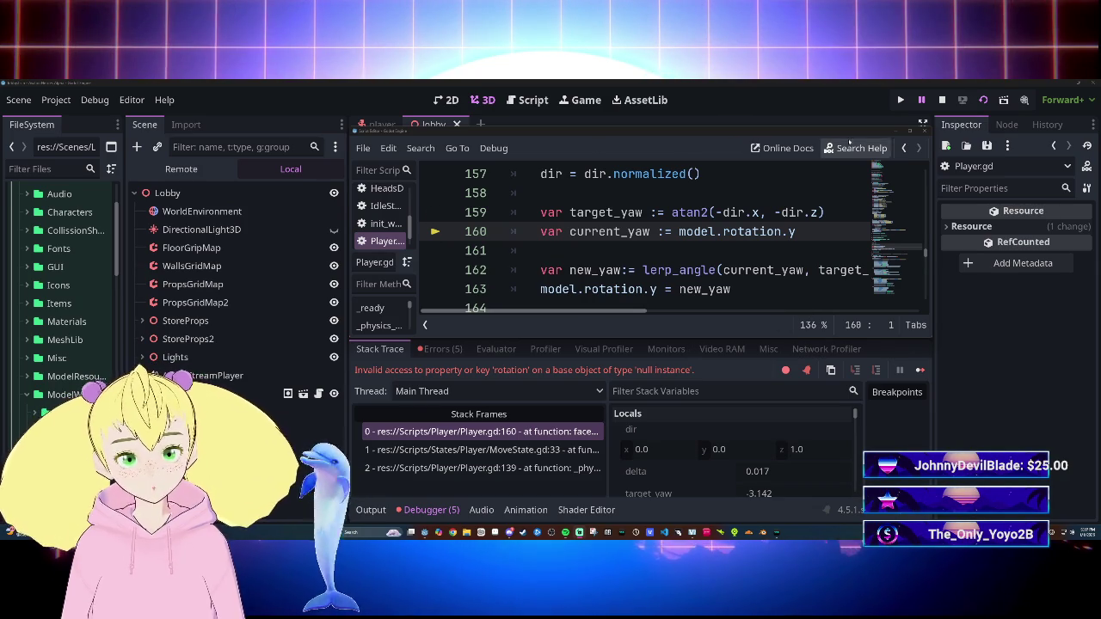
Step: Expand the script editor to full window and review face_direction and the rotation docs
{"action": "left_click", "coordinate": [921, 124]}
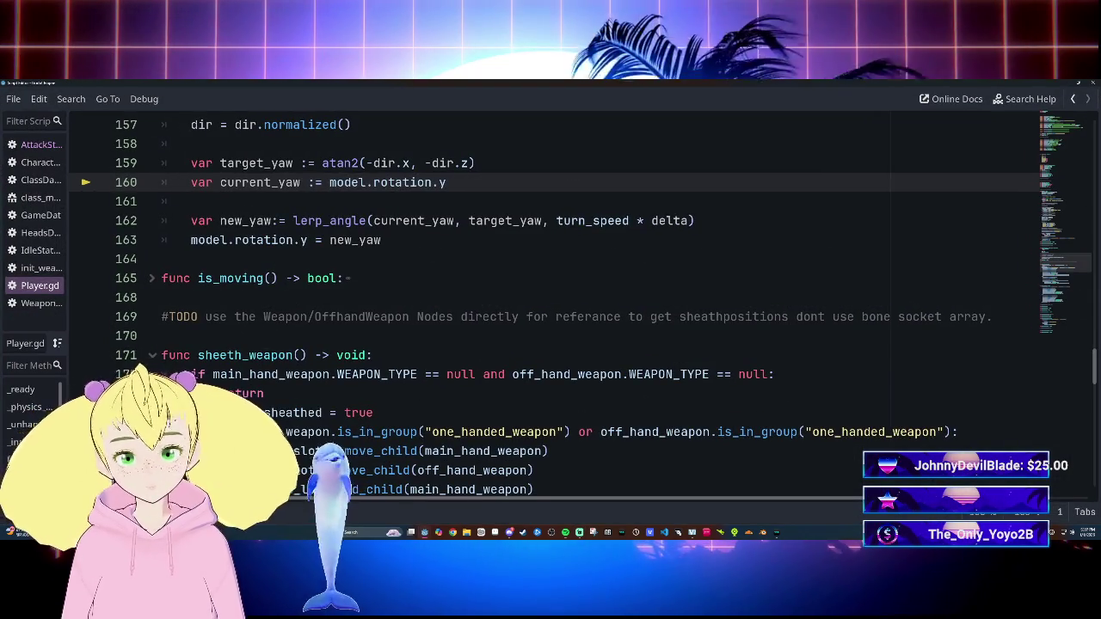
{"action": "scroll", "coordinate": [550, 301], "scroll_direction": "up", "scroll_amount": 1}
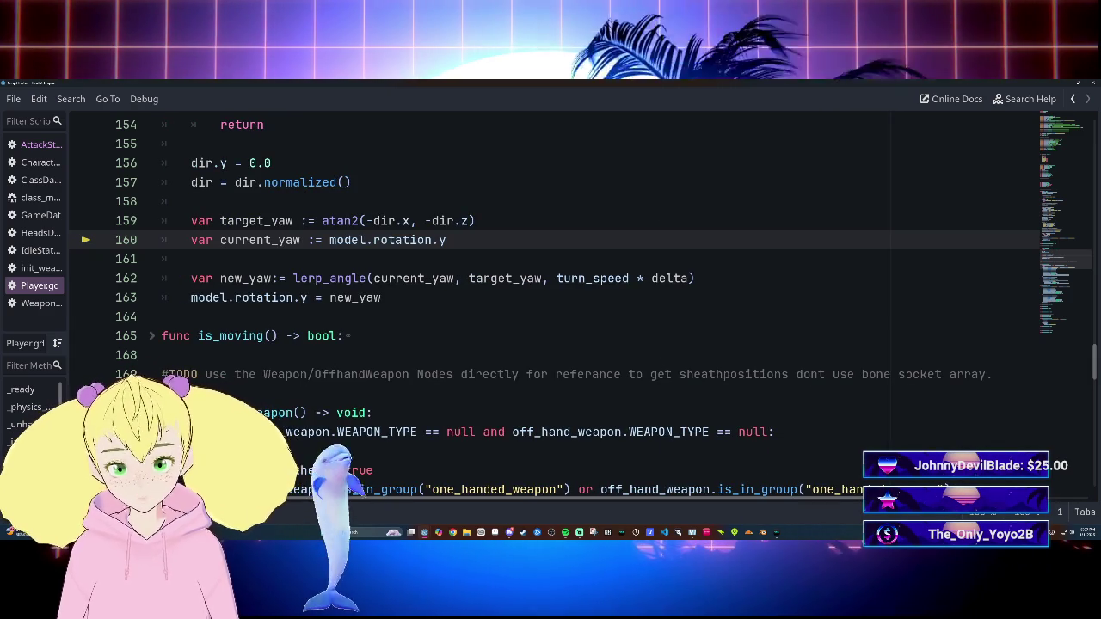
{"action": "scroll", "coordinate": [551, 300], "scroll_direction": "up", "scroll_amount": 1}
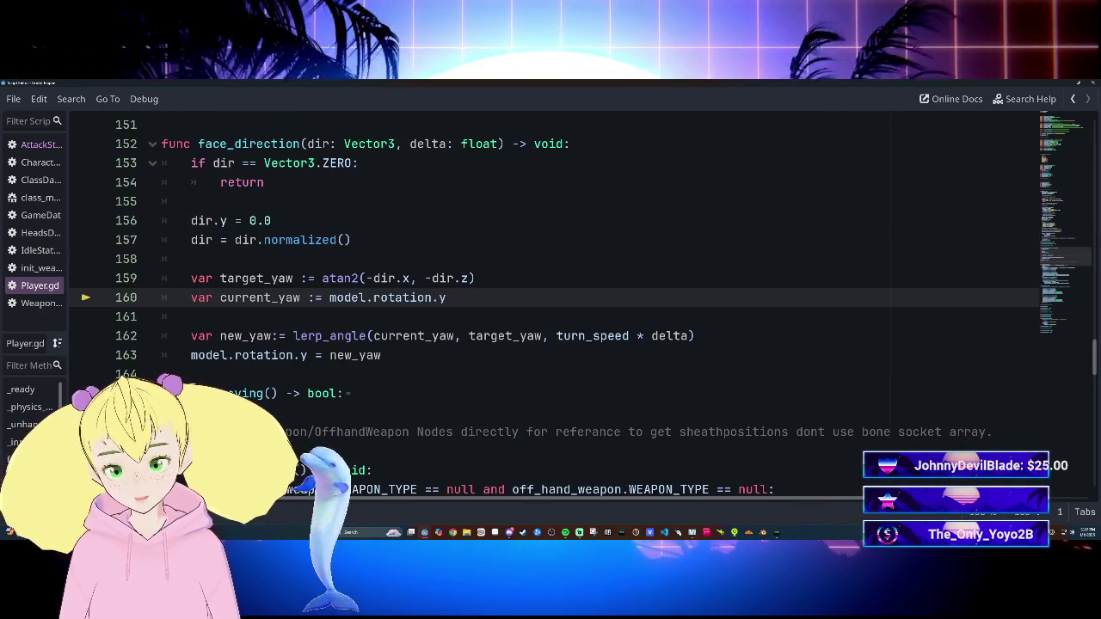
{"action": "scroll", "coordinate": [550, 301], "scroll_direction": "up", "scroll_amount": 1}
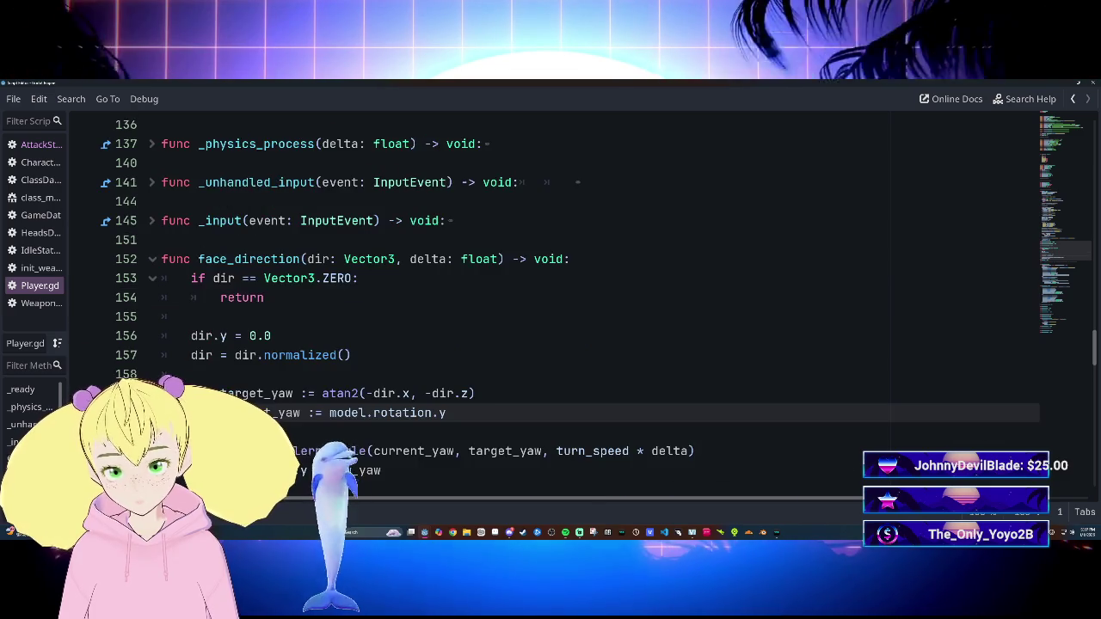
{"action": "scroll", "coordinate": [551, 301], "scroll_direction": "up", "scroll_amount": 2}
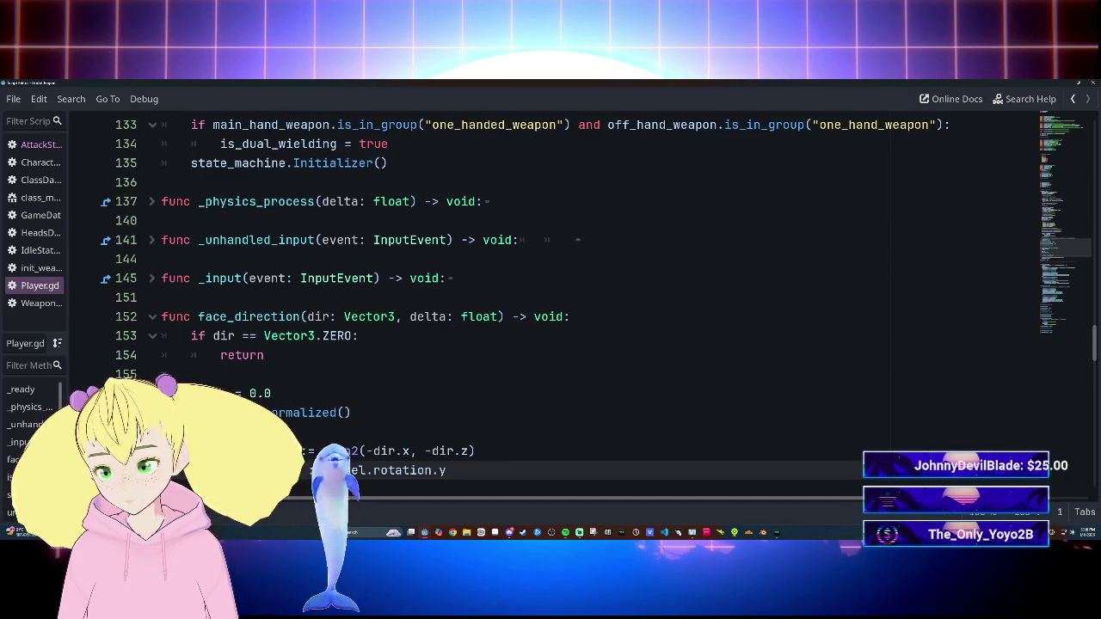
{"action": "scroll", "coordinate": [551, 301], "scroll_direction": "down", "scroll_amount": 1}
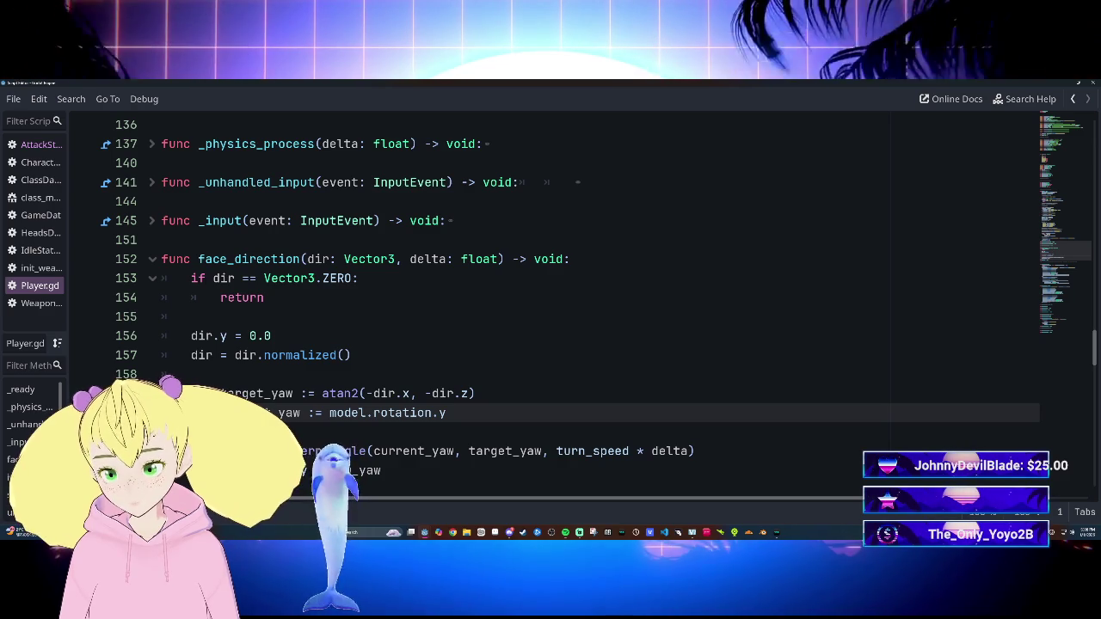
{"action": "mouse_move", "coordinate": [411, 413]}
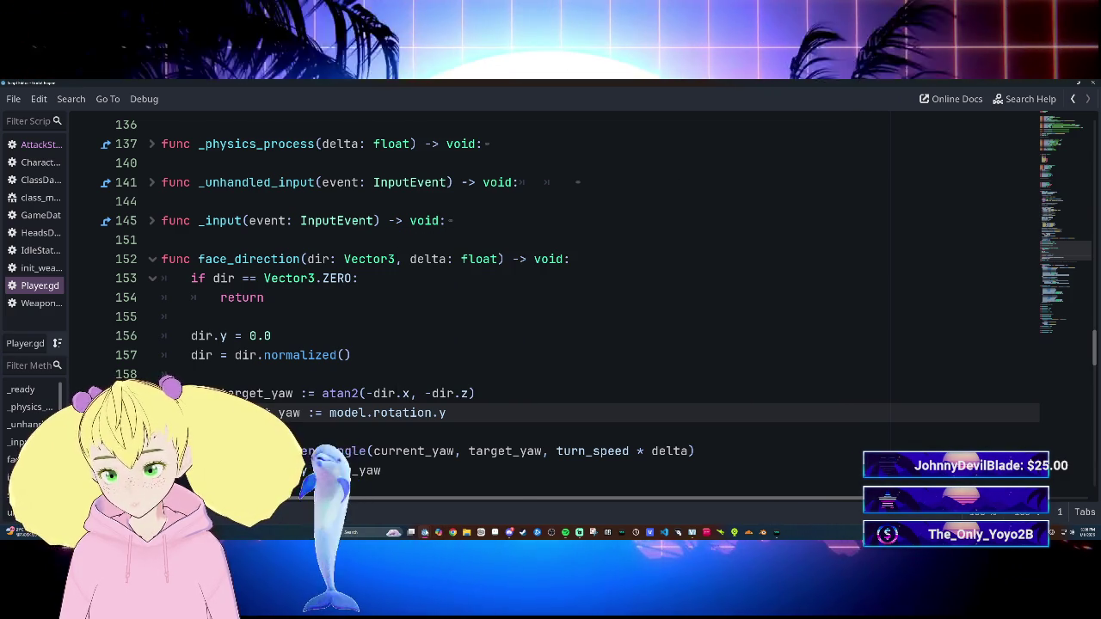
Step: Rerun the game with F5 and bring back the main editor window
{"action": "key", "text": "F5"}
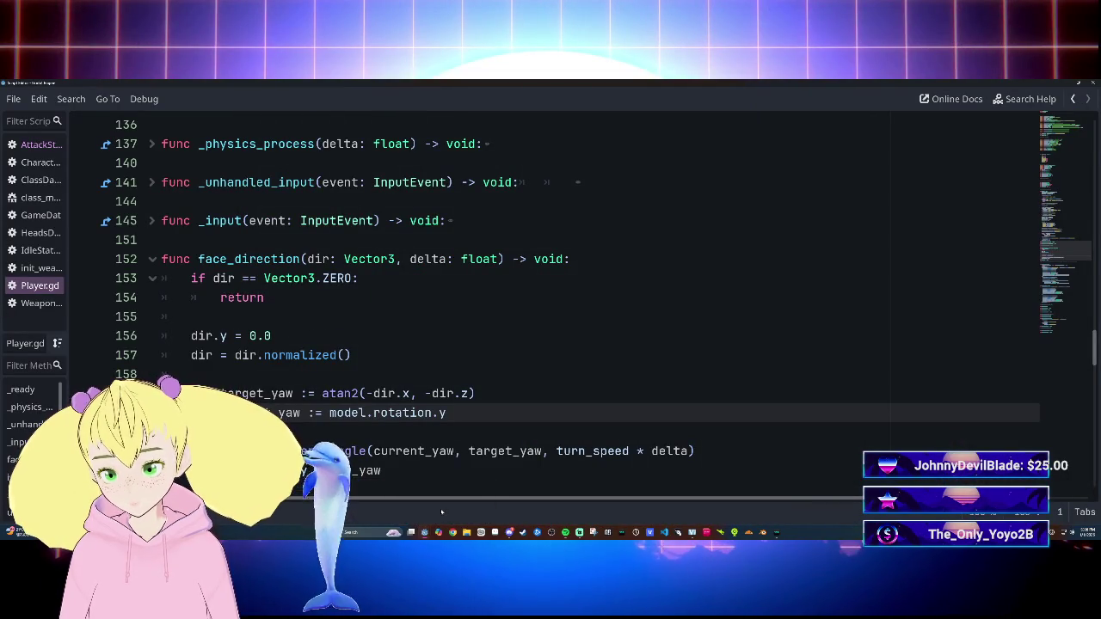
{"action": "left_click", "coordinate": [393, 506]}
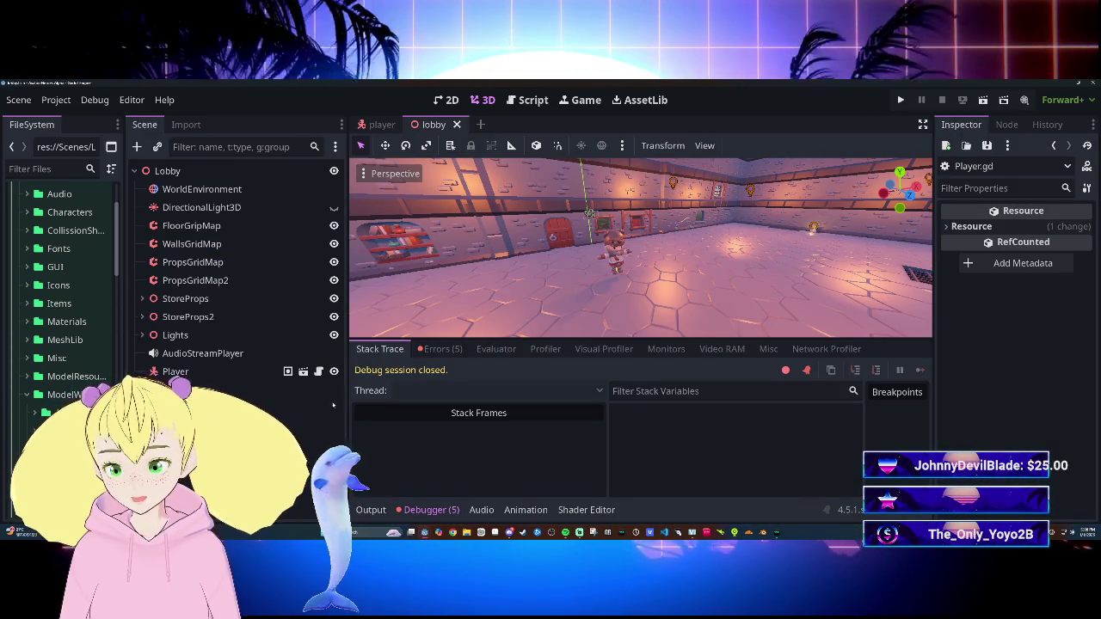
Step: List the debugger's five errors and read the '%Model' node-not-found details
{"action": "left_click", "coordinate": [440, 348]}
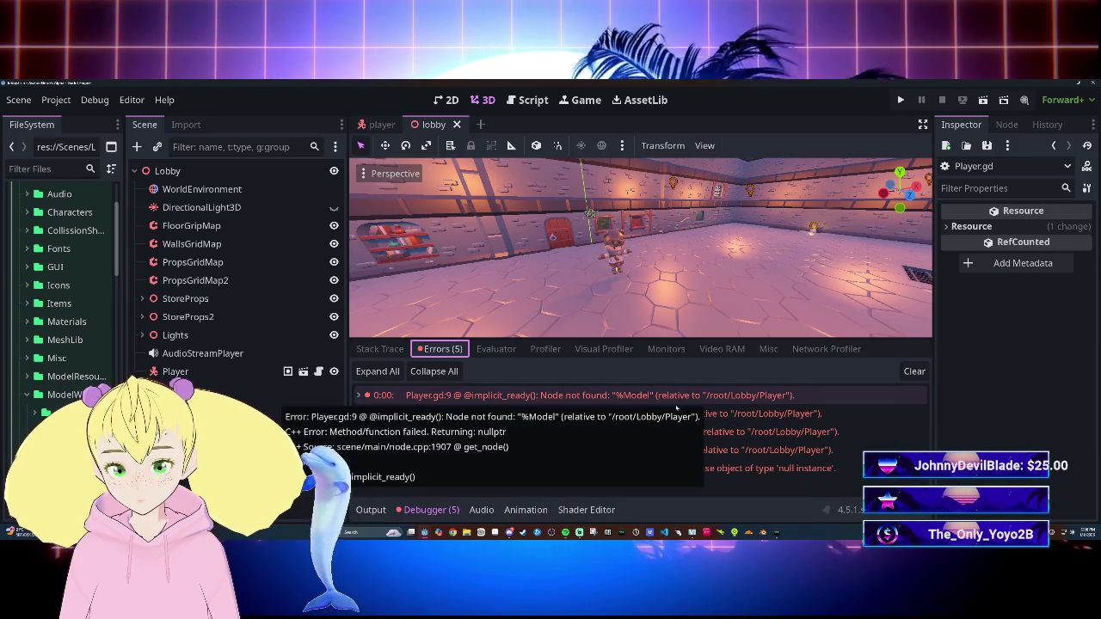
{"action": "mouse_move", "coordinate": [624, 404]}
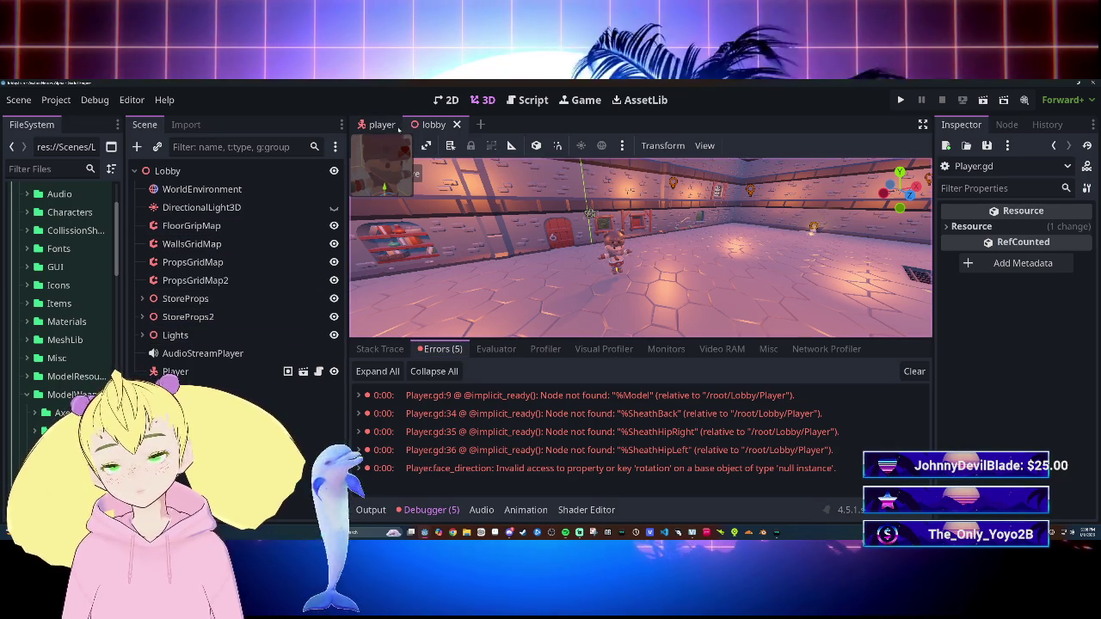
{"action": "left_click", "coordinate": [396, 125]}
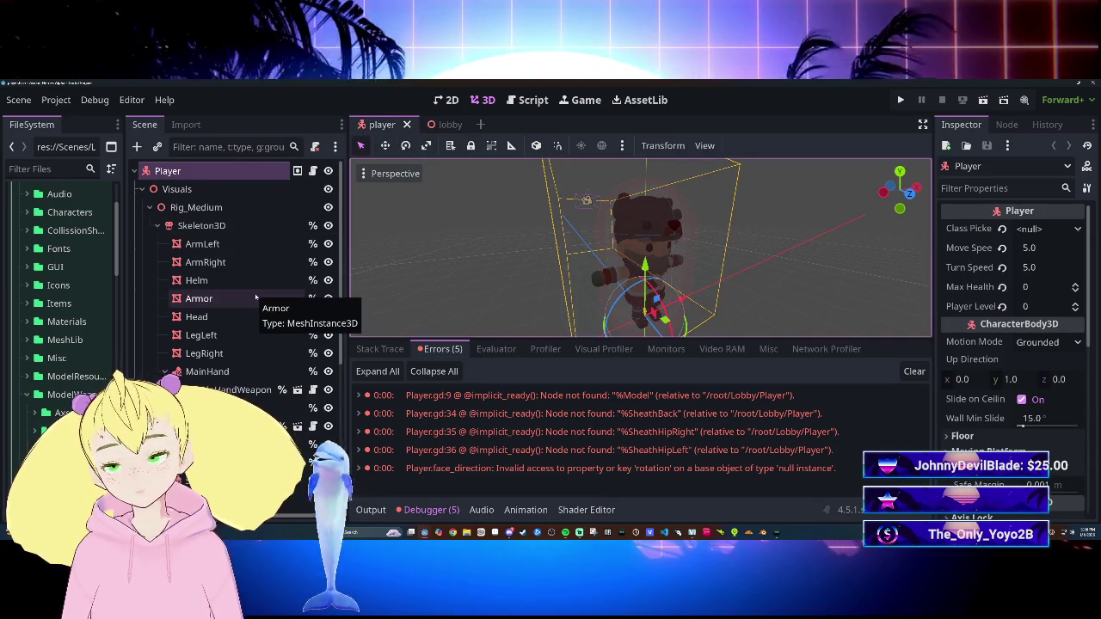
Step: Rename the player scene's Visuals node to Model and save the scene
{"action": "left_click", "coordinate": [198, 193]}
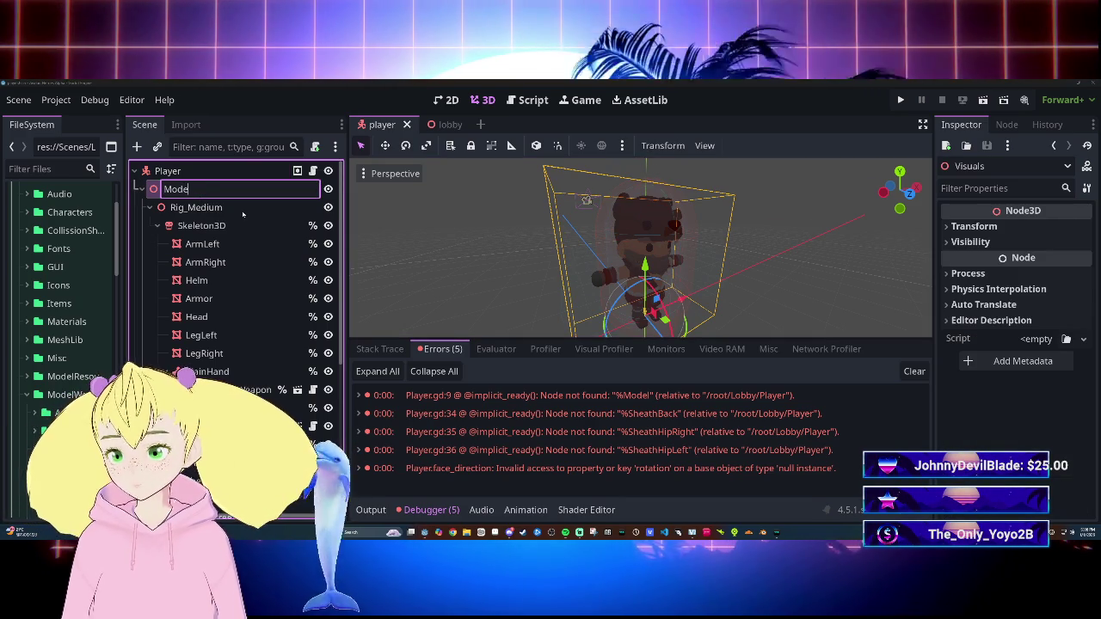
{"action": "type", "text": "el"}
{"action": "key", "text": "Return"}
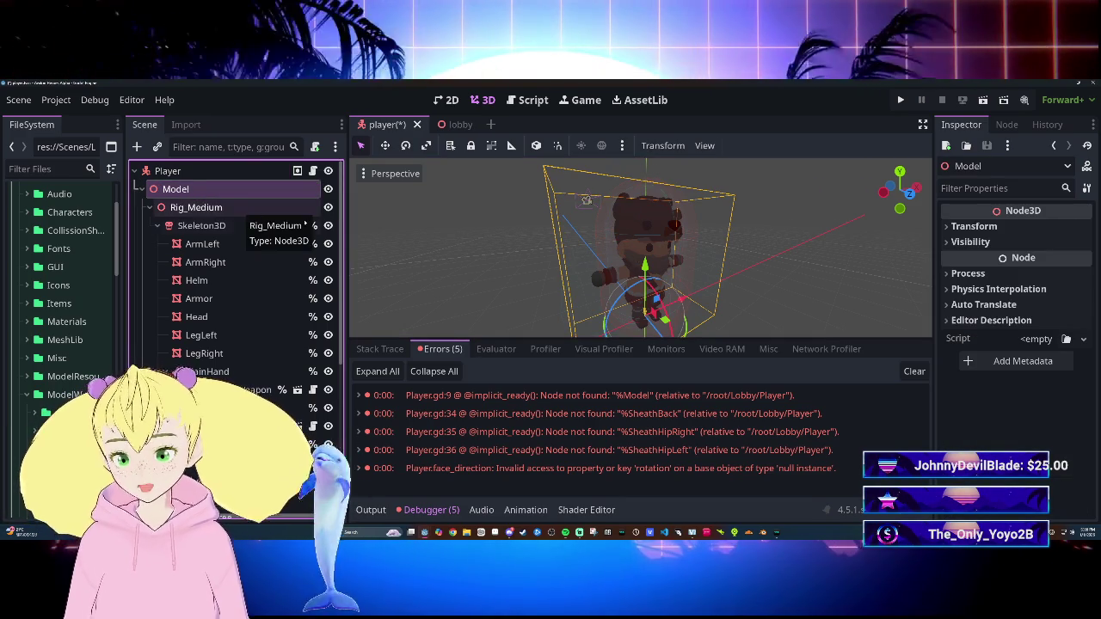
{"action": "key", "text": "ctrl+s"}
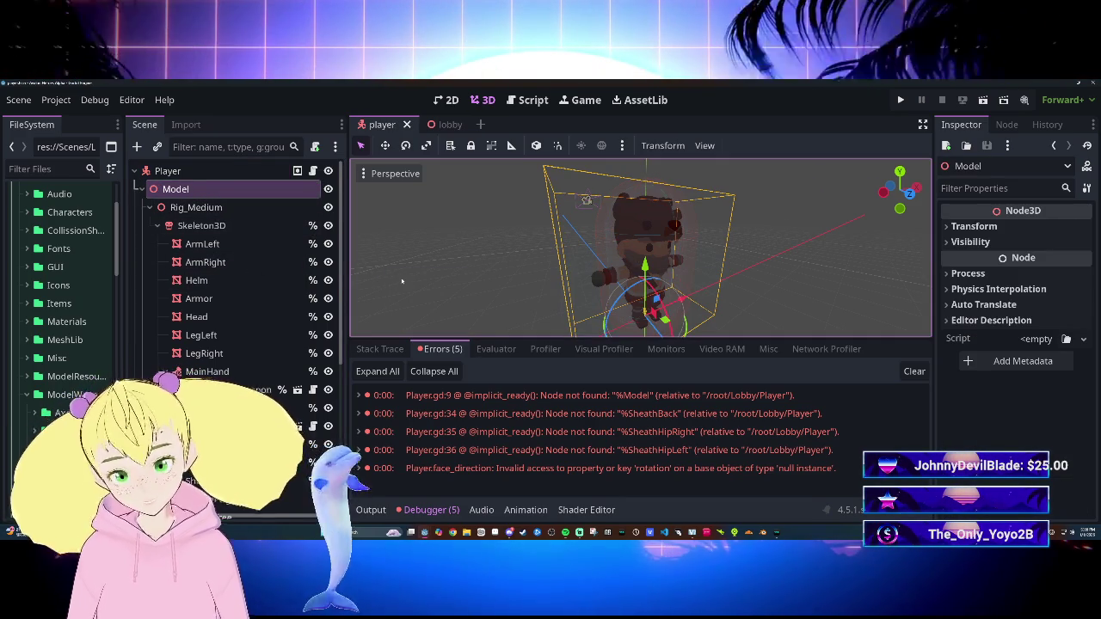
{"action": "left_click", "coordinate": [453, 126]}
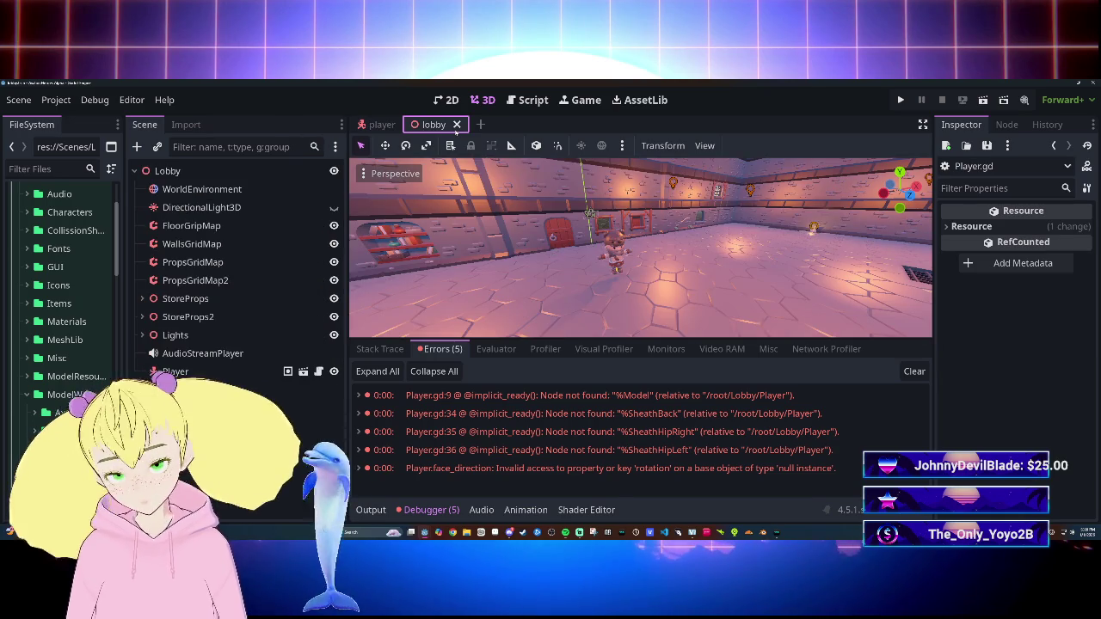
Step: Rerun the game with F6, close the floating script editor, and return to the player scene
{"action": "key", "text": "F6"}
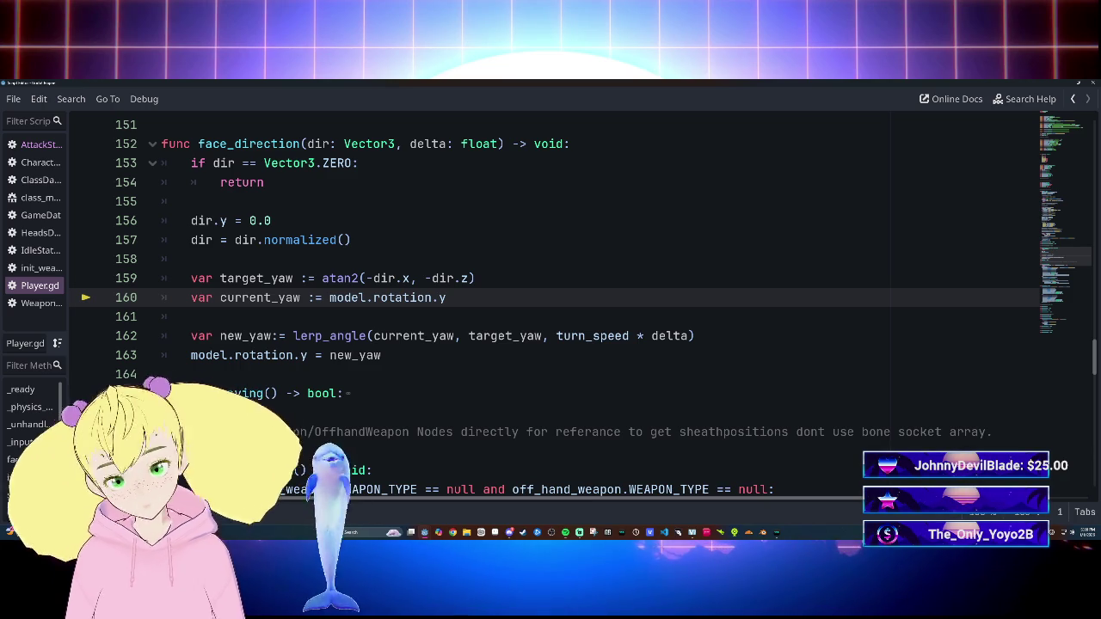
{"action": "left_click", "coordinate": [1089, 83]}
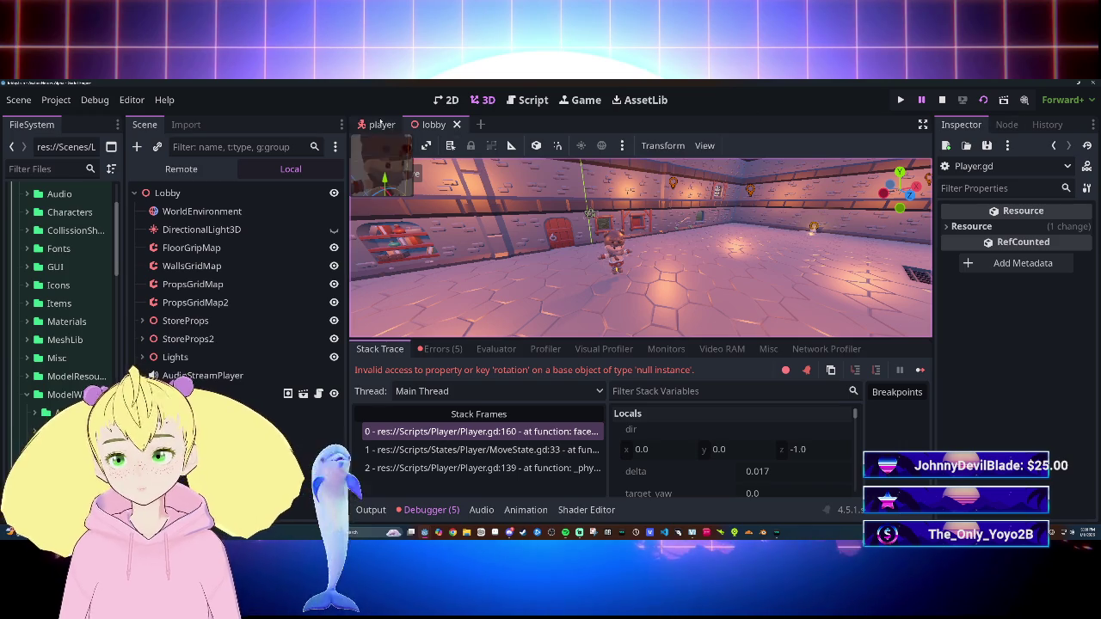
{"action": "left_click", "coordinate": [380, 125]}
{"action": "right_click", "coordinate": [259, 222]}
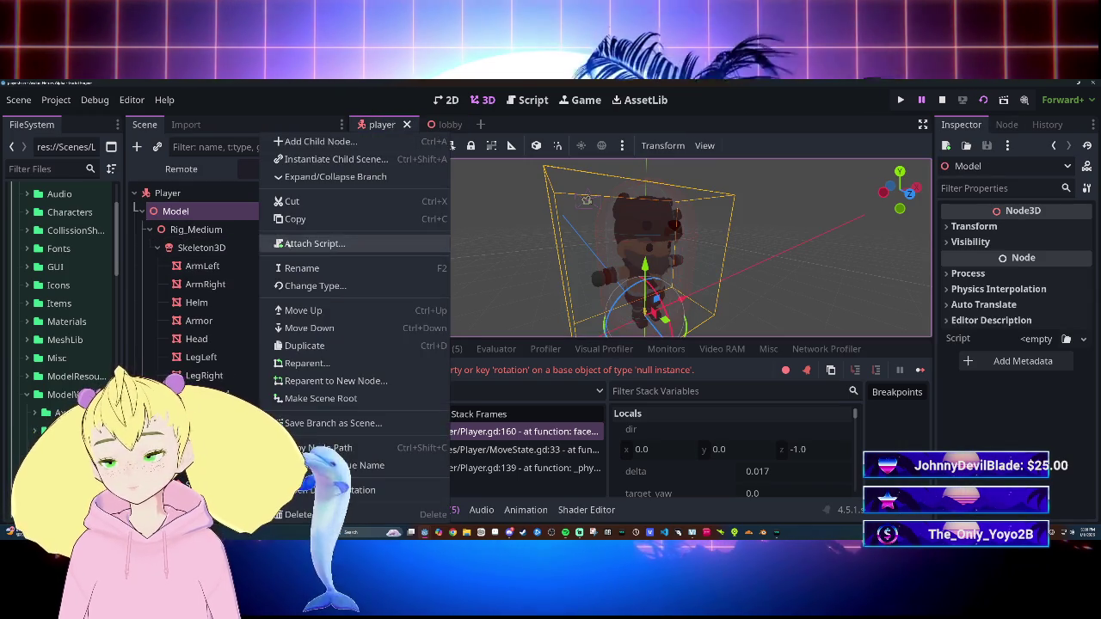
Step: Set Model to Access as Unique Name, save the player scene, and restart the game
{"action": "left_click", "coordinate": [309, 463]}
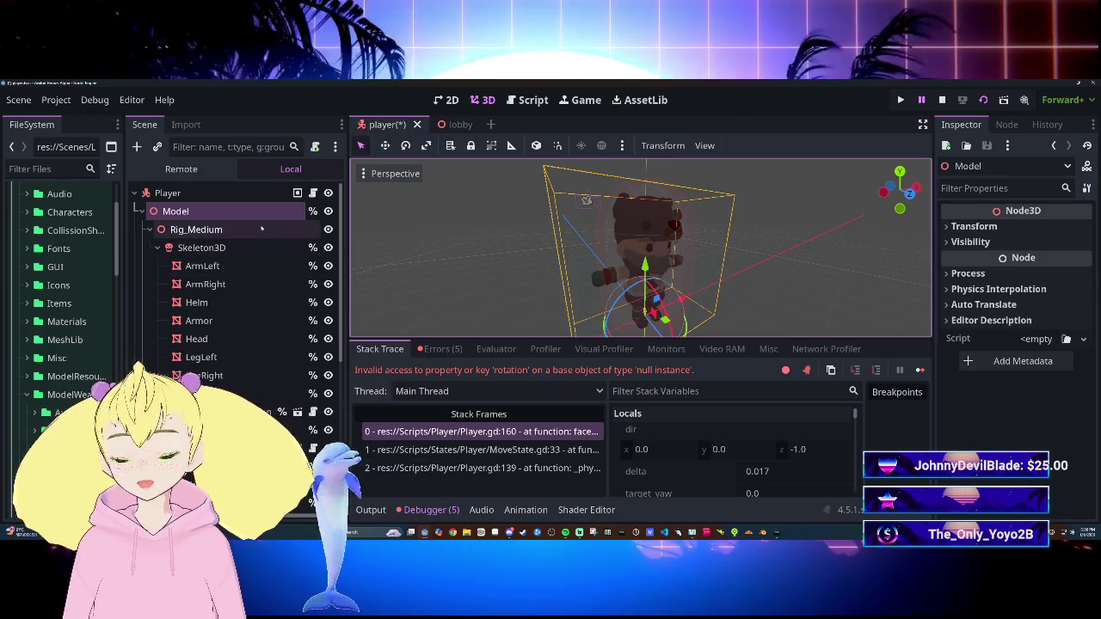
{"action": "key", "text": "ctrl+s"}
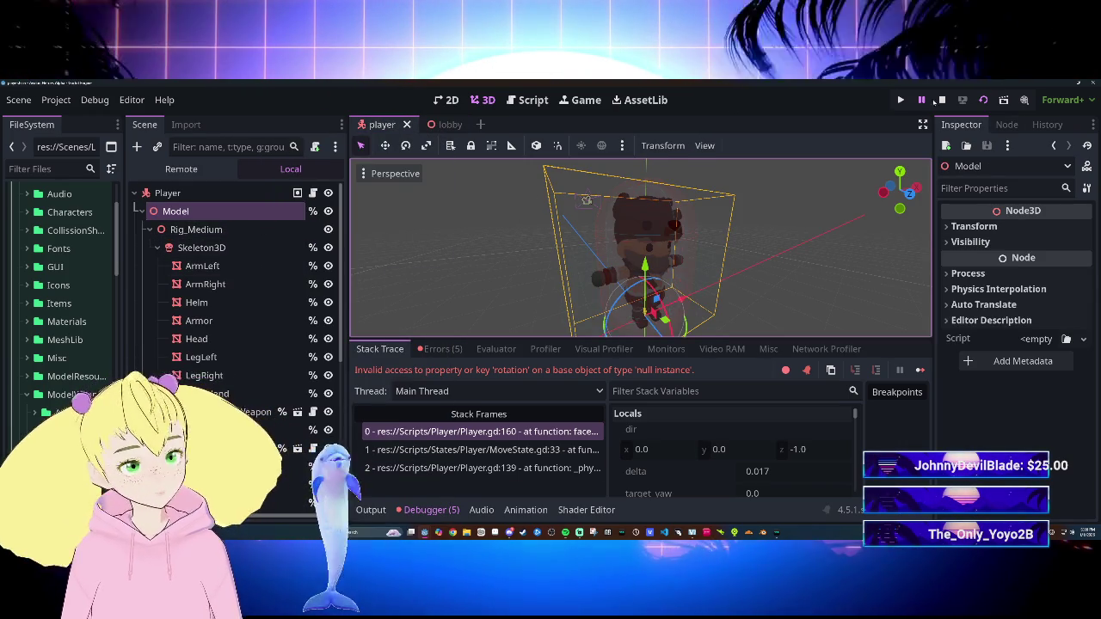
{"action": "left_click", "coordinate": [941, 100]}
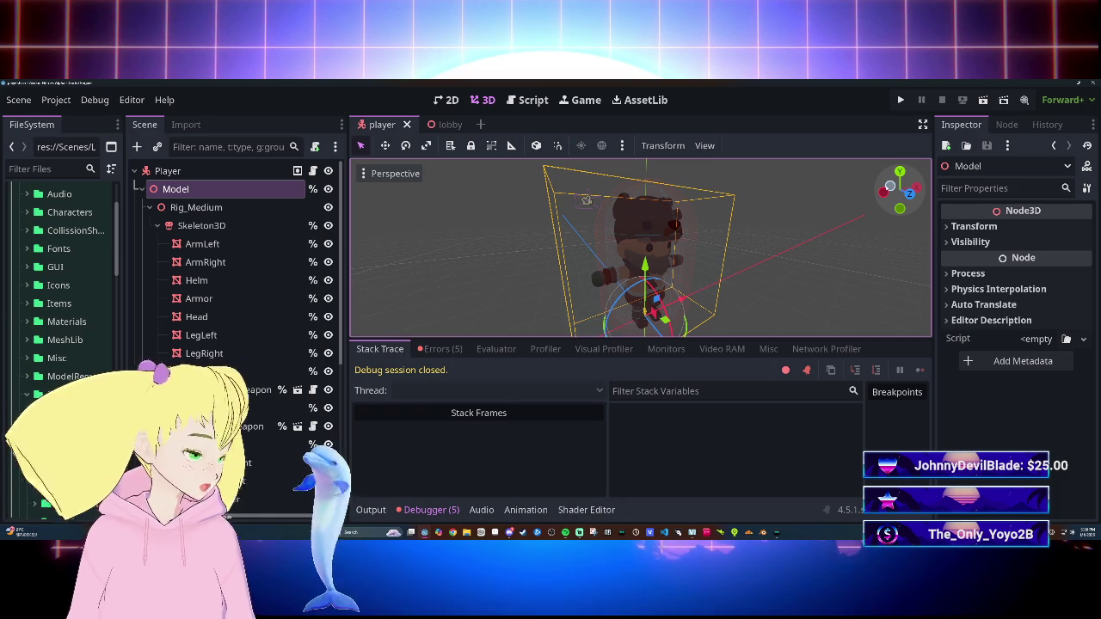
{"action": "left_click", "coordinate": [900, 100]}
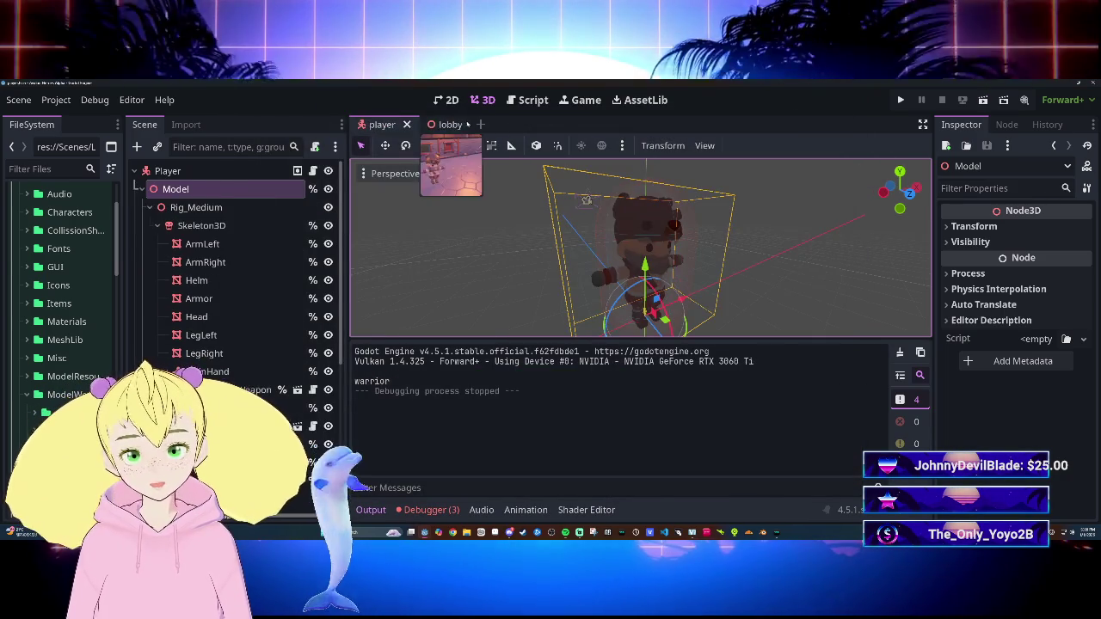
Step: Run the lobby scene with F6, walk the character with S and W, and sheathe weapons with X
{"action": "left_click", "coordinate": [464, 125]}
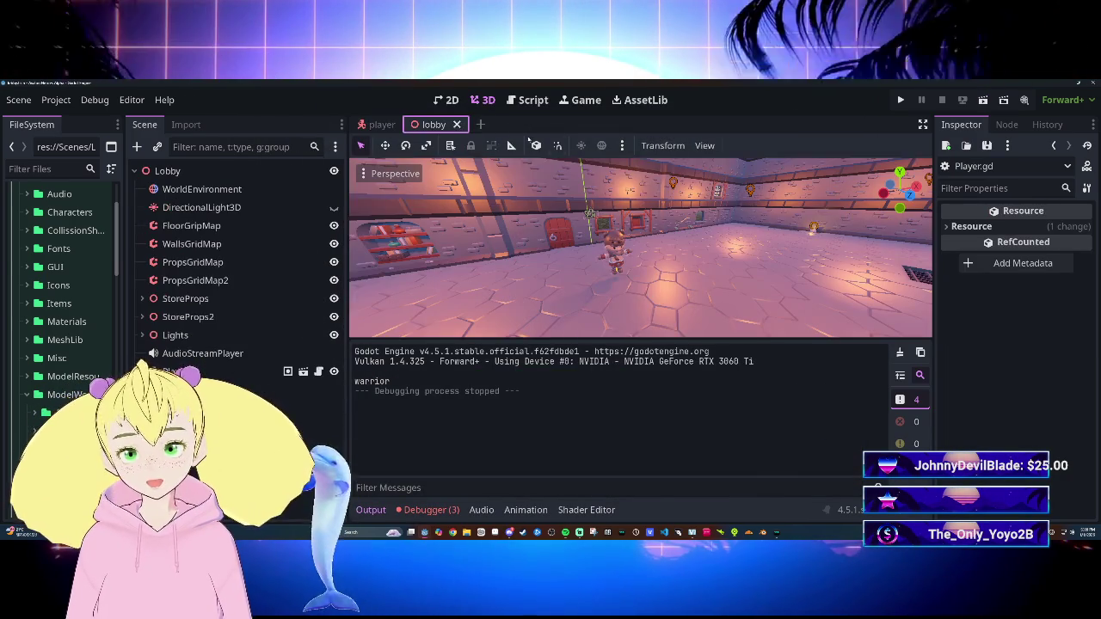
{"action": "key", "text": "F6"}
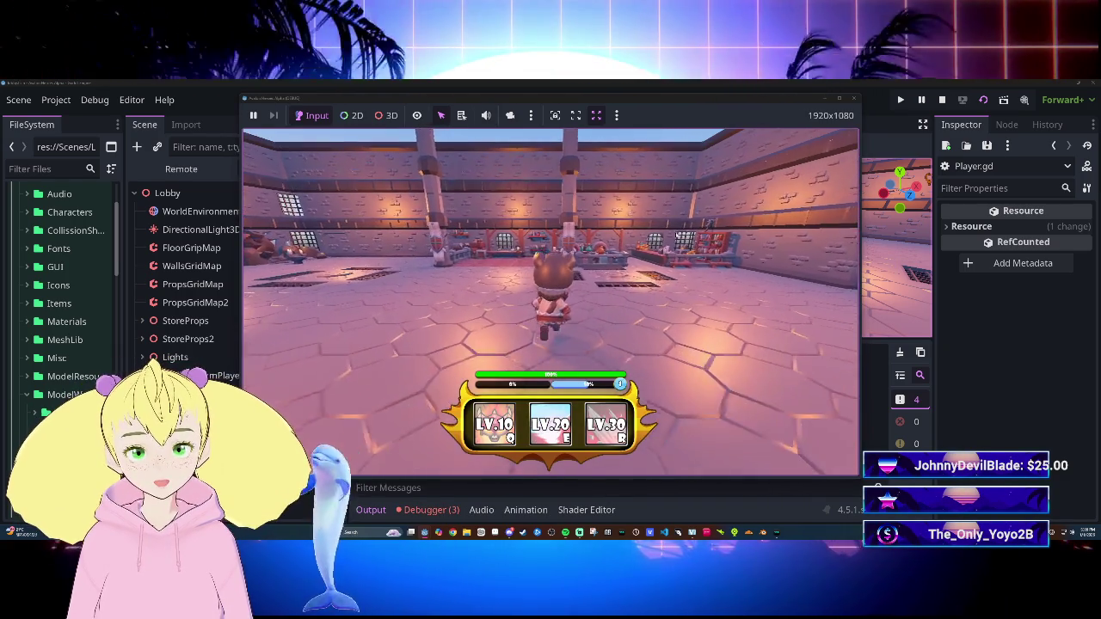
{"action": "key", "text": "s"}
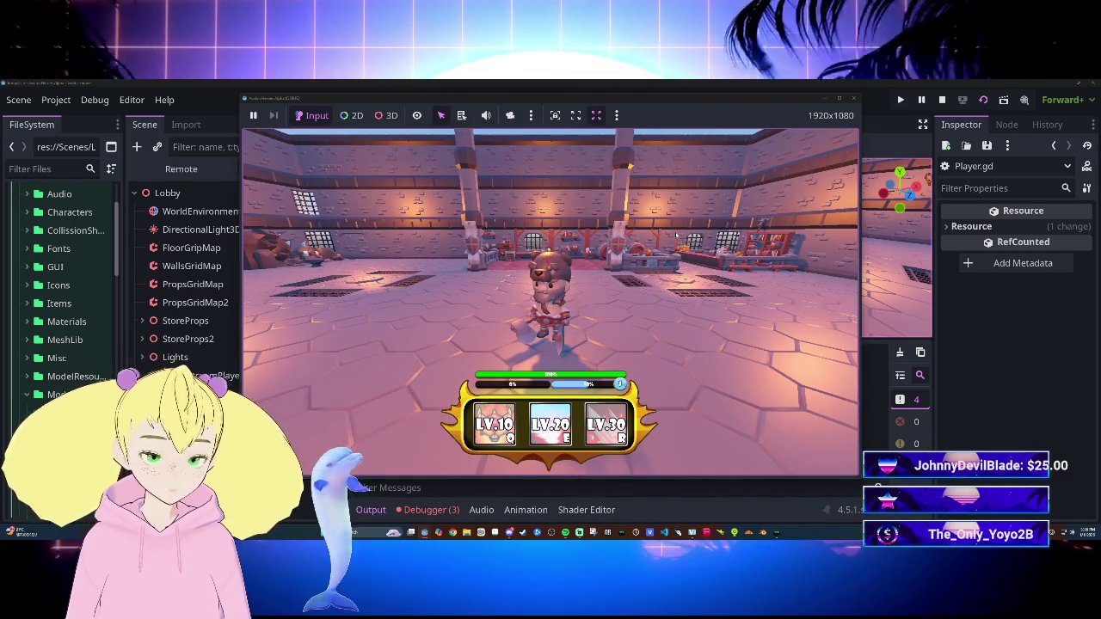
{"action": "key", "text": "w"}
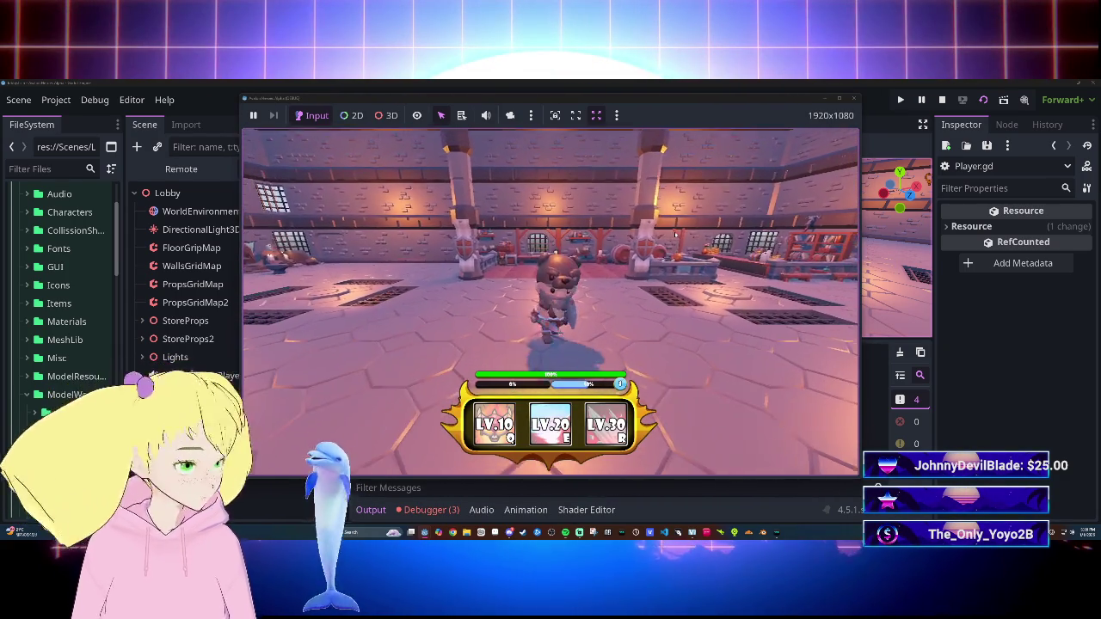
{"action": "key", "text": "x"}
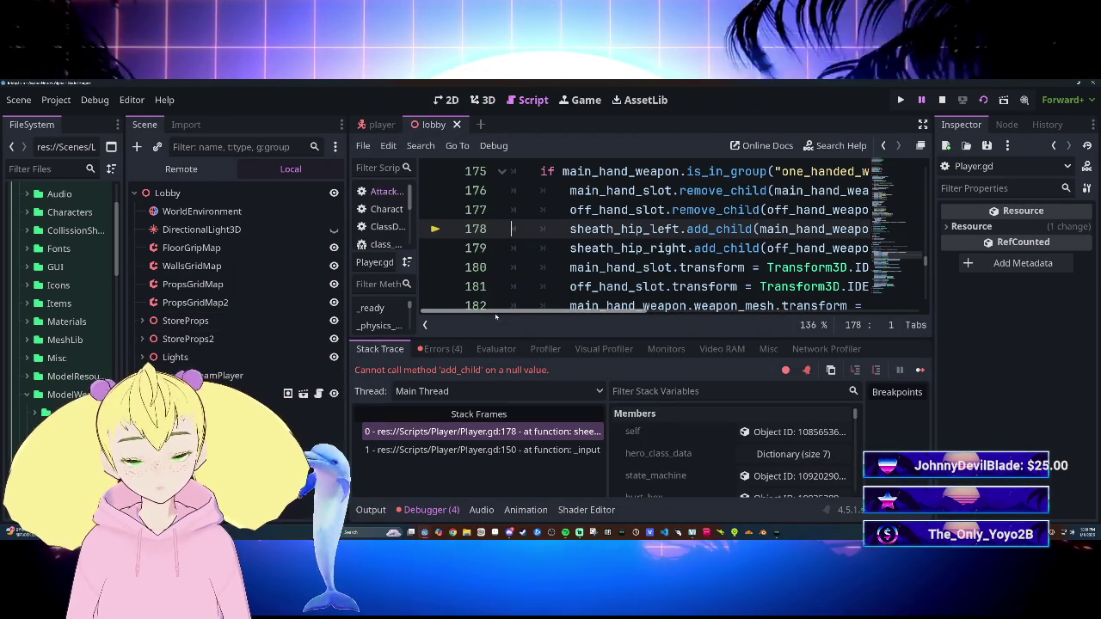
Step: Inspect the SheethBack and SheathHipLeft attachment nodes in the player scene, then save it
{"action": "left_click", "coordinate": [369, 125]}
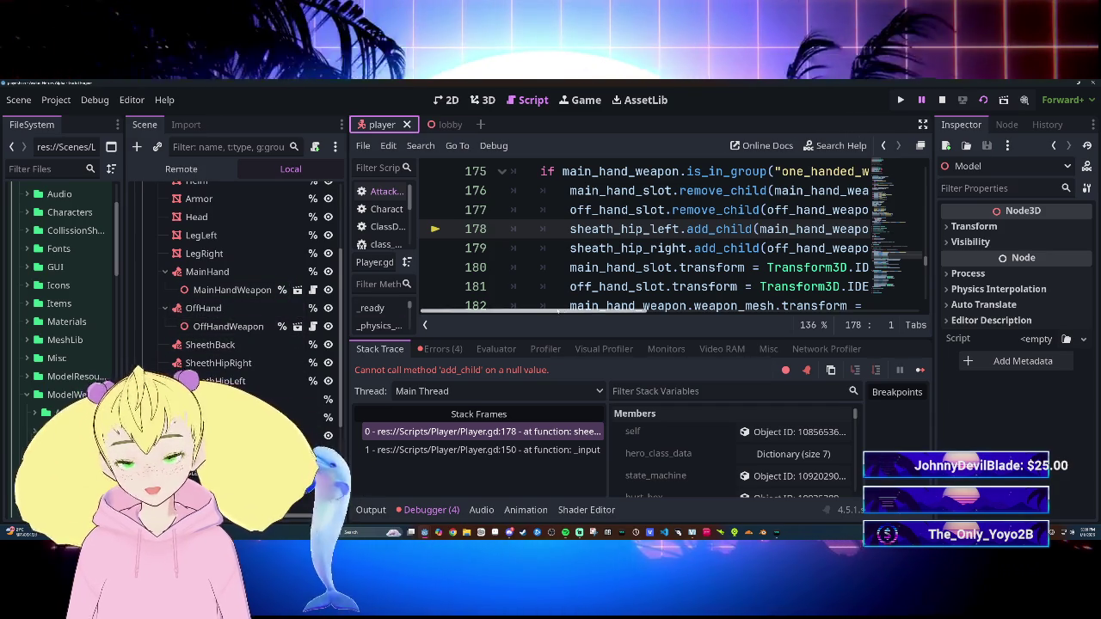
{"action": "left_click_drag", "start_coordinate": [563, 311], "coordinate": [617, 314]}
{"action": "mouse_move", "coordinate": [592, 314]}
{"action": "left_mouse_down"}
{"action": "mouse_move", "coordinate": [605, 317]}
{"action": "mouse_move", "coordinate": [513, 306]}
{"action": "left_mouse_up"}
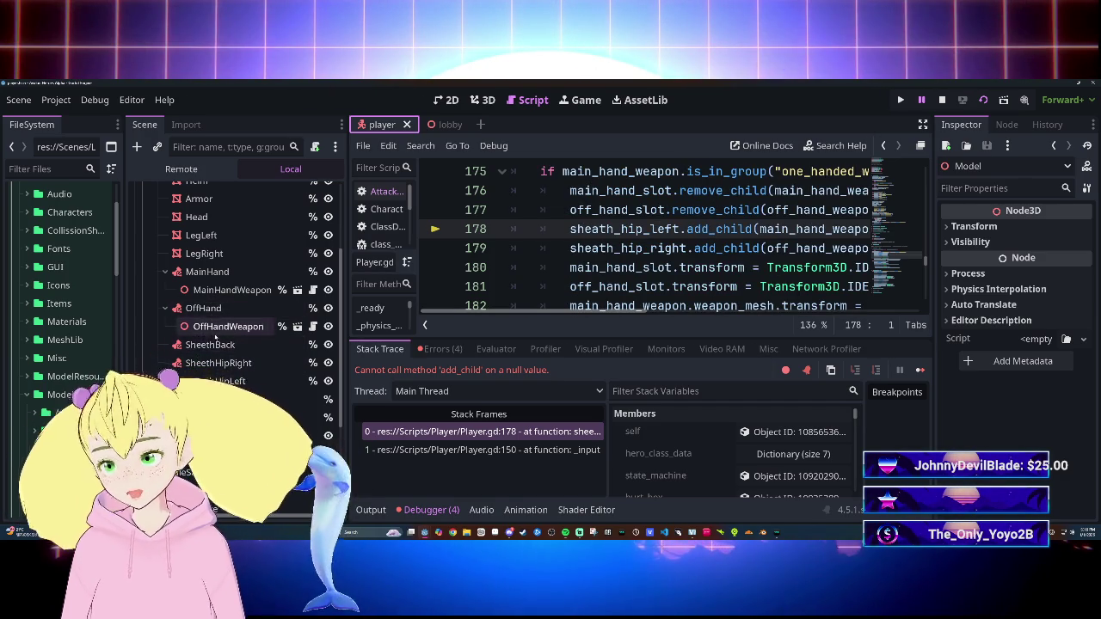
{"action": "scroll", "coordinate": [215, 337], "scroll_direction": "up", "scroll_amount": 2}
{"action": "left_click", "coordinate": [258, 384]}
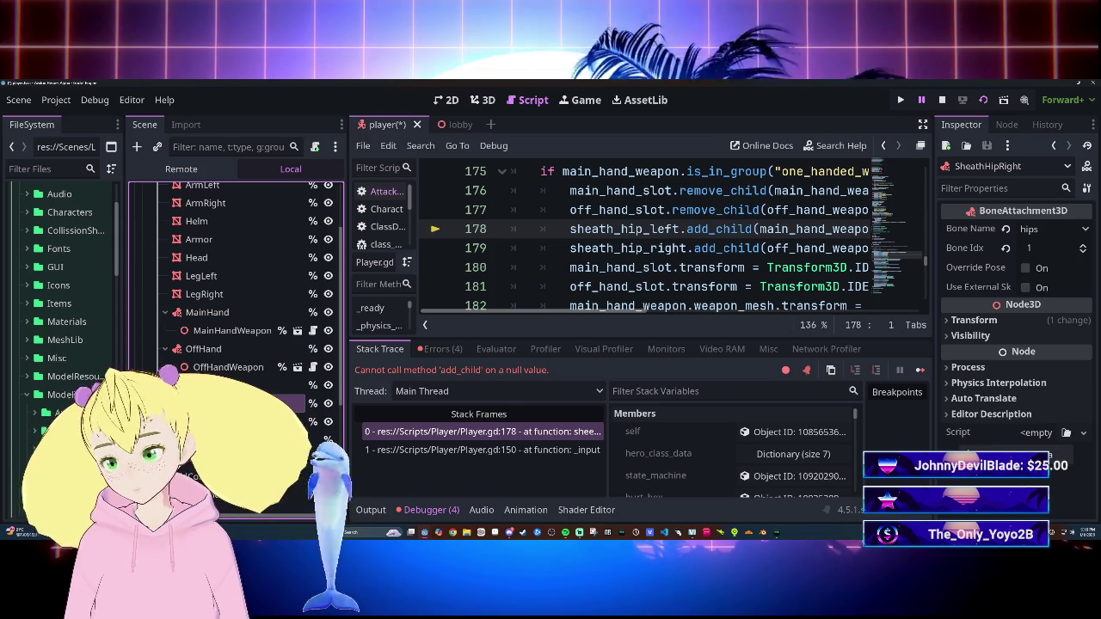
{"action": "left_click", "coordinate": [258, 421]}
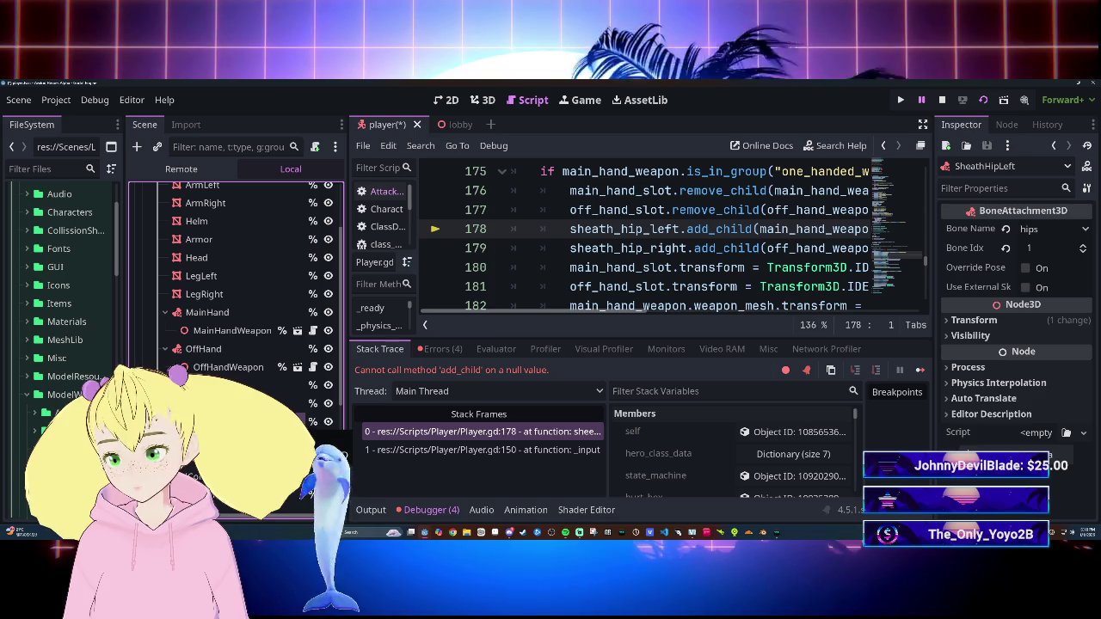
{"action": "key", "text": "ctrl+s"}
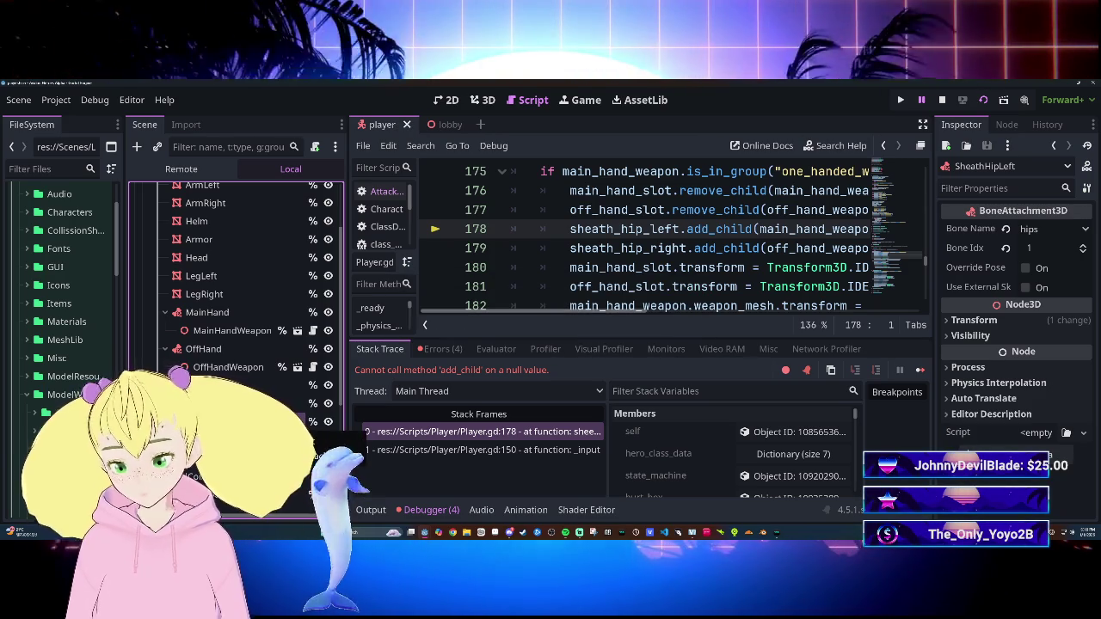
{"action": "left_click", "coordinate": [438, 125]}
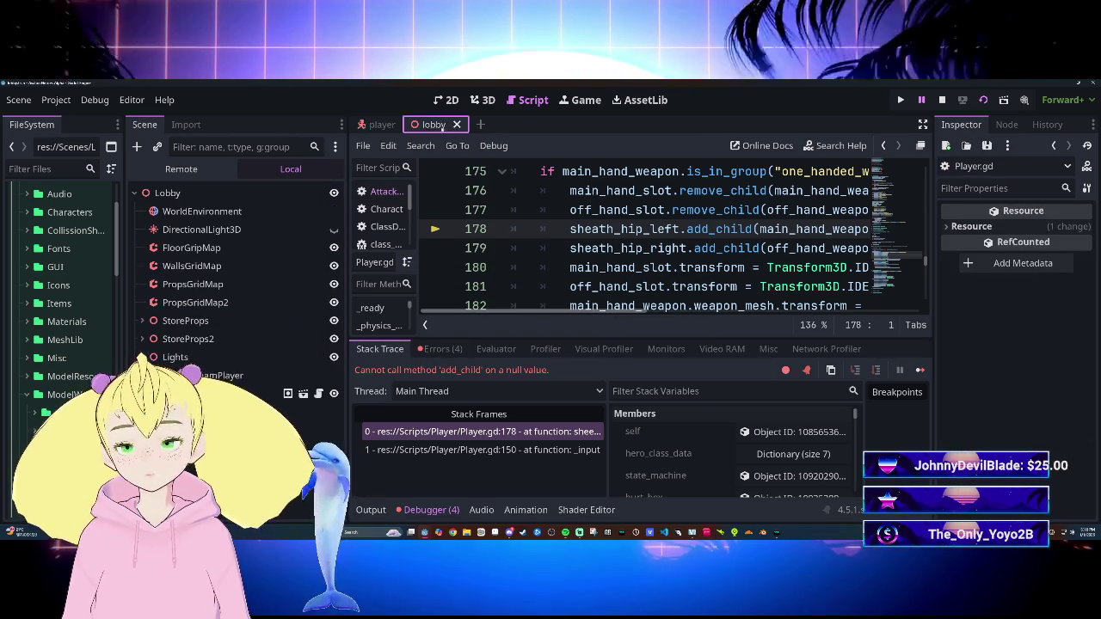
Step: Stop the paused debugger, rerun with F5, and walk the character back and forth
{"action": "key", "text": "F8"}
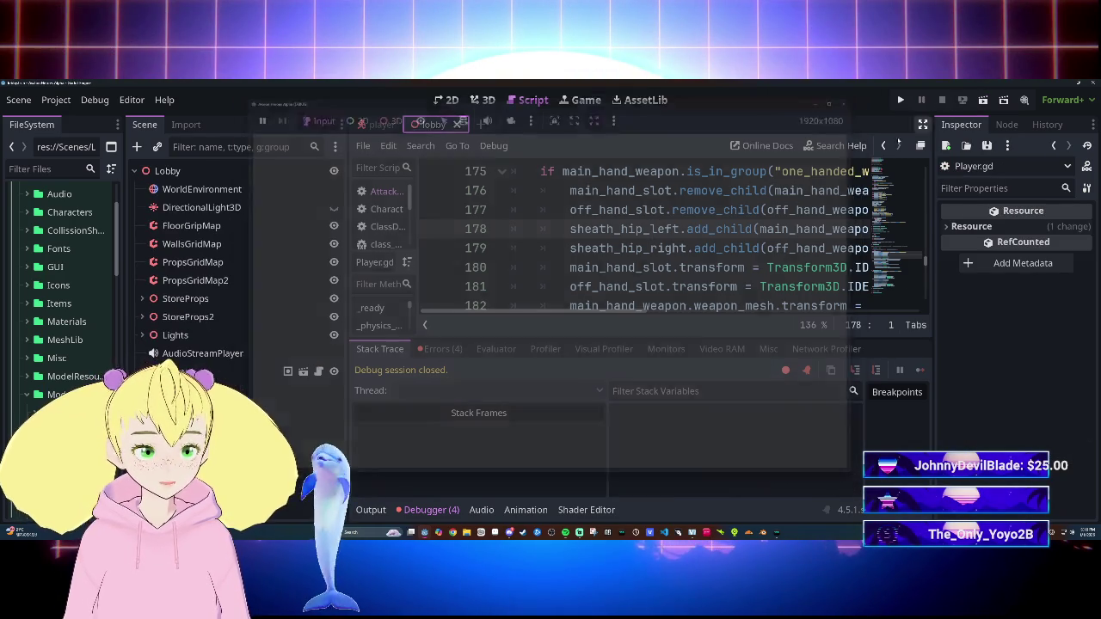
{"action": "key", "text": "F5"}
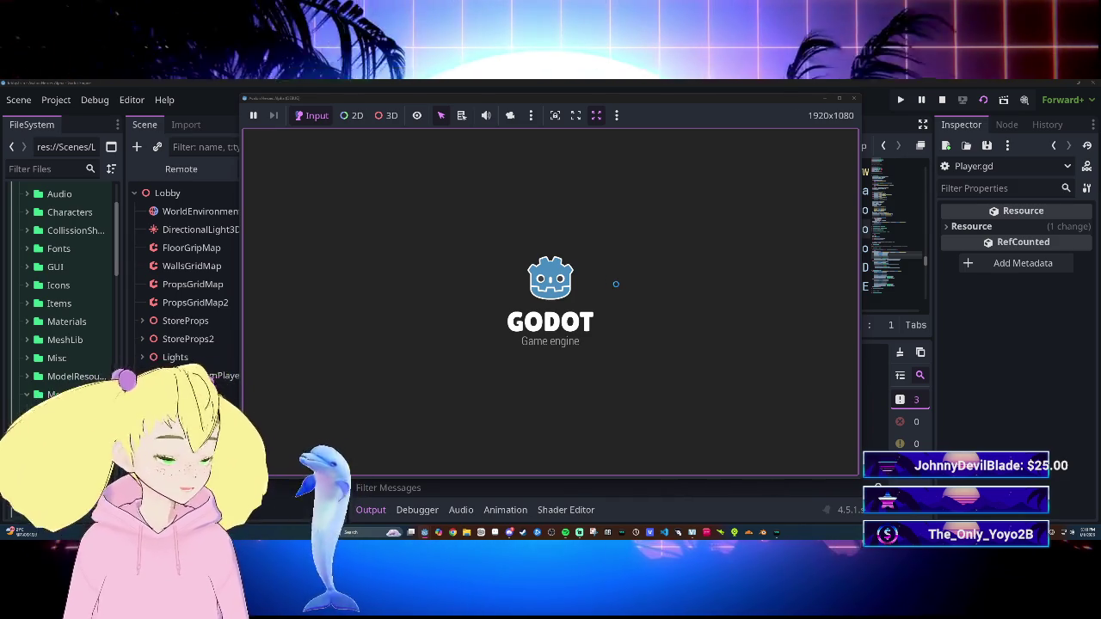
{"action": "key", "text": "w"}
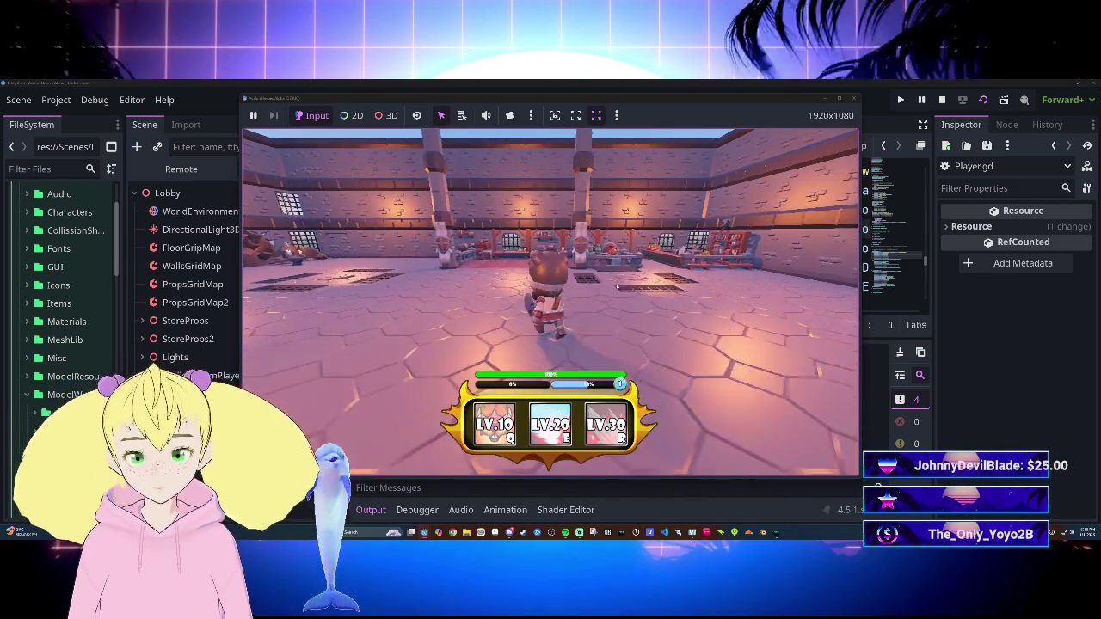
{"action": "key", "text": "s"}
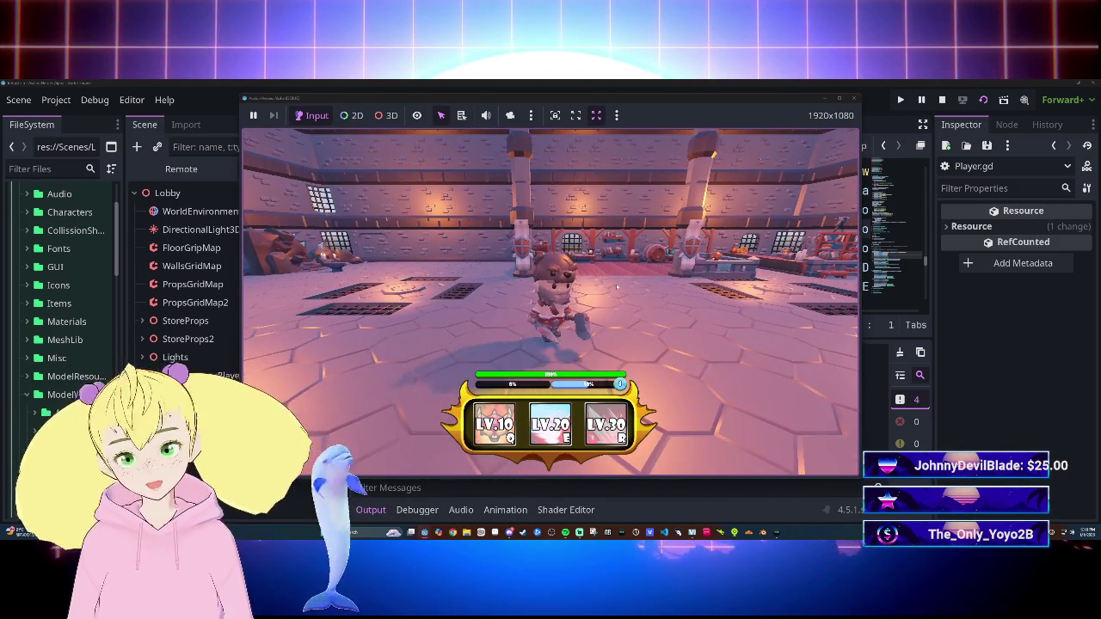
{"action": "key", "text": "w"}
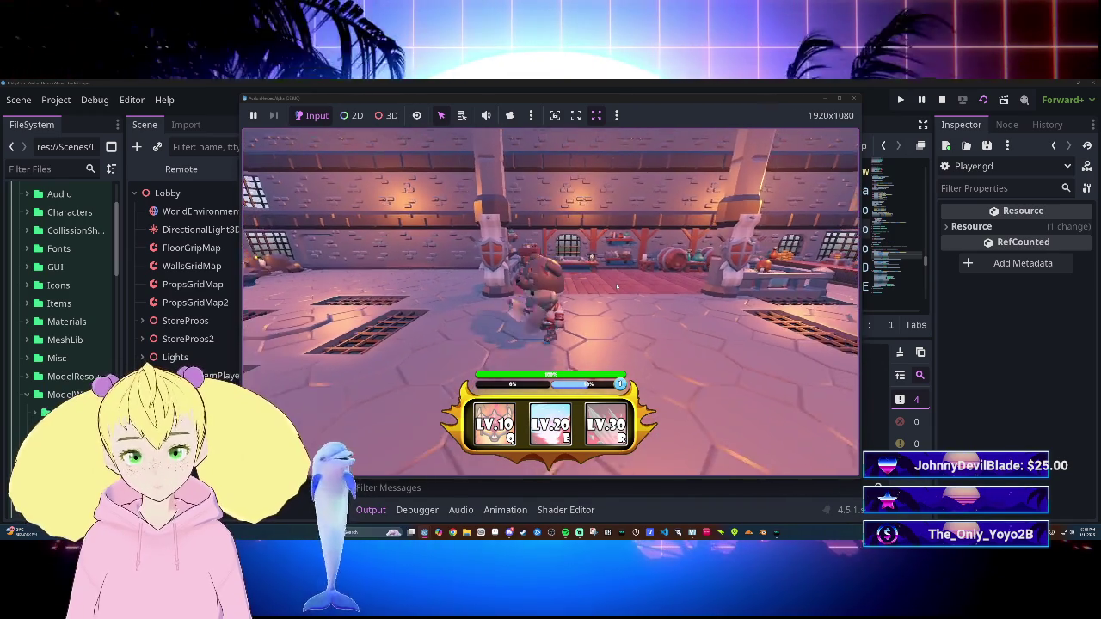
{"action": "key", "text": "s"}
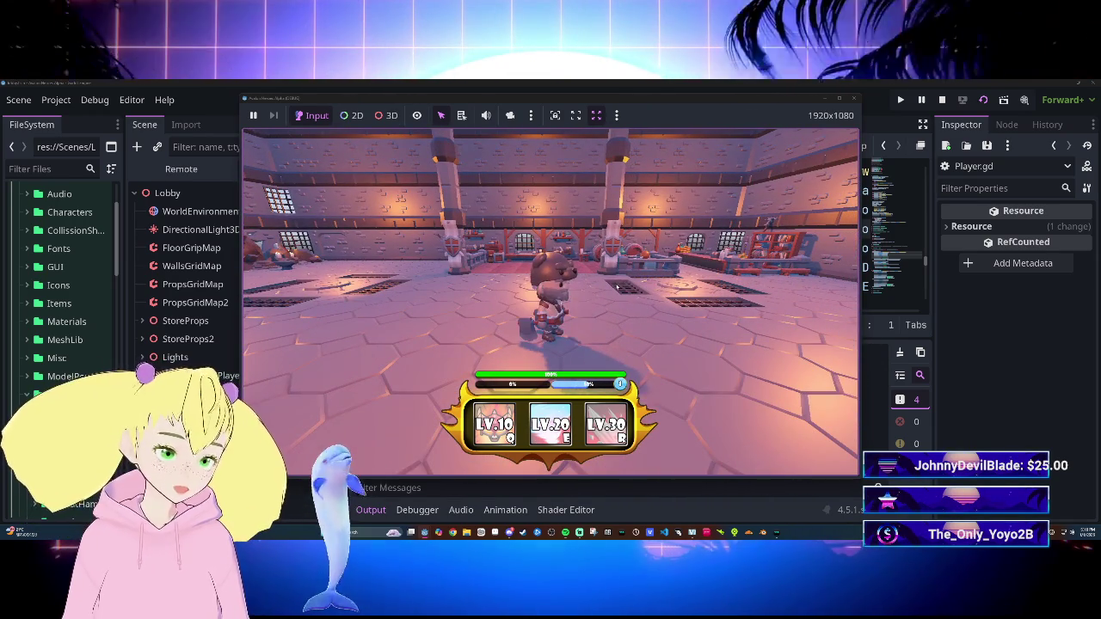
{"action": "key", "text": "d"}
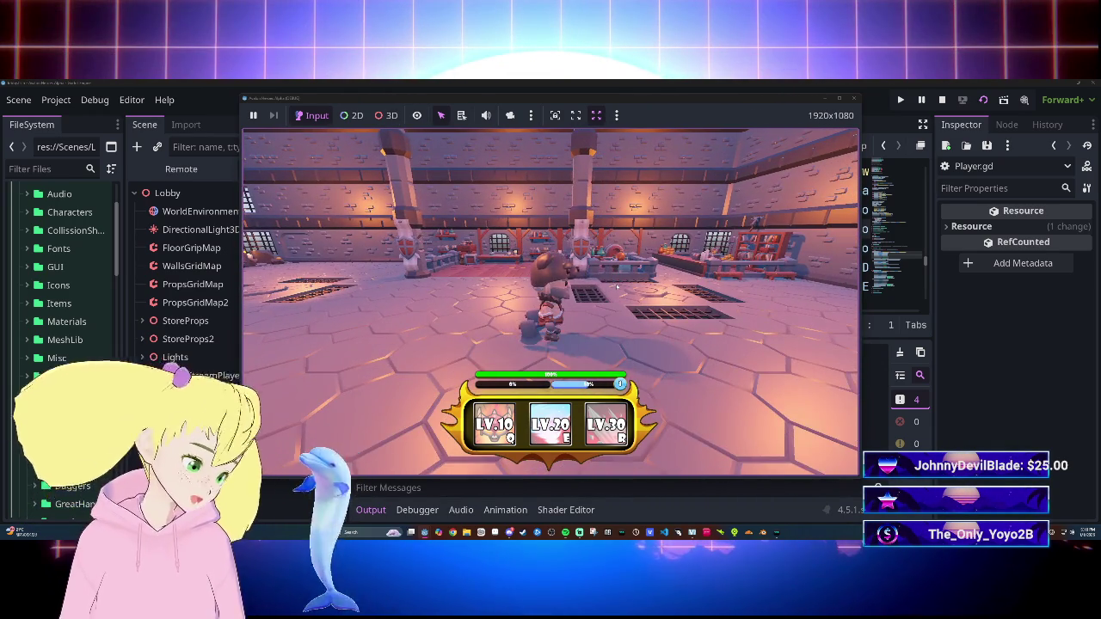
{"action": "key", "text": "s"}
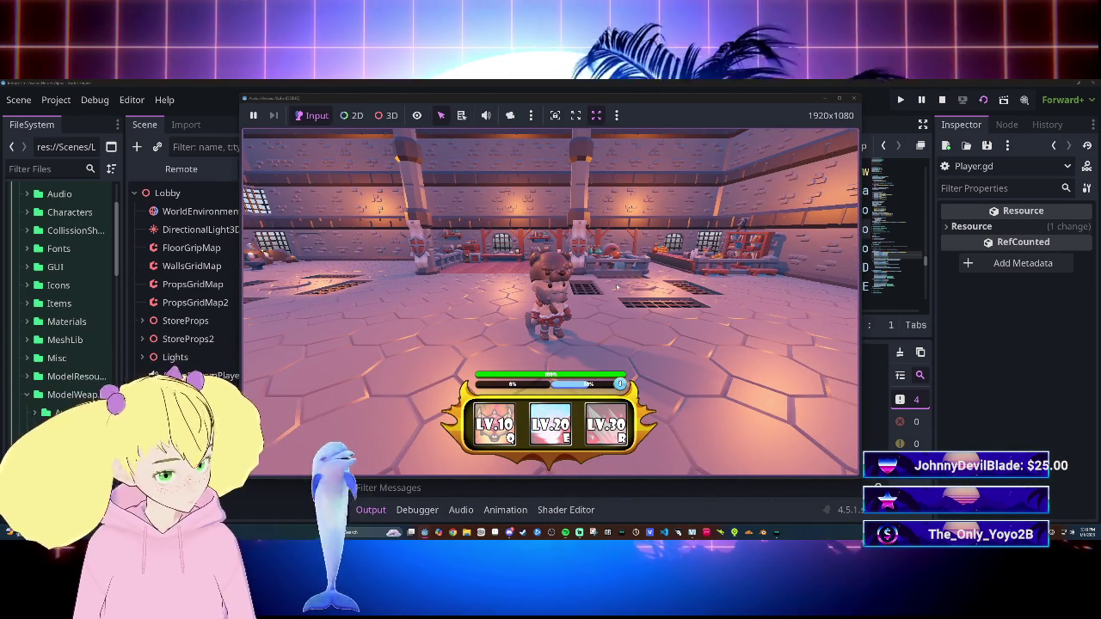
{"action": "key", "text": "w"}
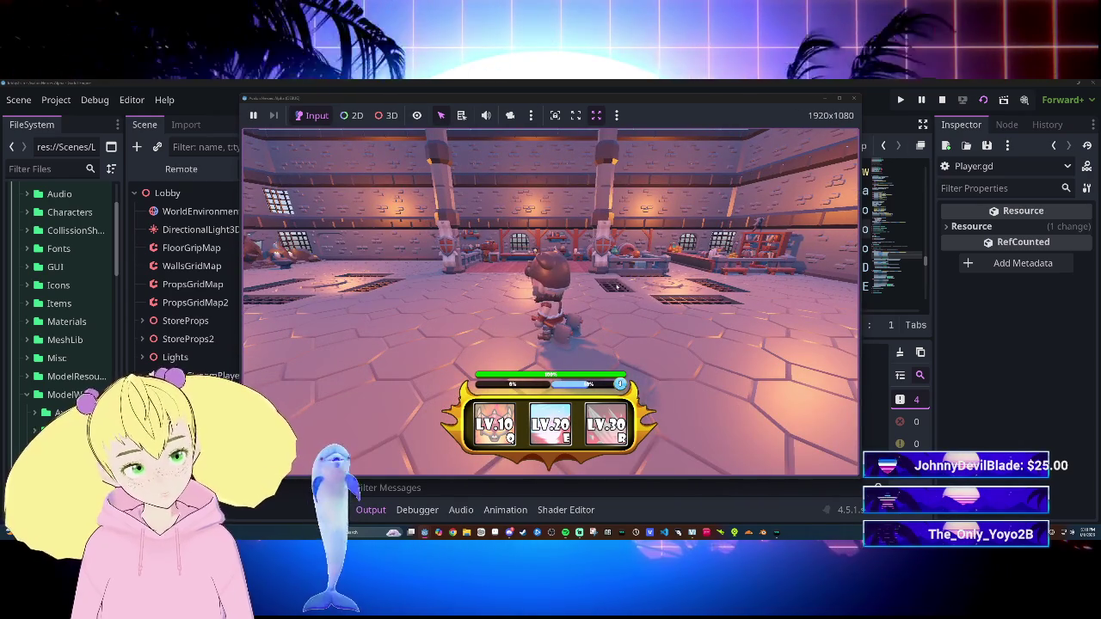
{"action": "key", "text": "s"}
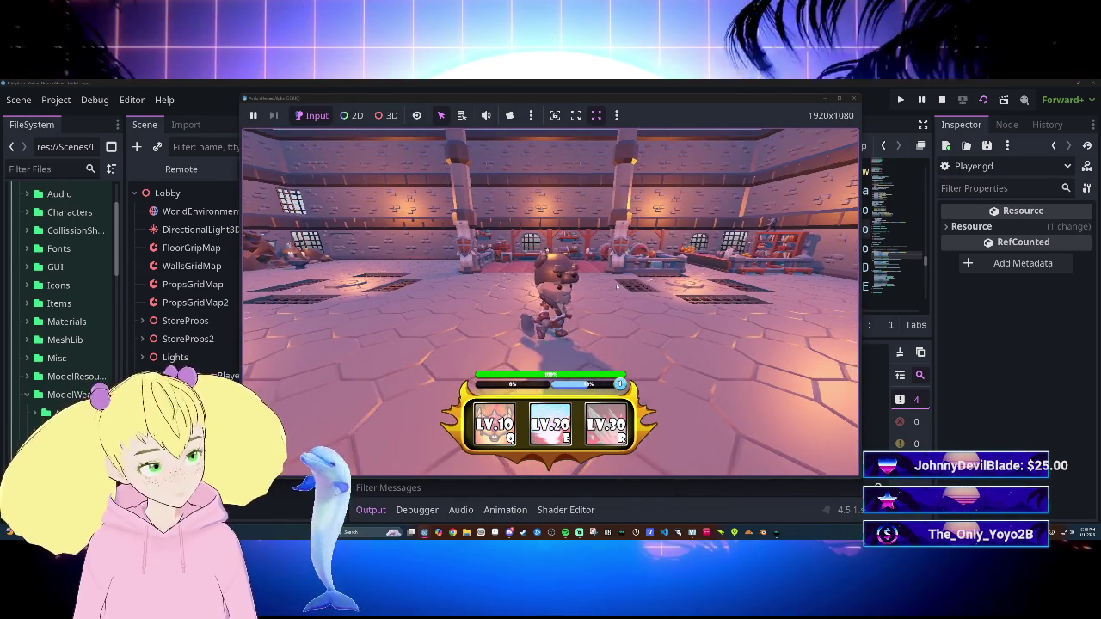
{"action": "key", "text": "w"}
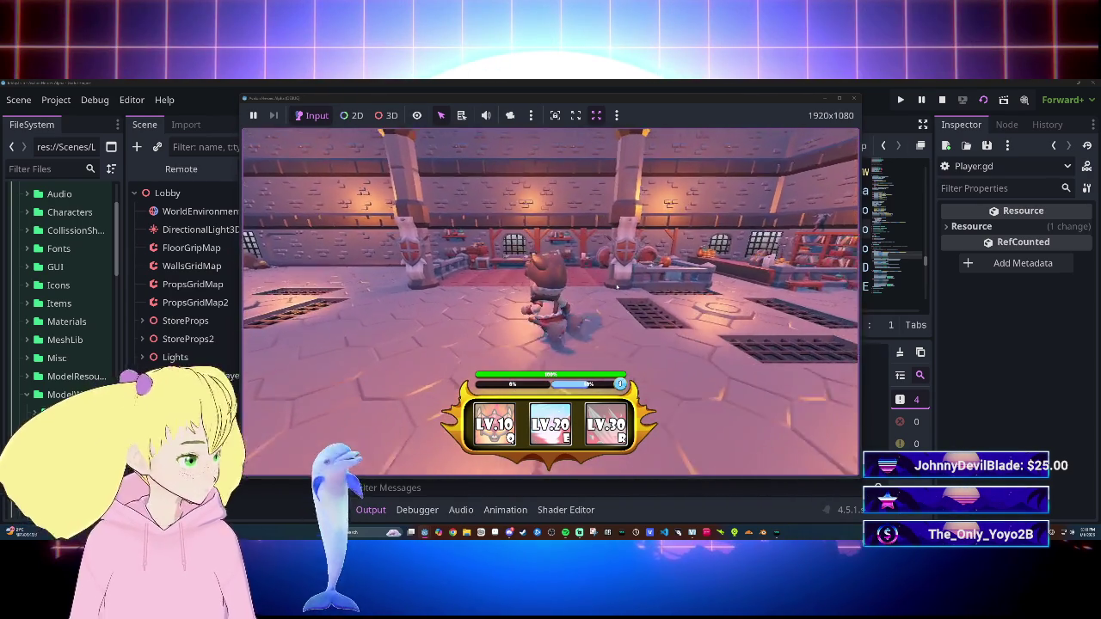
{"action": "key", "text": "s"}
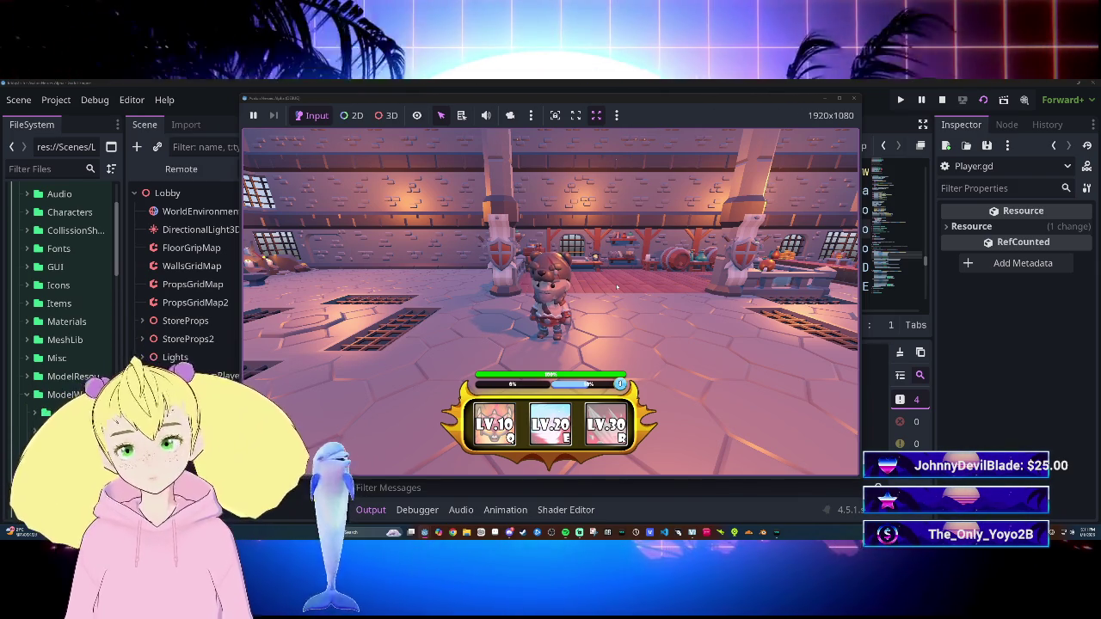
Step: Walk the character around the room in a maximized game window, then close the game
{"action": "key", "text": "w"}
{"action": "key", "text": "s"}
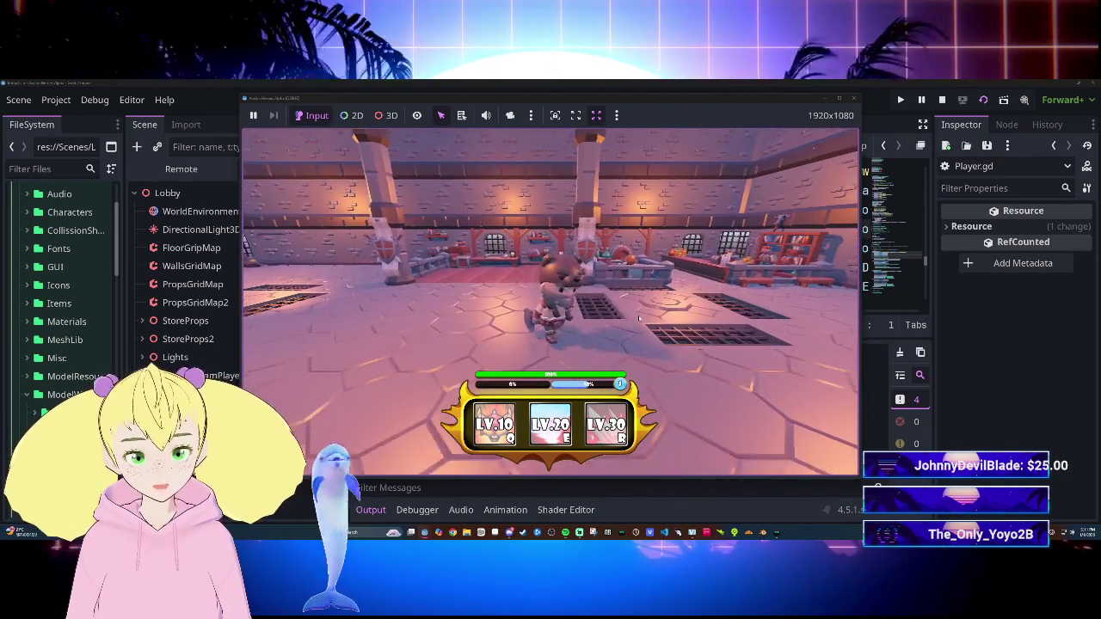
{"action": "key", "text": "a"}
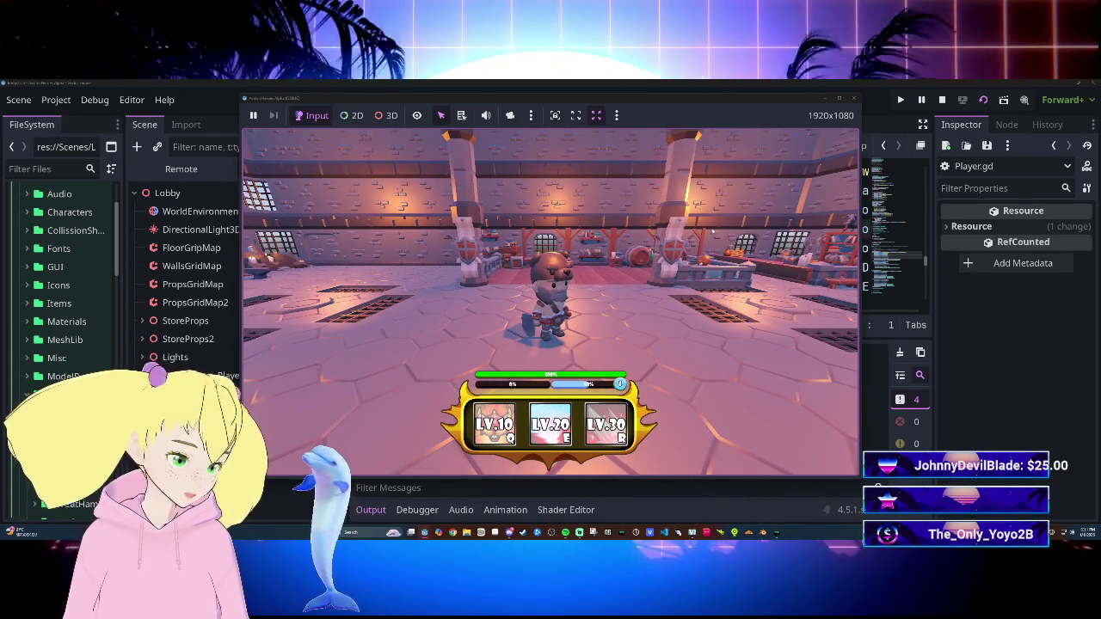
{"action": "key", "text": "a"}
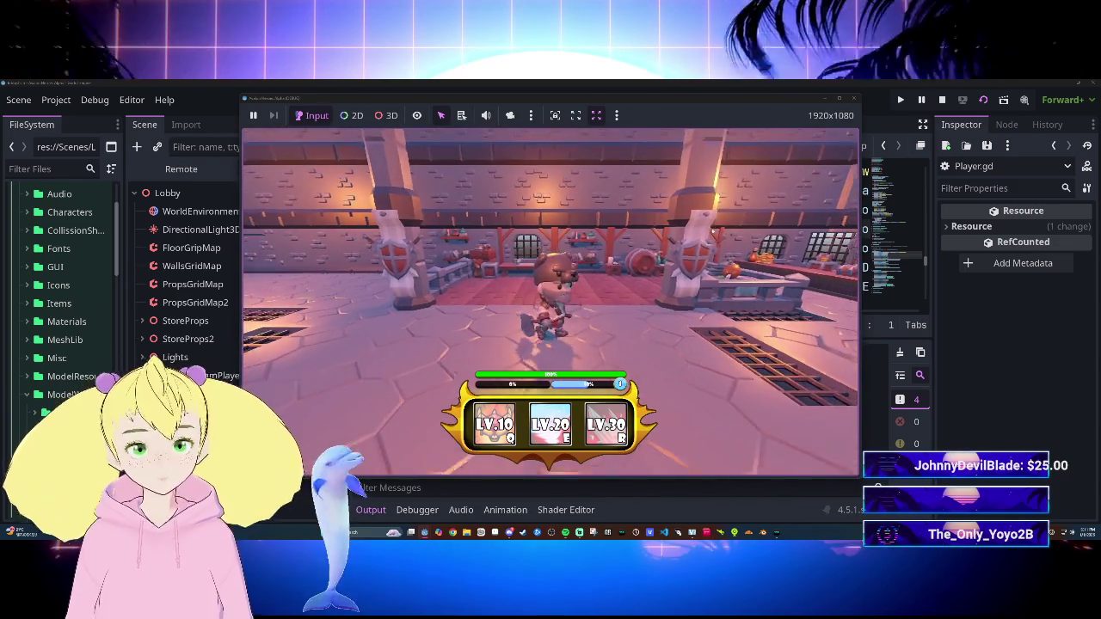
{"action": "left_click", "coordinate": [842, 100]}
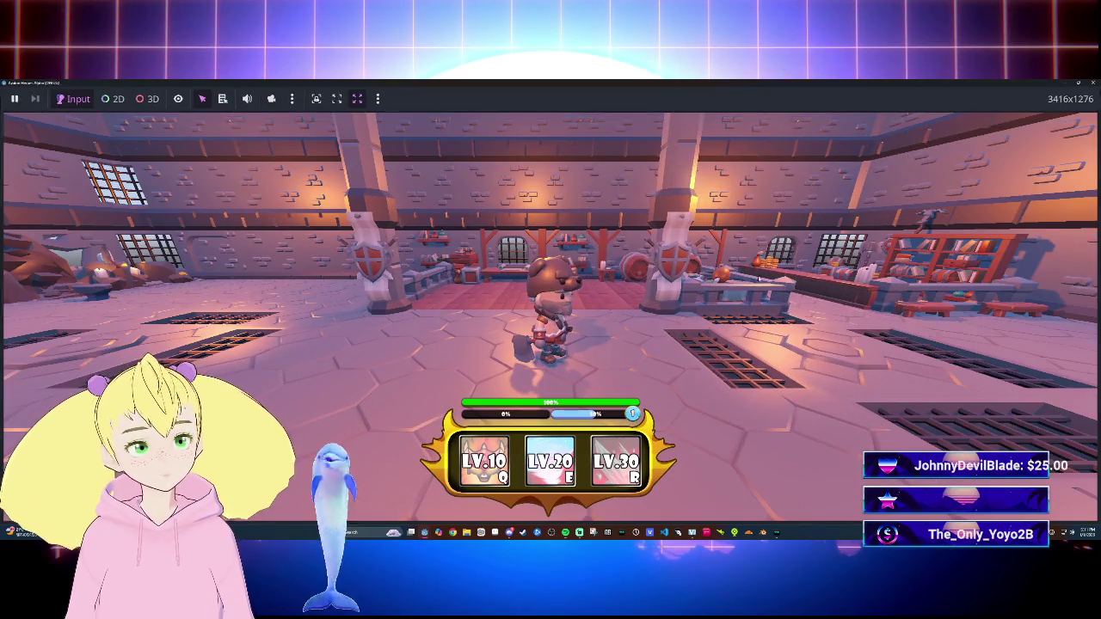
{"action": "key", "text": "d"}
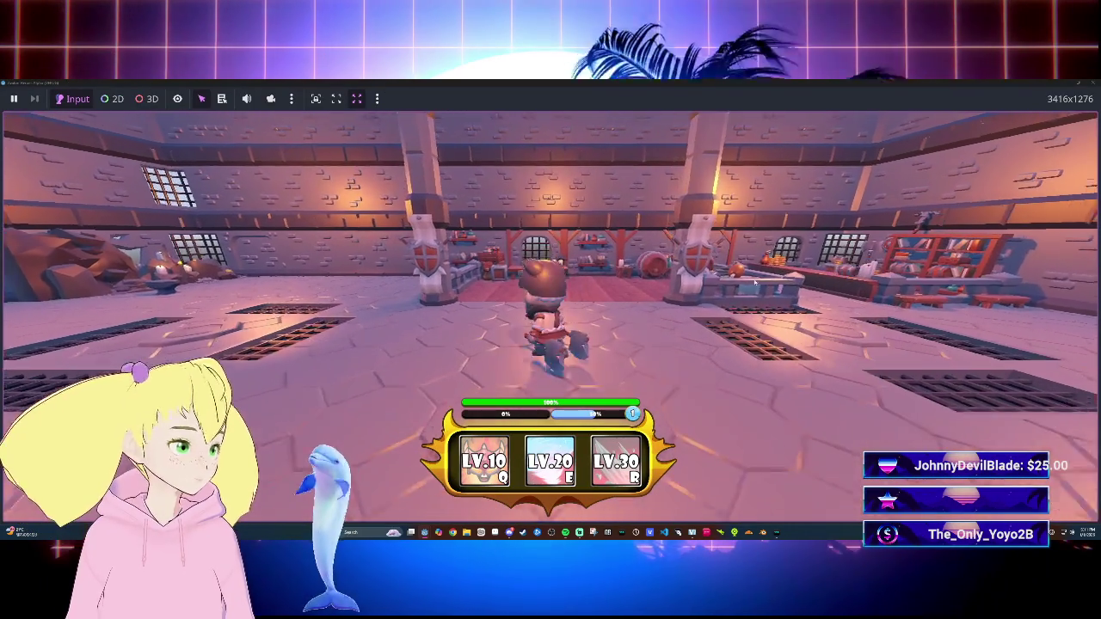
{"action": "key", "text": "w"}
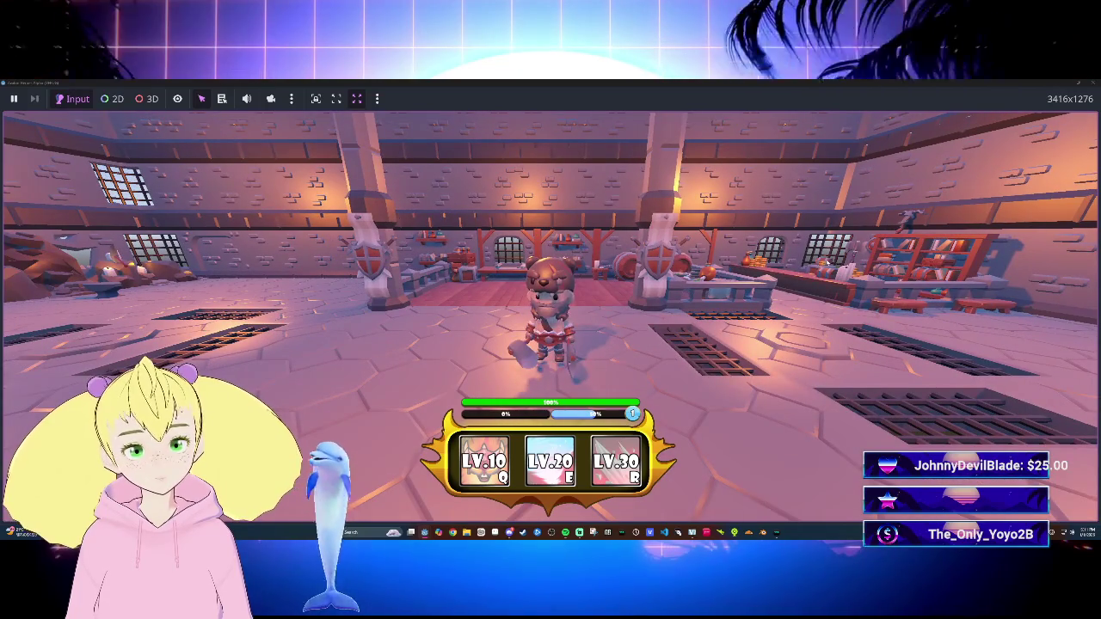
{"action": "left_click", "coordinate": [1091, 82]}
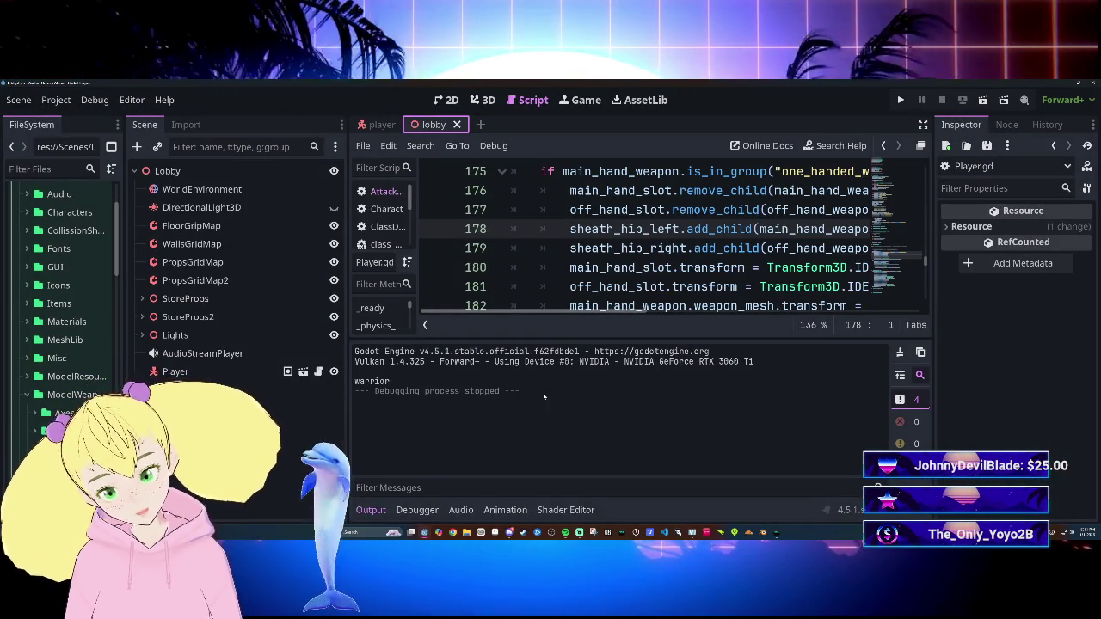
Step: Collapse the output panel to review the lobby script, then show the player scene's weapon slots
{"action": "mouse_move", "coordinate": [540, 339]}
{"action": "left_mouse_down"}
{"action": "mouse_move", "coordinate": [568, 475]}
{"action": "mouse_move", "coordinate": [613, 472]}
{"action": "mouse_move", "coordinate": [548, 463]}
{"action": "left_mouse_up"}
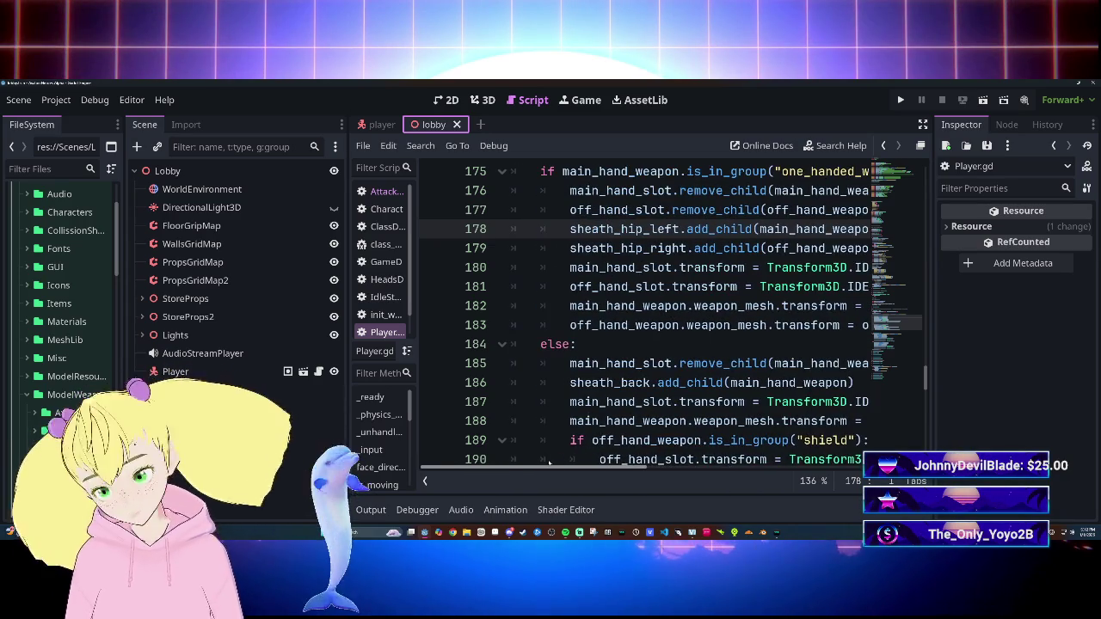
{"action": "scroll", "coordinate": [549, 462], "scroll_direction": "right", "scroll_amount": 3}
{"action": "scroll", "coordinate": [602, 344], "scroll_direction": "down", "scroll_amount": 3}
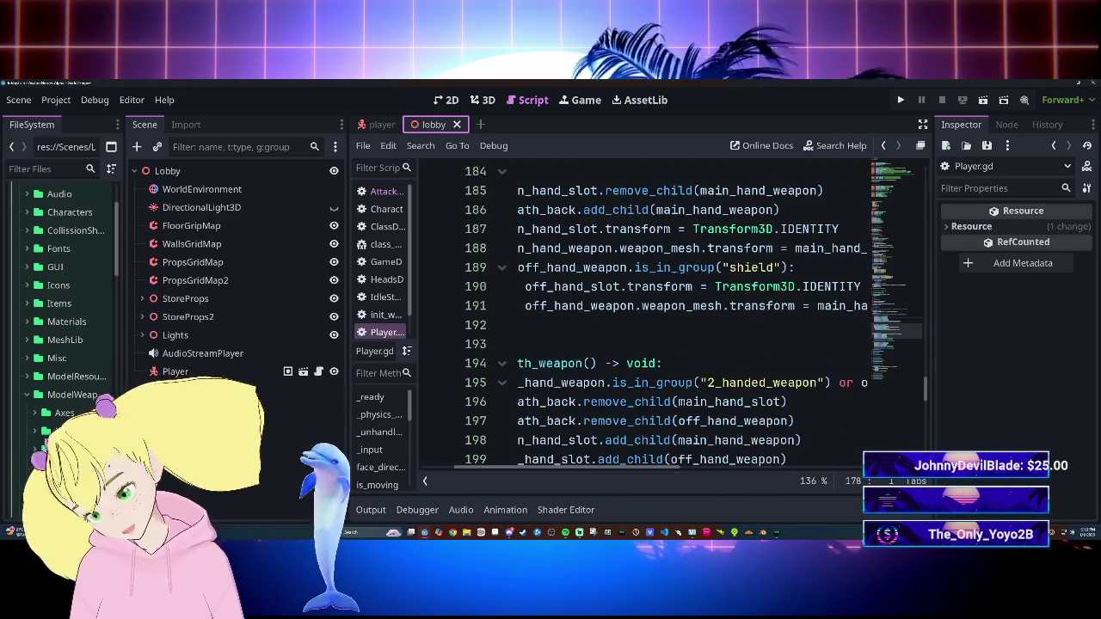
{"action": "scroll", "coordinate": [611, 468], "scroll_direction": "up", "scroll_amount": 20}
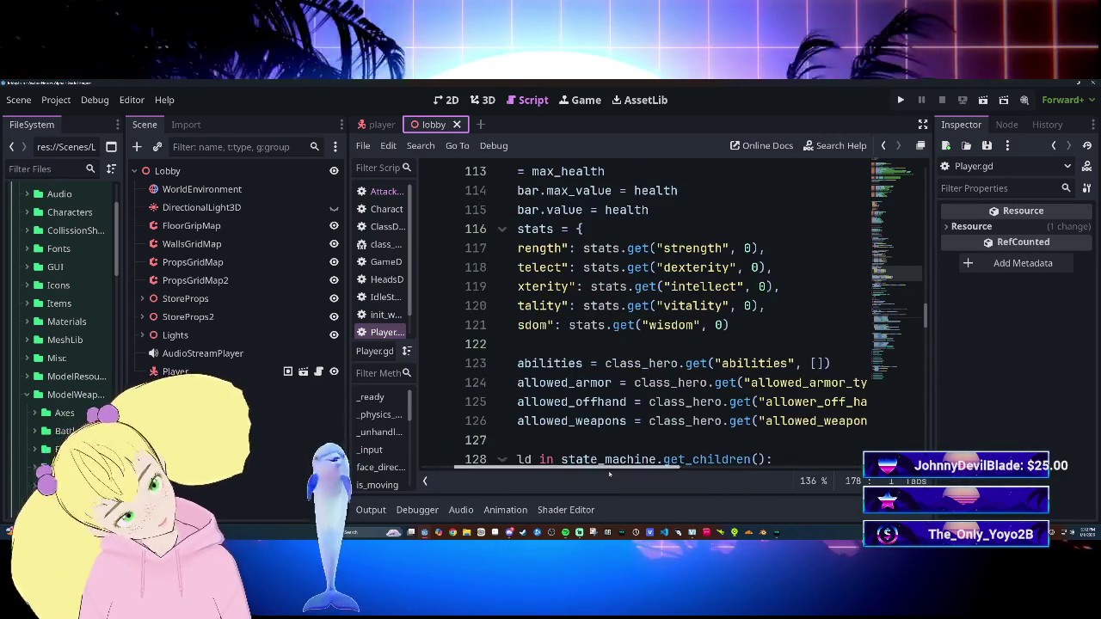
{"action": "scroll", "coordinate": [611, 468], "scroll_direction": "left", "scroll_amount": 4}
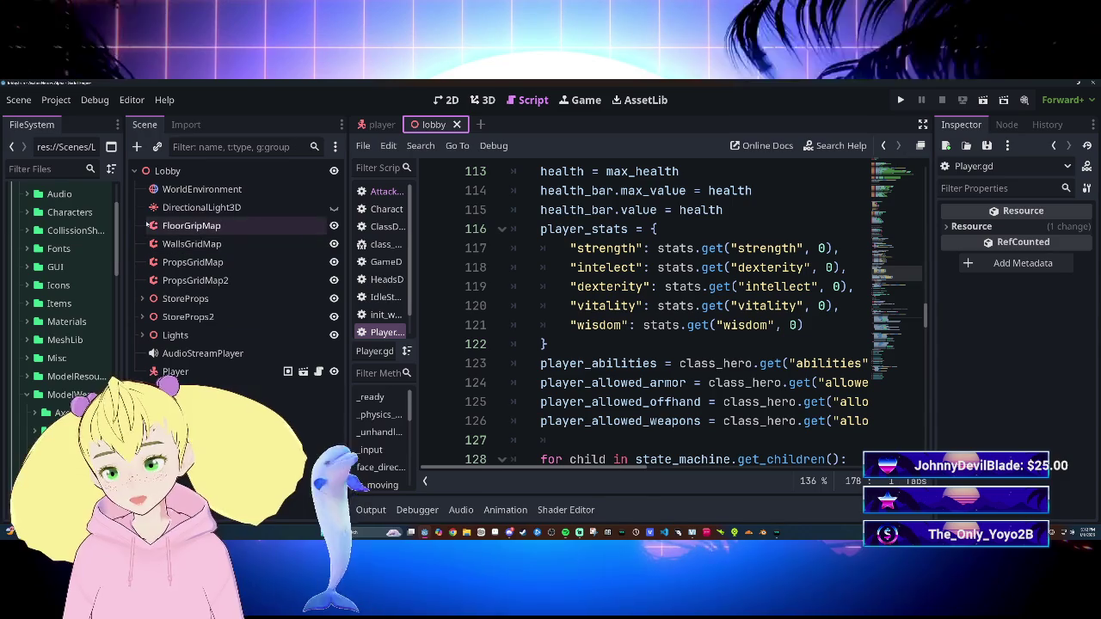
{"action": "left_click", "coordinate": [381, 124]}
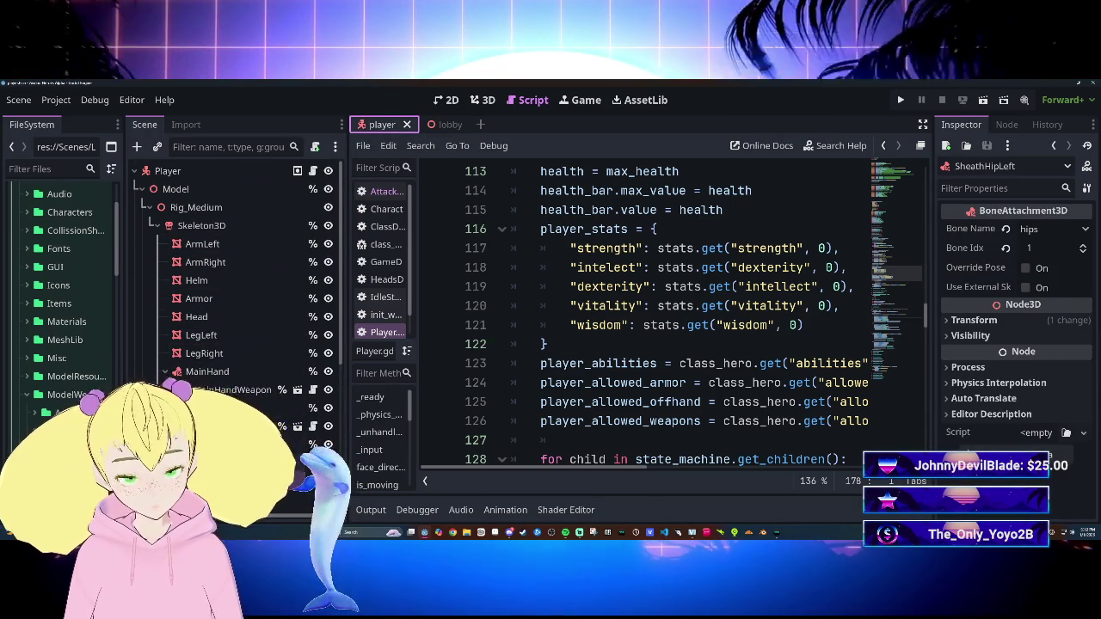
{"action": "scroll", "coordinate": [233, 284], "scroll_direction": "down", "scroll_amount": 5}
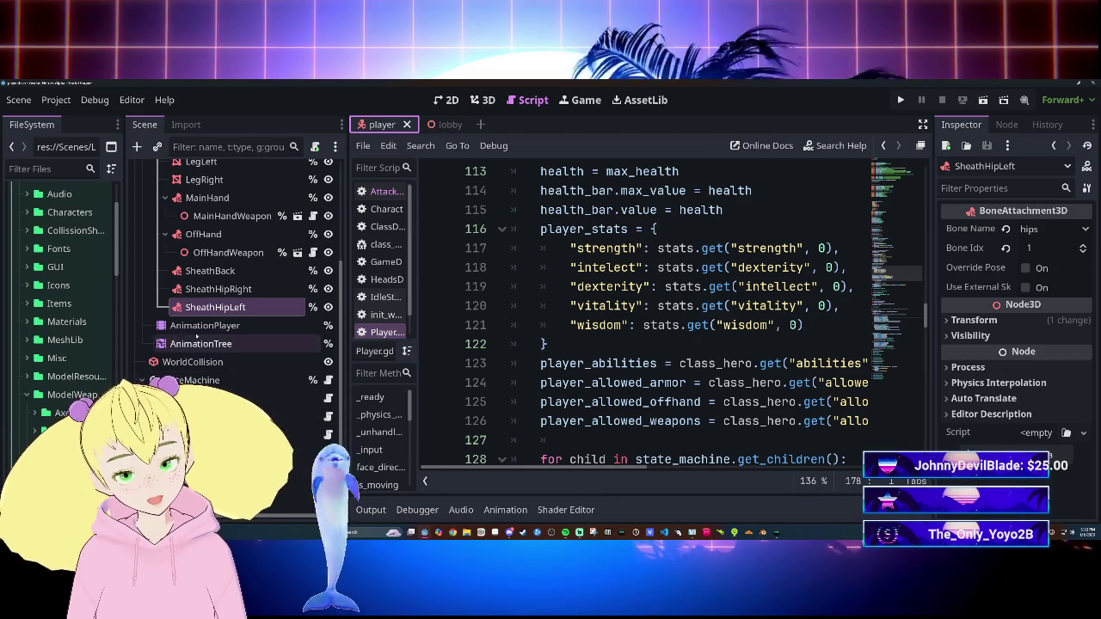
{"action": "left_click", "coordinate": [241, 325]}
{"action": "left_click", "coordinate": [250, 343]}
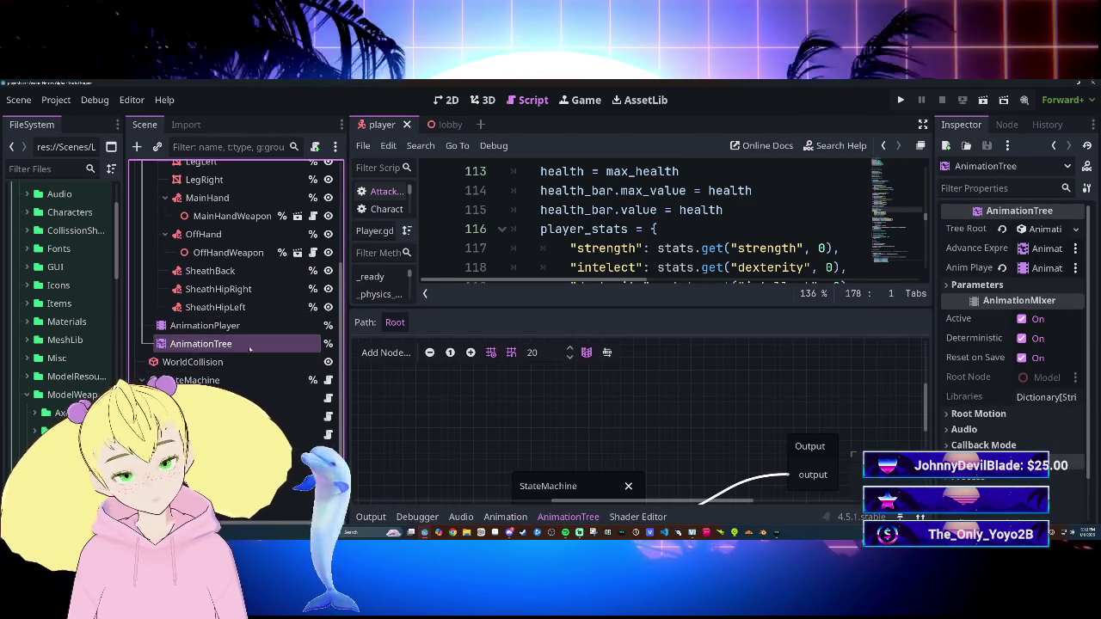
{"action": "left_click", "coordinate": [258, 325]}
{"action": "scroll", "coordinate": [514, 414], "scroll_direction": "down", "scroll_amount": 3}
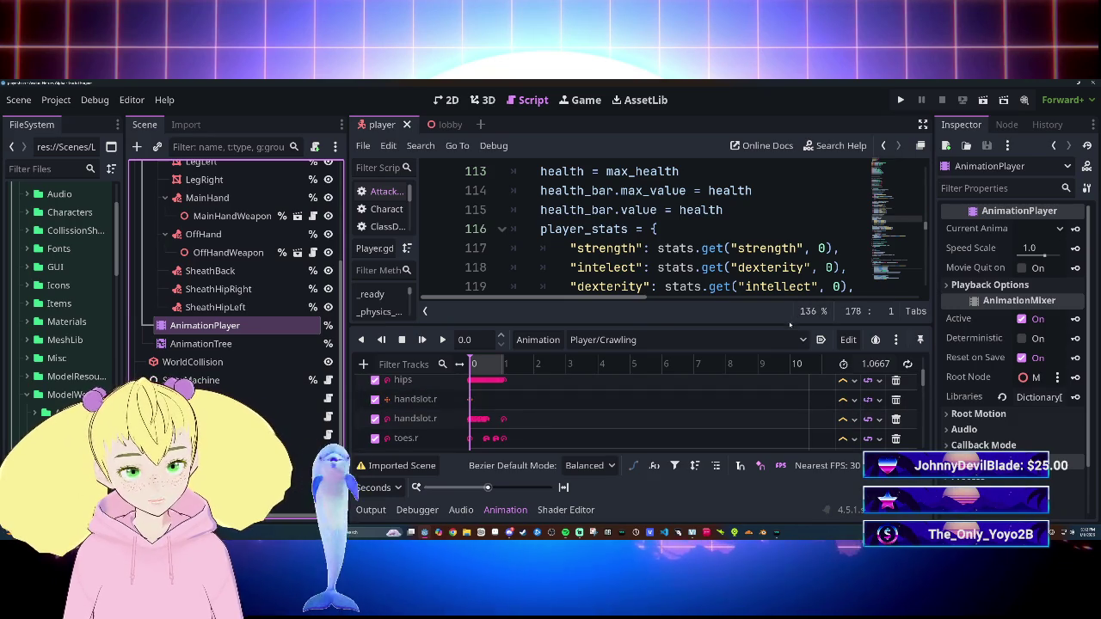
{"action": "left_click_drag", "start_coordinate": [787, 324], "coordinate": [787, 212]}
{"action": "mouse_move", "coordinate": [935, 360]}
{"action": "left_mouse_down"}
{"action": "mouse_move", "coordinate": [928, 407]}
{"action": "mouse_move", "coordinate": [929, 371]}
{"action": "left_mouse_up"}
{"action": "left_click", "coordinate": [724, 325]}
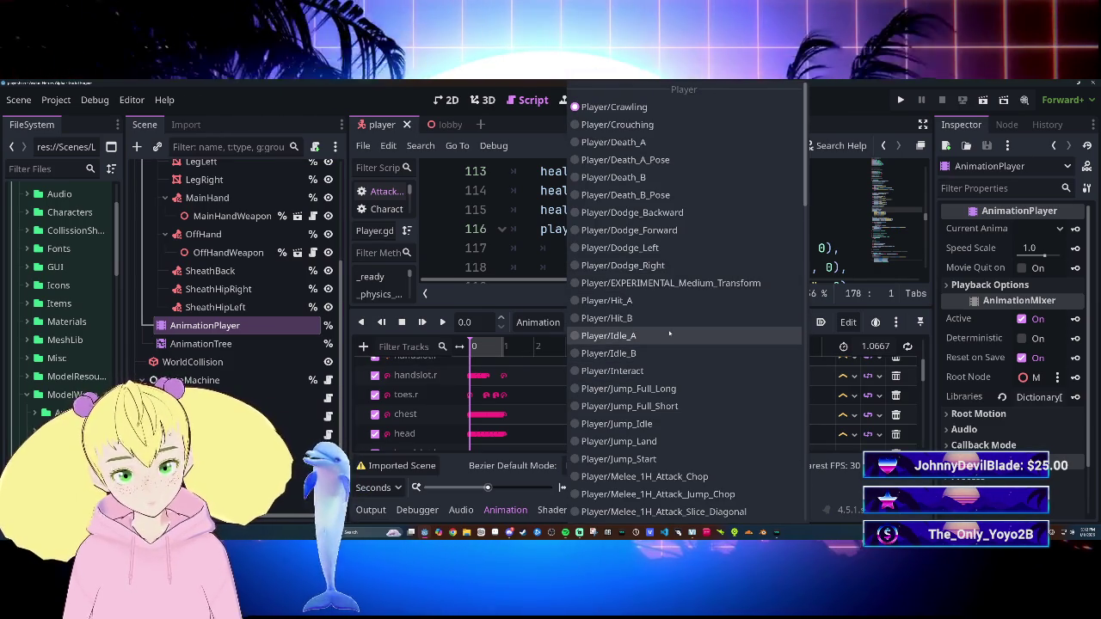
{"action": "left_click", "coordinate": [669, 333]}
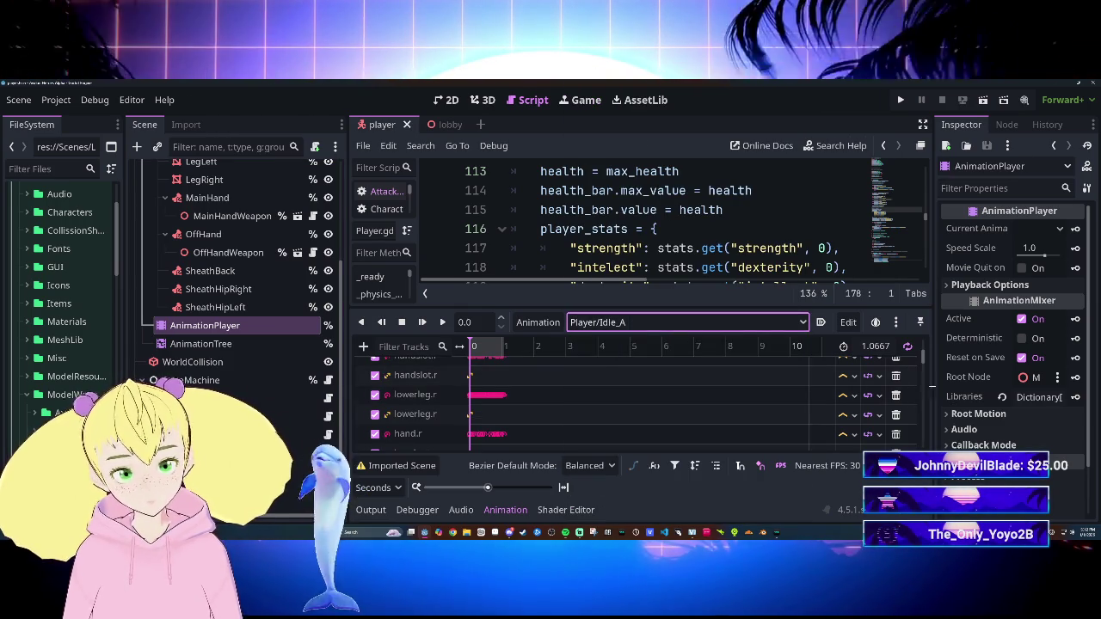
{"action": "scroll", "coordinate": [636, 404], "scroll_direction": "down", "scroll_amount": 10}
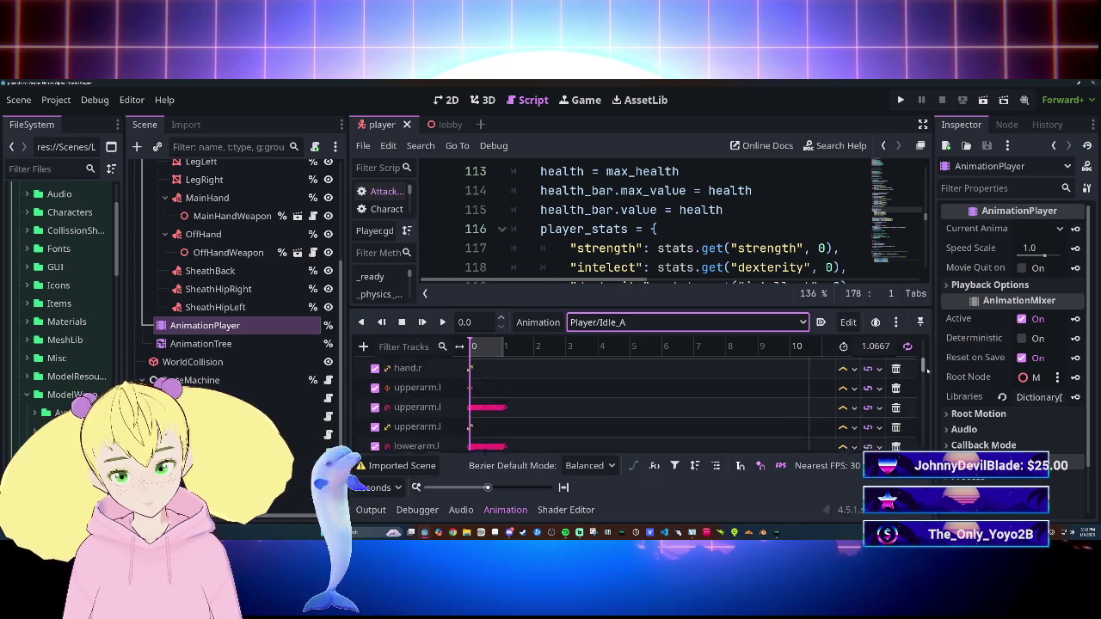
{"action": "scroll", "coordinate": [636, 404], "scroll_direction": "up", "scroll_amount": 5}
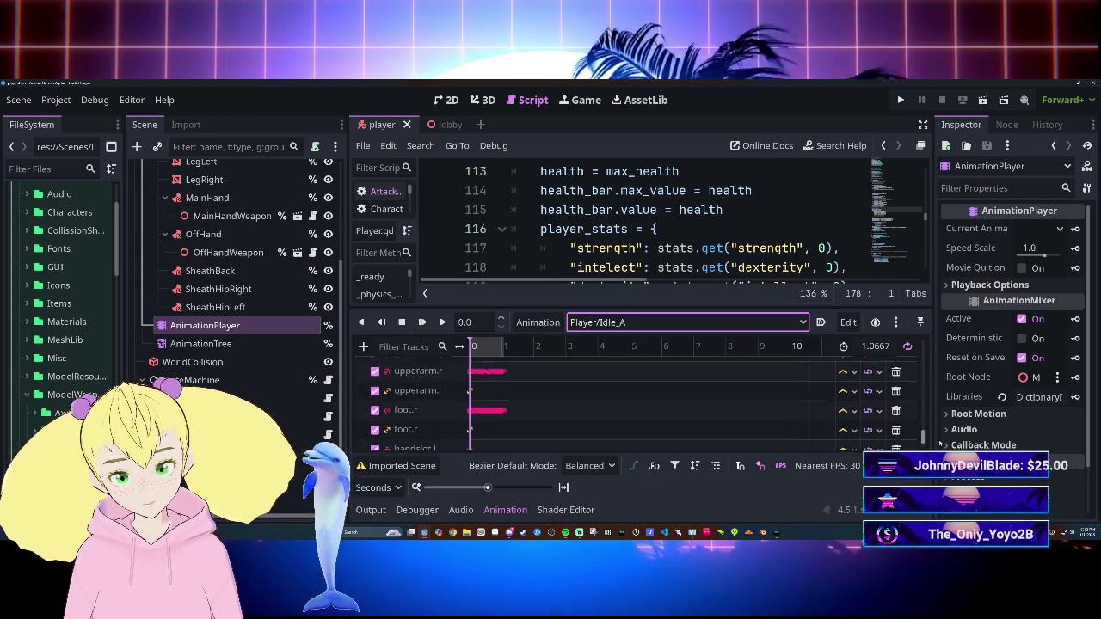
{"action": "left_click_drag", "start_coordinate": [922, 412], "coordinate": [927, 349]}
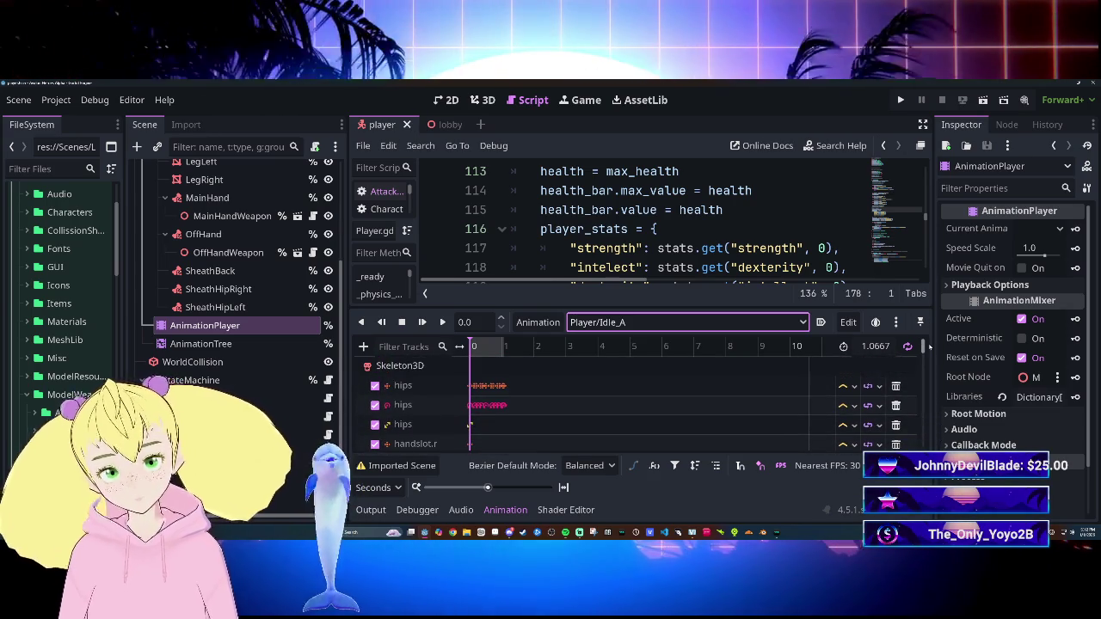
{"action": "left_click", "coordinate": [505, 510]}
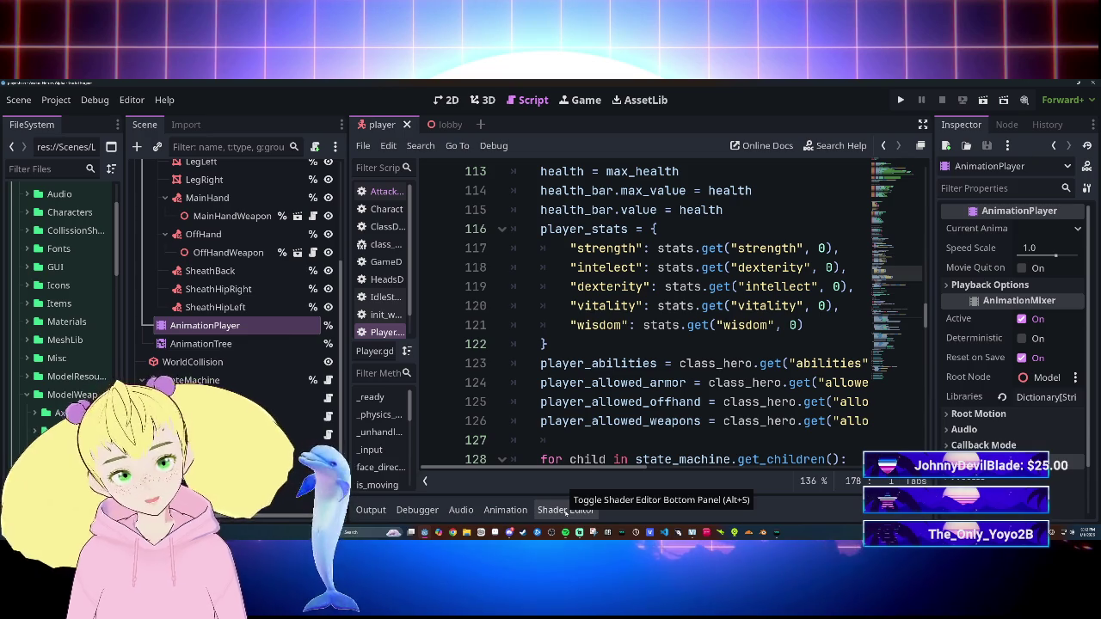
Step: Narrow the Scene dock so the script editor gets more width
{"action": "scroll", "coordinate": [688, 318], "scroll_direction": "down", "scroll_amount": 5}
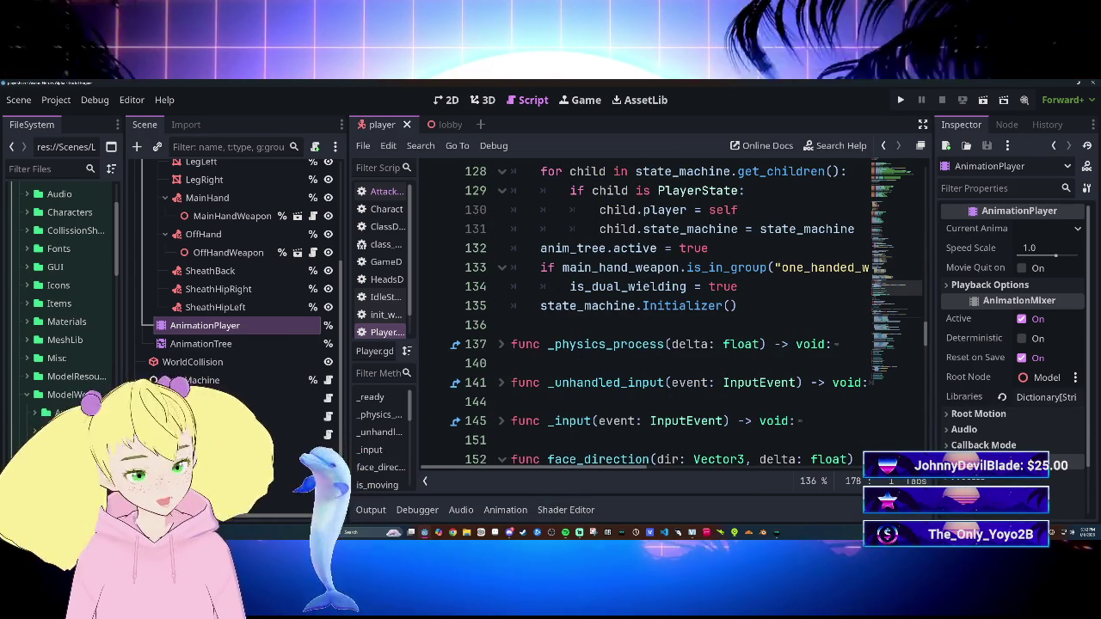
{"action": "scroll", "coordinate": [687, 319], "scroll_direction": "up", "scroll_amount": 13}
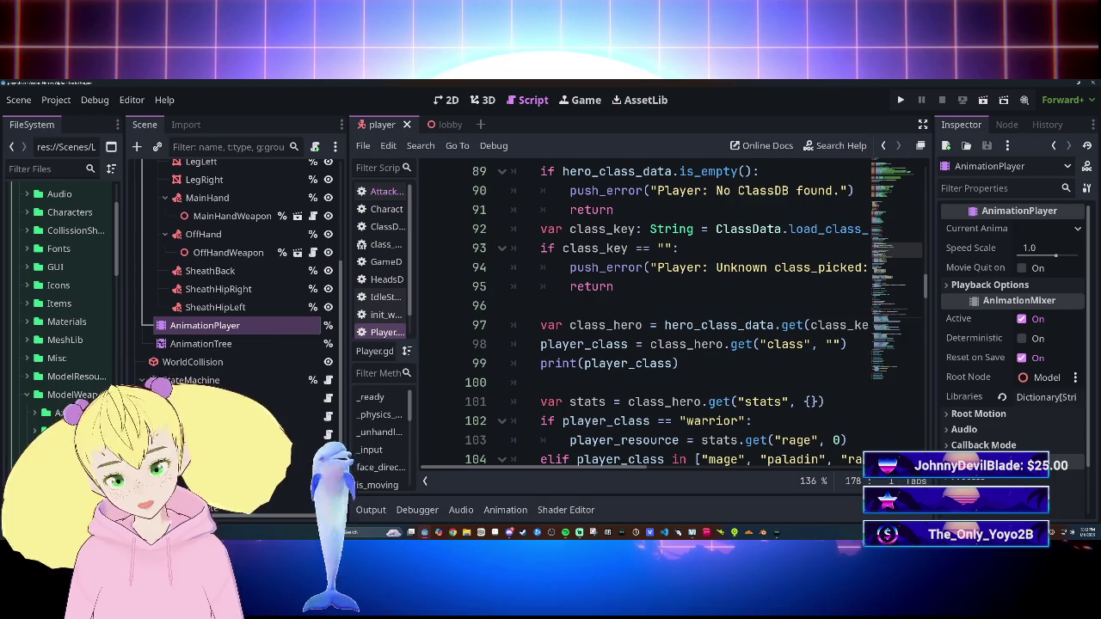
{"action": "scroll", "coordinate": [688, 318], "scroll_direction": "up", "scroll_amount": 19}
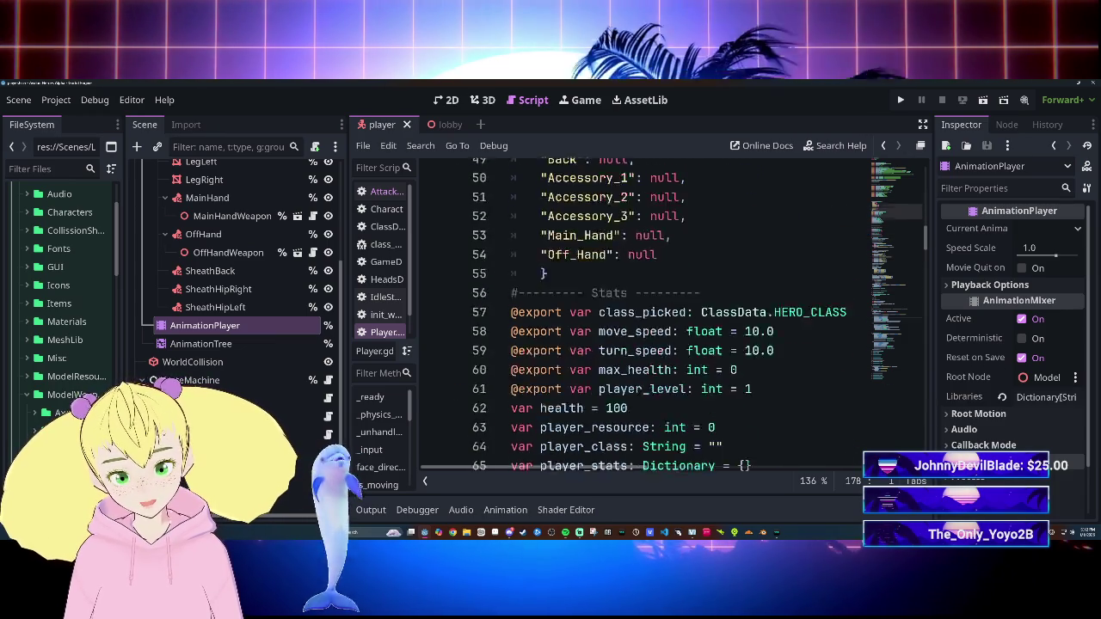
{"action": "scroll", "coordinate": [688, 318], "scroll_direction": "up", "scroll_amount": 10}
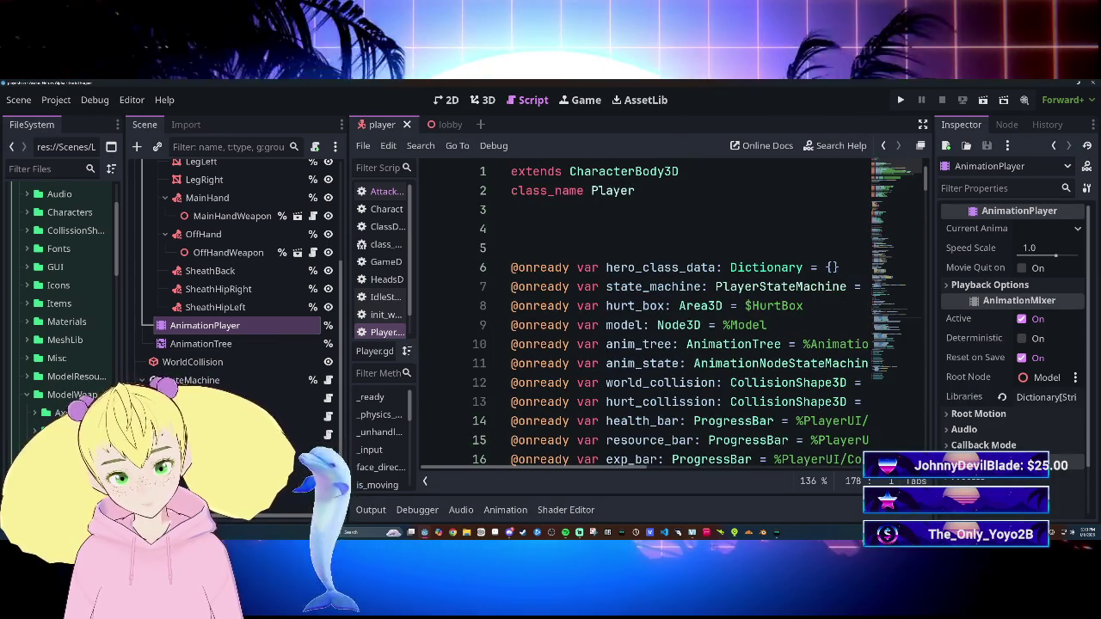
{"action": "left_click_drag", "start_coordinate": [356, 340], "coordinate": [229, 342]}
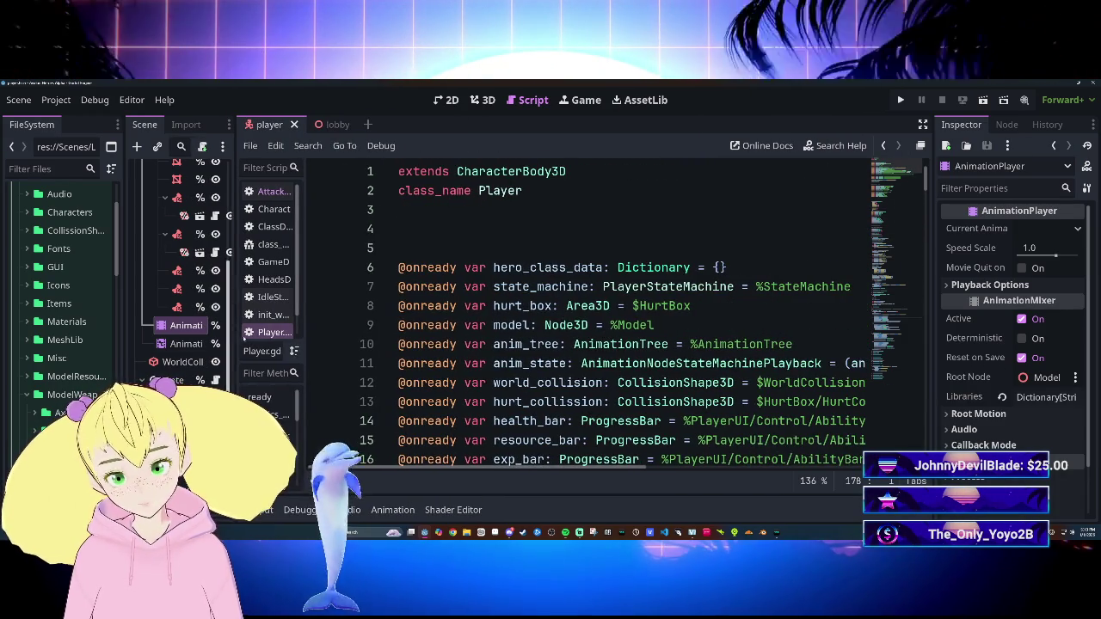
{"action": "scroll", "coordinate": [602, 318], "scroll_direction": "down", "scroll_amount": 1}
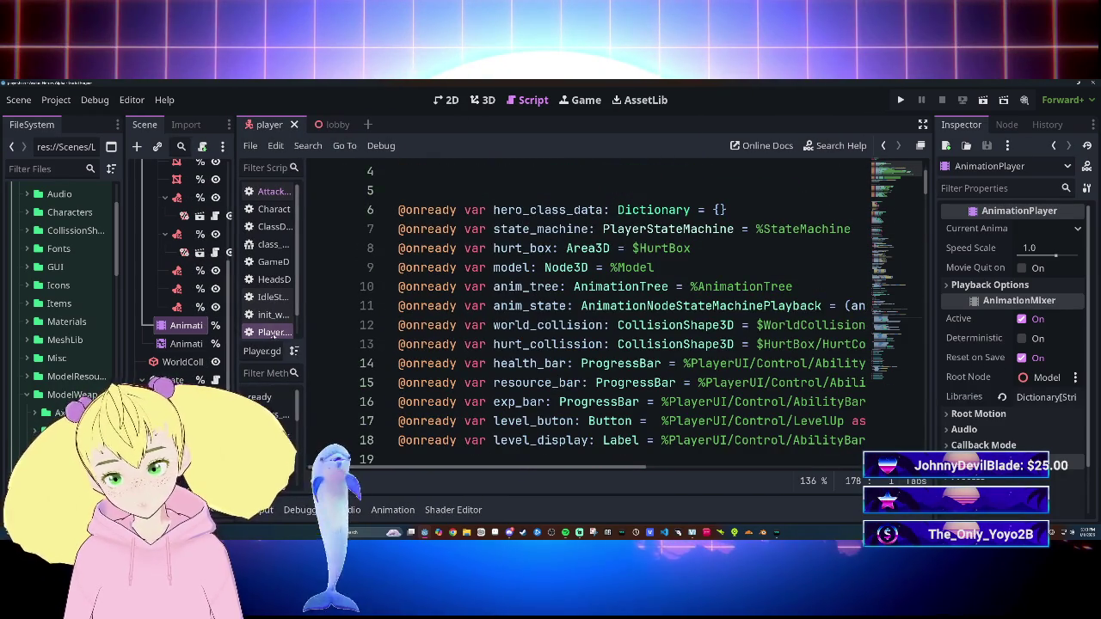
Step: Open the weapon script and put the caret in line 53's 180.0 rotation value
{"action": "left_click", "coordinate": [272, 316]}
{"action": "scroll", "coordinate": [602, 318], "scroll_direction": "down", "scroll_amount": 4}
{"action": "scroll", "coordinate": [602, 318], "scroll_direction": "up", "scroll_amount": 5}
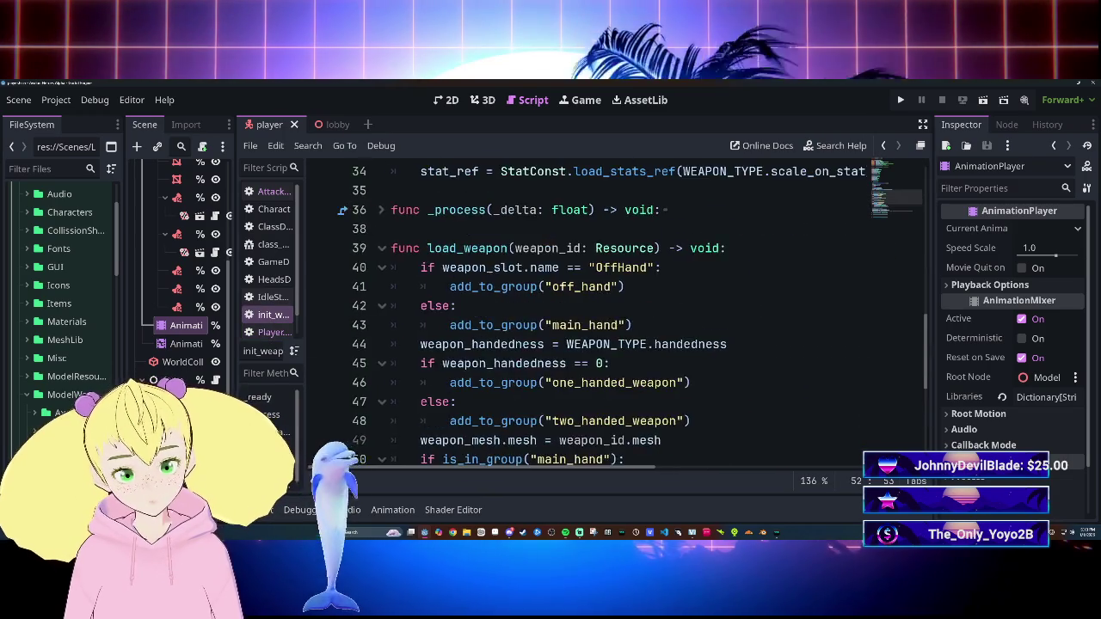
{"action": "scroll", "coordinate": [602, 318], "scroll_direction": "down", "scroll_amount": 4}
{"action": "scroll", "coordinate": [588, 318], "scroll_direction": "up", "scroll_amount": 2}
{"action": "scroll", "coordinate": [588, 318], "scroll_direction": "down", "scroll_amount": 2}
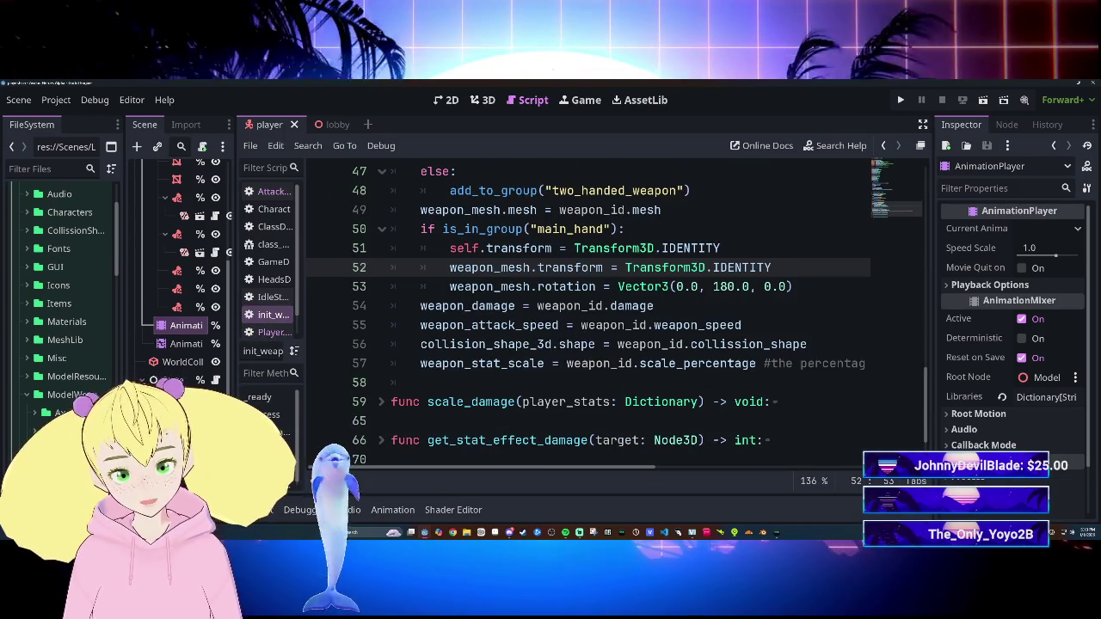
{"action": "left_click", "coordinate": [735, 286]}
Step: Change line 53's y rotation from 180.0 to 175.0 and run the game to test it
{"action": "key", "text": "BackSpace"}
{"action": "key", "text": "BackSpace"}
{"action": "key", "text": "BackSpace"}
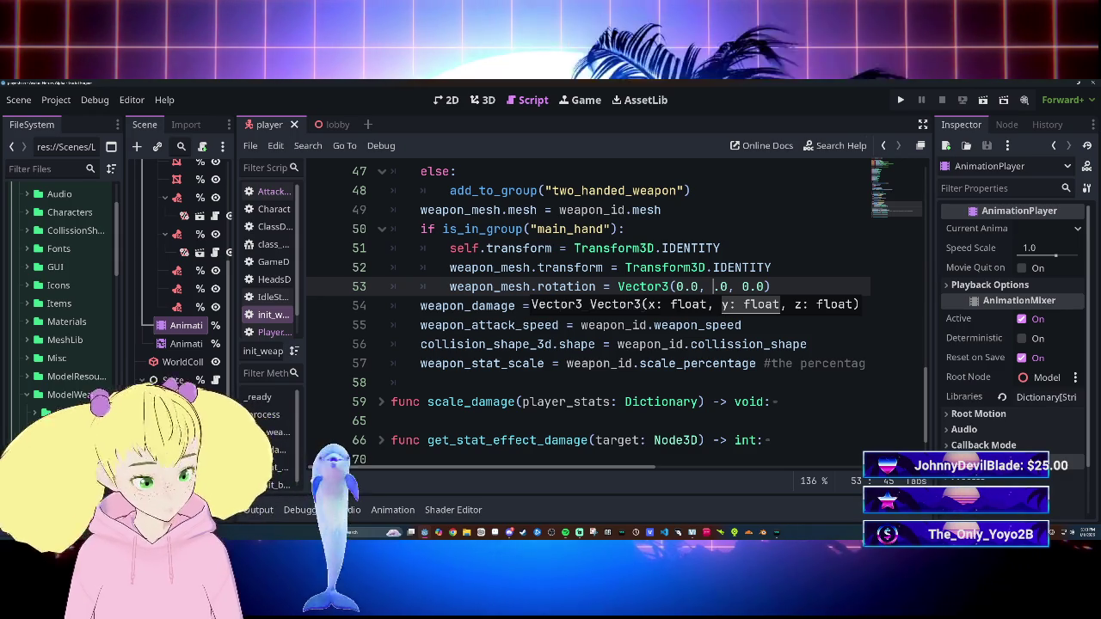
{"action": "type", "text": "182"}
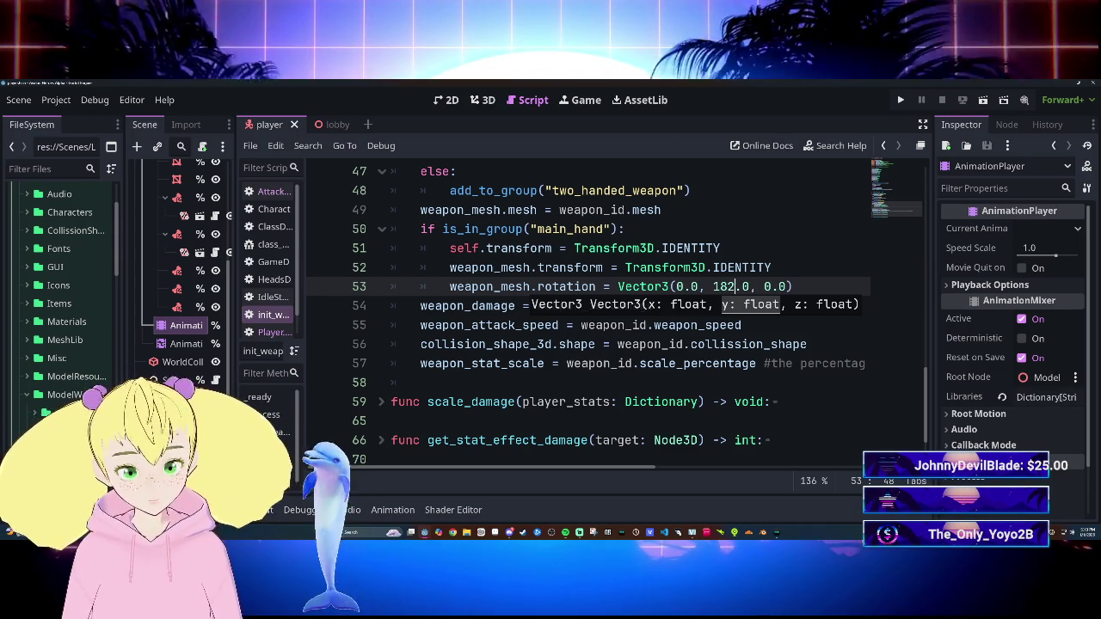
{"action": "key", "text": "BackSpace"}
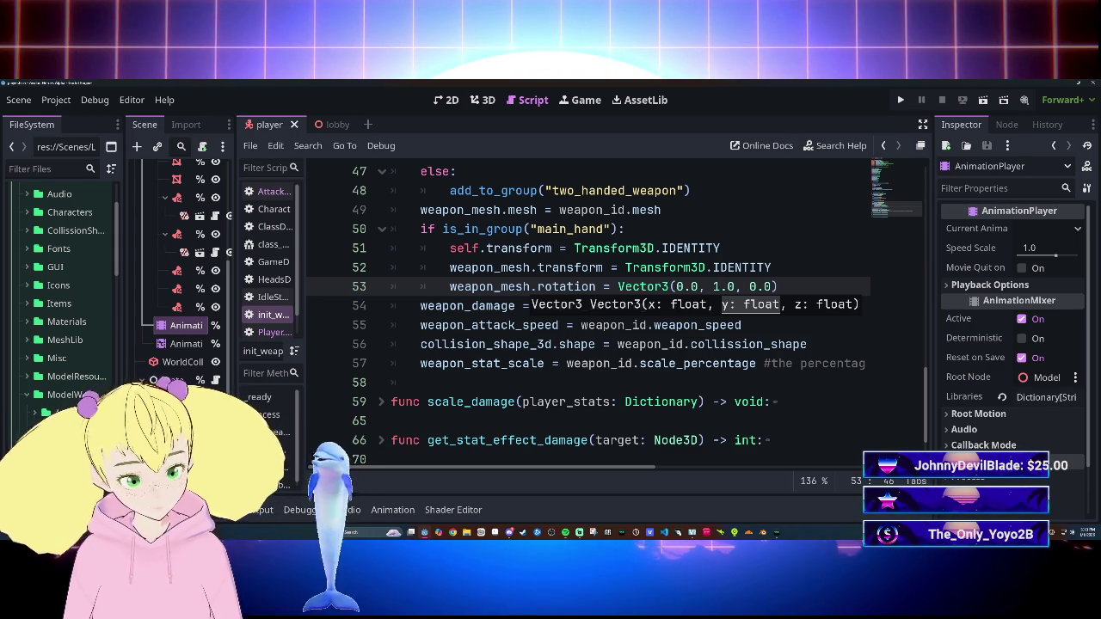
{"action": "type", "text": "75"}
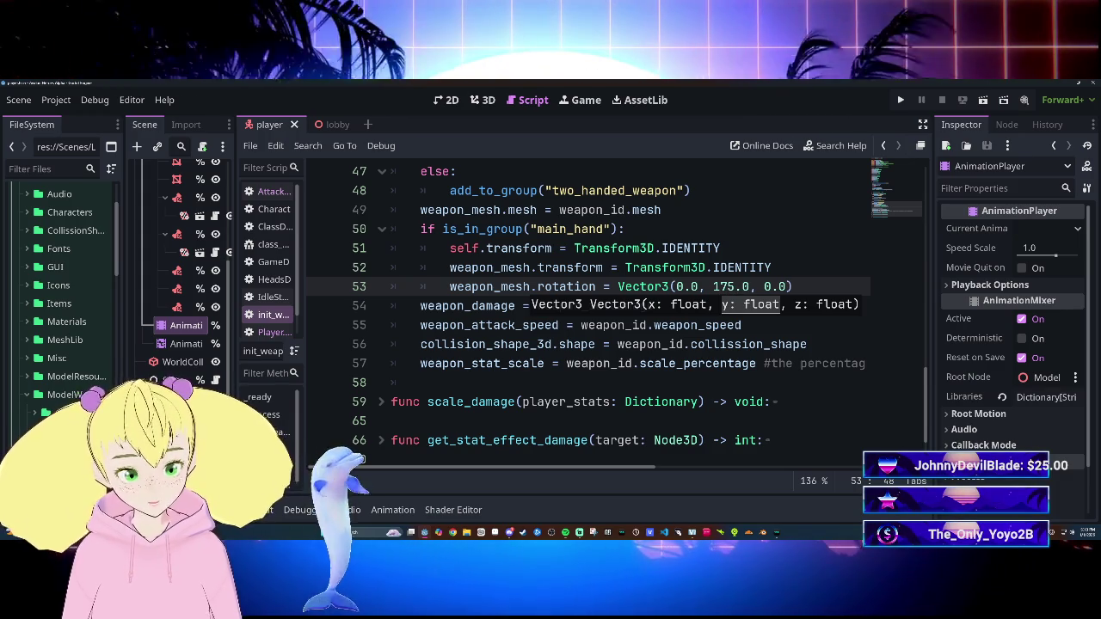
{"action": "left_click", "coordinate": [806, 344]}
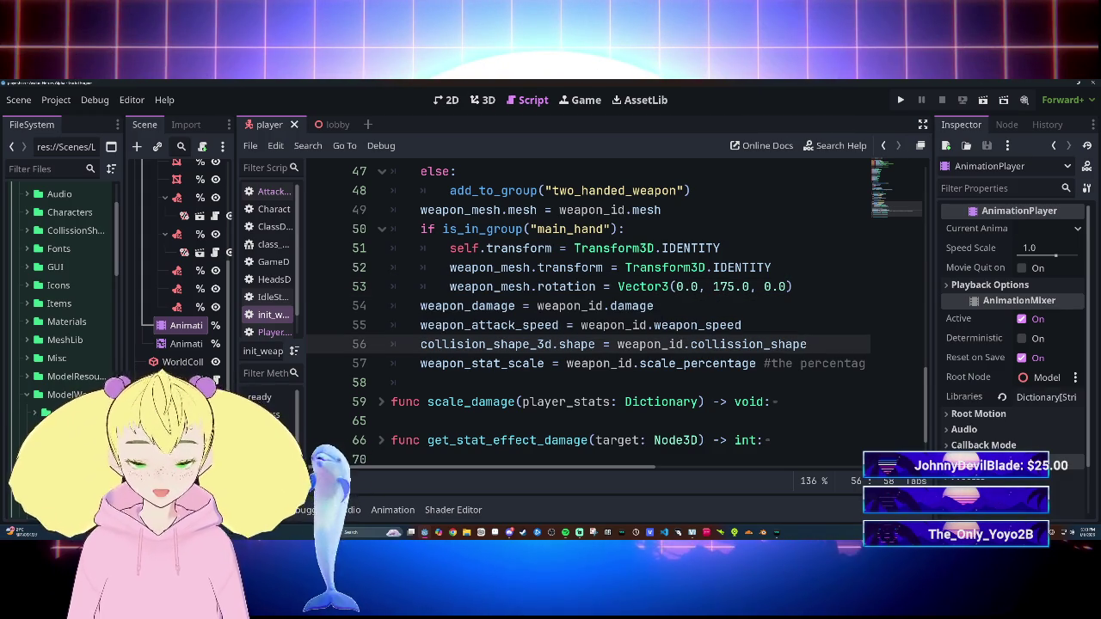
{"action": "key", "text": "F5"}
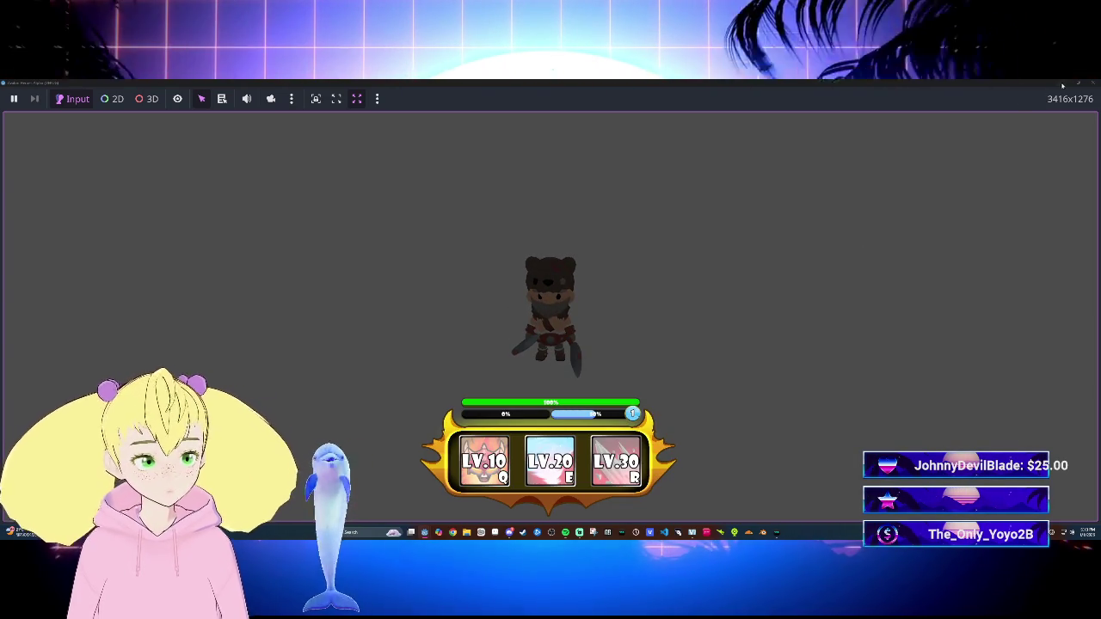
Step: Close the running game and change line 53's y rotation from 175.0 to 185.0
{"action": "left_click", "coordinate": [1093, 83]}
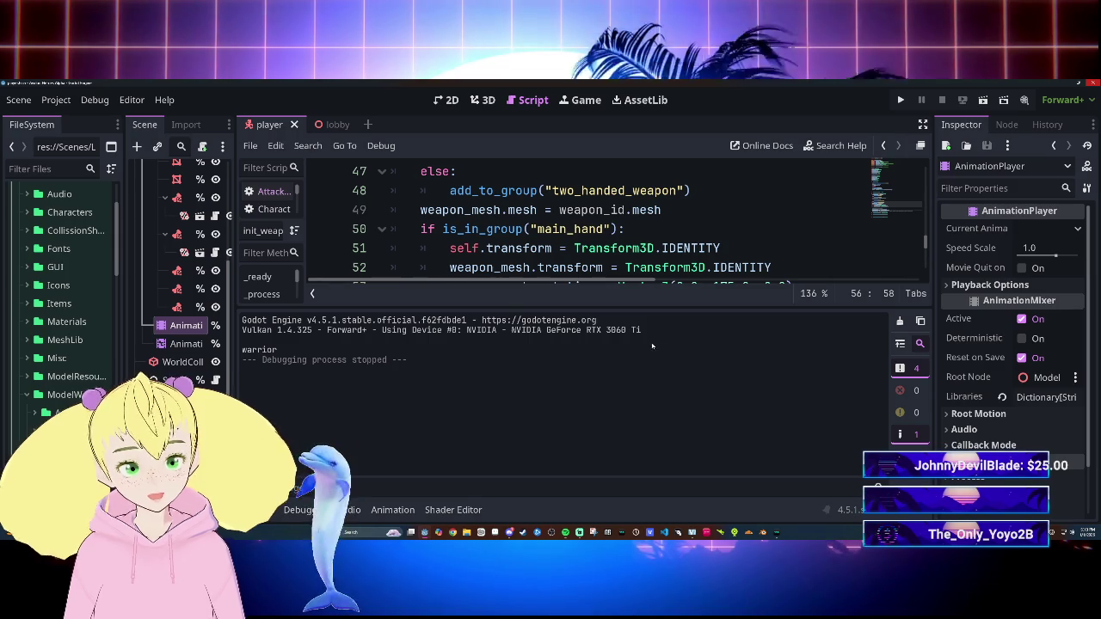
{"action": "scroll", "coordinate": [593, 220], "scroll_direction": "down", "scroll_amount": 2}
{"action": "key", "text": "Up"}
{"action": "key", "text": "Up"}
{"action": "key", "text": "Up"}
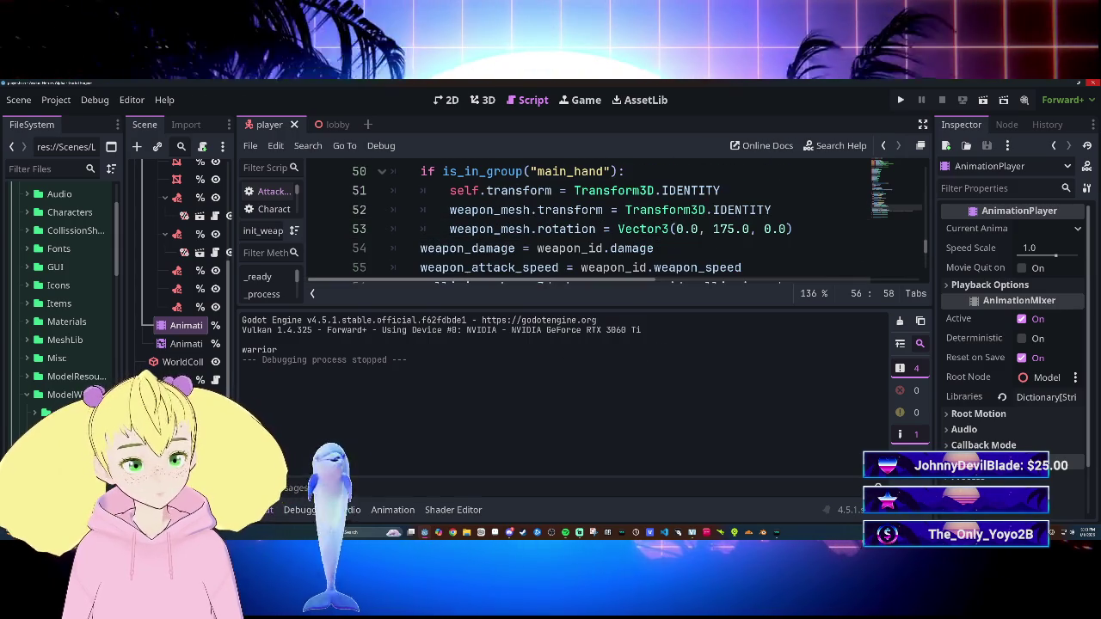
{"action": "key", "text": "Right"}
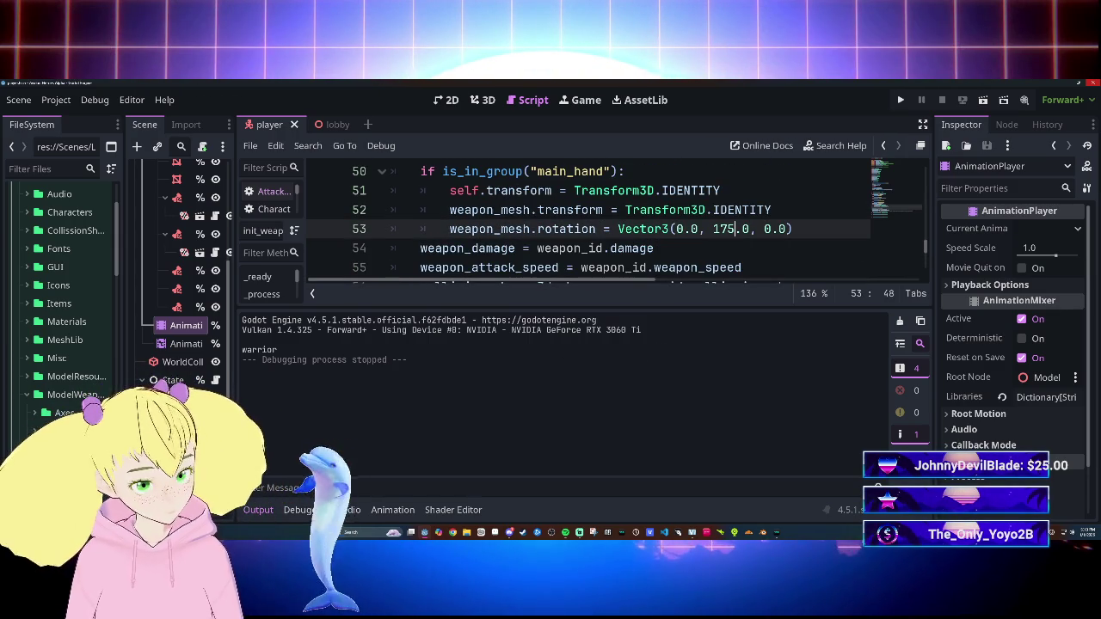
{"action": "key", "text": "BackSpace"}
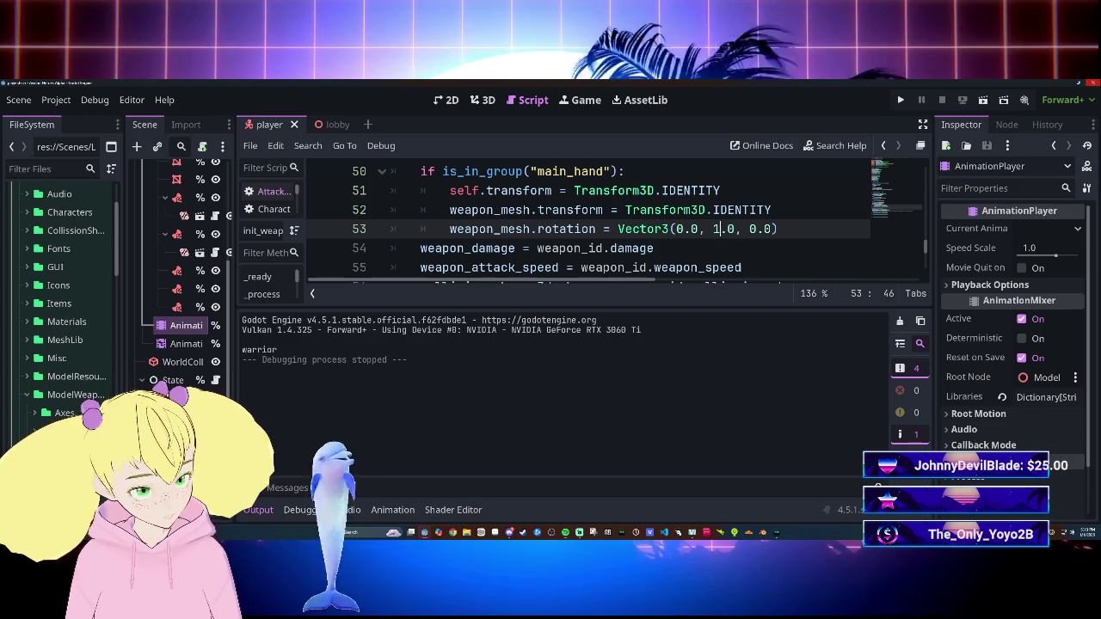
{"action": "type", "text": "85"}
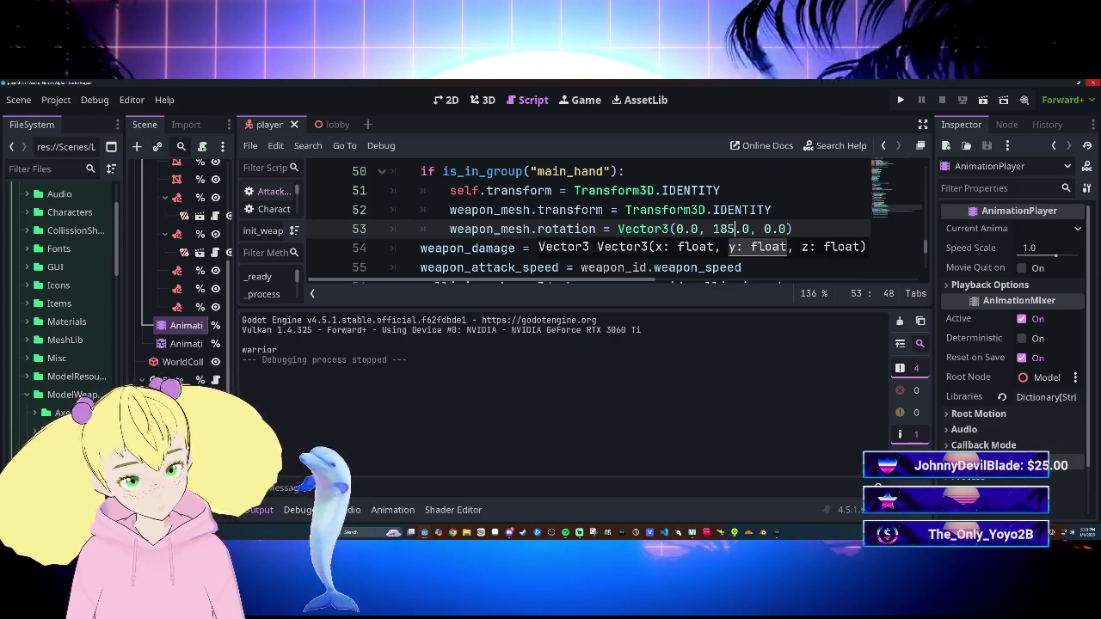
Step: Save the script and run the game to test the 185.0 rotation
{"action": "left_click_drag", "start_coordinate": [712, 267], "coordinate": [742, 305]}
{"action": "left_click", "coordinate": [792, 228]}
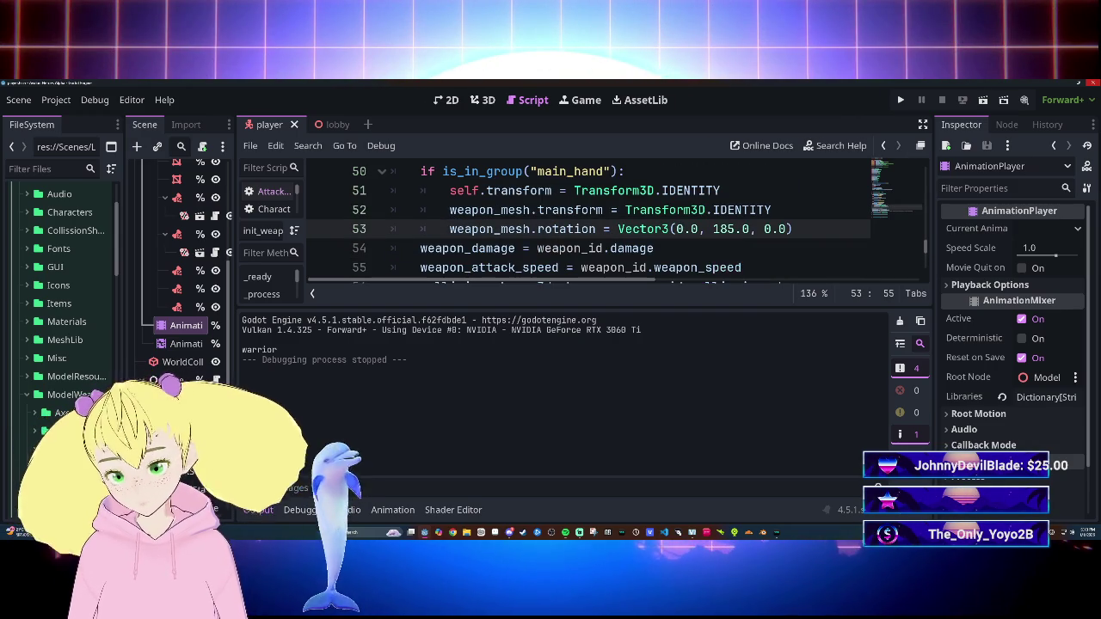
{"action": "key", "text": "ctrl+s"}
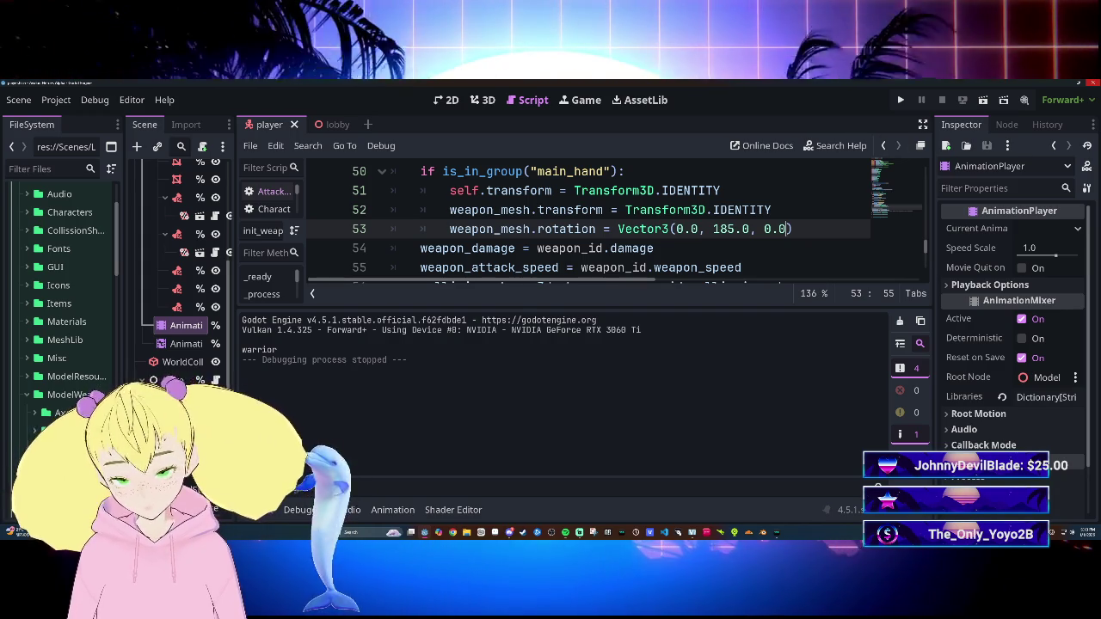
{"action": "key", "text": "F5"}
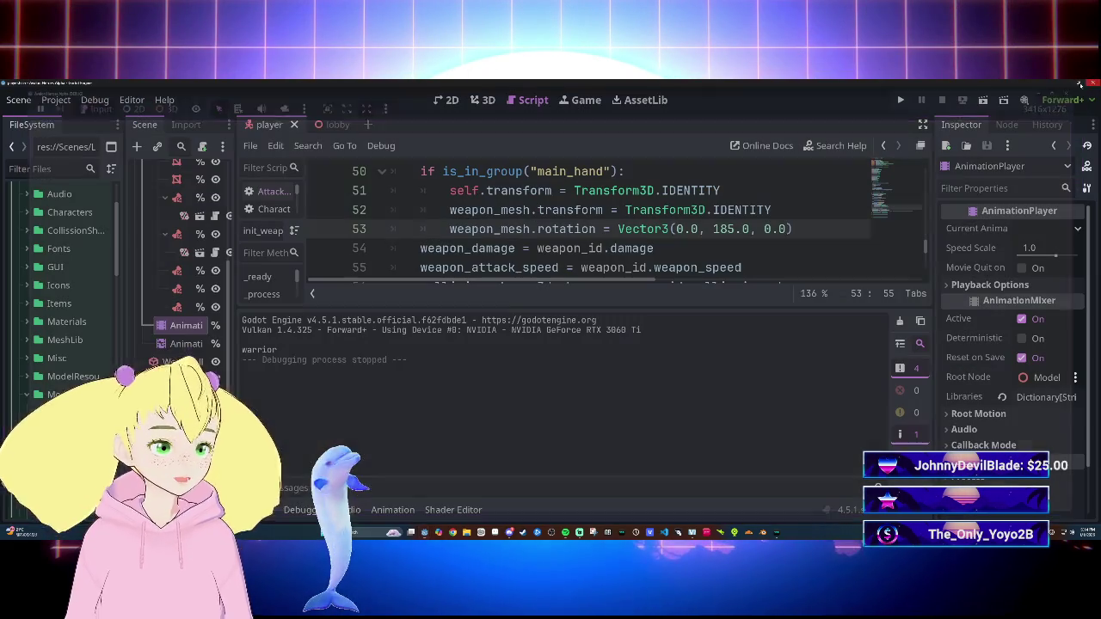
Step: Stop the test run and select the AnimationTree node
{"action": "left_click", "coordinate": [1090, 83]}
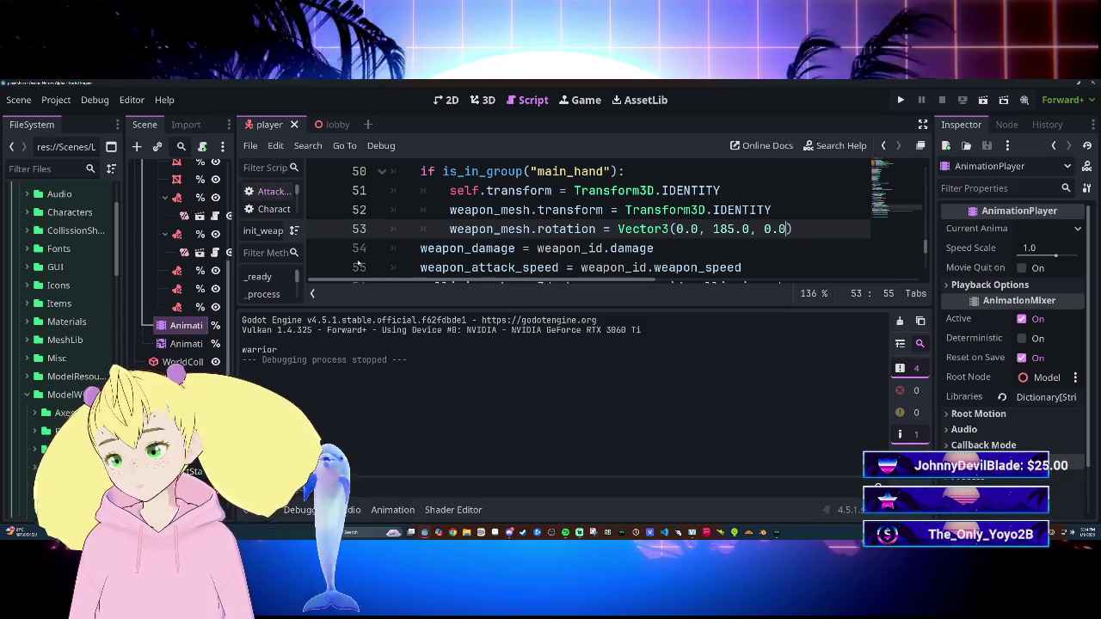
{"action": "left_click", "coordinate": [185, 343]}
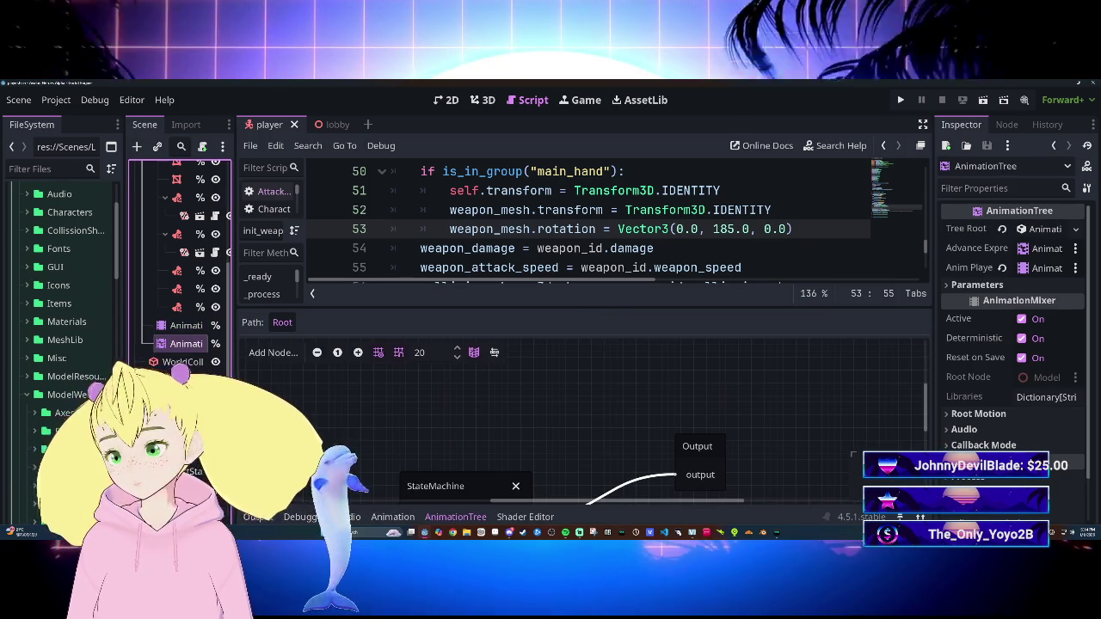
Step: Switch to the lobby scene and run the project from it
{"action": "left_click", "coordinate": [337, 125]}
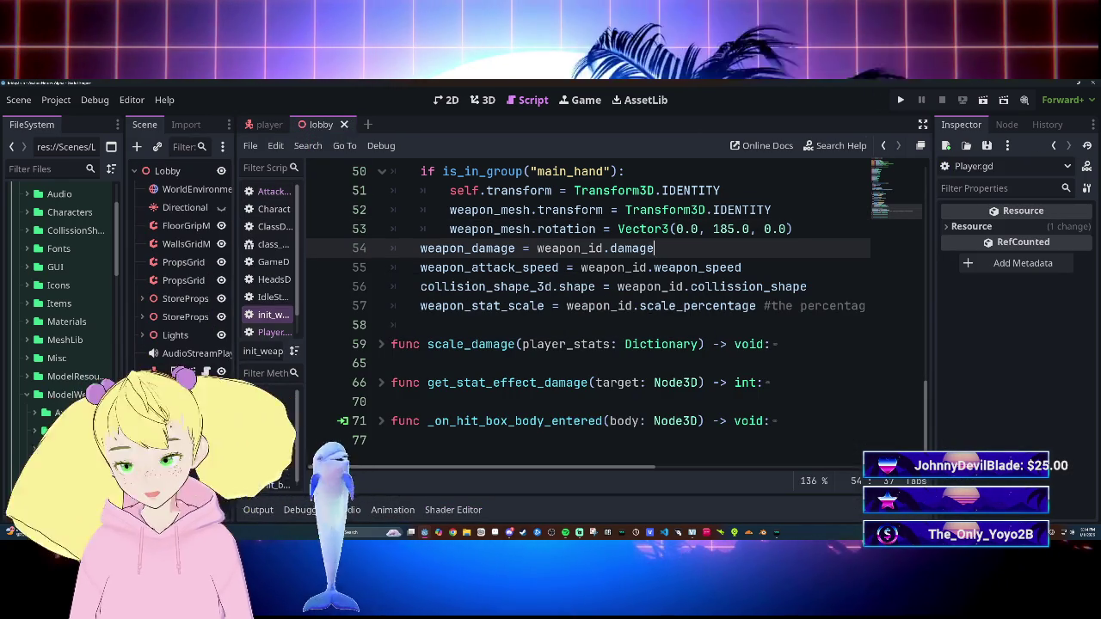
{"action": "key", "text": "F5"}
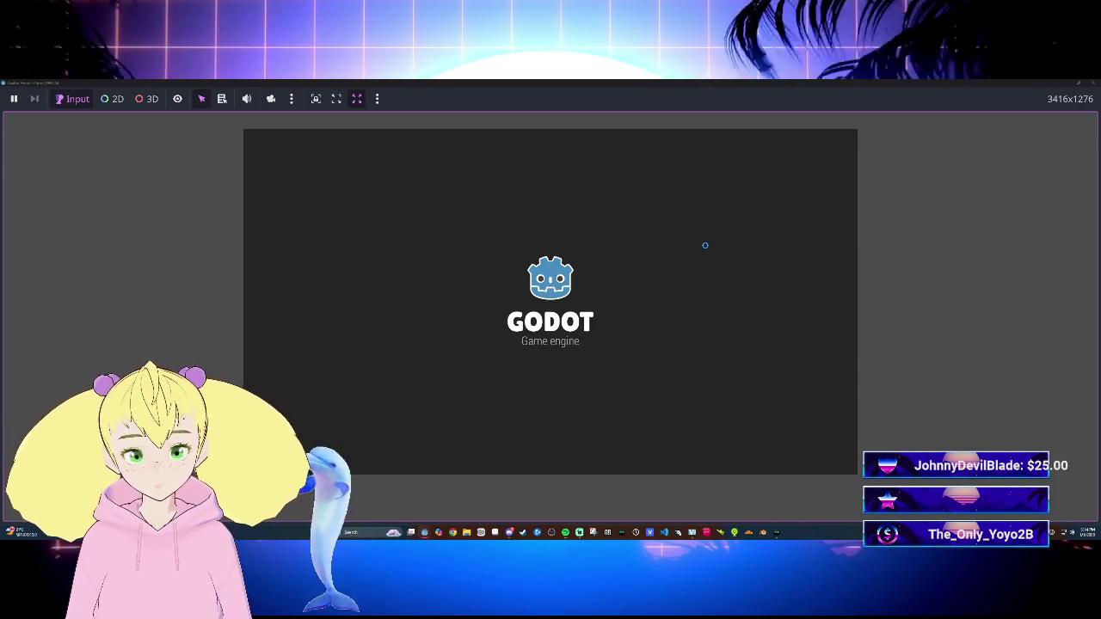
Step: Walk the character forward into the arena, then stop the game with F8
{"action": "key", "text": "w"}
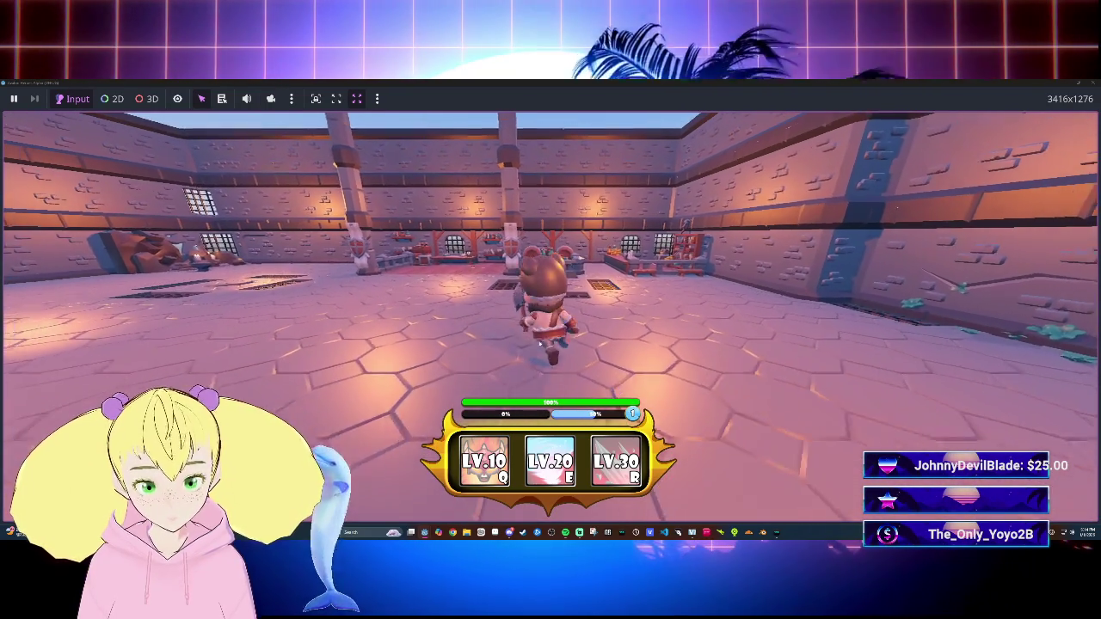
{"action": "key", "text": "w"}
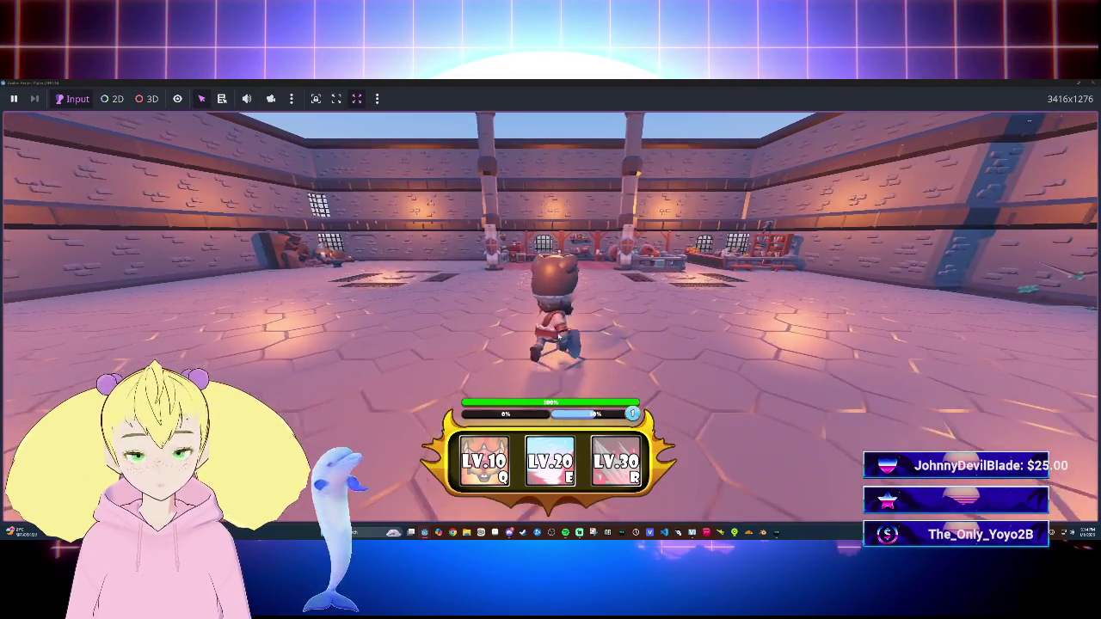
{"action": "key", "text": "F8"}
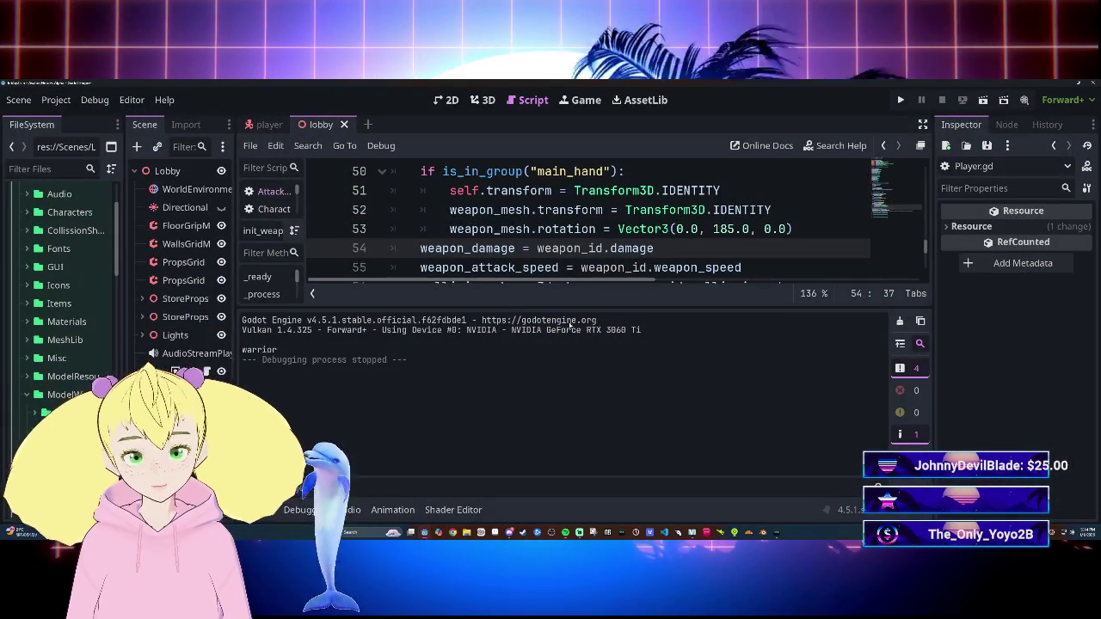
Step: Change line 53's y rotation to 182.0 and check it in a test run
{"action": "left_click", "coordinate": [734, 228]}
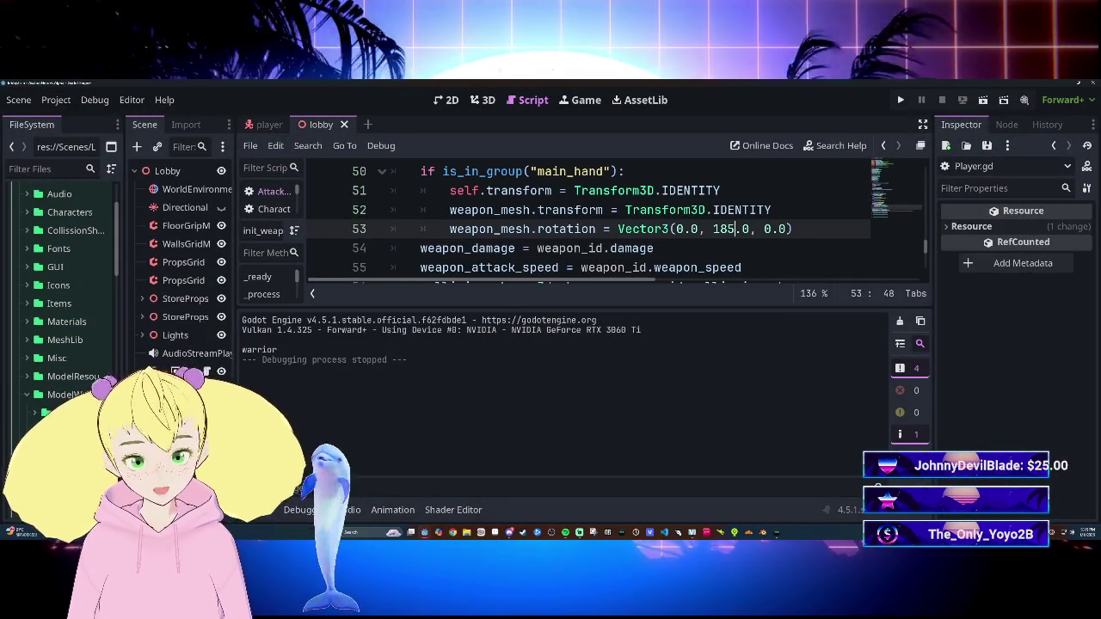
{"action": "key", "text": "BackSpace"}
{"action": "type", "text": "2"}
{"action": "left_click", "coordinate": [771, 210]}
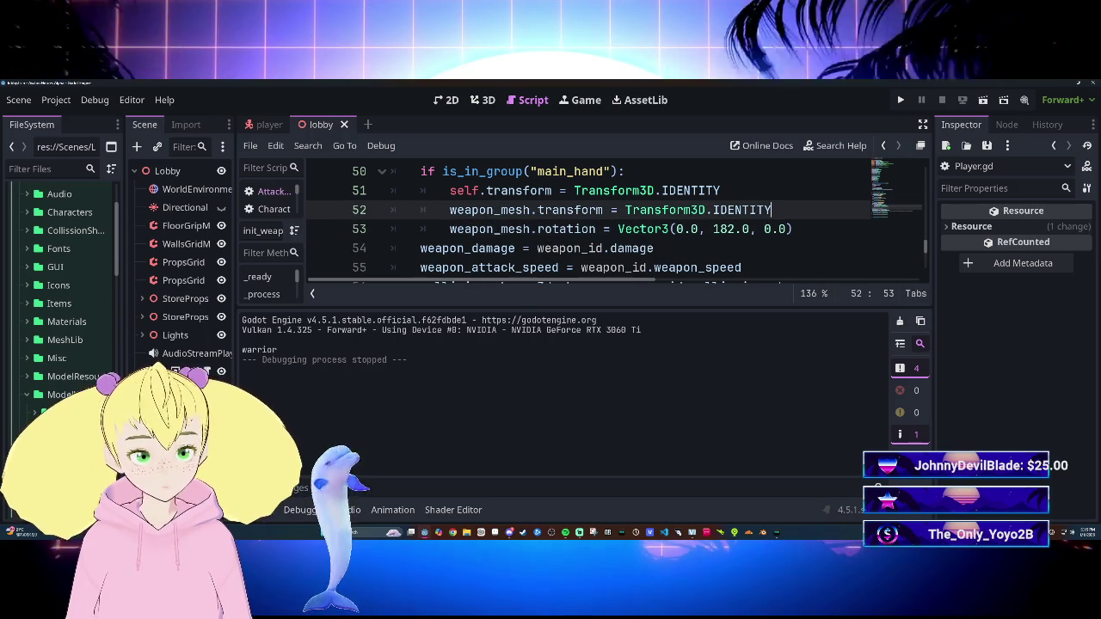
{"action": "key", "text": "F5"}
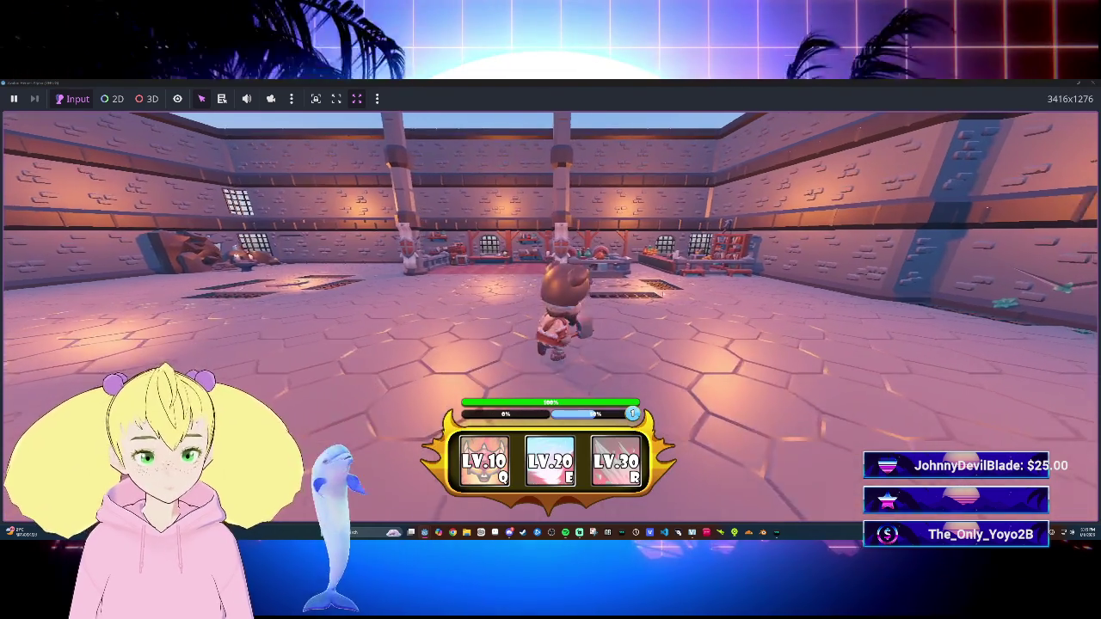
{"action": "key", "text": "s"}
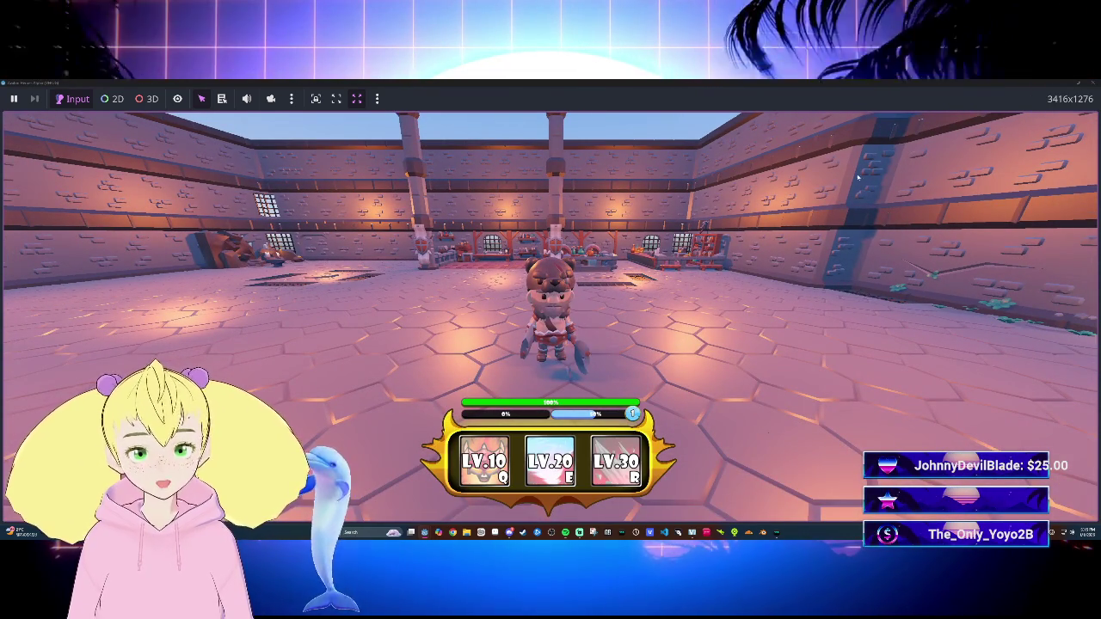
{"action": "key", "text": "F8"}
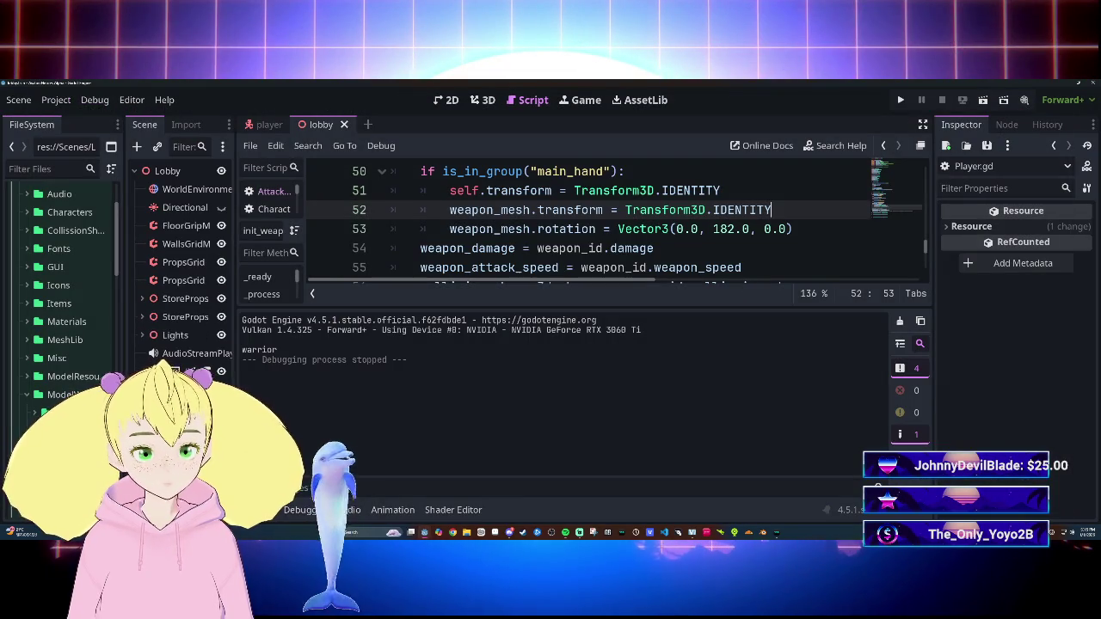
Step: Relaunch the game, walk the character toward the camera, and stop it
{"action": "key", "text": "F5"}
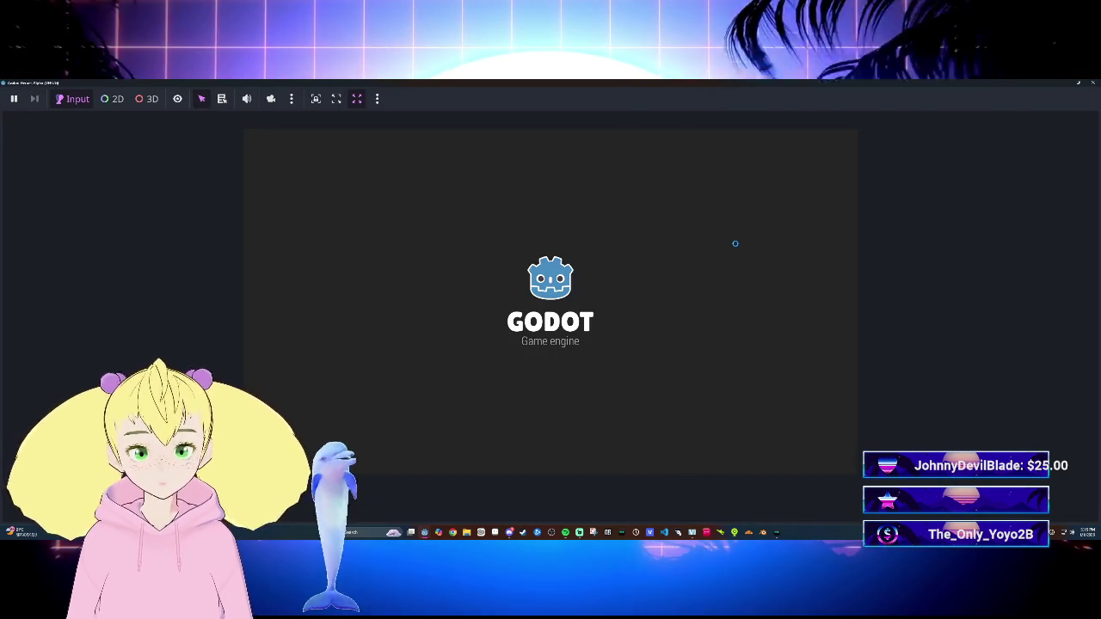
{"action": "key", "text": "s"}
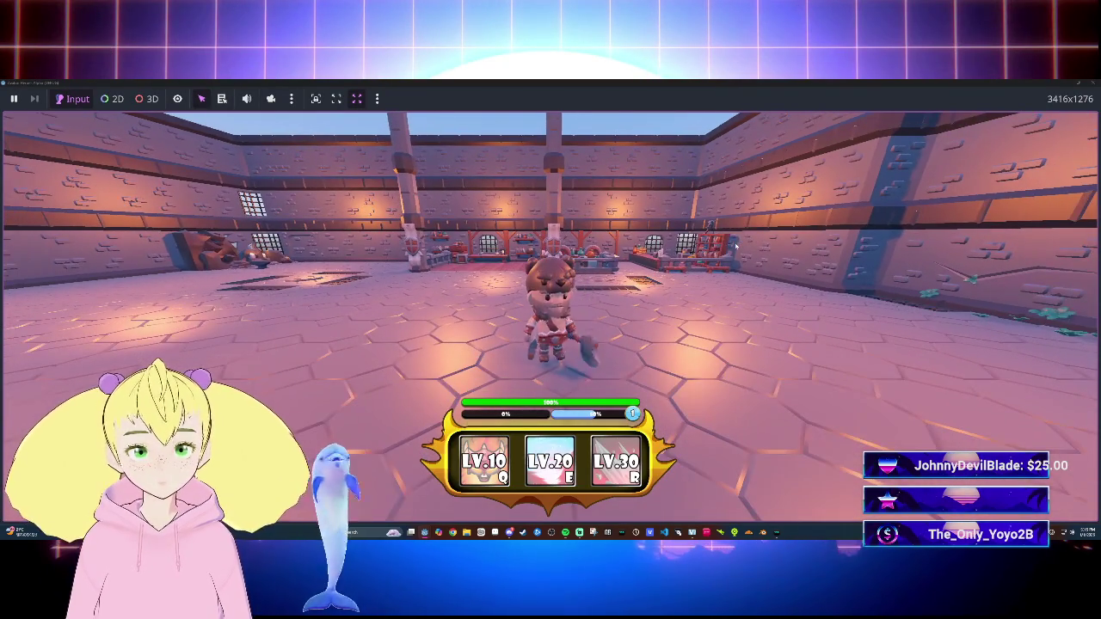
{"action": "key", "text": "s"}
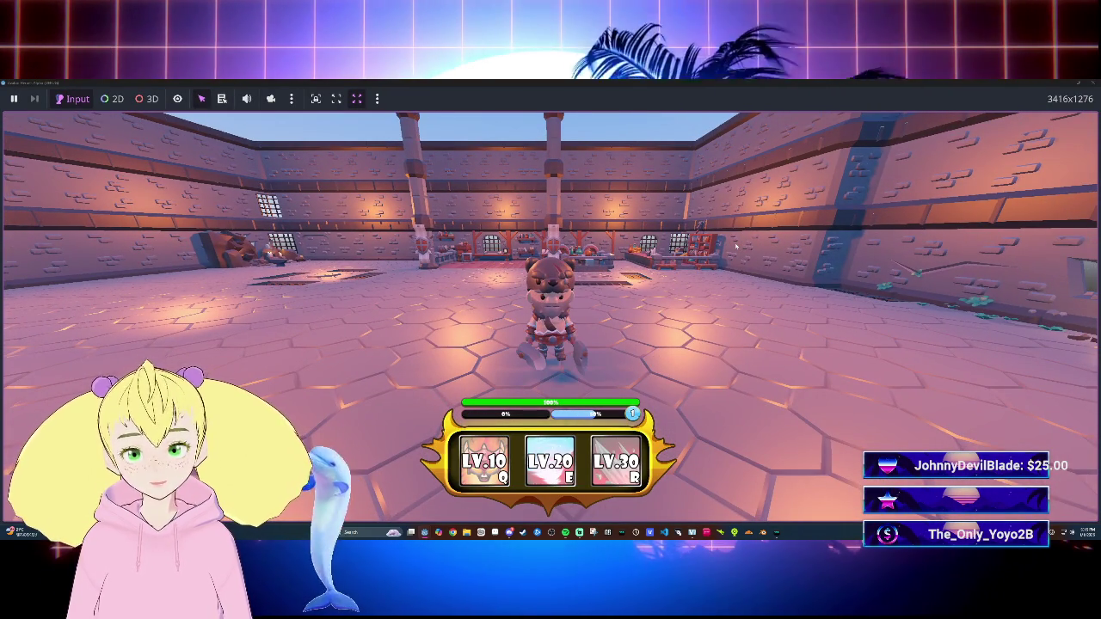
{"action": "key", "text": "F8"}
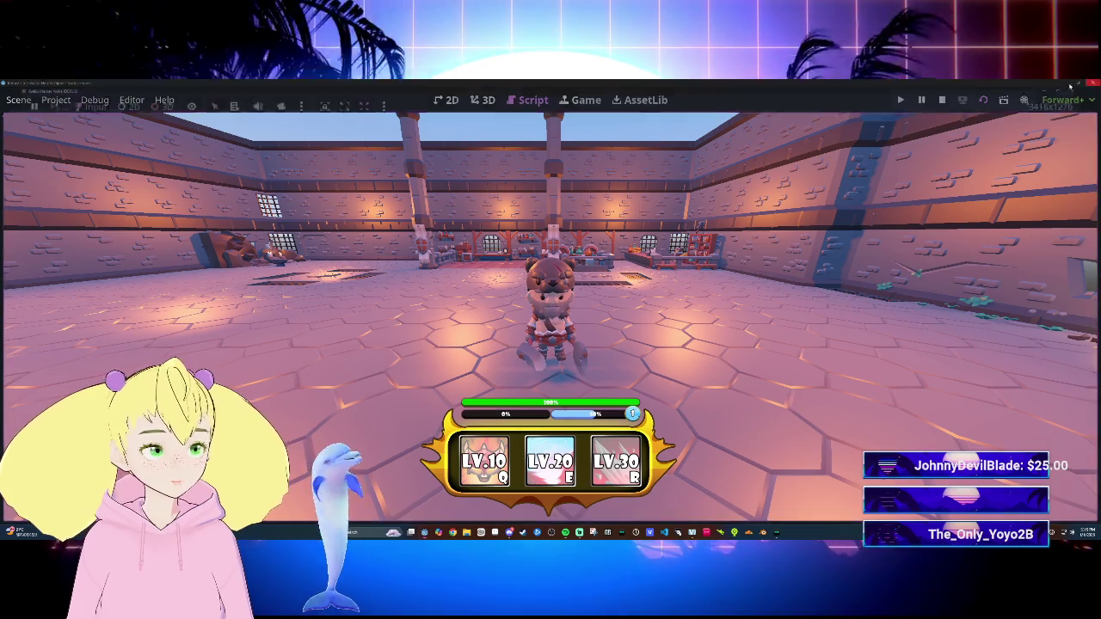
Step: Reset line 53's rotation to Vector3(0.0, 0.0, 0.0) and save the script
{"action": "scroll", "coordinate": [602, 224], "scroll_direction": "up", "scroll_amount": 1}
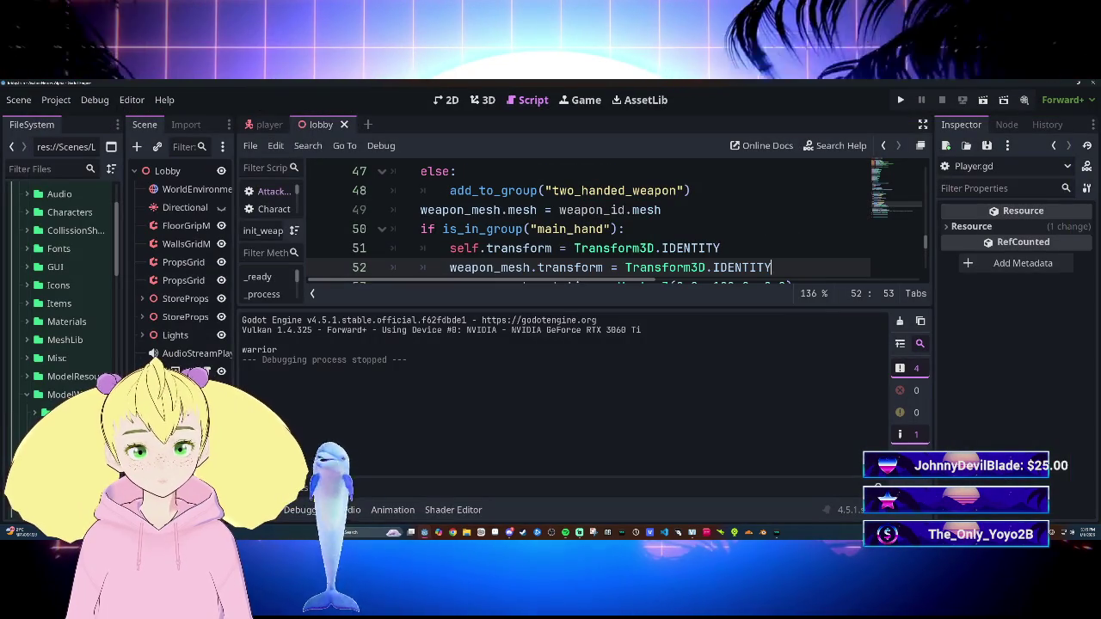
{"action": "scroll", "coordinate": [602, 224], "scroll_direction": "down", "scroll_amount": 2}
{"action": "scroll", "coordinate": [602, 224], "scroll_direction": "up", "scroll_amount": 2}
{"action": "scroll", "coordinate": [602, 223], "scroll_direction": "down", "scroll_amount": 1}
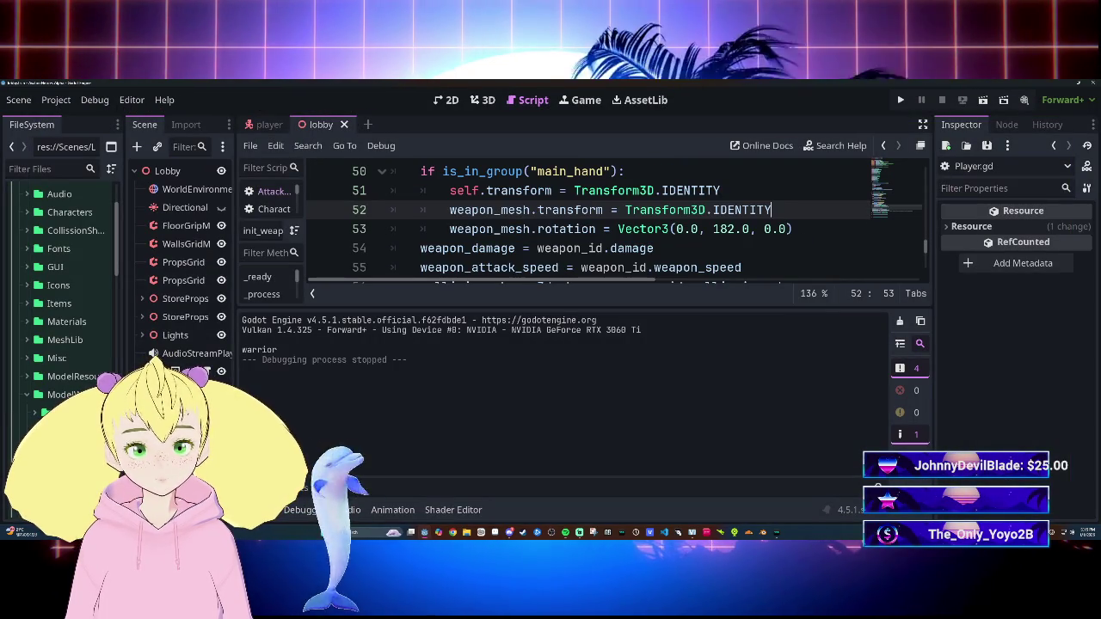
{"action": "left_click", "coordinate": [733, 228]}
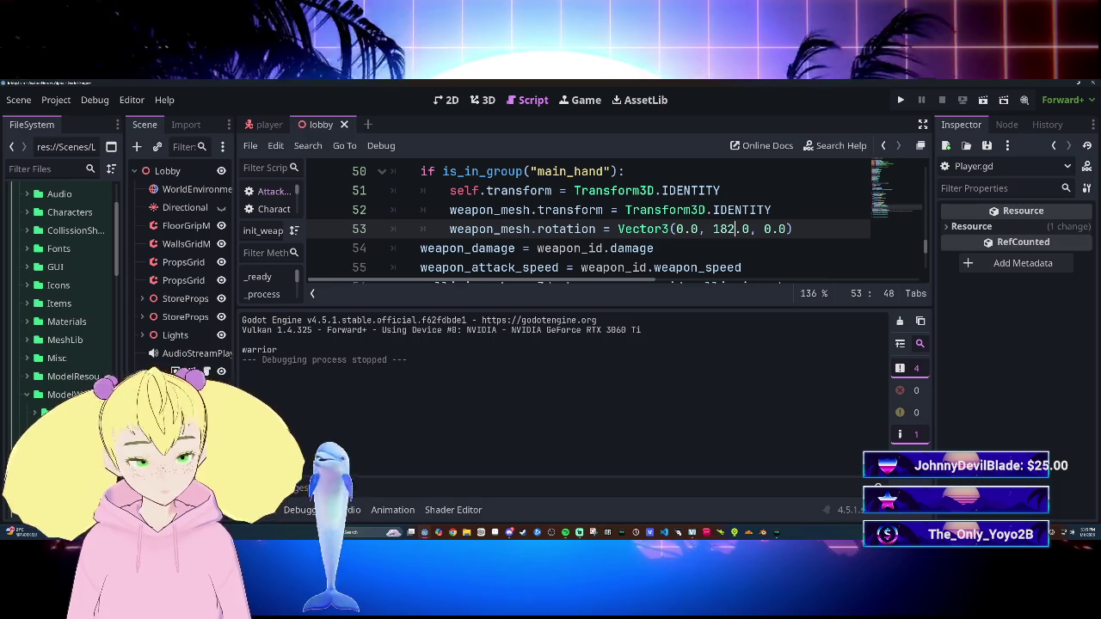
{"action": "key", "text": "BackSpace"}
{"action": "key", "text": "BackSpace"}
{"action": "key", "text": "BackSpace"}
{"action": "type", "text": "0"}
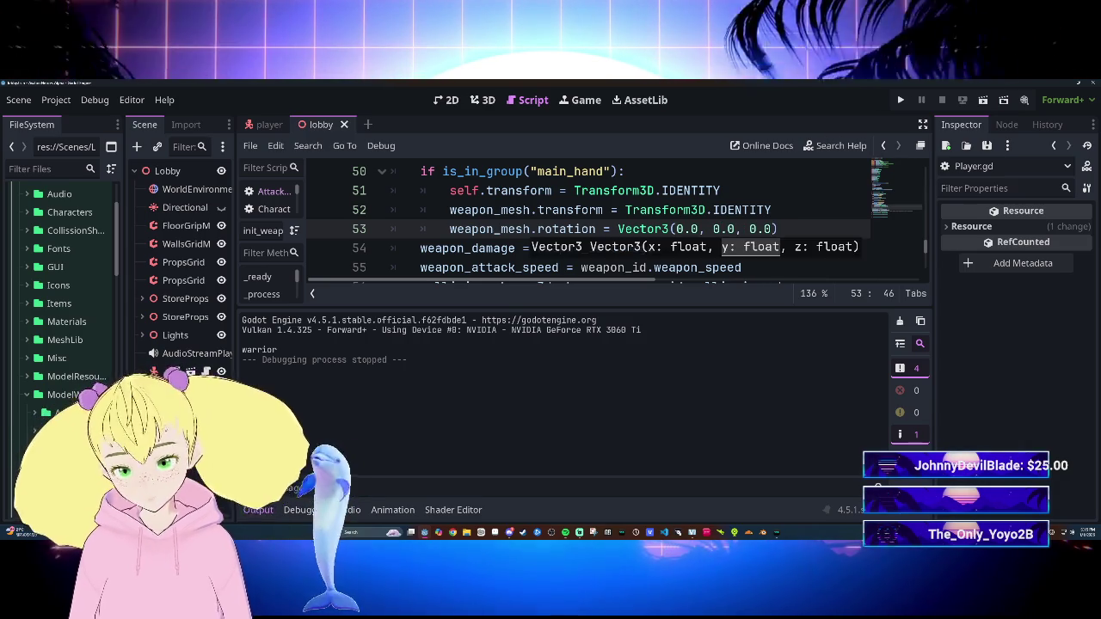
{"action": "left_click", "coordinate": [757, 209]}
{"action": "key", "text": "ctrl+s"}
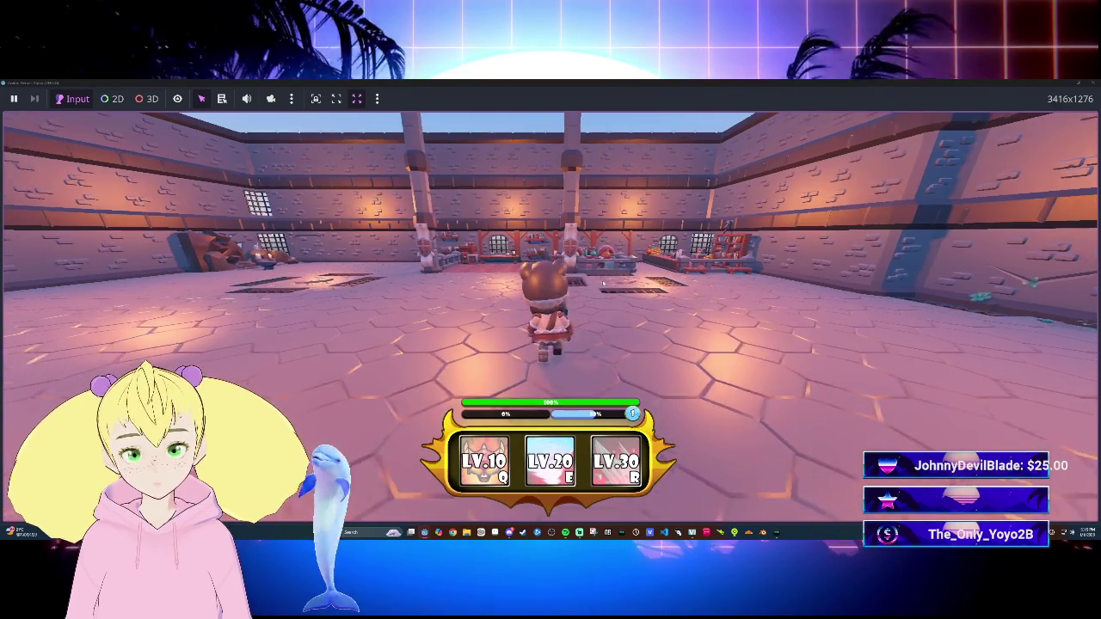
Step: Walk the character toward and away from the camera, then close the game window
{"action": "key", "text": "s"}
{"action": "key", "text": "w"}
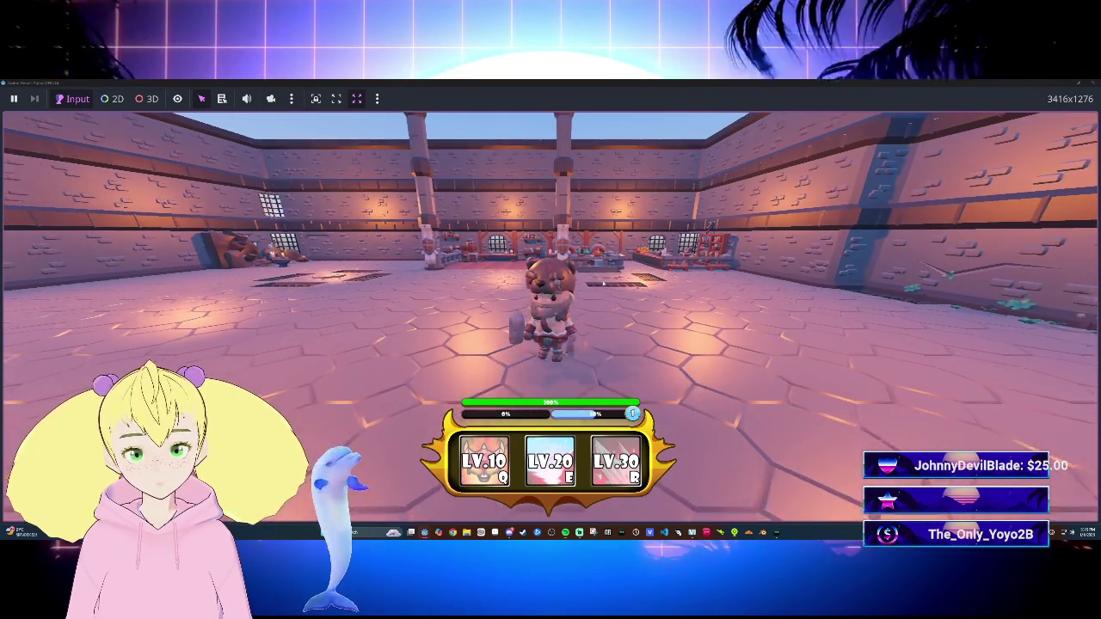
{"action": "key", "text": "s"}
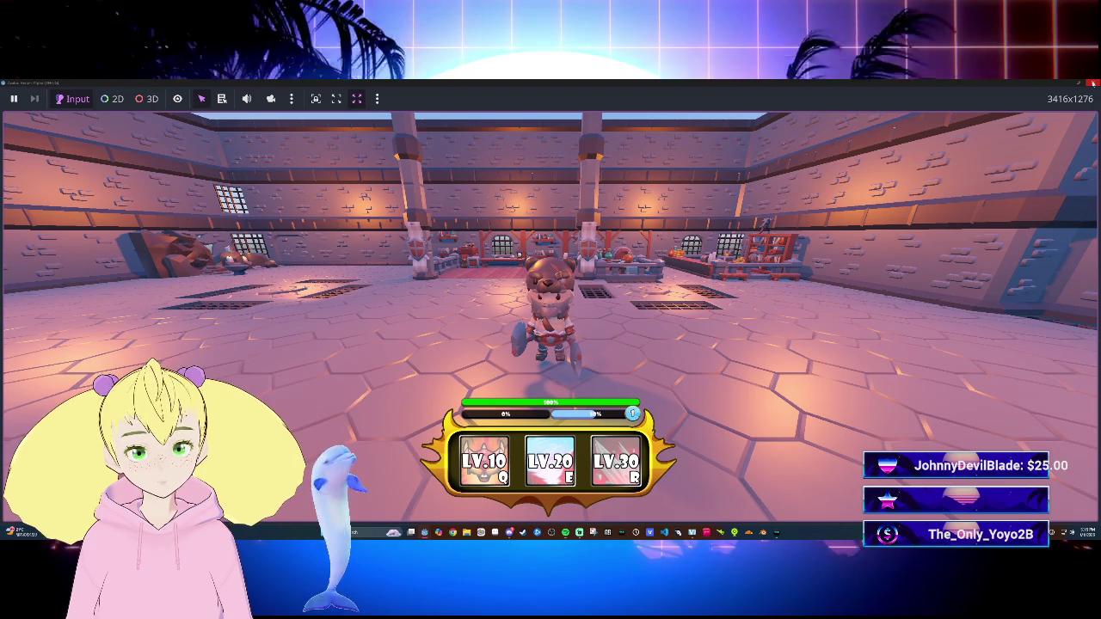
{"action": "left_click", "coordinate": [1092, 82]}
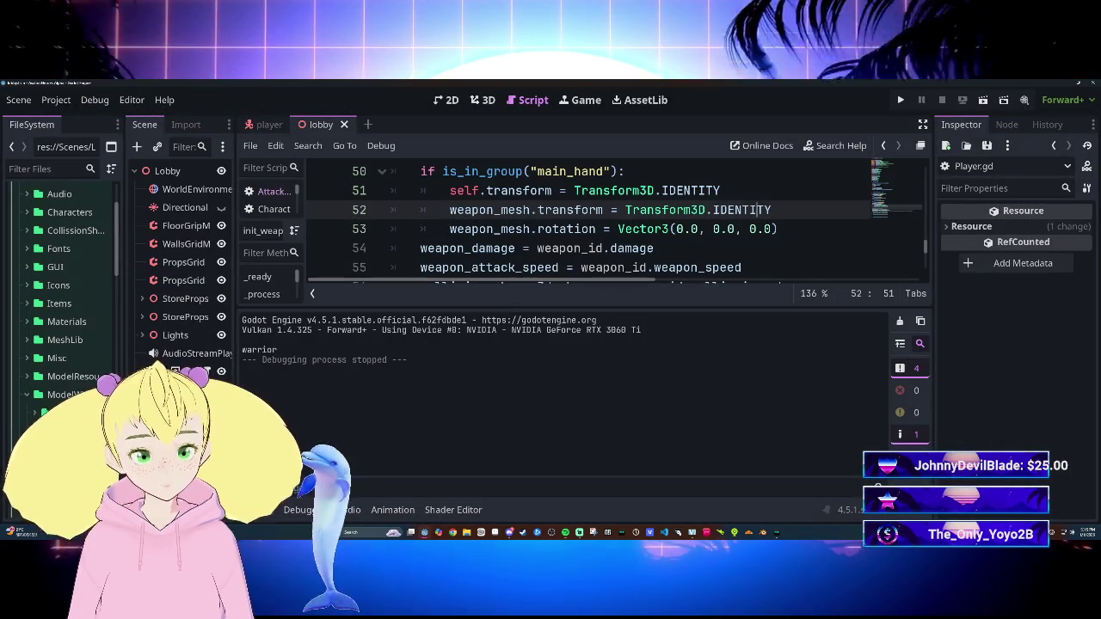
Step: Save and run the game, walk the warrior to the far wall and back, then stop
{"action": "left_click", "coordinate": [714, 228]}
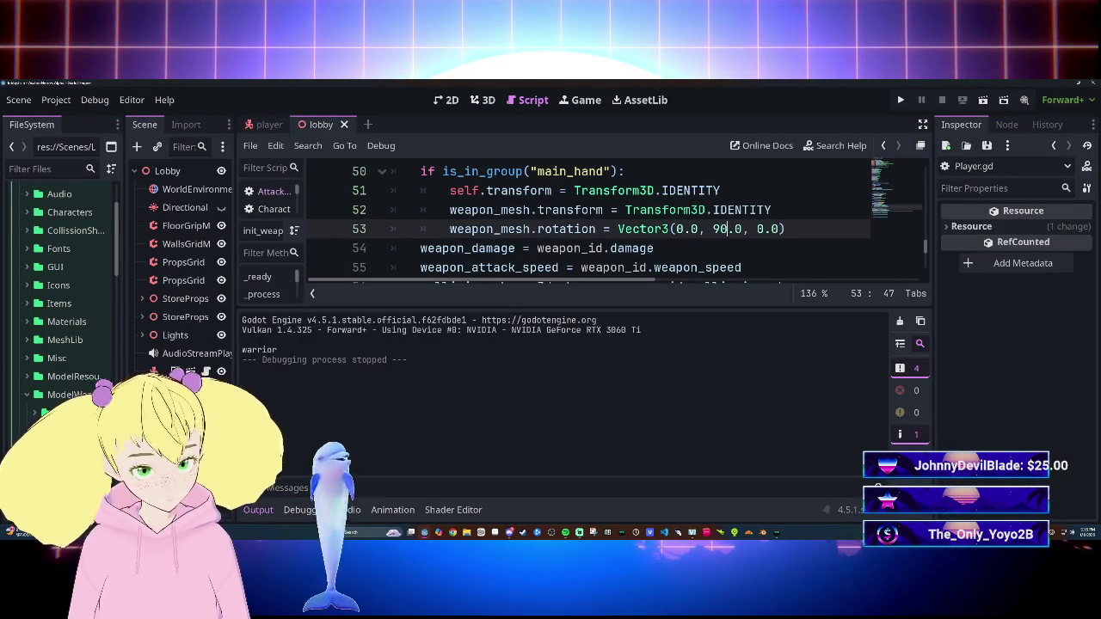
{"action": "left_click", "coordinate": [714, 210]}
{"action": "key", "text": "F5"}
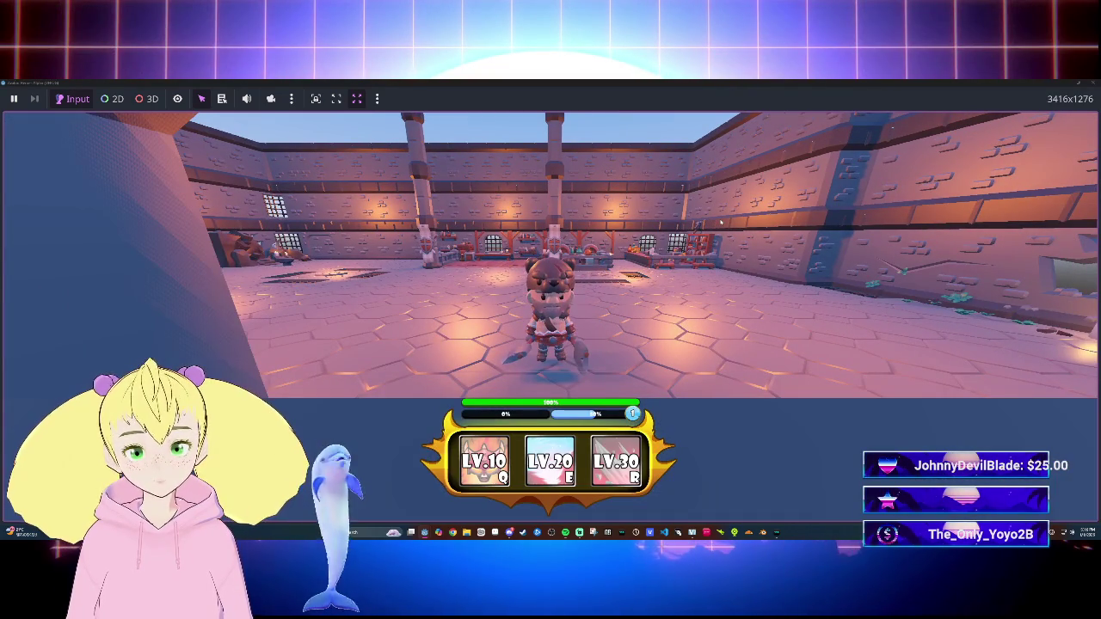
{"action": "key", "text": "w"}
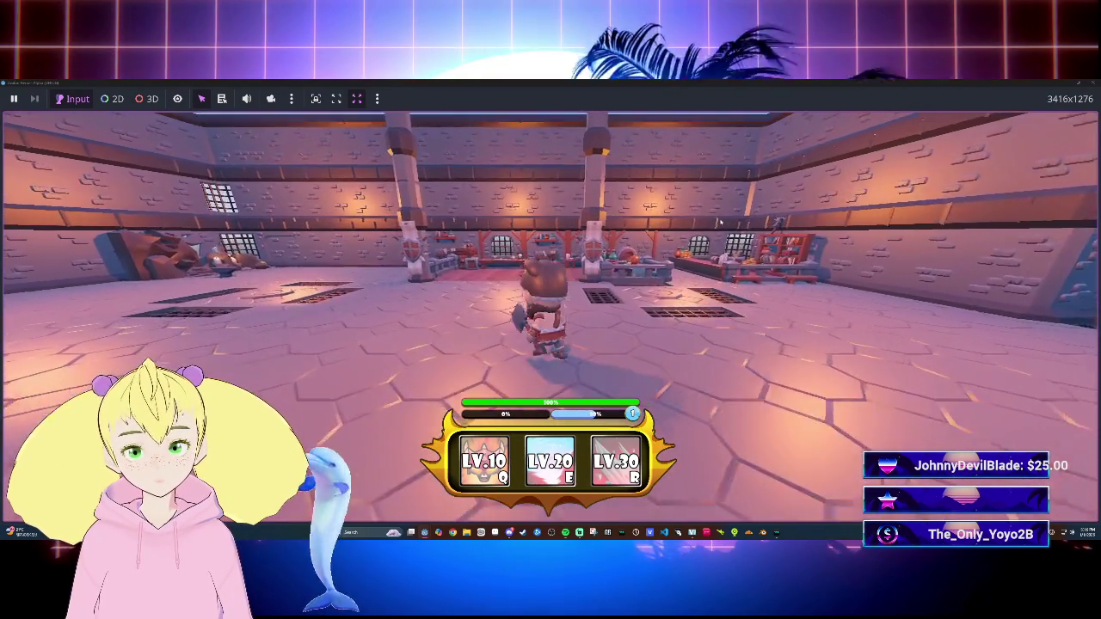
{"action": "key", "text": "s"}
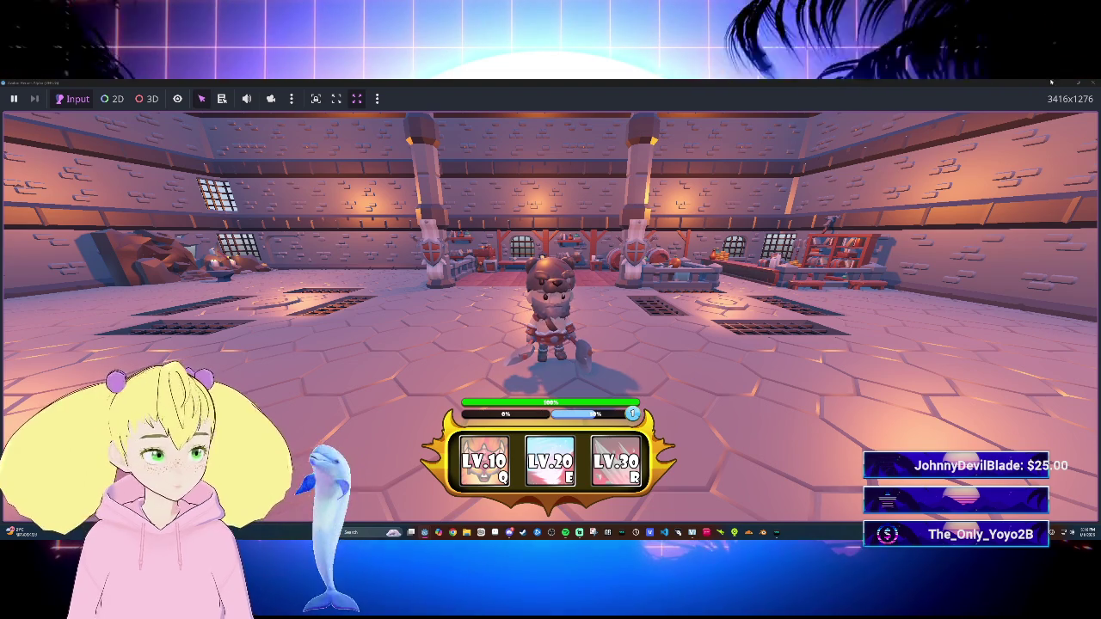
{"action": "key", "text": "F8"}
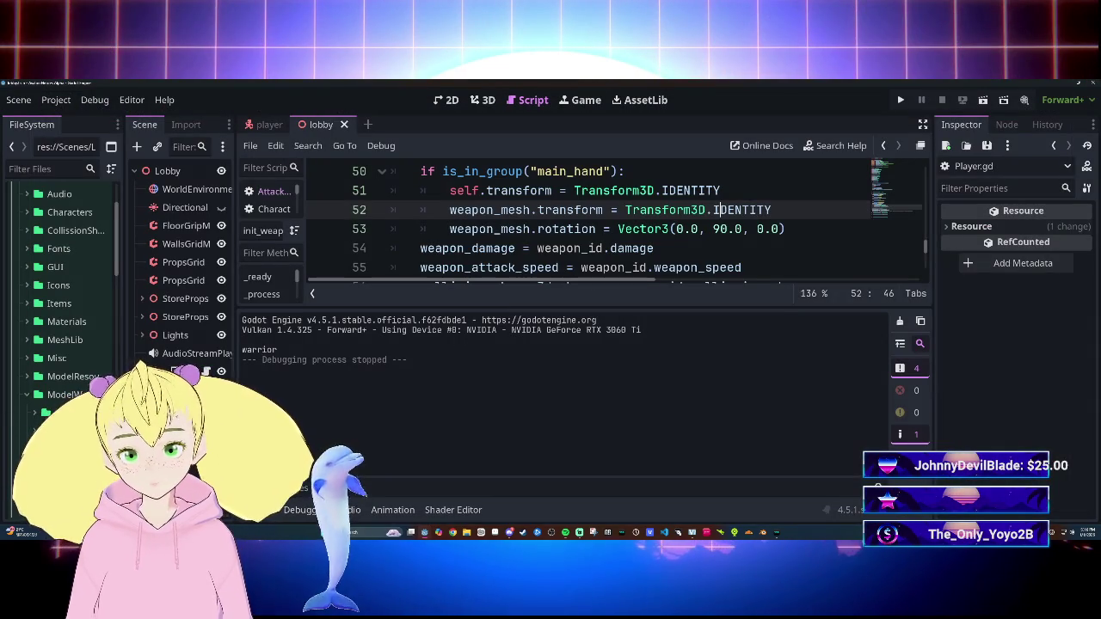
Step: Delete the weapon_mesh.rotation = Vector3(...) line 53 so weapon_damage follows the IDENTITY reset
{"action": "left_click", "coordinate": [770, 229]}
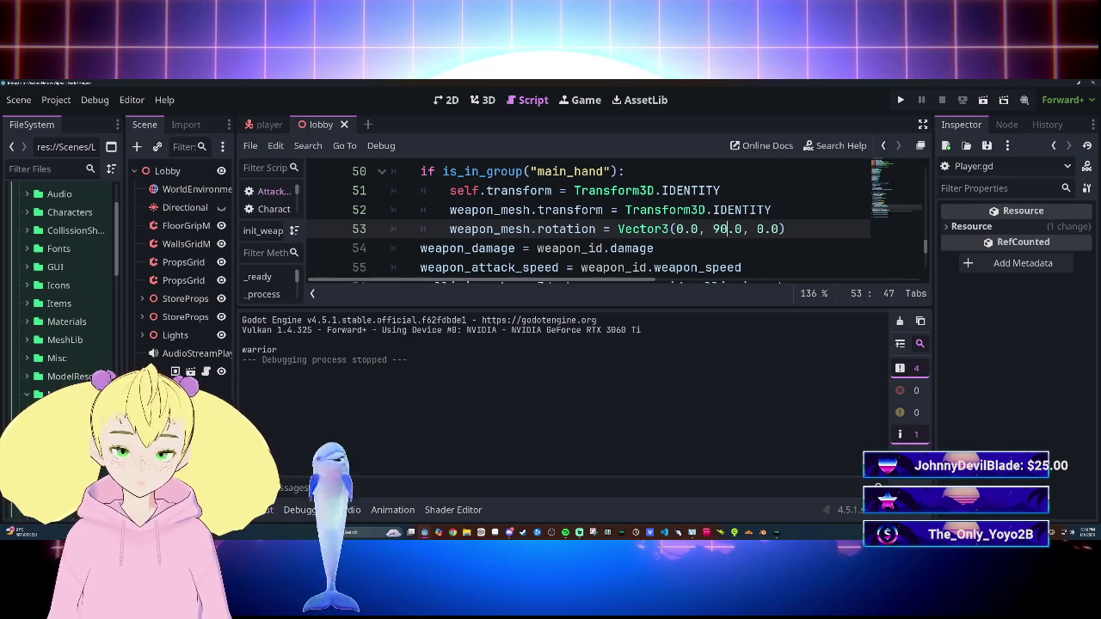
{"action": "key", "text": "shift+End"}
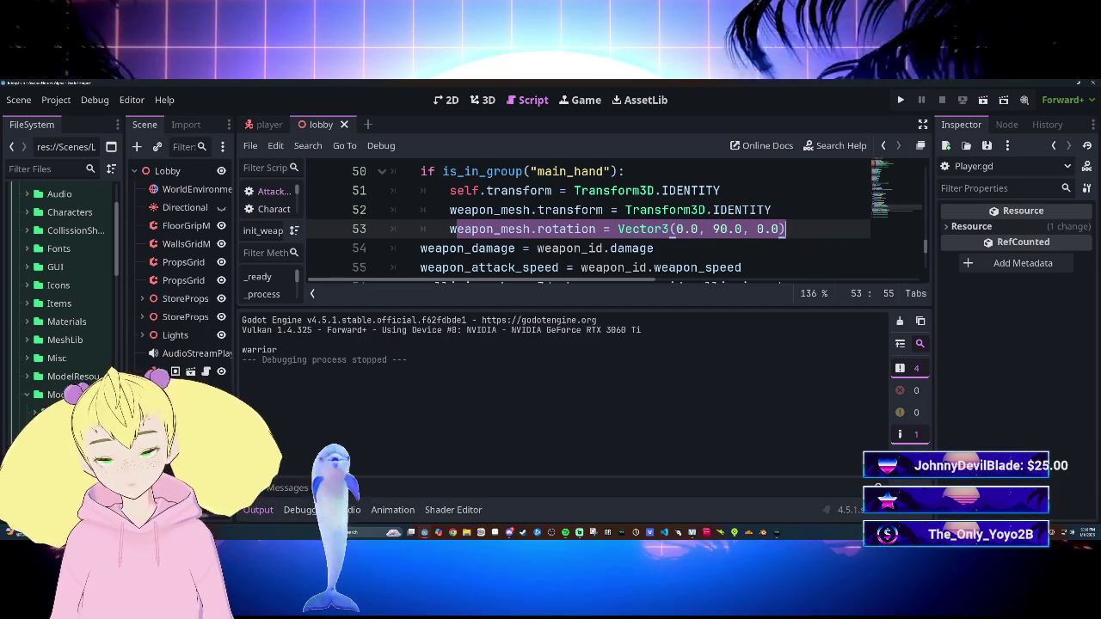
{"action": "type", "text": "w"}
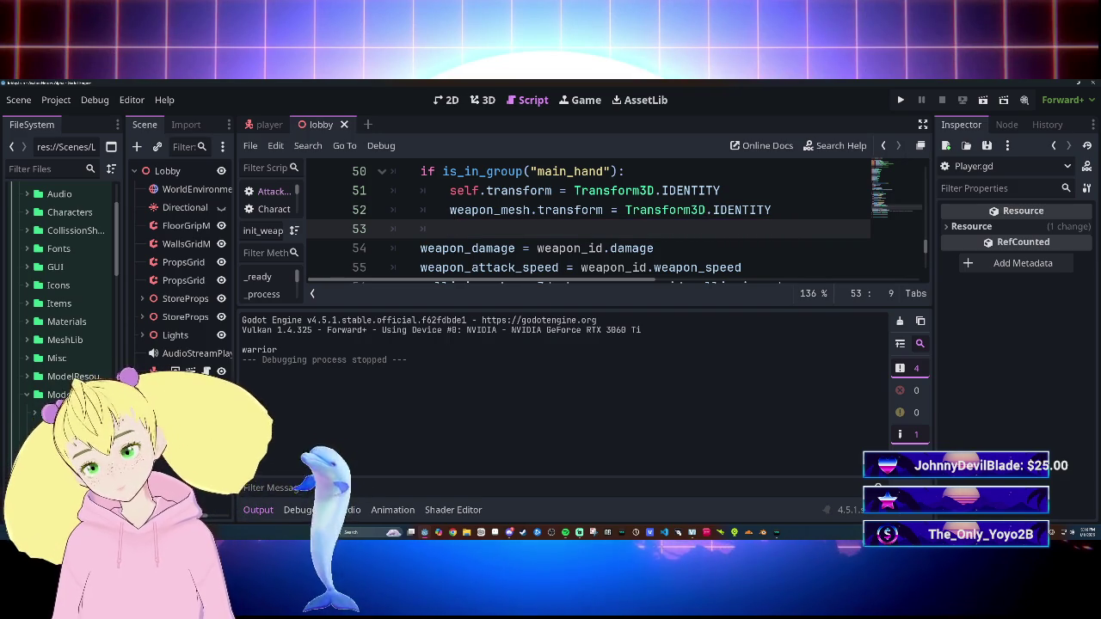
{"action": "key", "text": "BackSpace"}
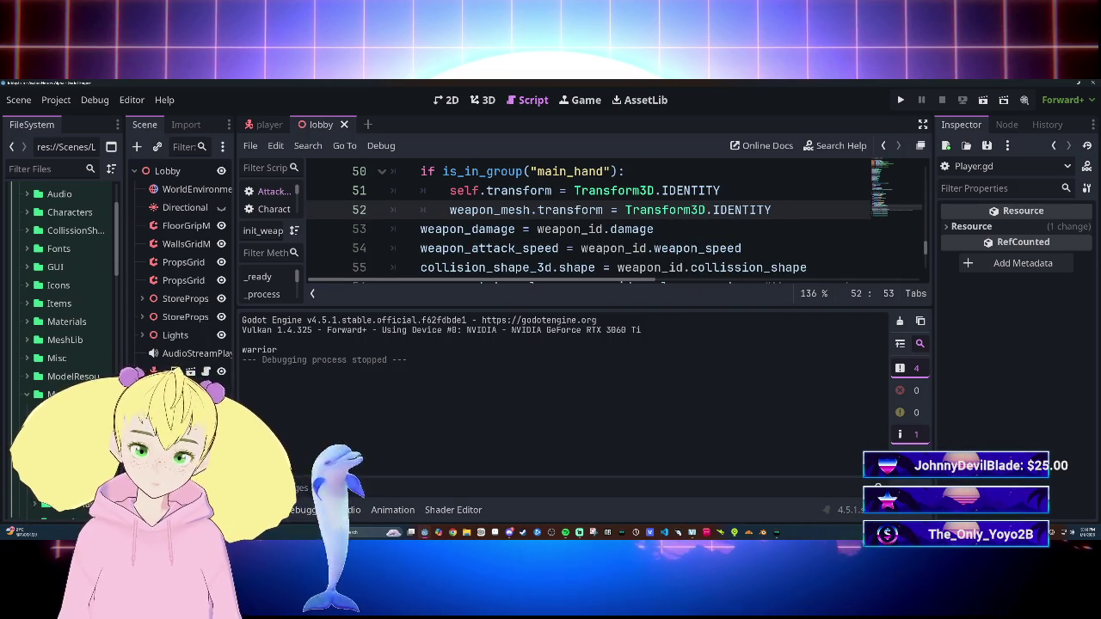
{"action": "key", "text": "Return"}
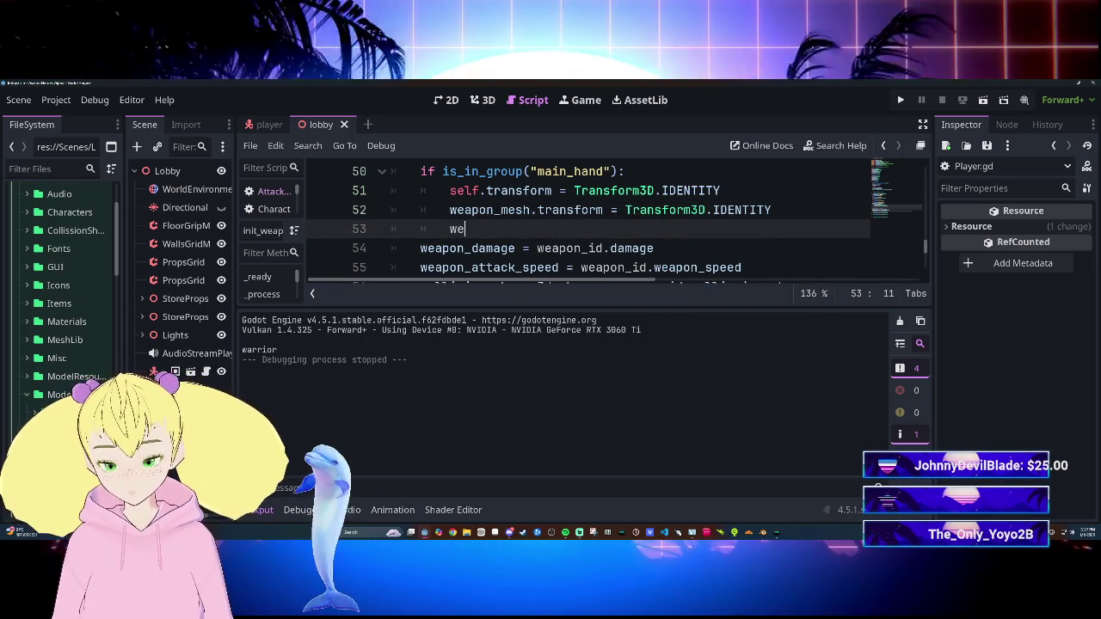
{"action": "type", "text": "wea"}
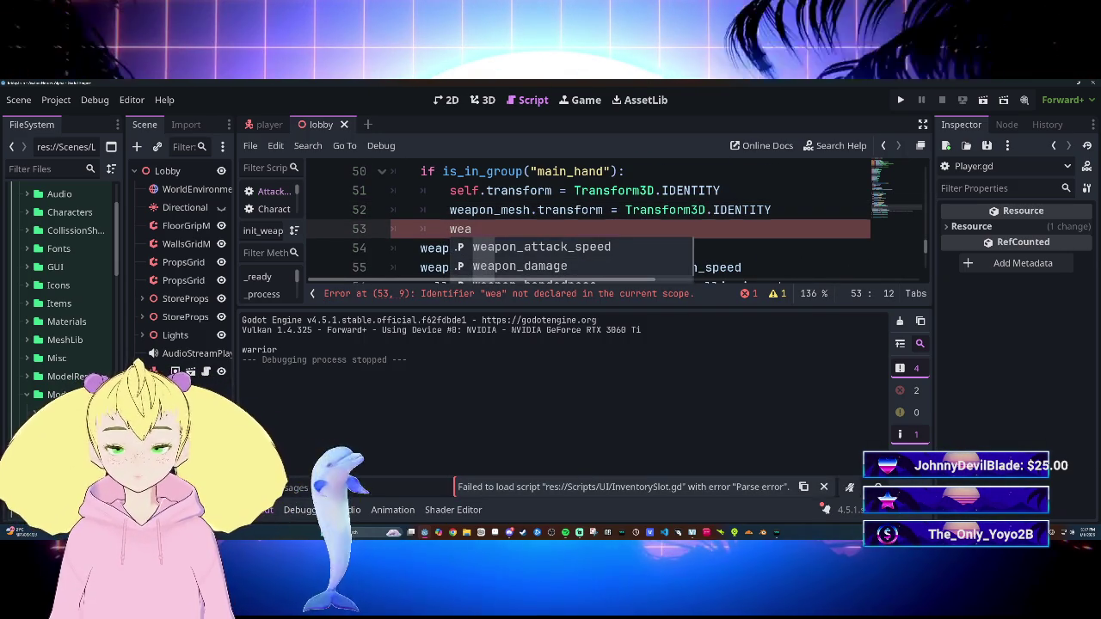
{"action": "key", "text": "BackSpace"}
{"action": "key", "text": "BackSpace"}
{"action": "key", "text": "BackSpace"}
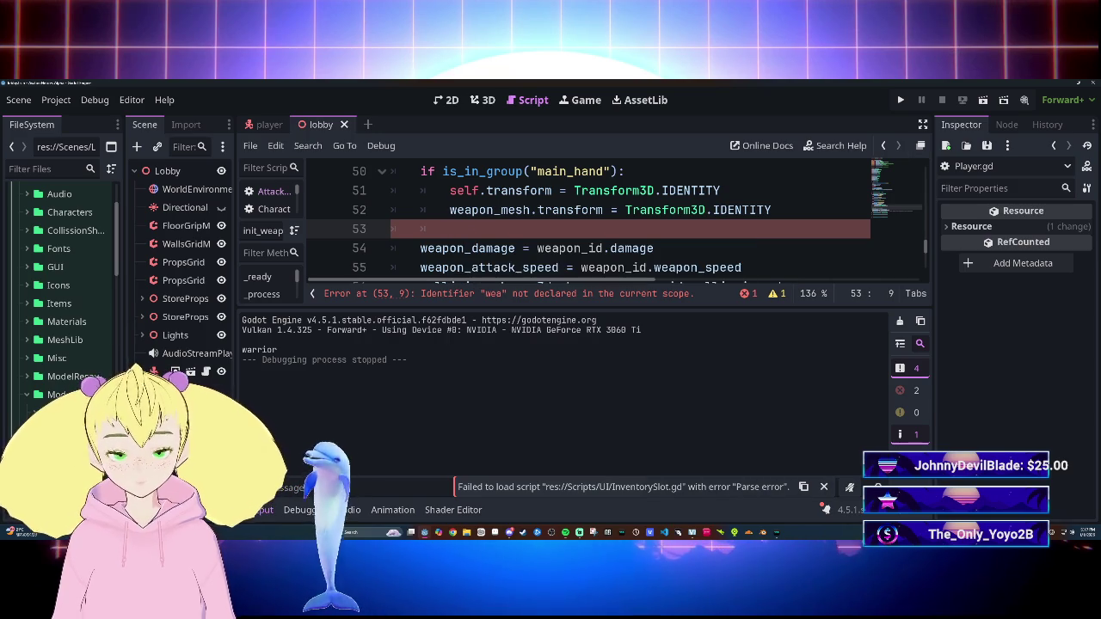
{"action": "key", "text": "BackSpace"}
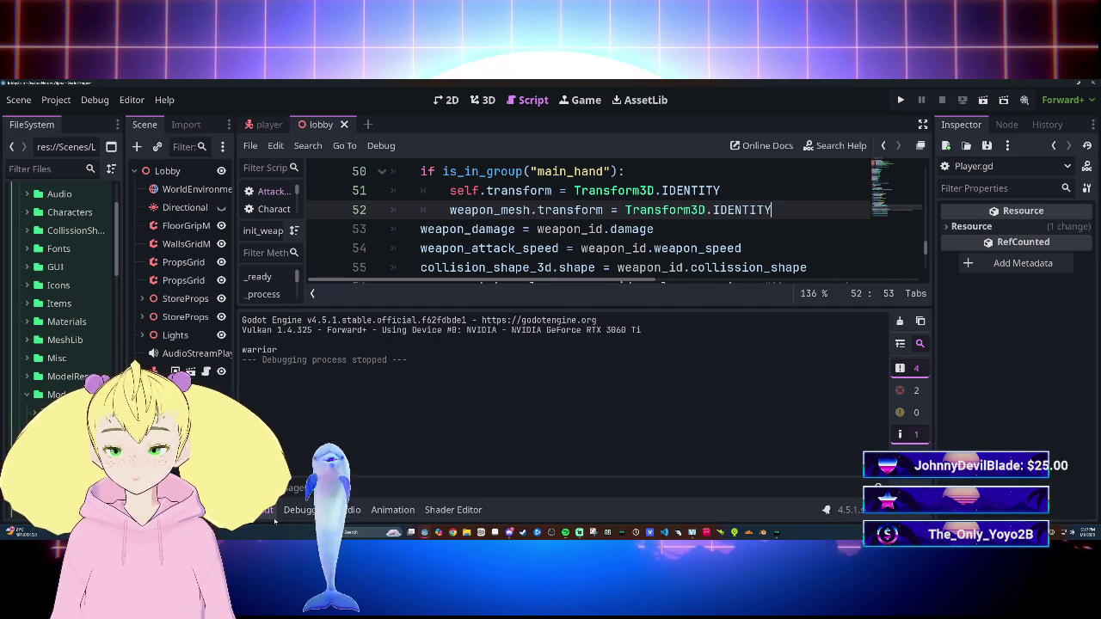
Step: Collapse the Output panel, review load_weapon, and switch to the player scene
{"action": "left_click", "coordinate": [269, 511]}
{"action": "scroll", "coordinate": [602, 344], "scroll_direction": "up", "scroll_amount": 5}
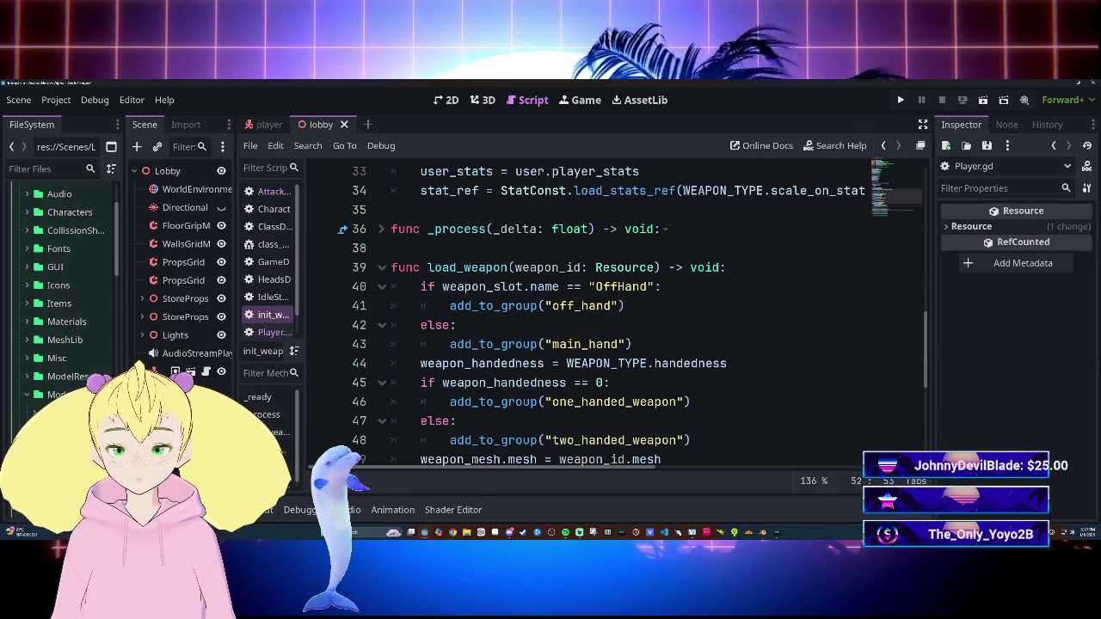
{"action": "scroll", "coordinate": [602, 319], "scroll_direction": "down", "scroll_amount": 4}
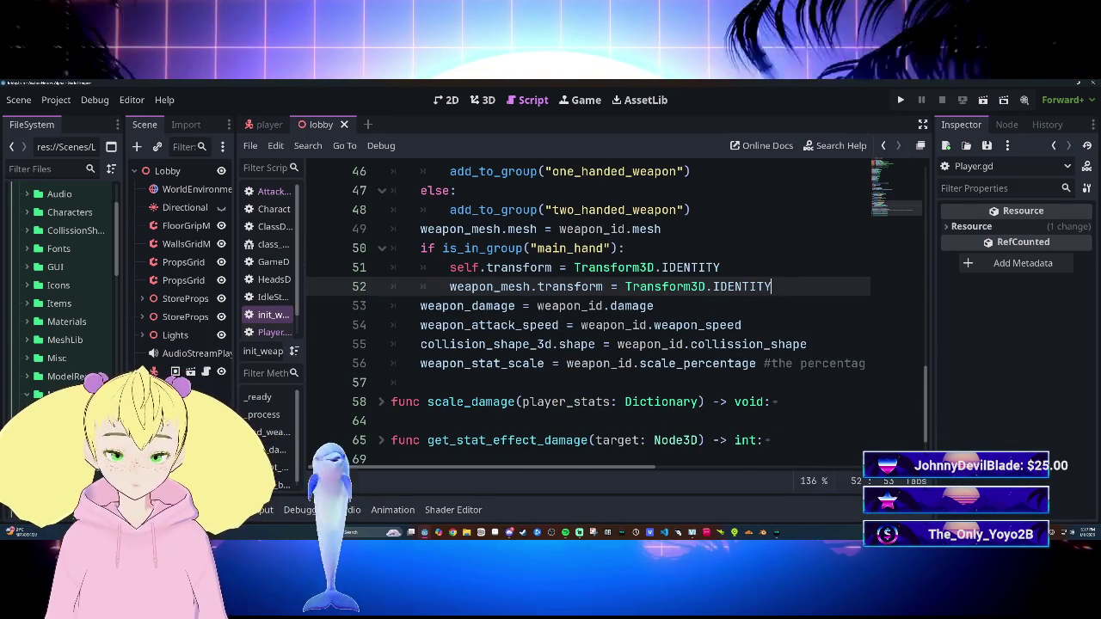
{"action": "mouse_move", "coordinate": [576, 269]}
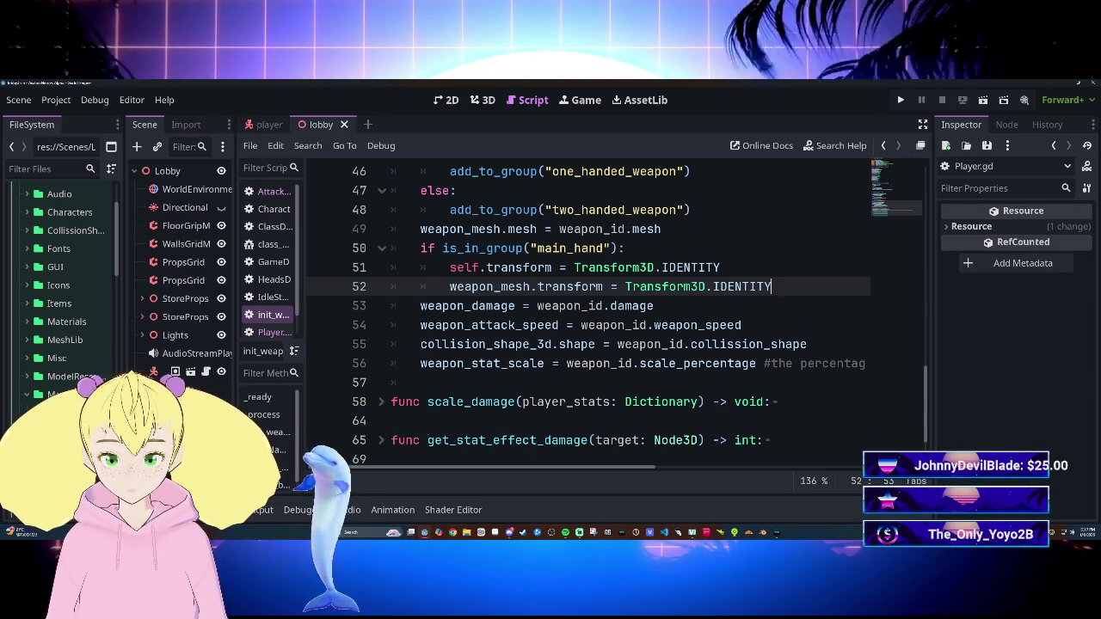
{"action": "mouse_move", "coordinate": [473, 248]}
{"action": "left_click", "coordinate": [258, 125]}
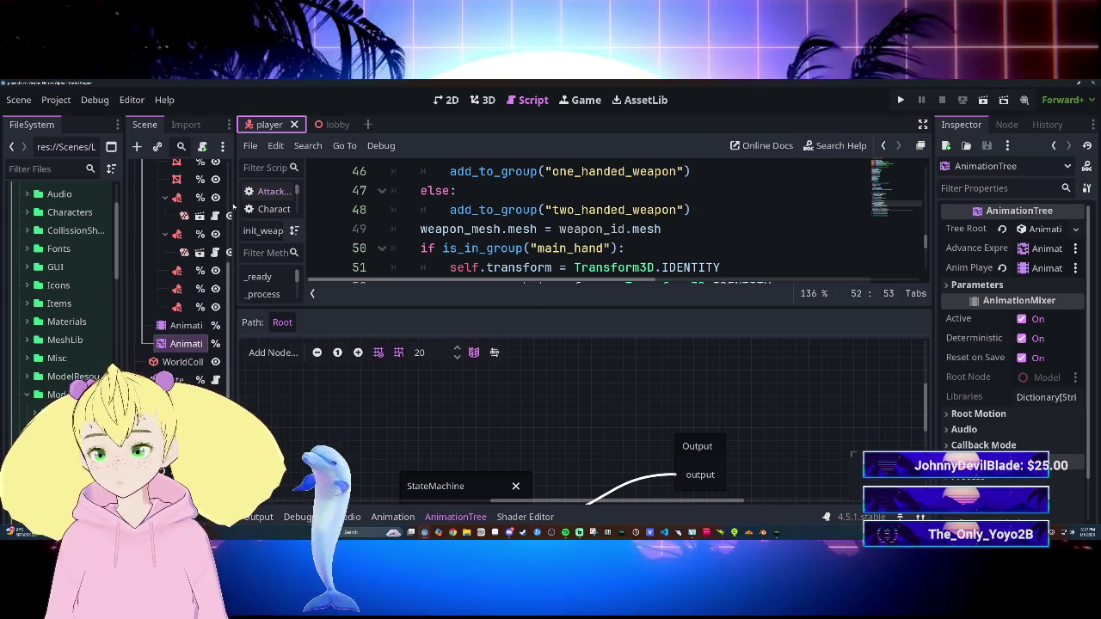
Step: Widen the Scene dock and inspect the Transform of MainHandWeapon and OffHandWeapon
{"action": "left_click_drag", "start_coordinate": [234, 218], "coordinate": [449, 223]}
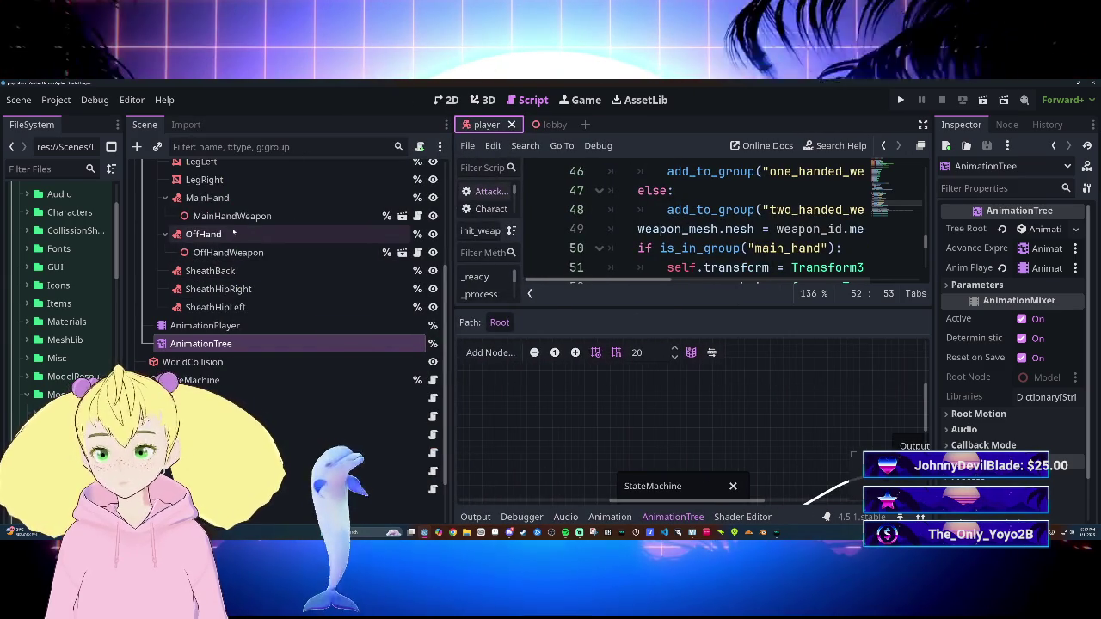
{"action": "left_click", "coordinate": [258, 234]}
{"action": "left_click", "coordinate": [284, 216]}
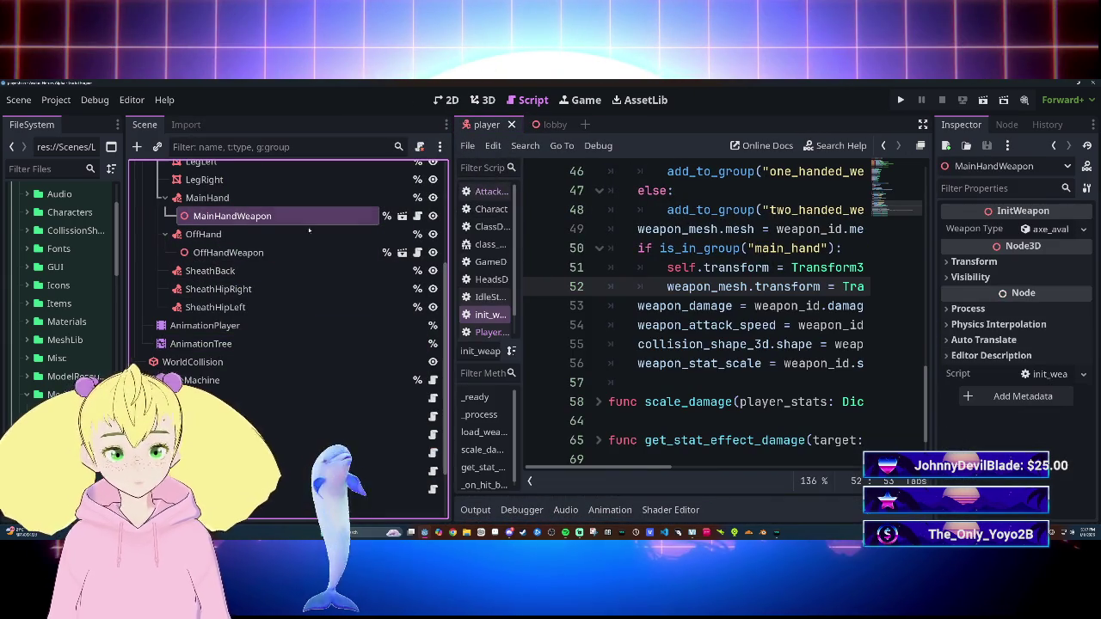
{"action": "left_click", "coordinate": [1030, 263]}
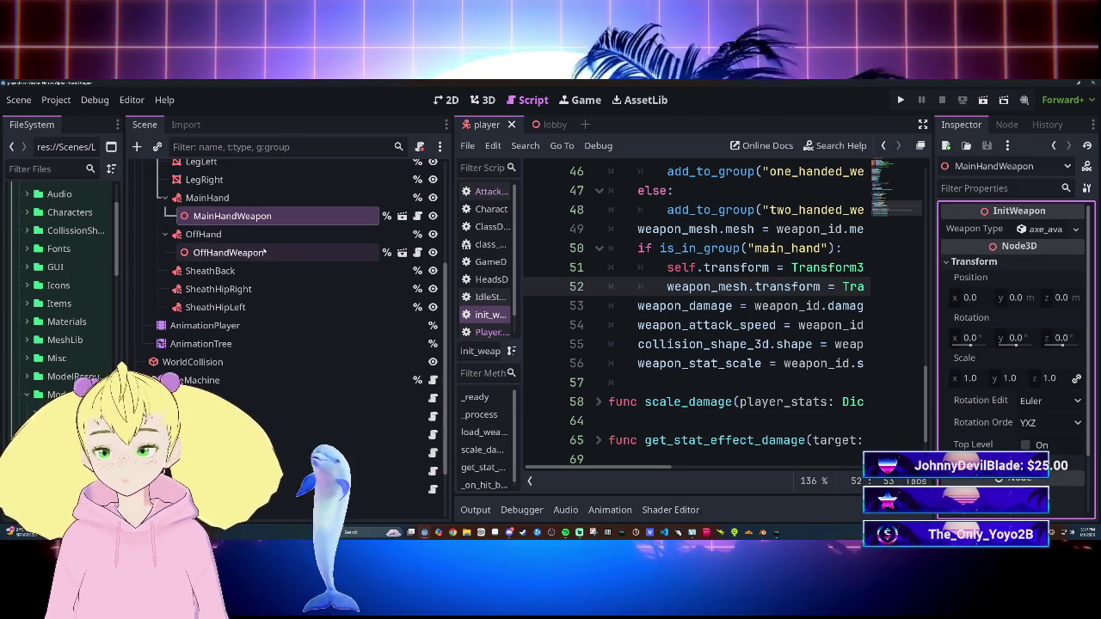
{"action": "left_click", "coordinate": [228, 252]}
{"action": "left_click", "coordinate": [1017, 262]}
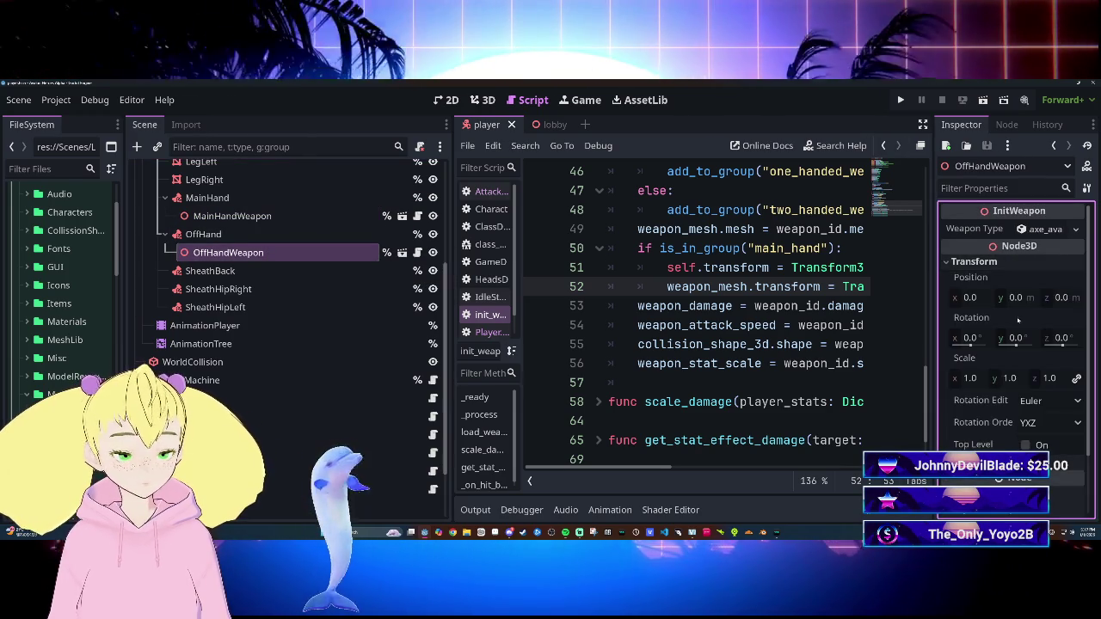
{"action": "left_click", "coordinate": [329, 215]}
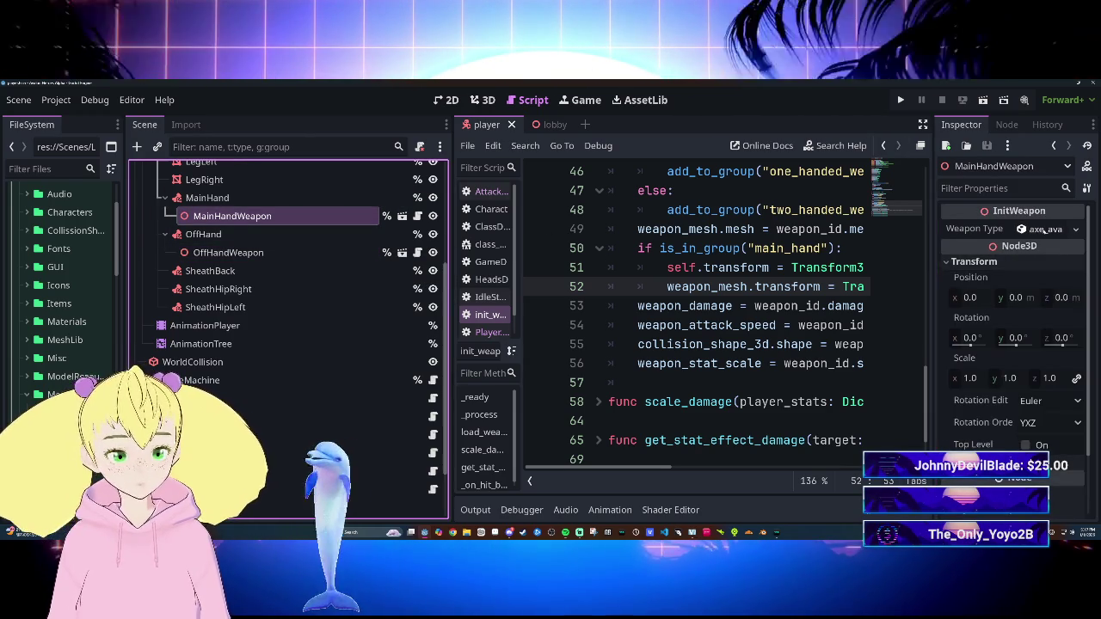
Step: Expand MainHandWeapon's Avalonian Axe resource in a widened Inspector, showing Damage 10, One Handed
{"action": "left_click", "coordinate": [1045, 229]}
{"action": "scroll", "coordinate": [1038, 344], "scroll_direction": "down", "scroll_amount": 2}
{"action": "scroll", "coordinate": [1050, 364], "scroll_direction": "down", "scroll_amount": 4}
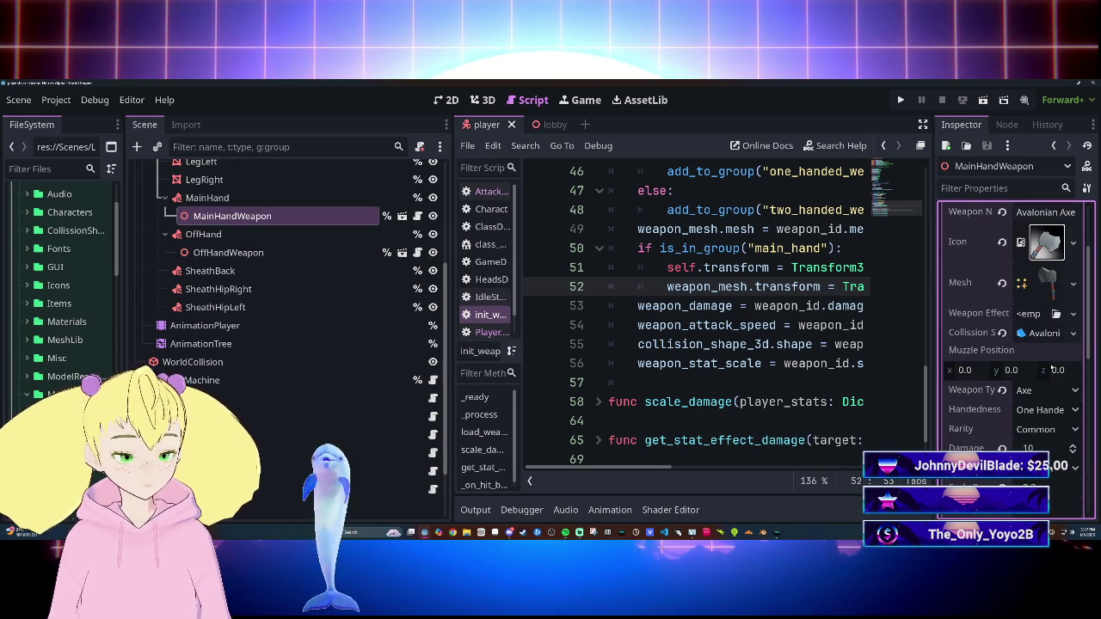
{"action": "mouse_move", "coordinate": [1004, 345]}
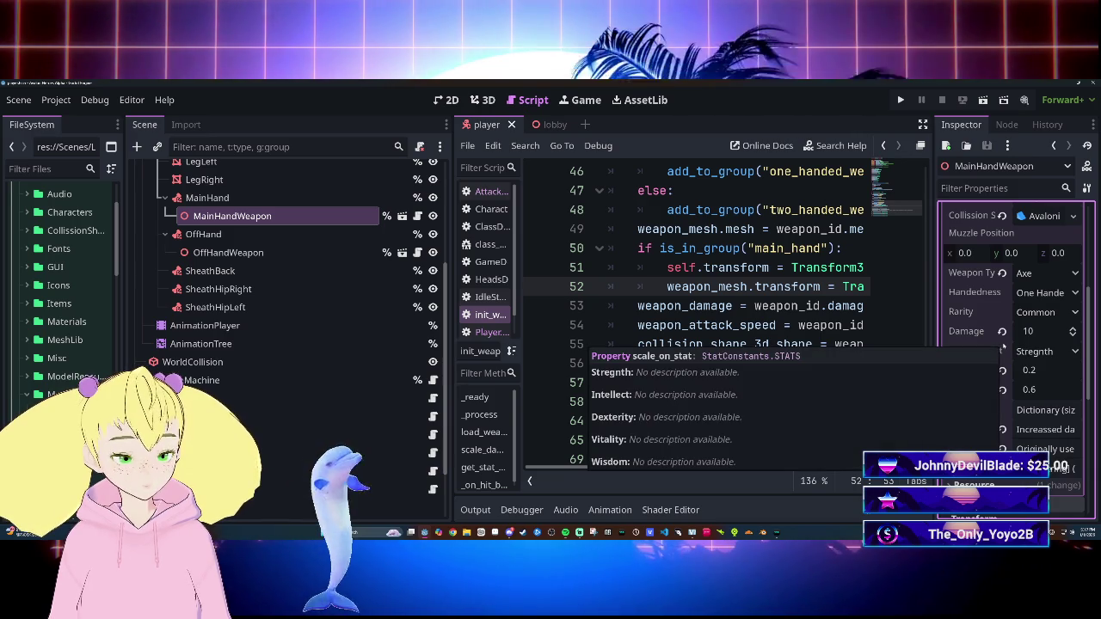
{"action": "scroll", "coordinate": [965, 393], "scroll_direction": "up", "scroll_amount": 6}
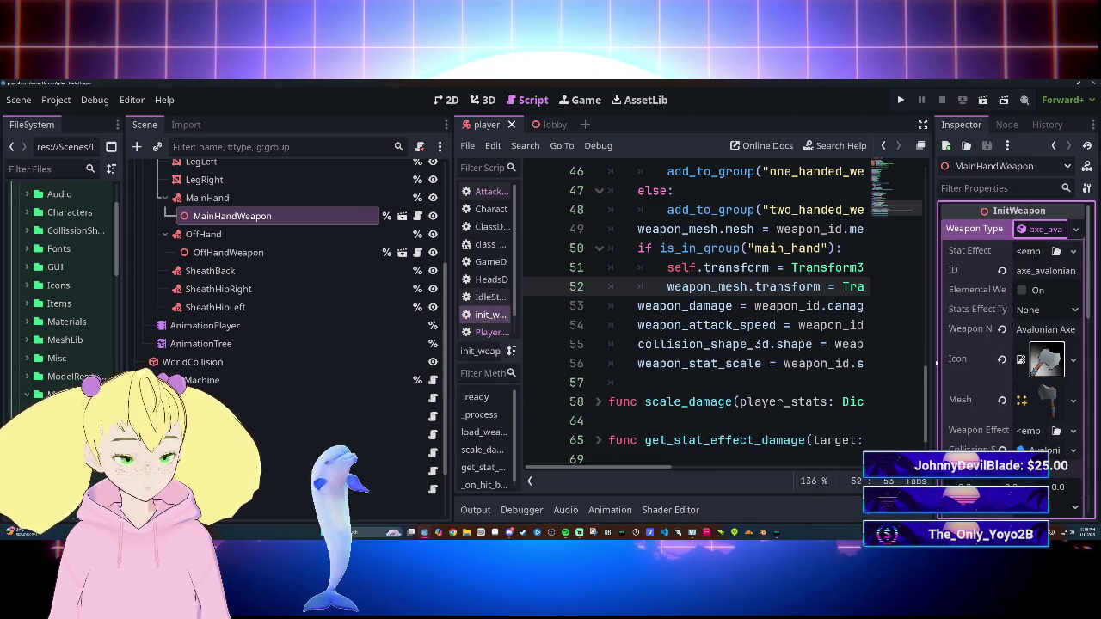
{"action": "left_click_drag", "start_coordinate": [932, 361], "coordinate": [812, 361]}
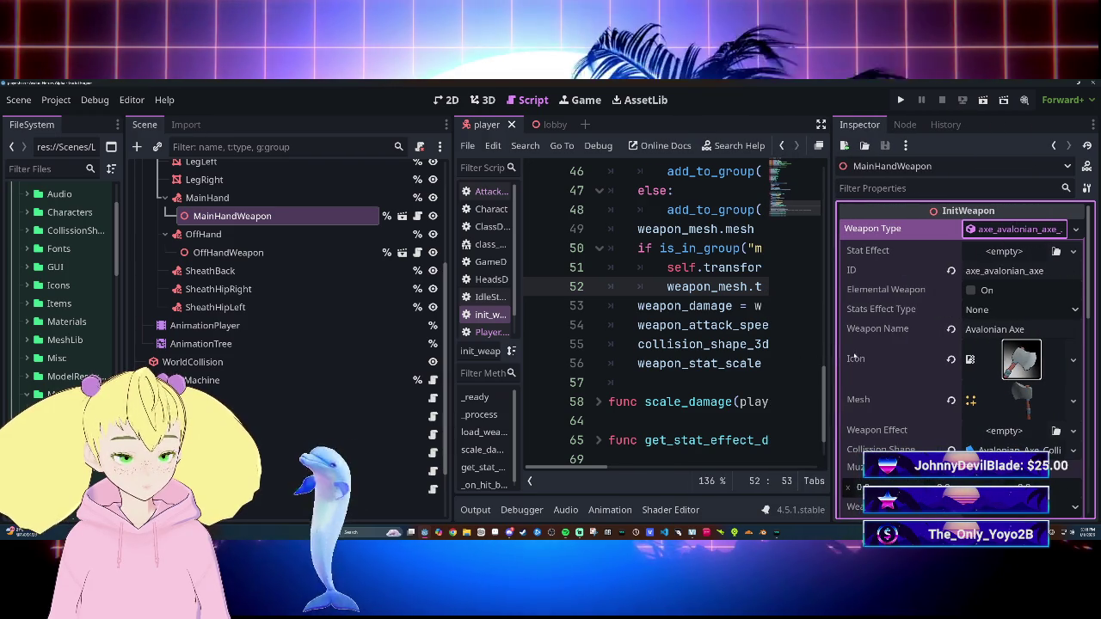
{"action": "scroll", "coordinate": [899, 362], "scroll_direction": "down", "scroll_amount": 3}
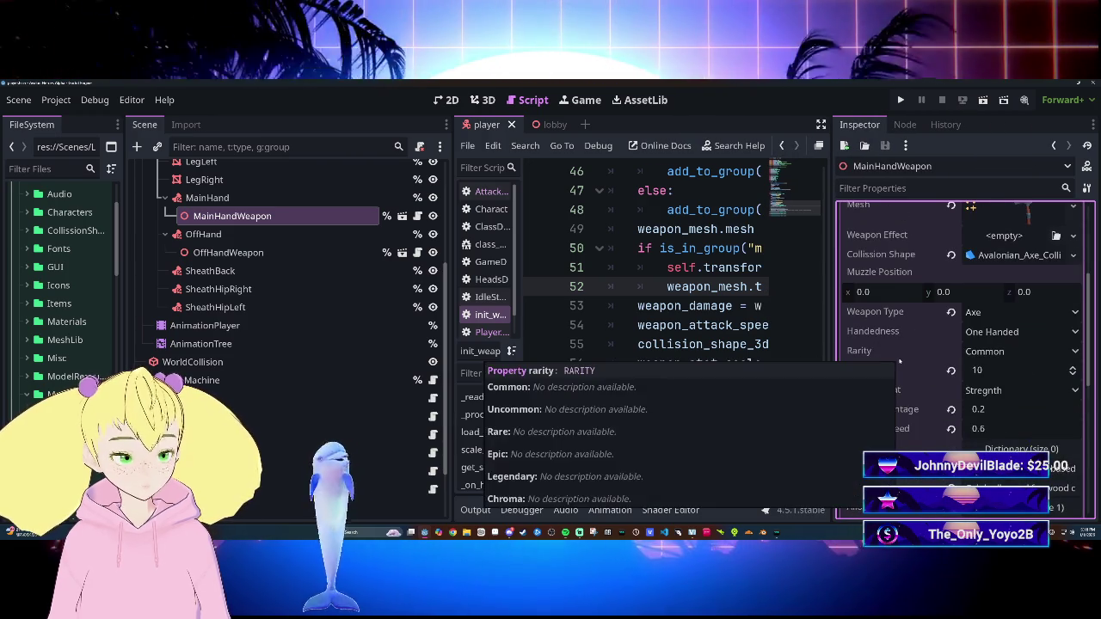
{"action": "scroll", "coordinate": [899, 362], "scroll_direction": "down", "scroll_amount": 2}
{"action": "scroll", "coordinate": [900, 362], "scroll_direction": "up", "scroll_amount": 5}
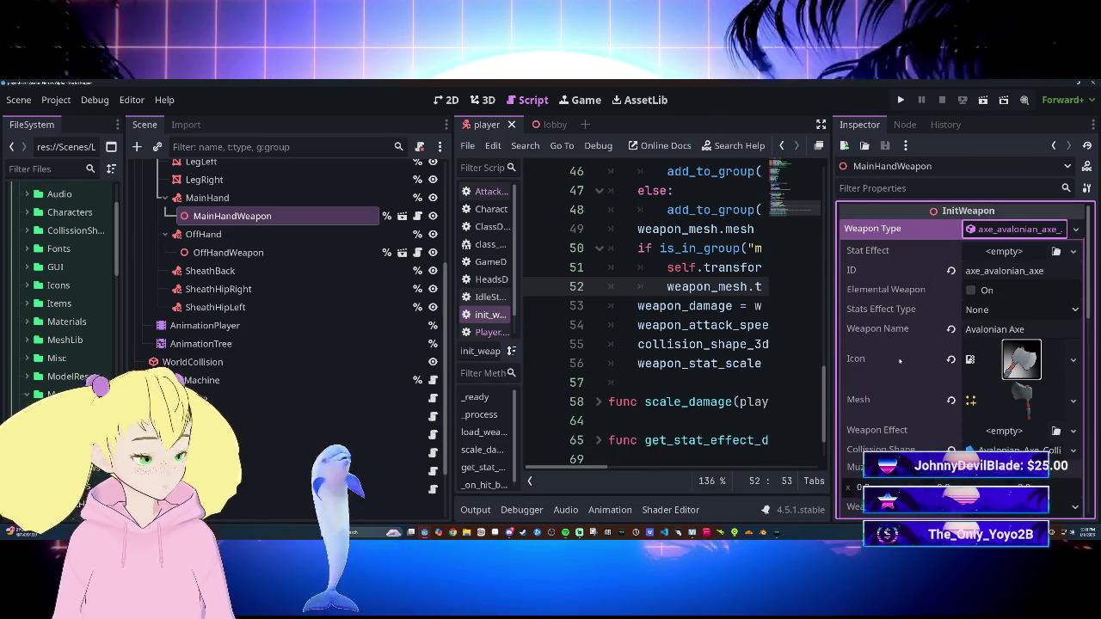
{"action": "scroll", "coordinate": [900, 362], "scroll_direction": "down", "scroll_amount": 2}
{"action": "scroll", "coordinate": [900, 363], "scroll_direction": "down", "scroll_amount": 3}
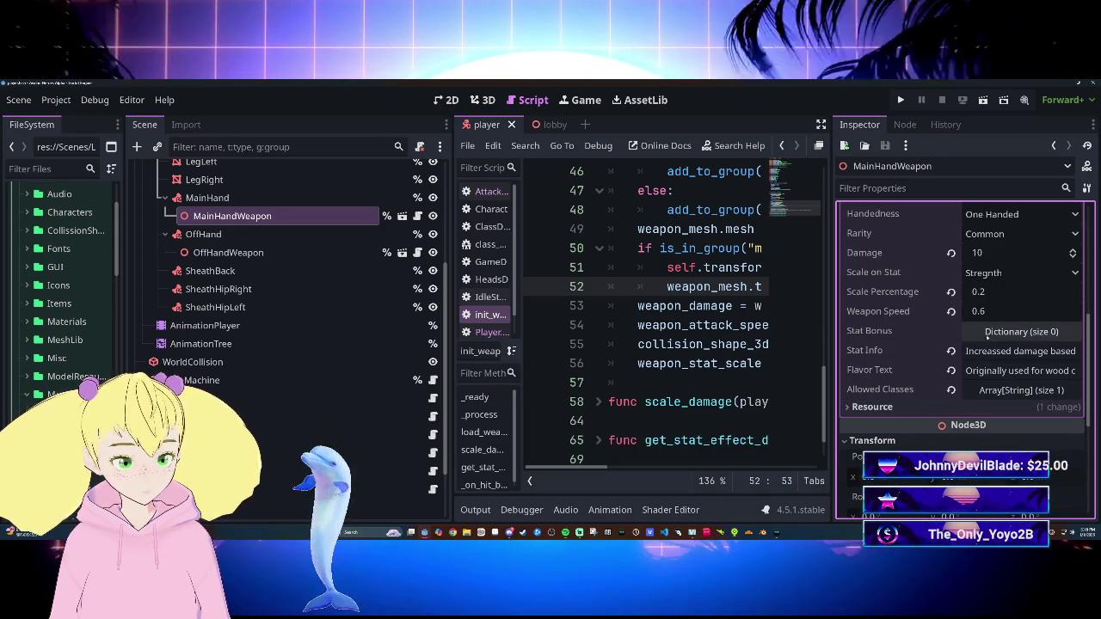
{"action": "scroll", "coordinate": [933, 363], "scroll_direction": "up", "scroll_amount": 1}
{"action": "mouse_move", "coordinate": [933, 363]}
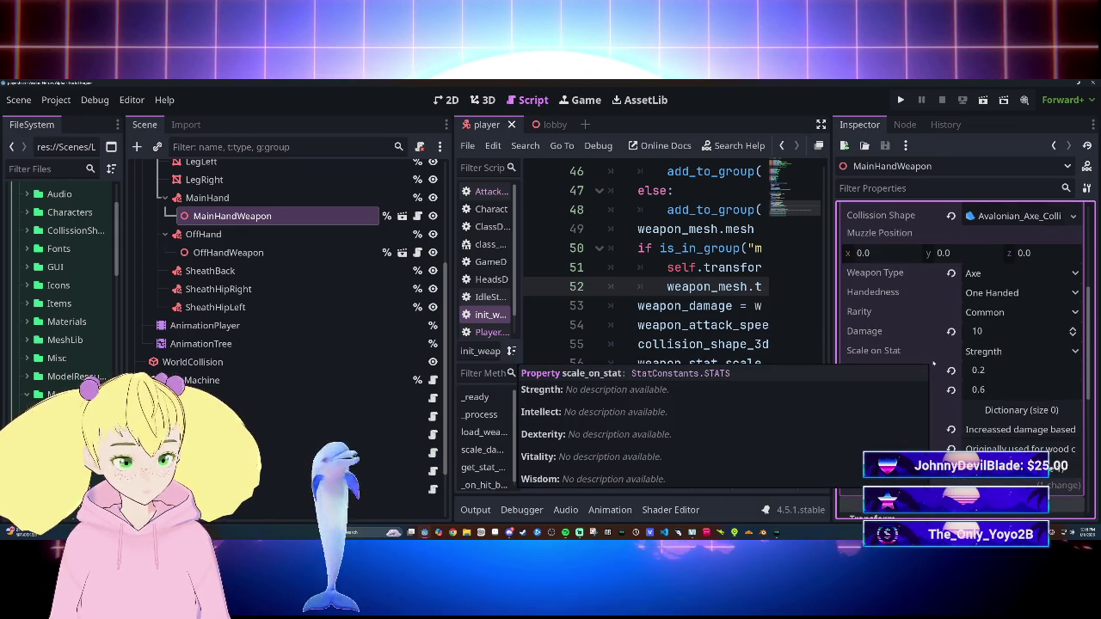
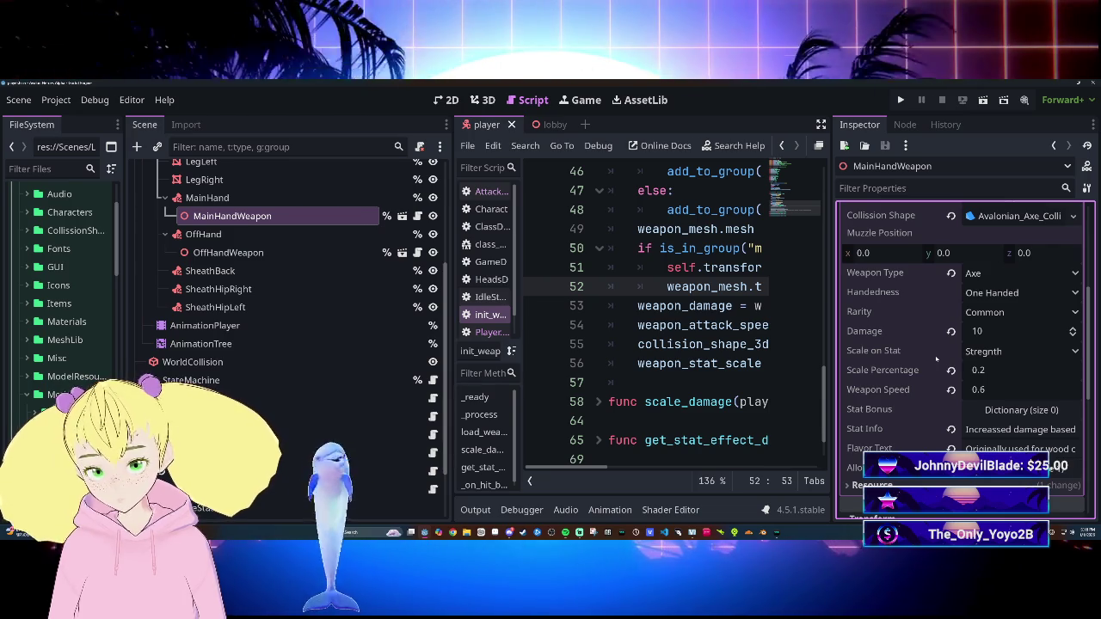
Step: Open the MainHandWeapon scene in its own tab and show it in the 3D view
{"action": "scroll", "coordinate": [946, 397], "scroll_direction": "down", "scroll_amount": 5}
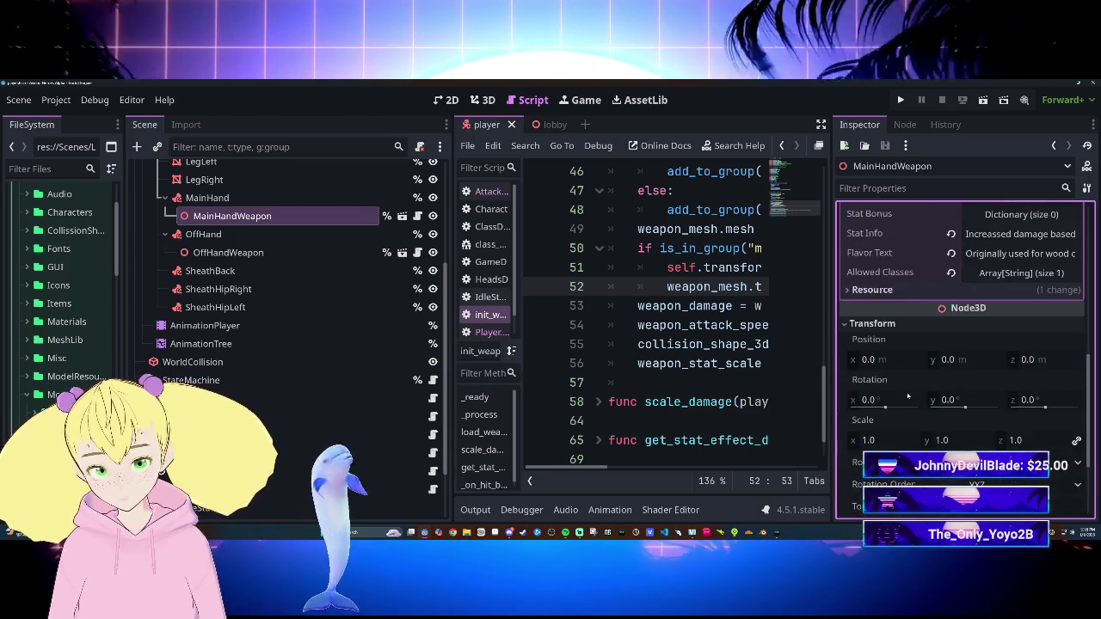
{"action": "scroll", "coordinate": [912, 396], "scroll_direction": "up", "scroll_amount": 4}
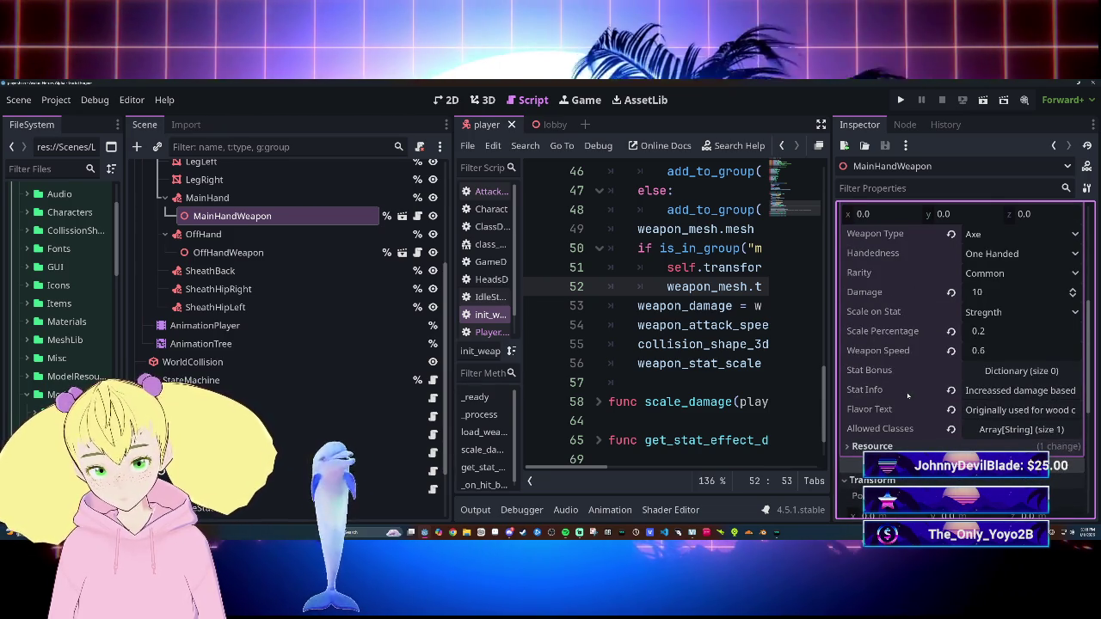
{"action": "scroll", "coordinate": [907, 395], "scroll_direction": "down", "scroll_amount": 2}
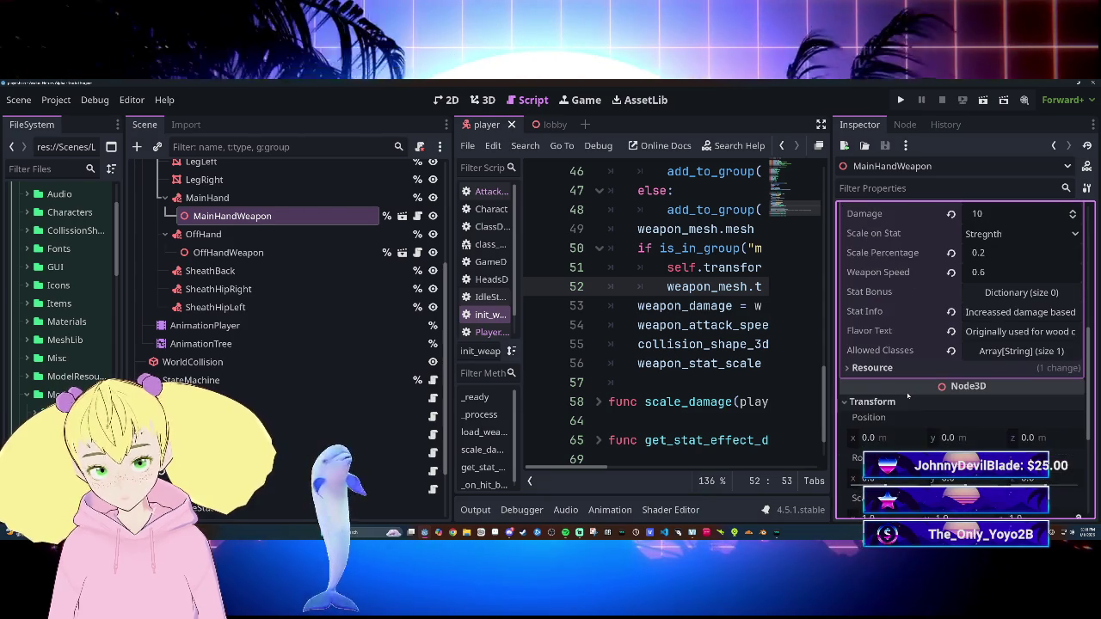
{"action": "scroll", "coordinate": [908, 396], "scroll_direction": "down", "scroll_amount": 2}
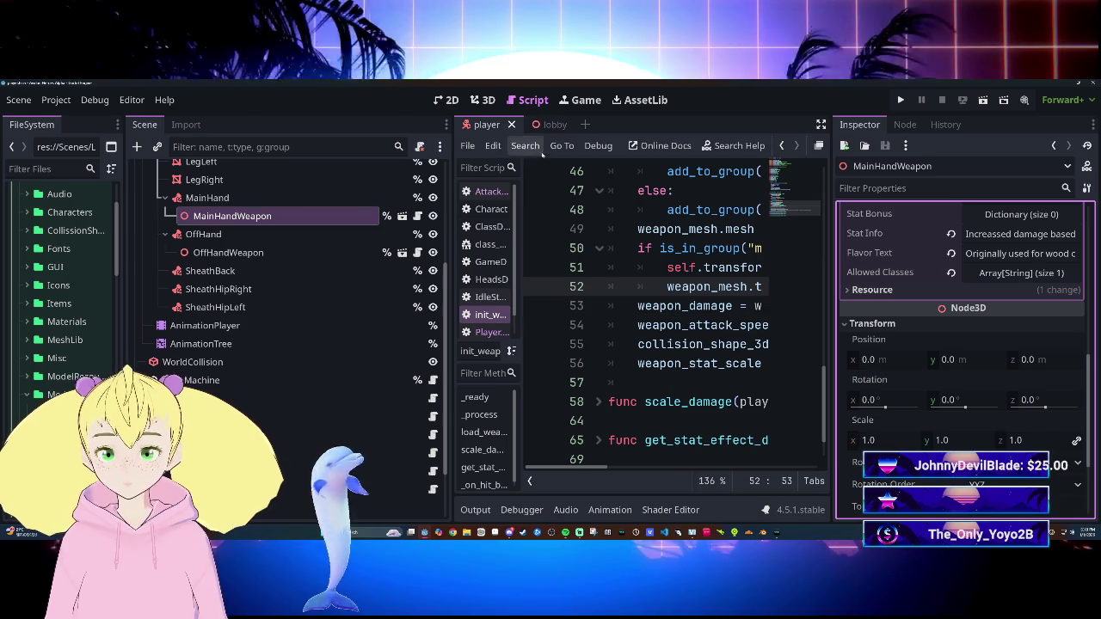
{"action": "scroll", "coordinate": [60, 284], "scroll_direction": "down", "scroll_amount": 3}
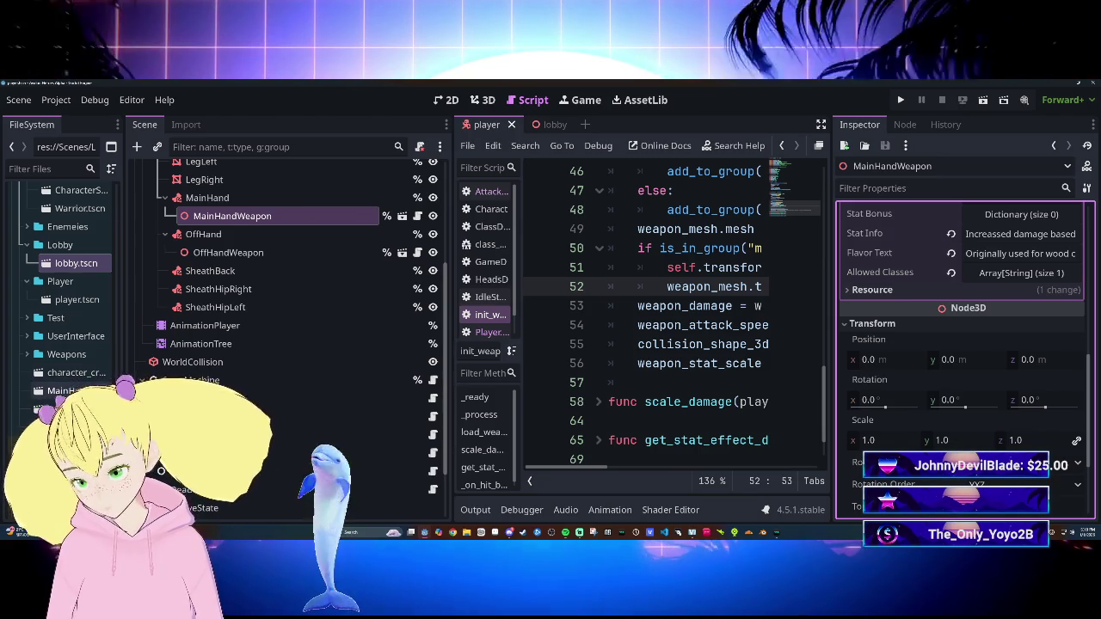
{"action": "double_click", "coordinate": [75, 389]}
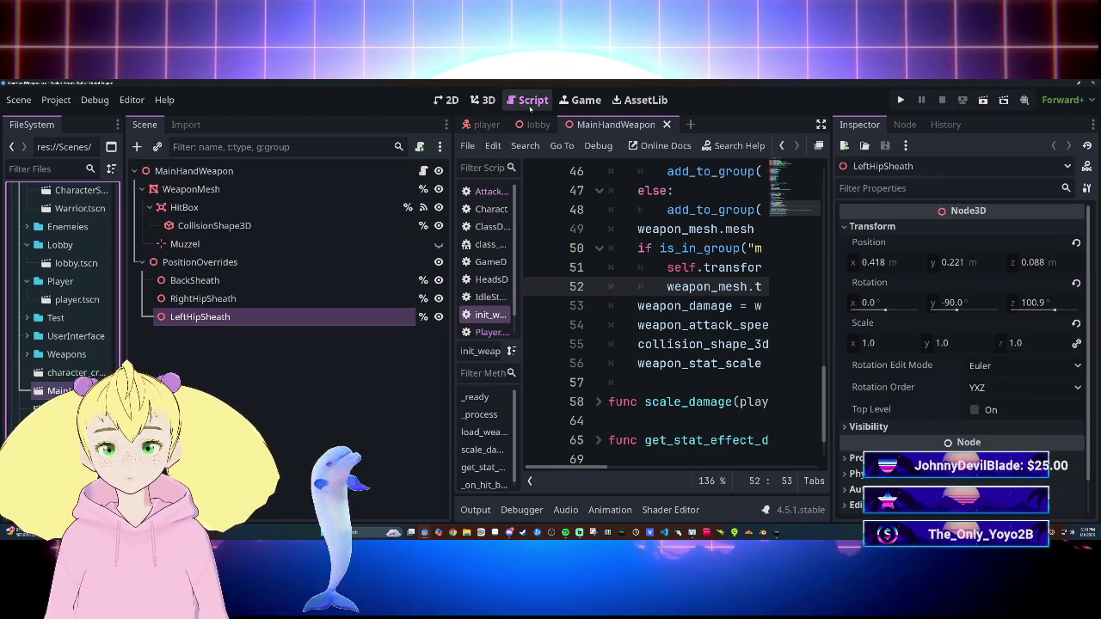
{"action": "left_click", "coordinate": [490, 102]}
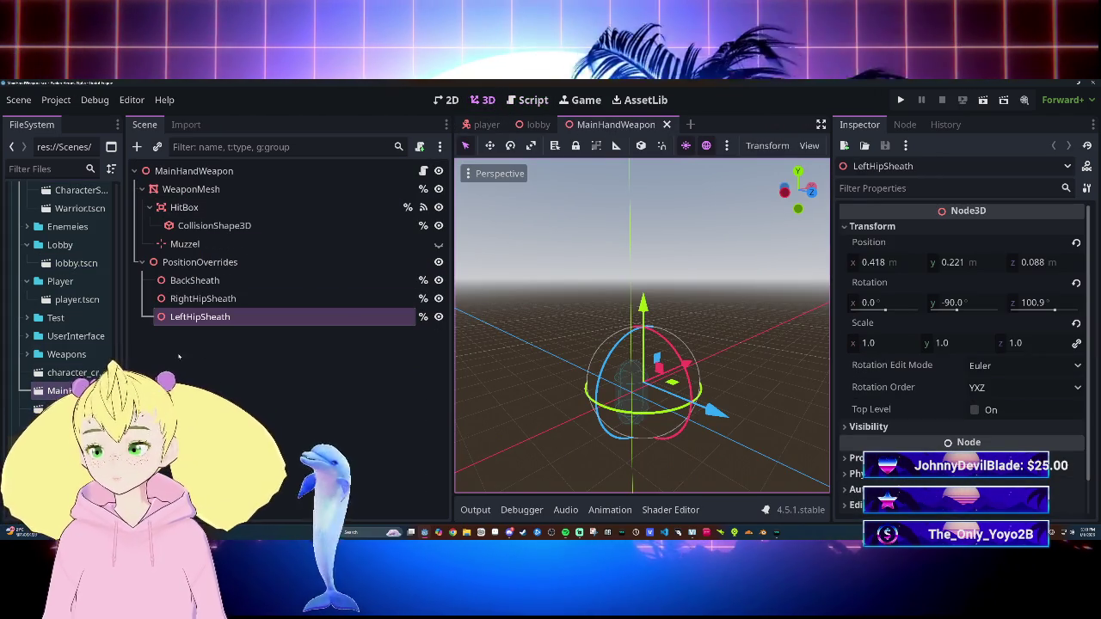
{"action": "scroll", "coordinate": [78, 275], "scroll_direction": "down", "scroll_amount": 5}
Step: Try dragging the axe mesh into the scene, collapse LeftHipSheath's Transform, and select WeaponMesh
{"action": "left_click_drag", "start_coordinate": [94, 247], "coordinate": [653, 325]}
{"action": "left_click_drag", "start_coordinate": [554, 295], "coordinate": [51, 239]}
{"action": "scroll", "coordinate": [1008, 389], "scroll_direction": "down", "scroll_amount": 1}
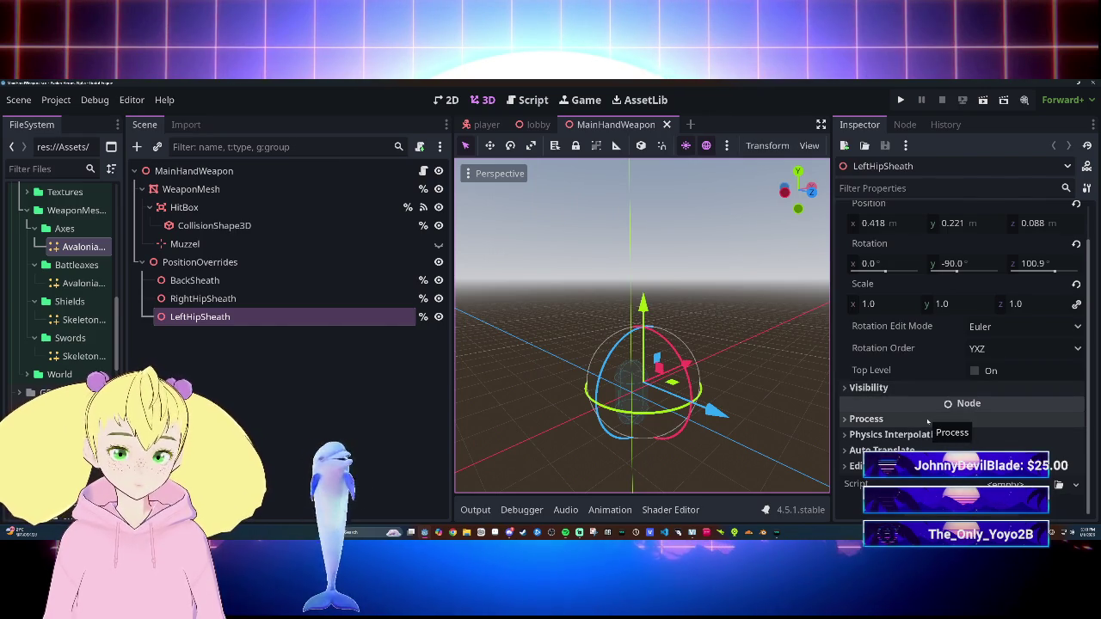
{"action": "scroll", "coordinate": [929, 419], "scroll_direction": "up", "scroll_amount": 2}
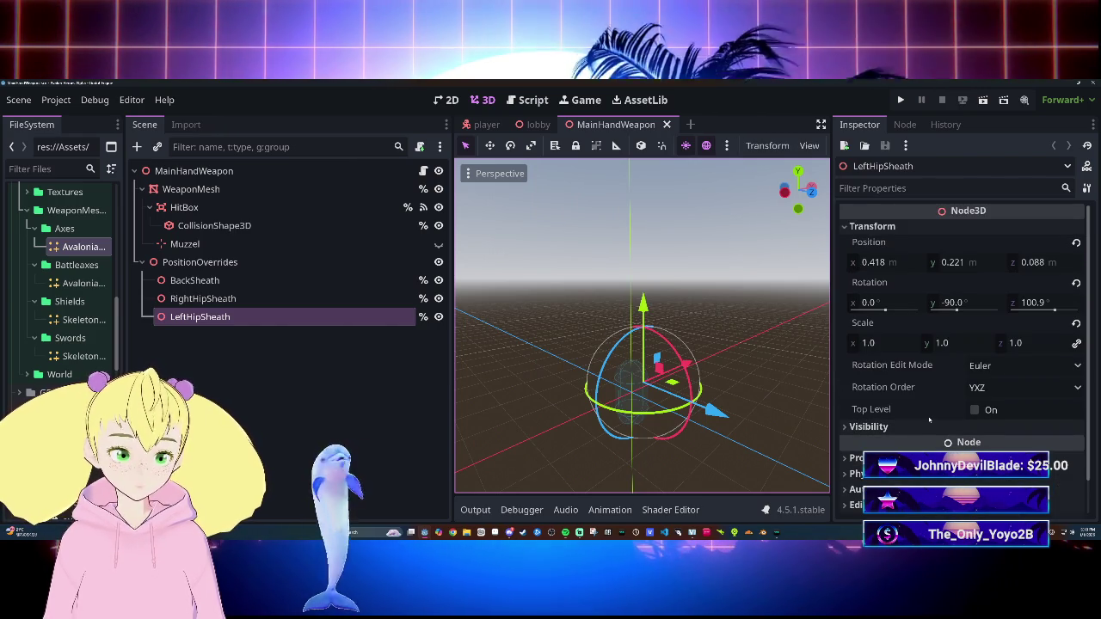
{"action": "left_click", "coordinate": [872, 226]}
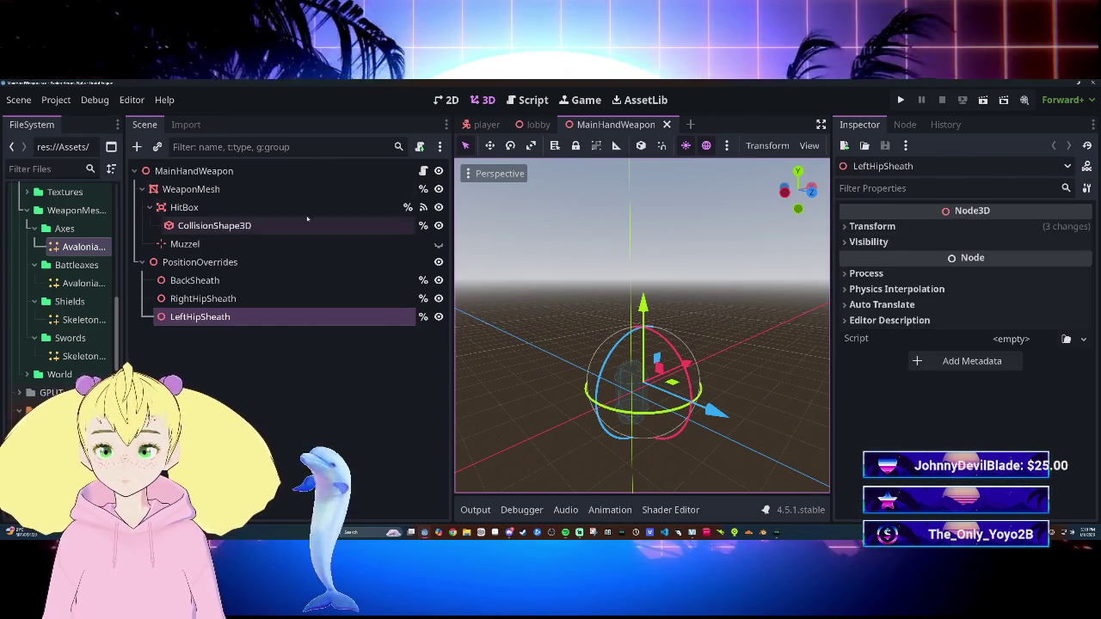
{"action": "left_click", "coordinate": [278, 188]}
Step: Assign Avalonian_Axe_Mesh.res to WeaponMesh's Mesh slot and frame it in the view
{"action": "left_click_drag", "start_coordinate": [95, 247], "coordinate": [704, 307]}
{"action": "left_click_drag", "start_coordinate": [1023, 229], "coordinate": [1023, 230]}
{"action": "scroll", "coordinate": [692, 353], "scroll_direction": "down", "scroll_amount": 2}
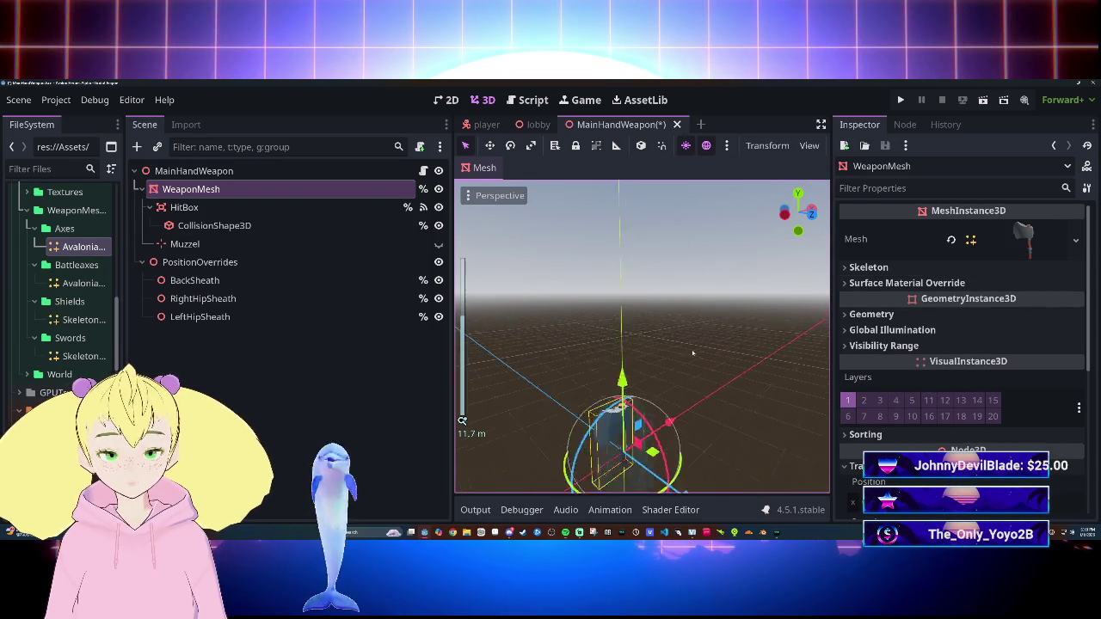
{"action": "key", "text": "f"}
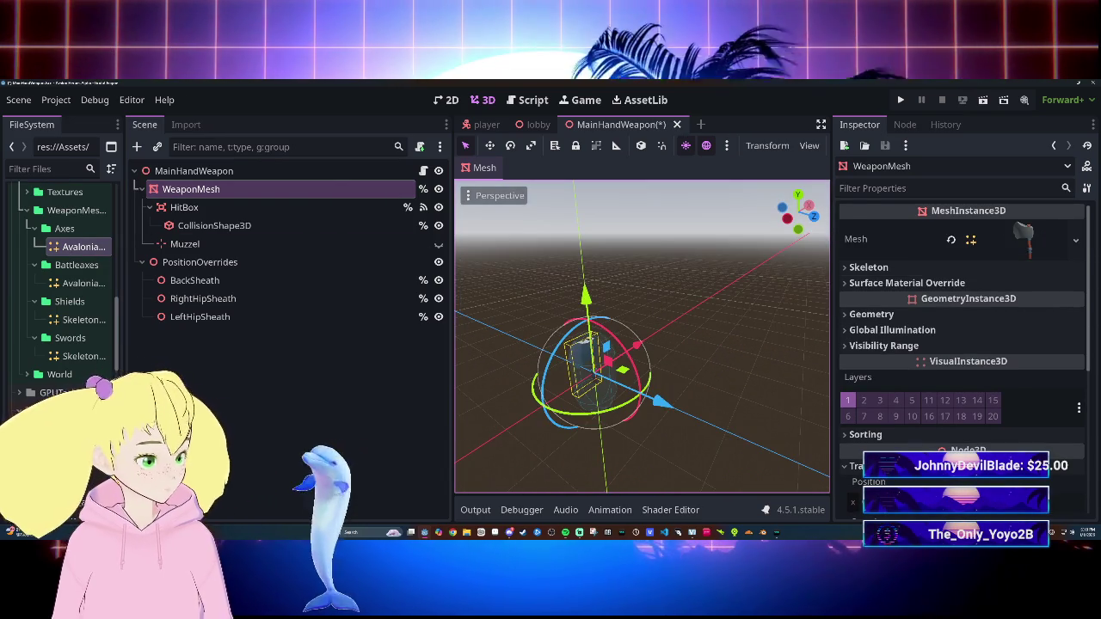
{"action": "scroll", "coordinate": [642, 336], "scroll_direction": "up", "scroll_amount": 3}
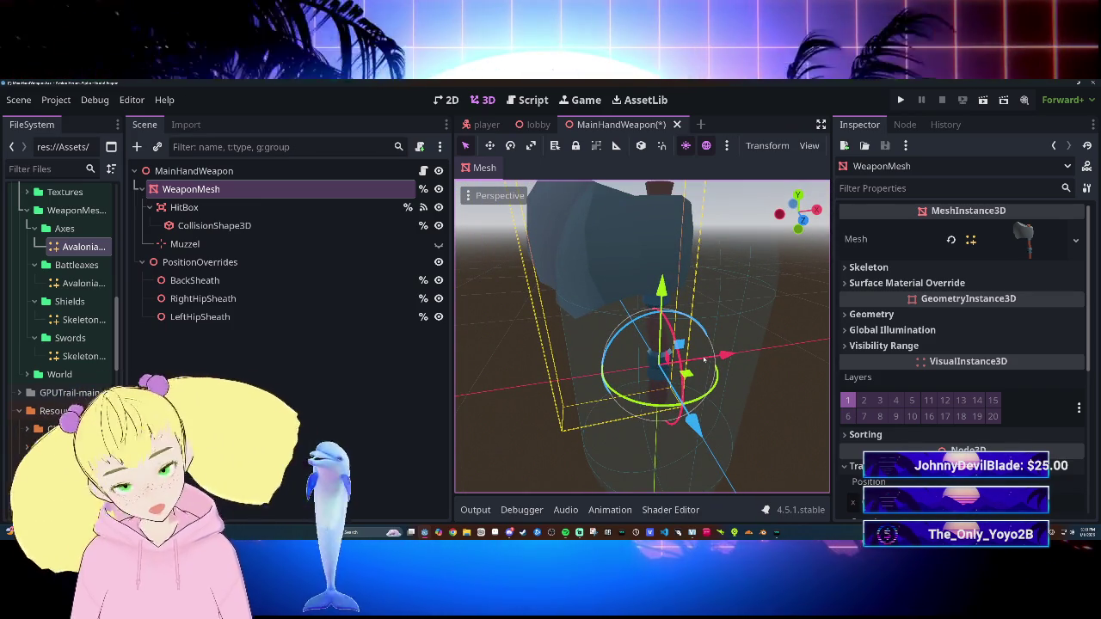
{"action": "mouse_move", "coordinate": [746, 360]}
{"action": "left_mouse_down"}
{"action": "mouse_move", "coordinate": [722, 258]}
{"action": "mouse_move", "coordinate": [748, 344]}
{"action": "mouse_move", "coordinate": [636, 344]}
{"action": "mouse_move", "coordinate": [774, 361]}
{"action": "left_mouse_up"}
{"action": "scroll", "coordinate": [921, 362], "scroll_direction": "down", "scroll_amount": 4}
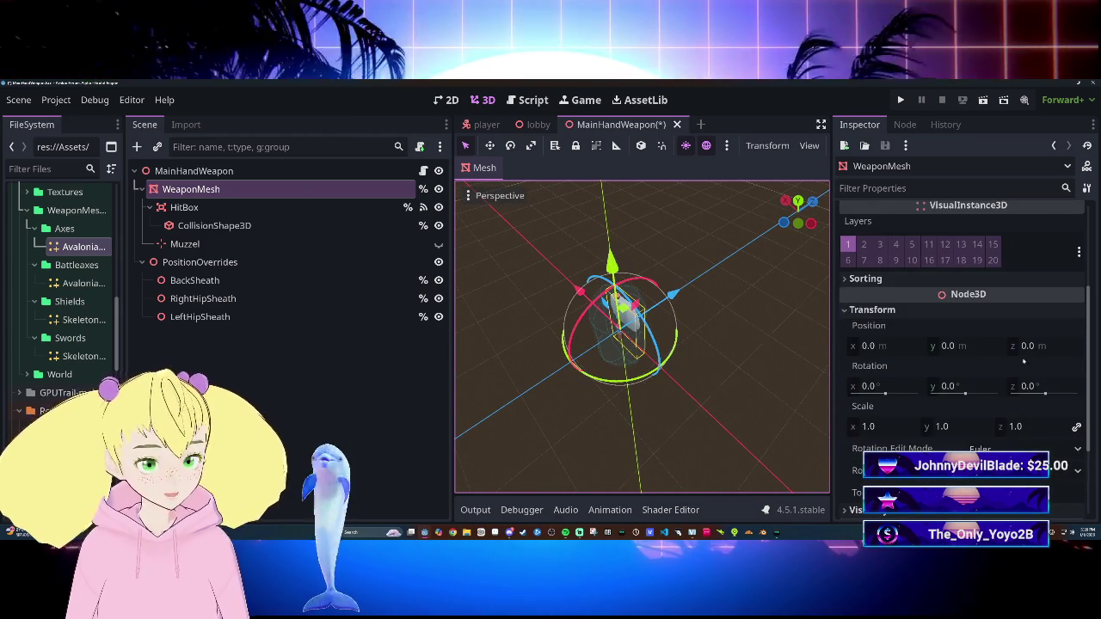
Step: Inspect the axe on WeaponMesh from several angles, alternating between the root and WeaponMesh
{"action": "left_click", "coordinate": [370, 171]}
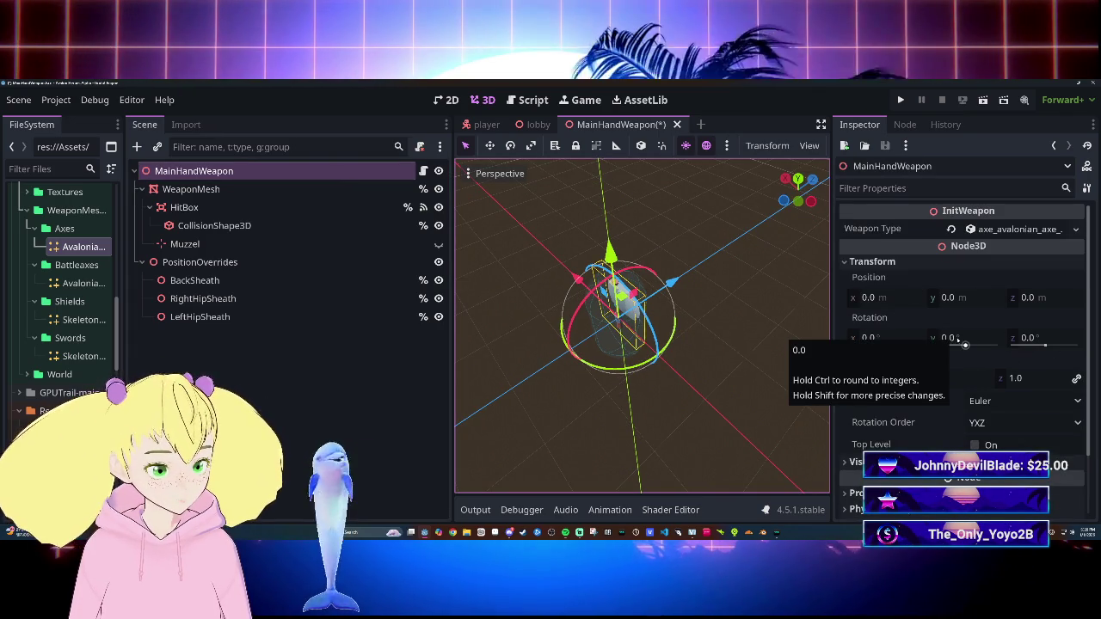
{"action": "left_click", "coordinate": [195, 191]}
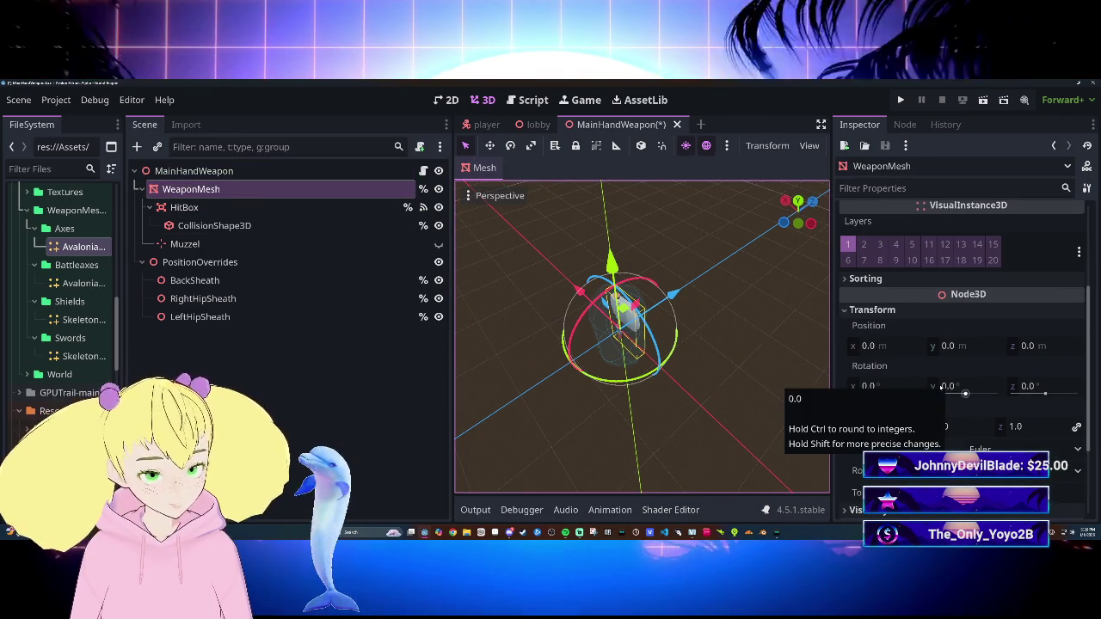
{"action": "mouse_move", "coordinate": [713, 285]}
{"action": "left_mouse_down"}
{"action": "mouse_move", "coordinate": [688, 287]}
{"action": "mouse_move", "coordinate": [707, 286]}
{"action": "mouse_move", "coordinate": [696, 305]}
{"action": "mouse_move", "coordinate": [707, 299]}
{"action": "left_mouse_up"}
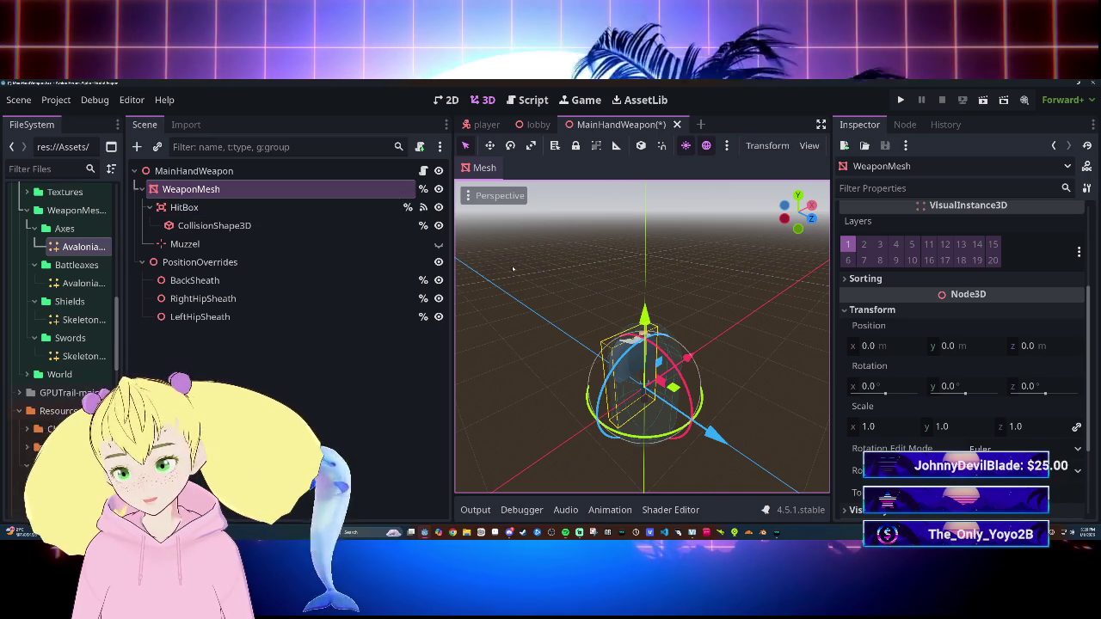
{"action": "left_click", "coordinate": [193, 170]}
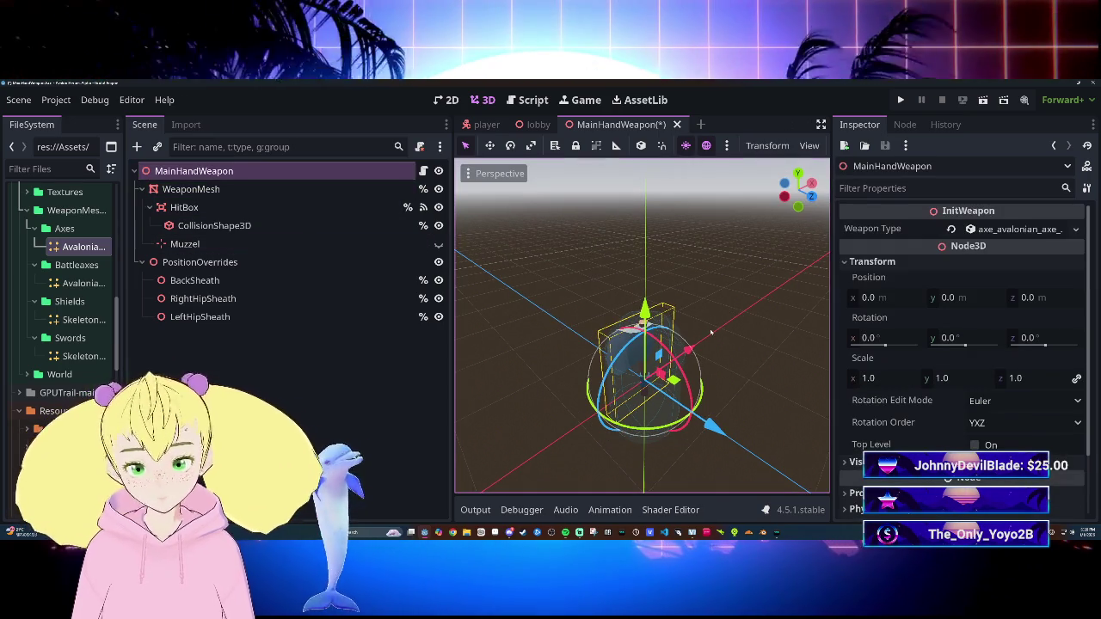
{"action": "left_click", "coordinate": [191, 188]}
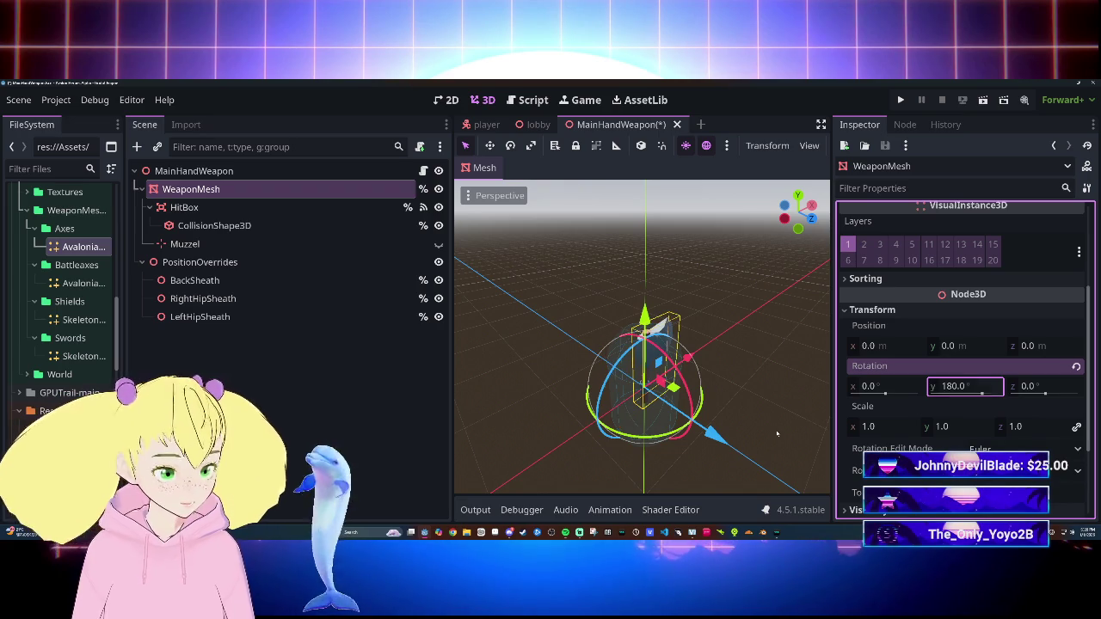
{"action": "left_click", "coordinate": [745, 354]}
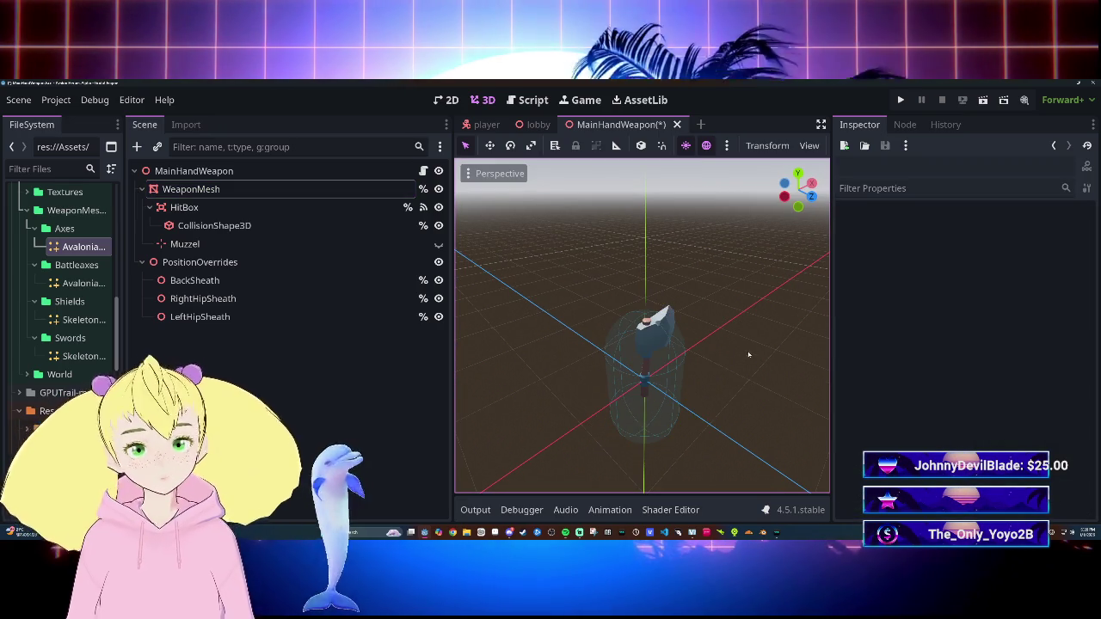
Step: Save the scene, undo the axe mesh on WeaponMesh, and save again
{"action": "key", "text": "ctrl+s"}
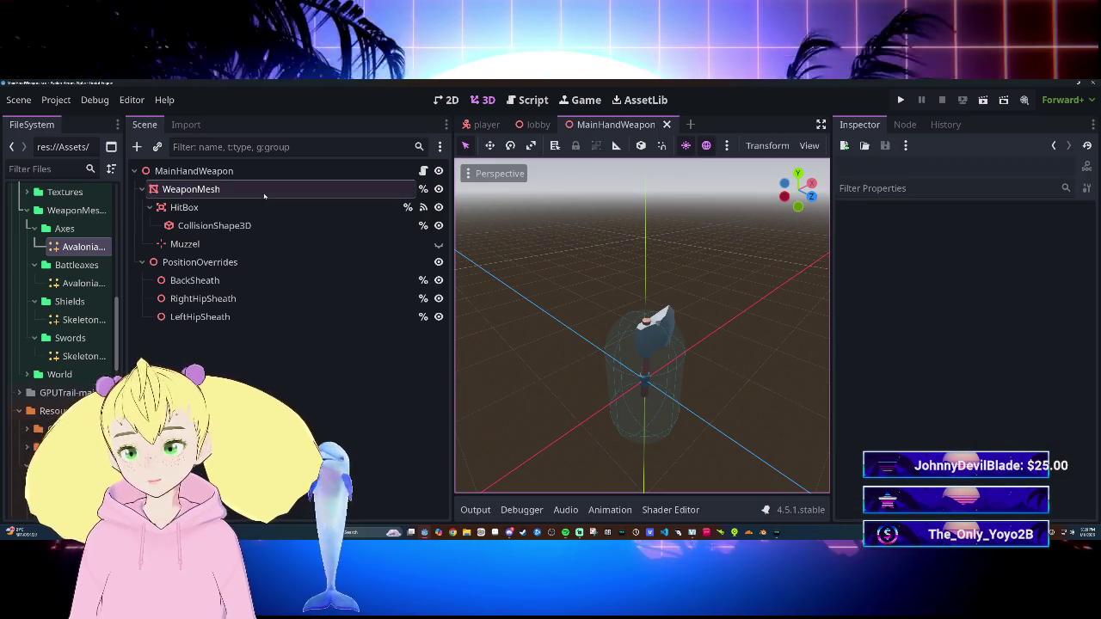
{"action": "left_click", "coordinate": [265, 196]}
{"action": "key", "text": "ctrl+z"}
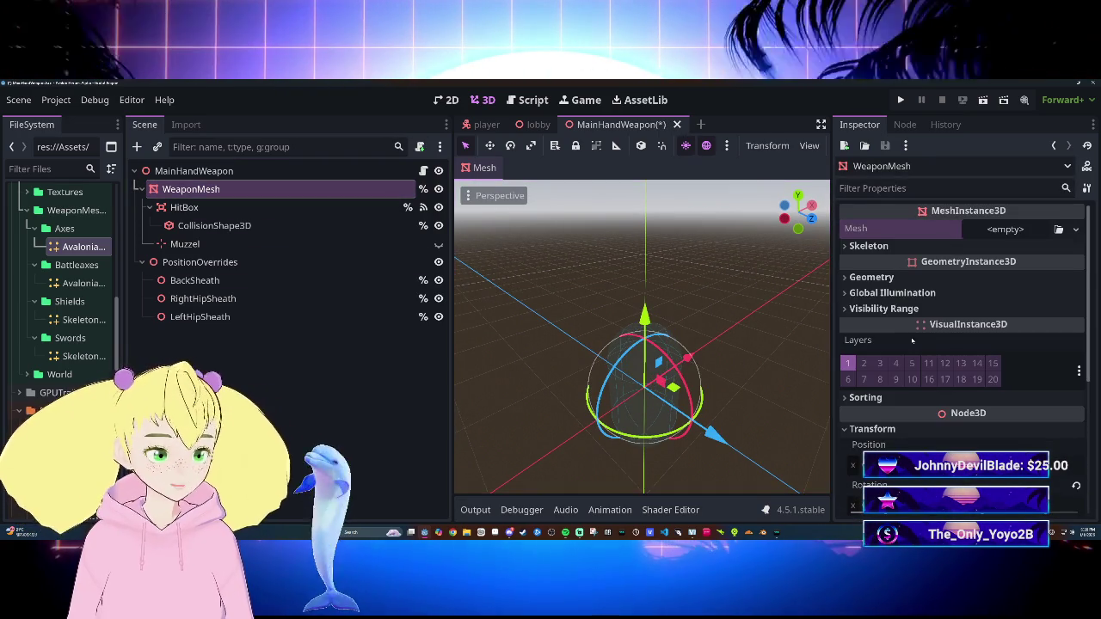
{"action": "key", "text": "ctrl+s"}
Step: Paste the 180° rotation into WeaponMesh's Rotation, then switch to the lobby scene
{"action": "scroll", "coordinate": [950, 382], "scroll_direction": "down", "scroll_amount": 3}
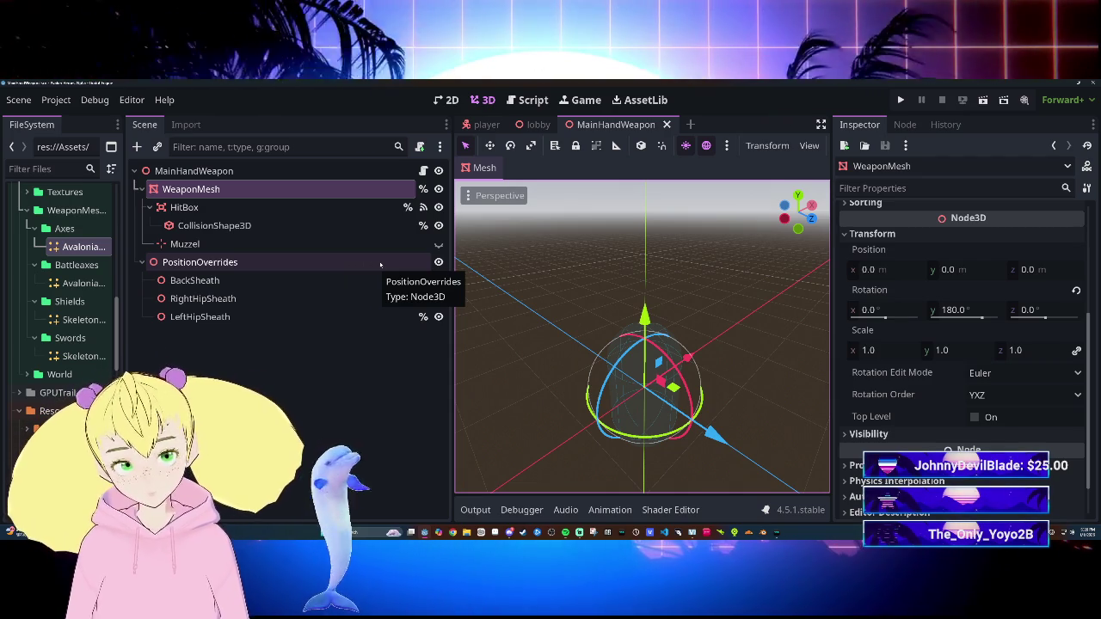
{"action": "right_click", "coordinate": [920, 290]}
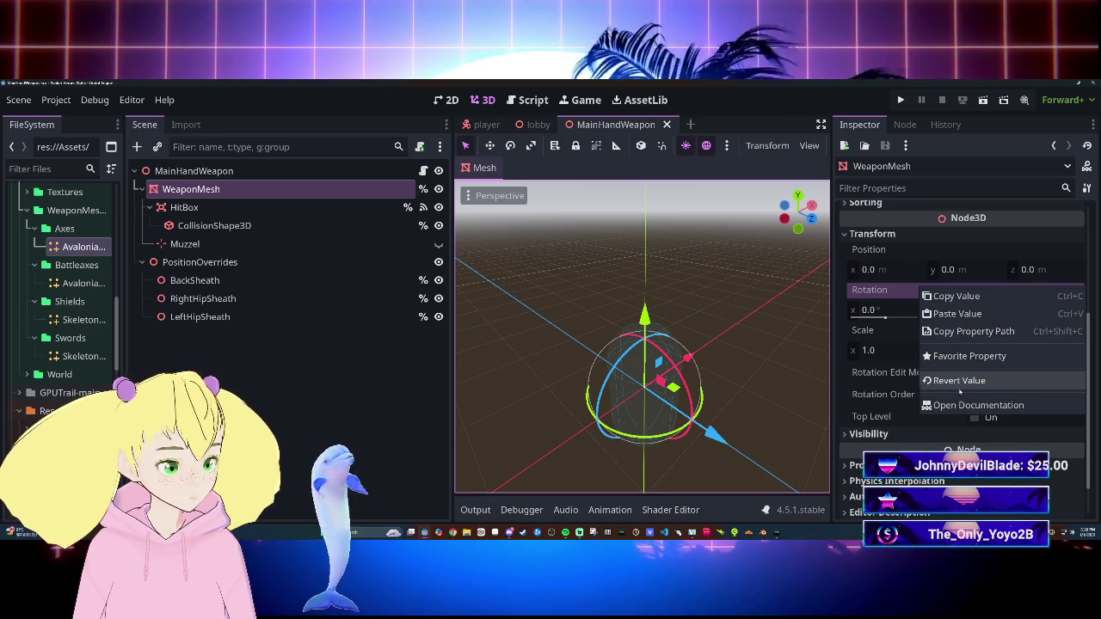
{"action": "left_click", "coordinate": [946, 313]}
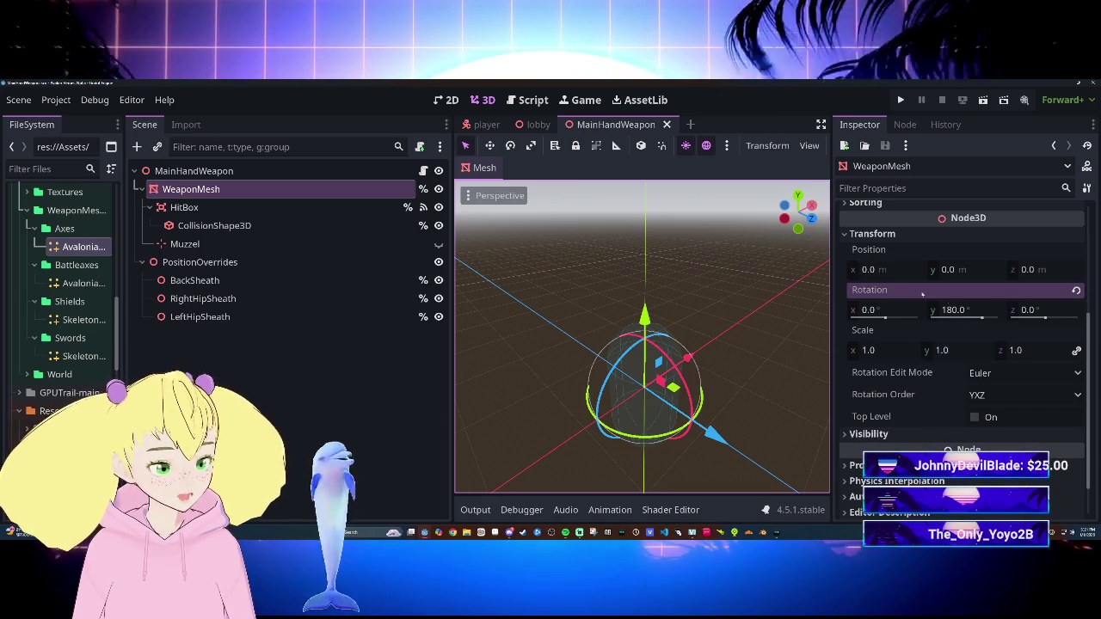
{"action": "right_click", "coordinate": [887, 293]}
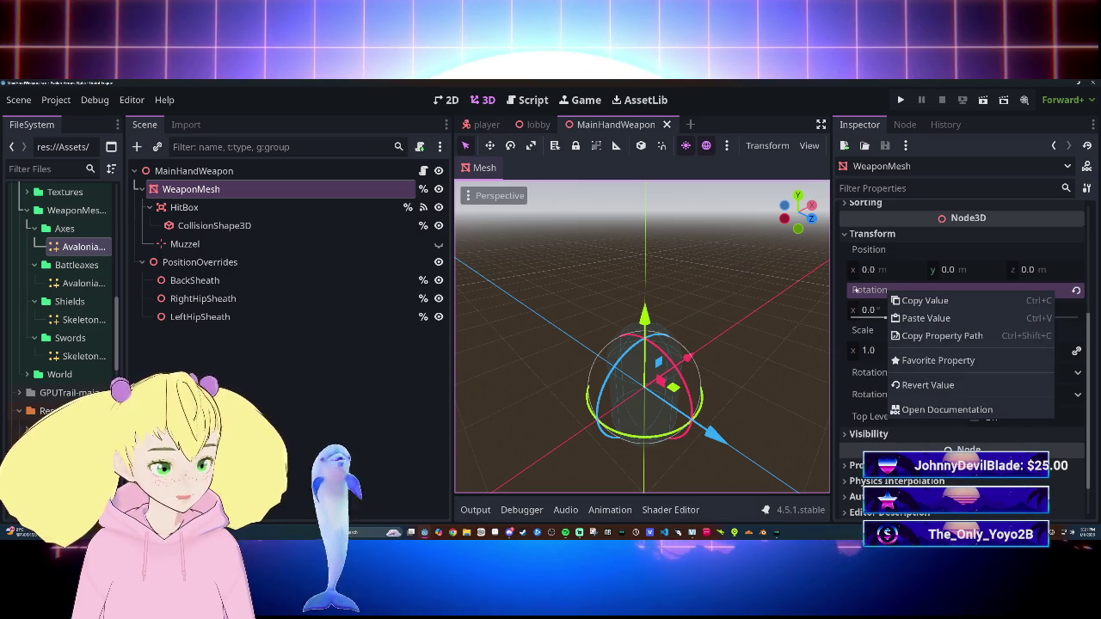
{"action": "left_click", "coordinate": [855, 291]}
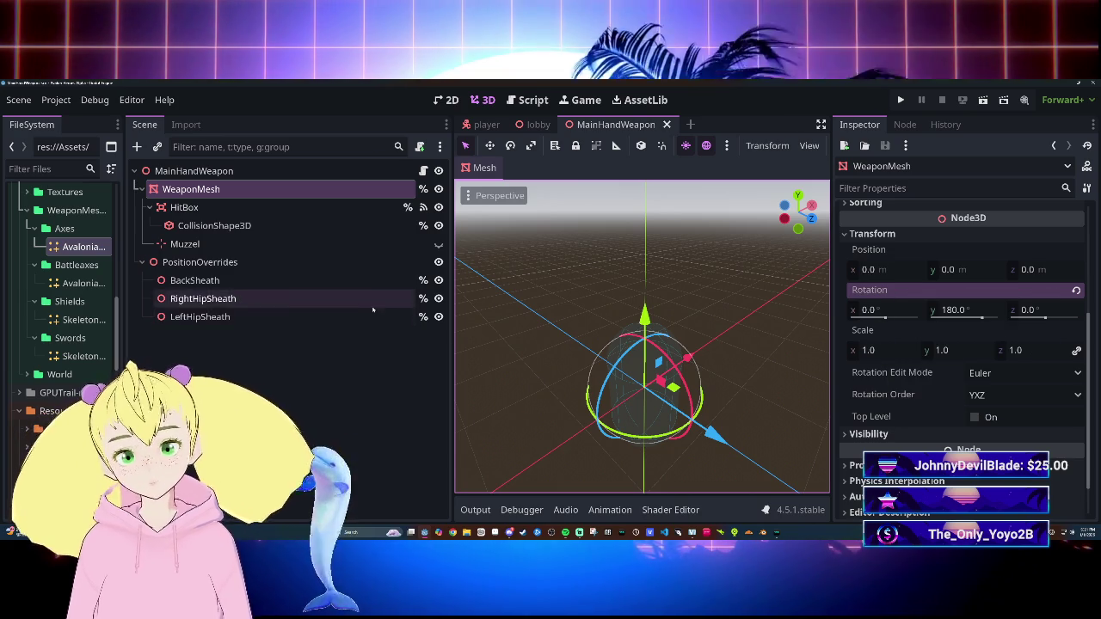
{"action": "left_click", "coordinate": [538, 124]}
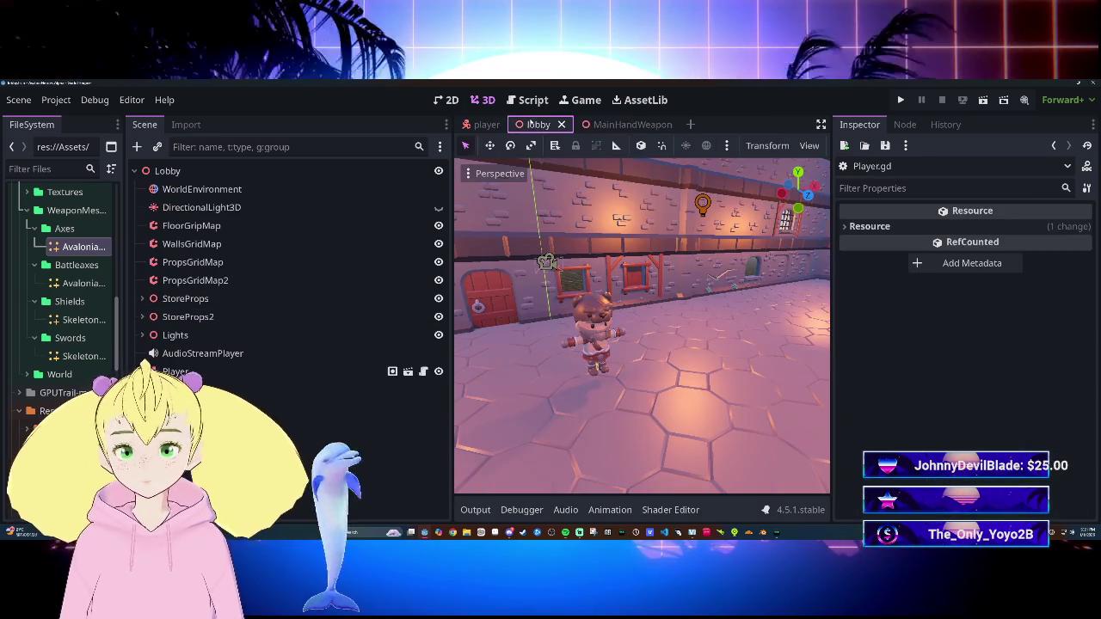
Step: Delete line 52 'weapon_mesh.transform = Transform3D.IDENTITY' from load_weapon and save the script
{"action": "left_click", "coordinate": [483, 125]}
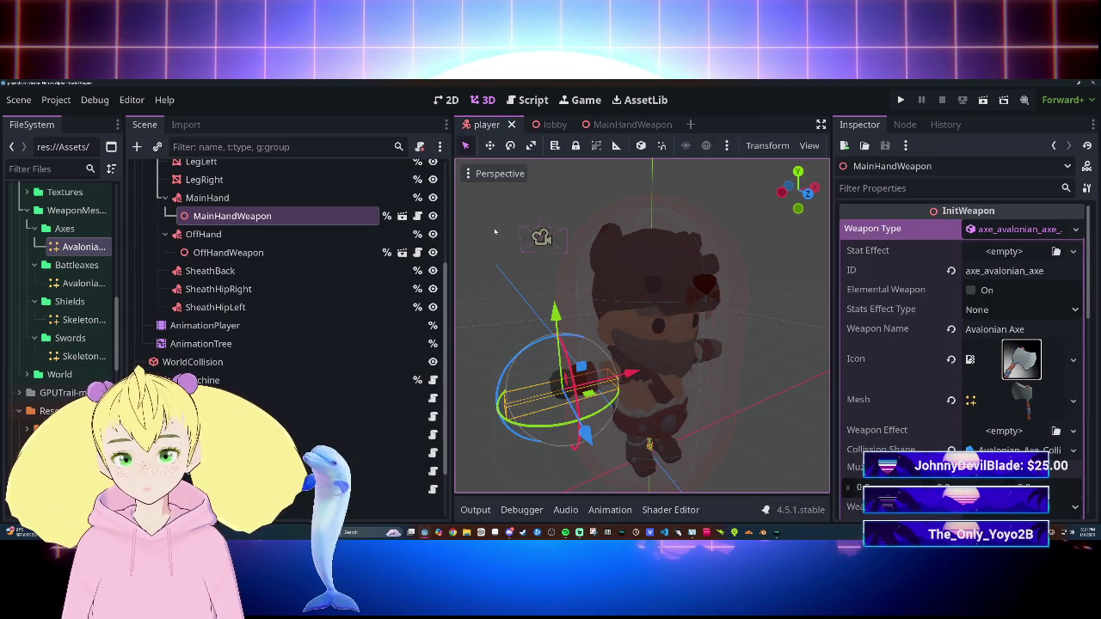
{"action": "left_click", "coordinate": [526, 99]}
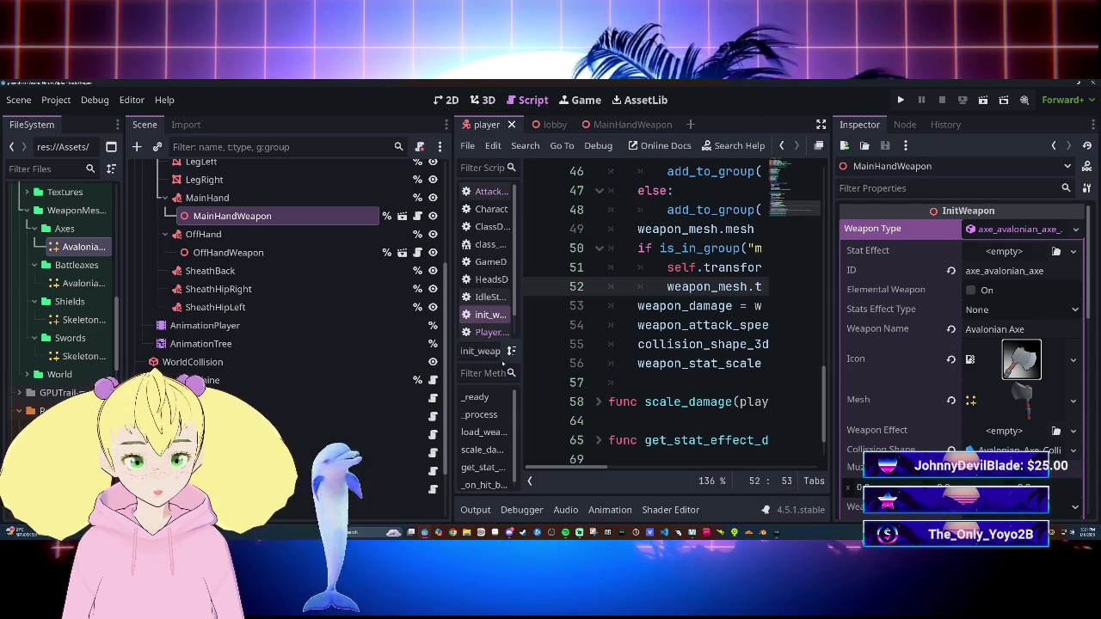
{"action": "left_click_drag", "start_coordinate": [452, 336], "coordinate": [234, 335]}
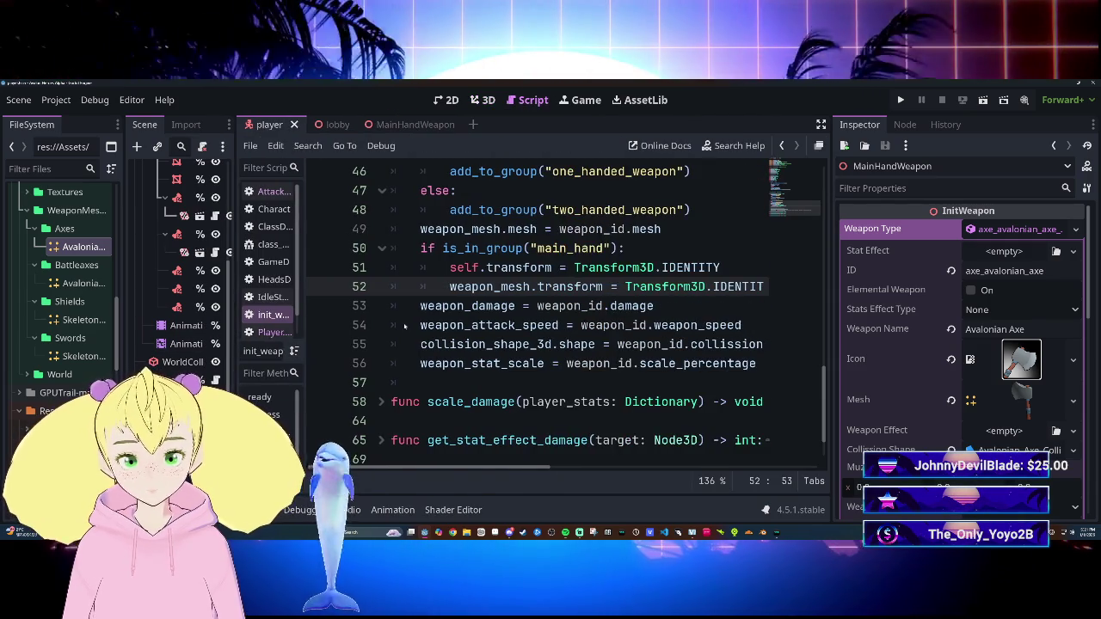
{"action": "scroll", "coordinate": [550, 309], "scroll_direction": "up", "scroll_amount": 1}
{"action": "left_click_drag", "start_coordinate": [449, 344], "coordinate": [796, 347]}
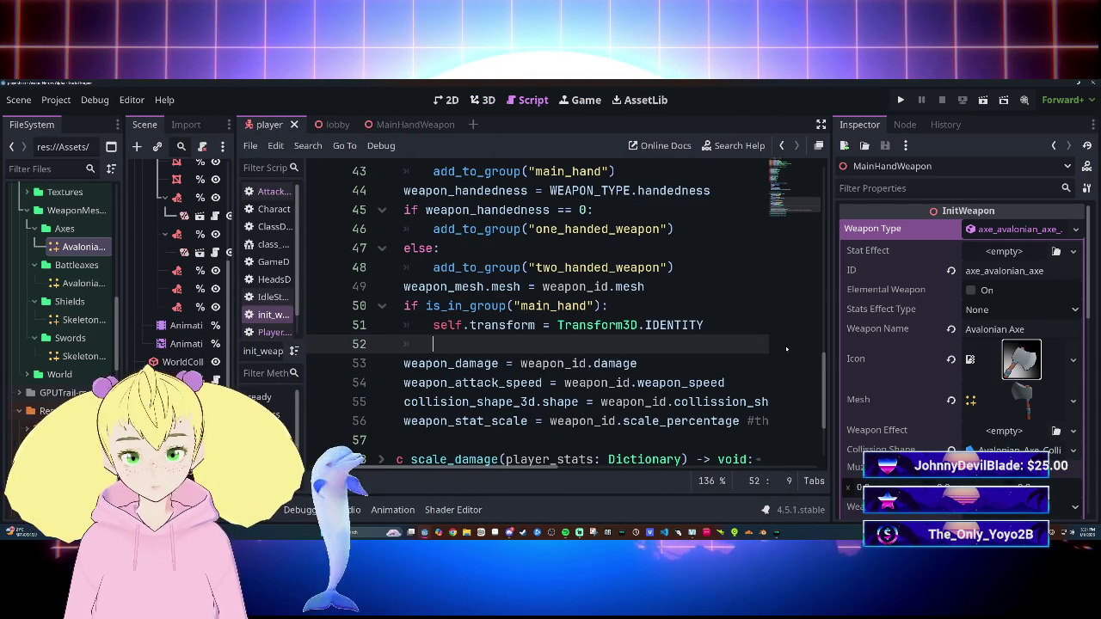
{"action": "key", "text": "BackSpace"}
{"action": "key", "text": "BackSpace"}
{"action": "key", "text": "BackSpace"}
{"action": "key", "text": "ctrl+s"}
Step: Return to the 3D view with the lobby scene showing
{"action": "scroll", "coordinate": [782, 349], "scroll_direction": "up", "scroll_amount": 3}
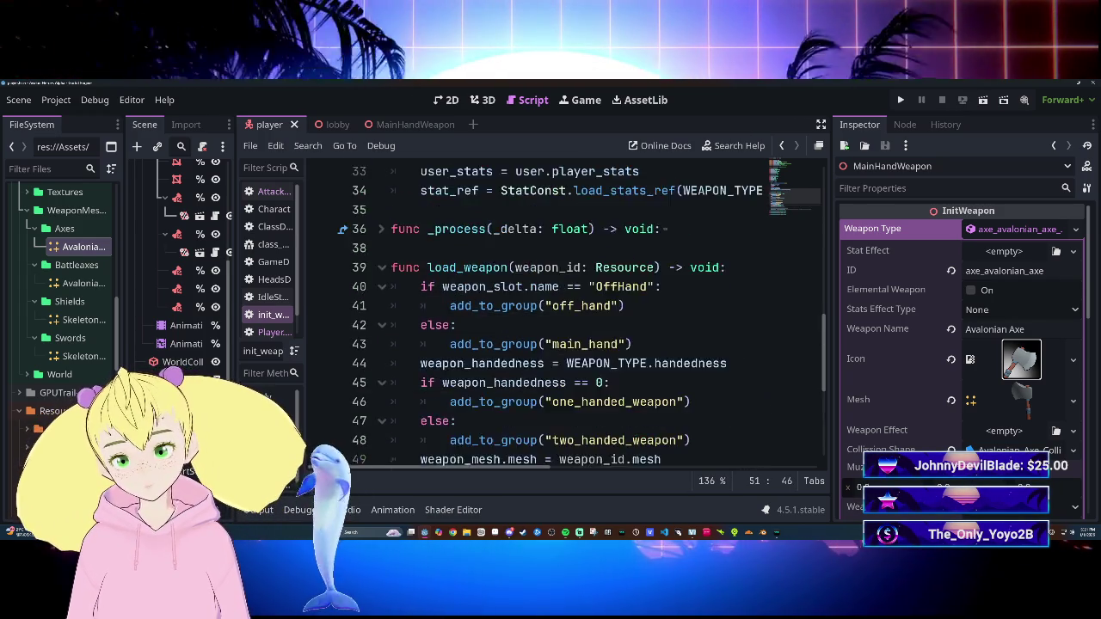
{"action": "scroll", "coordinate": [782, 349], "scroll_direction": "down", "scroll_amount": 5}
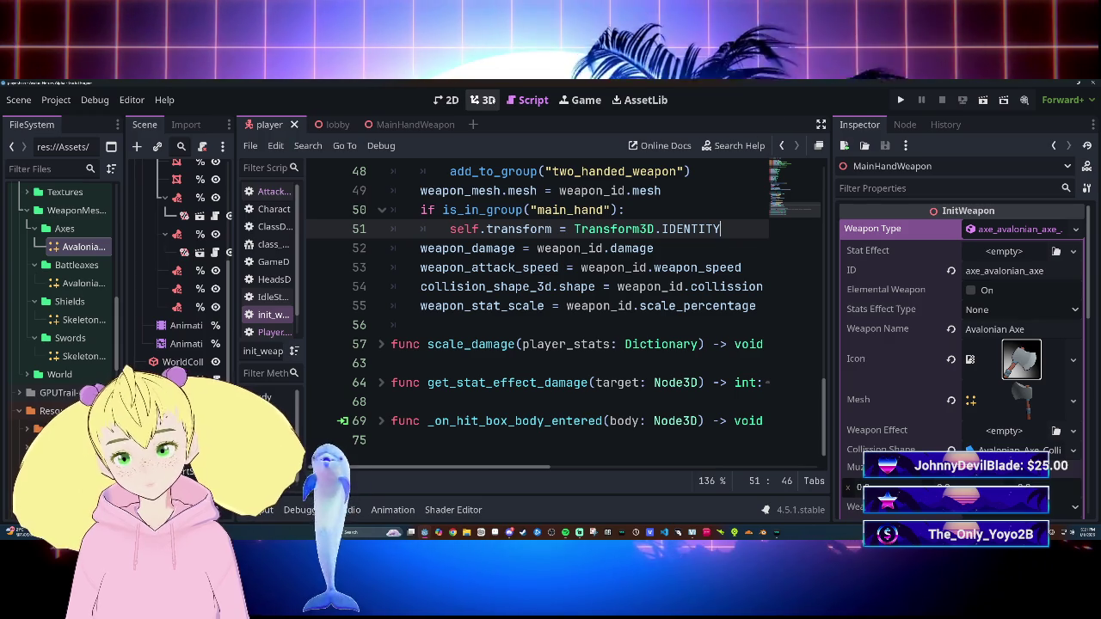
{"action": "left_click", "coordinate": [483, 100]}
{"action": "left_click", "coordinate": [353, 126]}
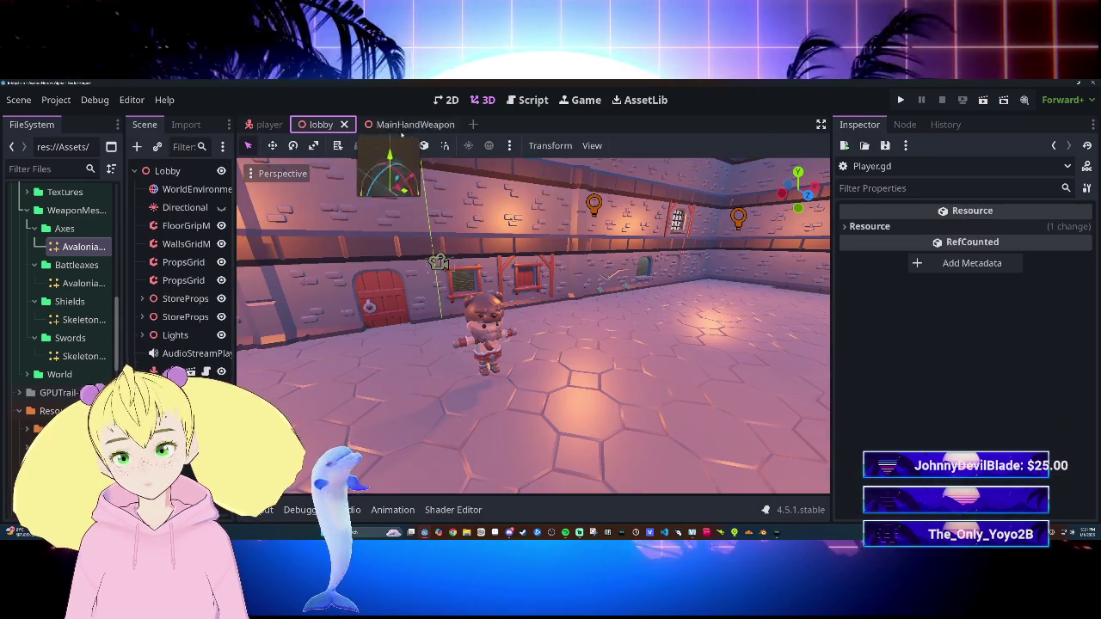
Step: Run the game, walk the character around with W, A and S to check the axe, then stop
{"action": "key", "text": "F5"}
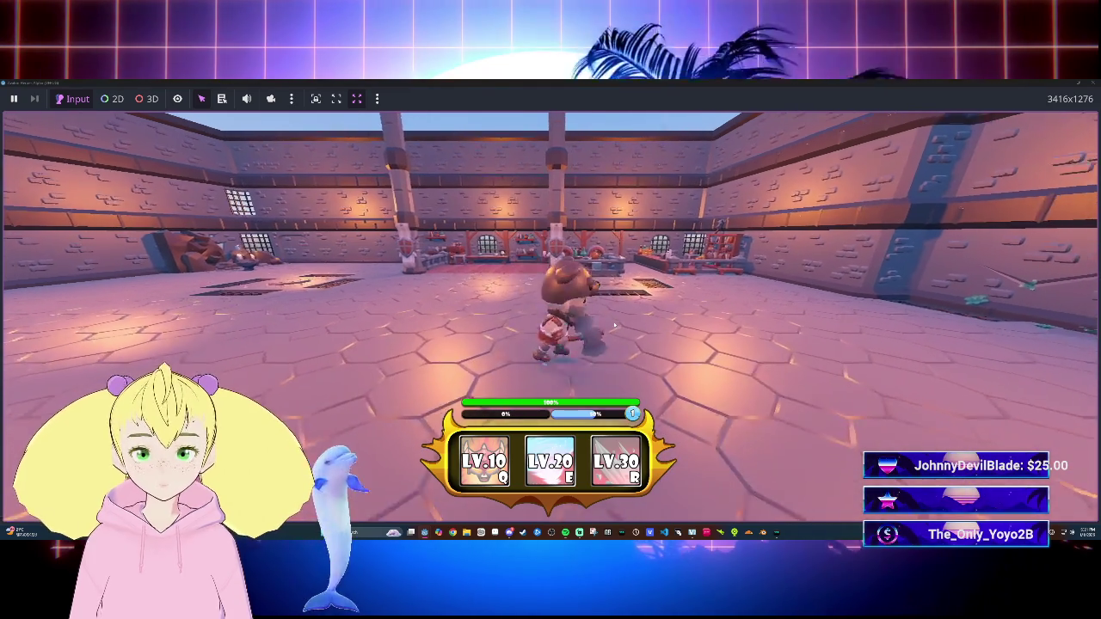
{"action": "key", "text": "s"}
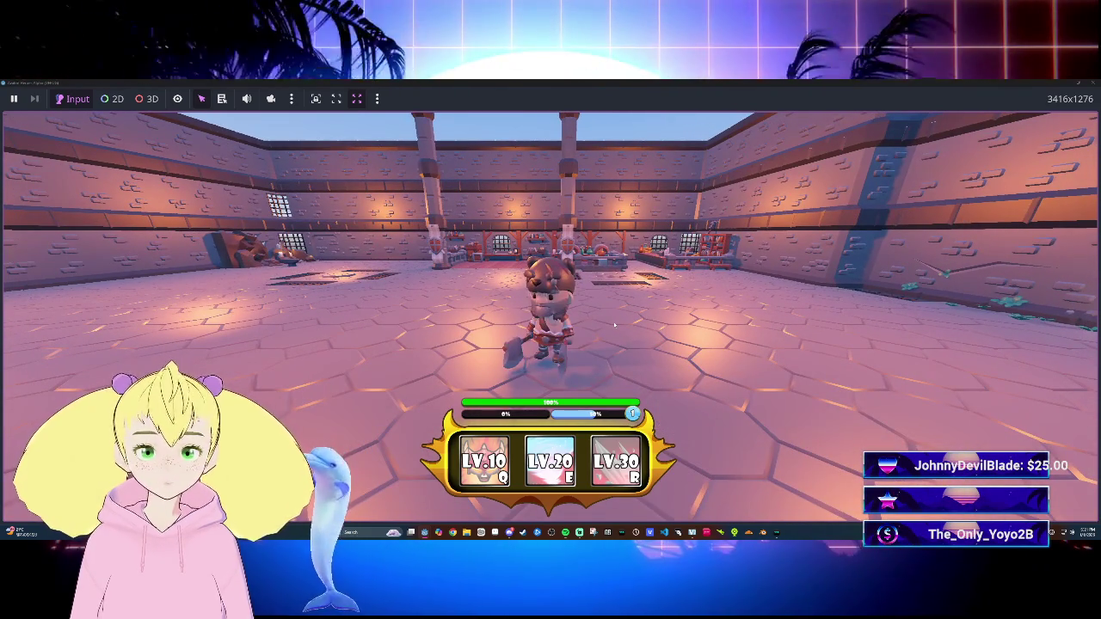
{"action": "key", "text": "w"}
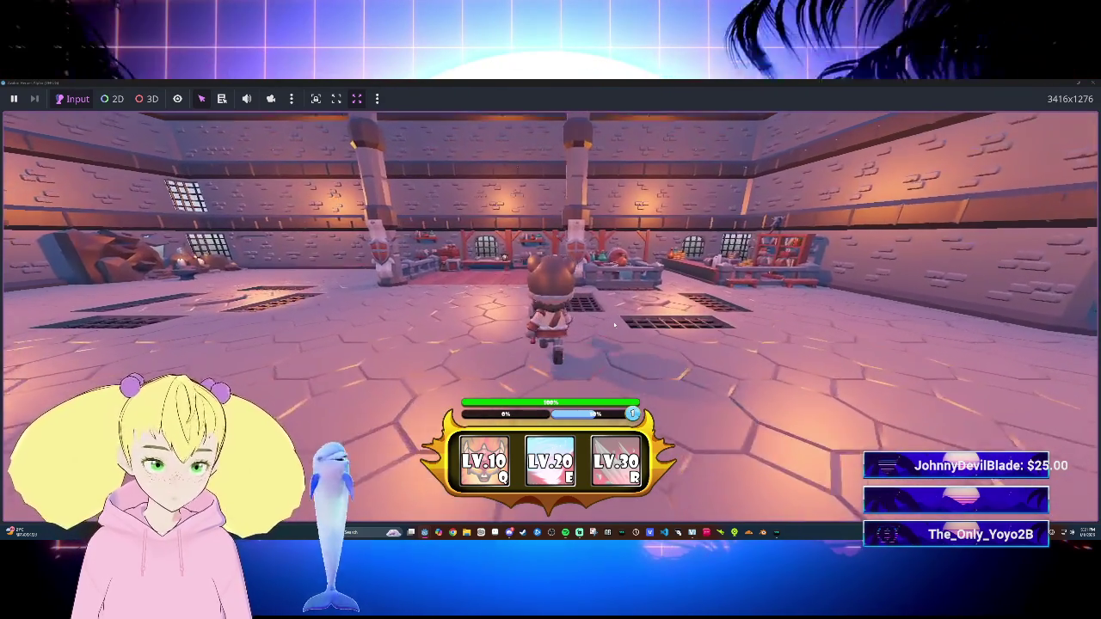
{"action": "key", "text": "s"}
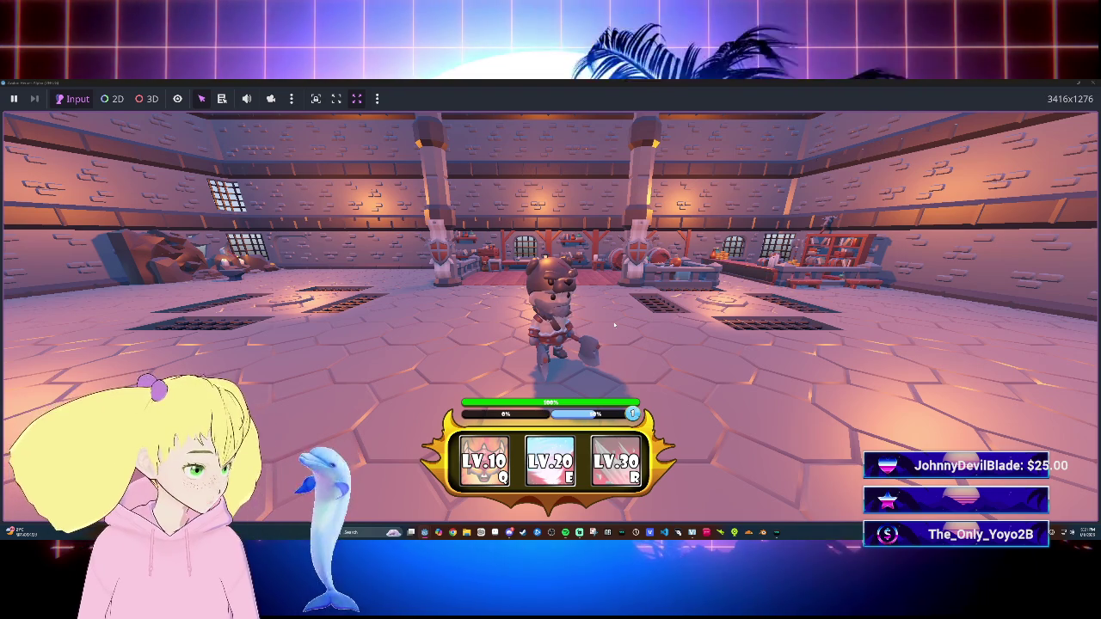
{"action": "key", "text": "w"}
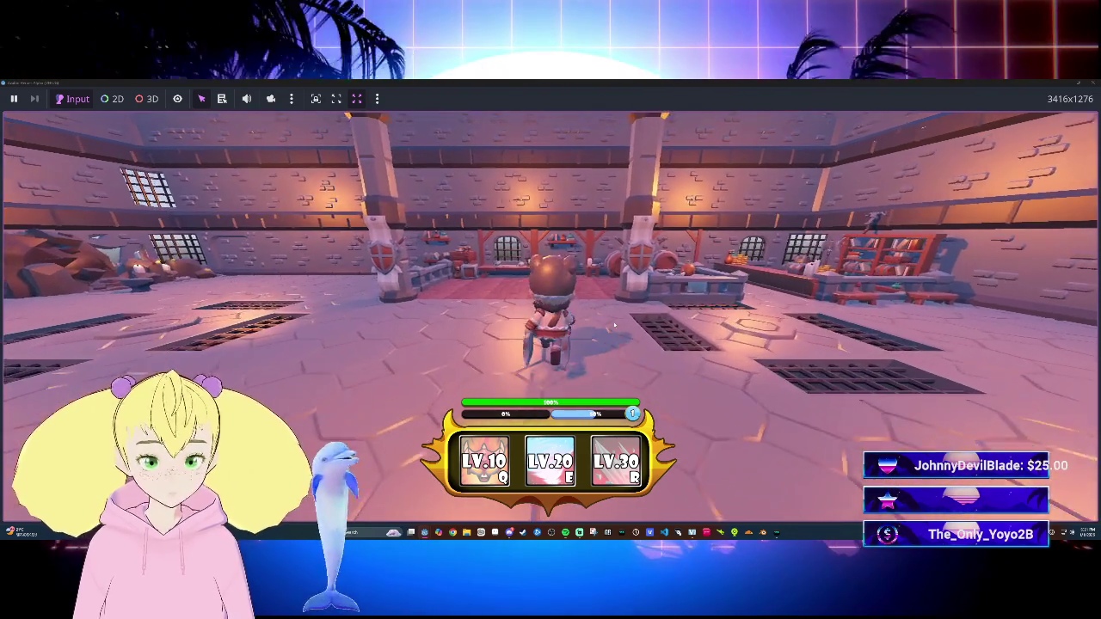
{"action": "key", "text": "a"}
{"action": "key", "text": "w"}
{"action": "key", "text": "s"}
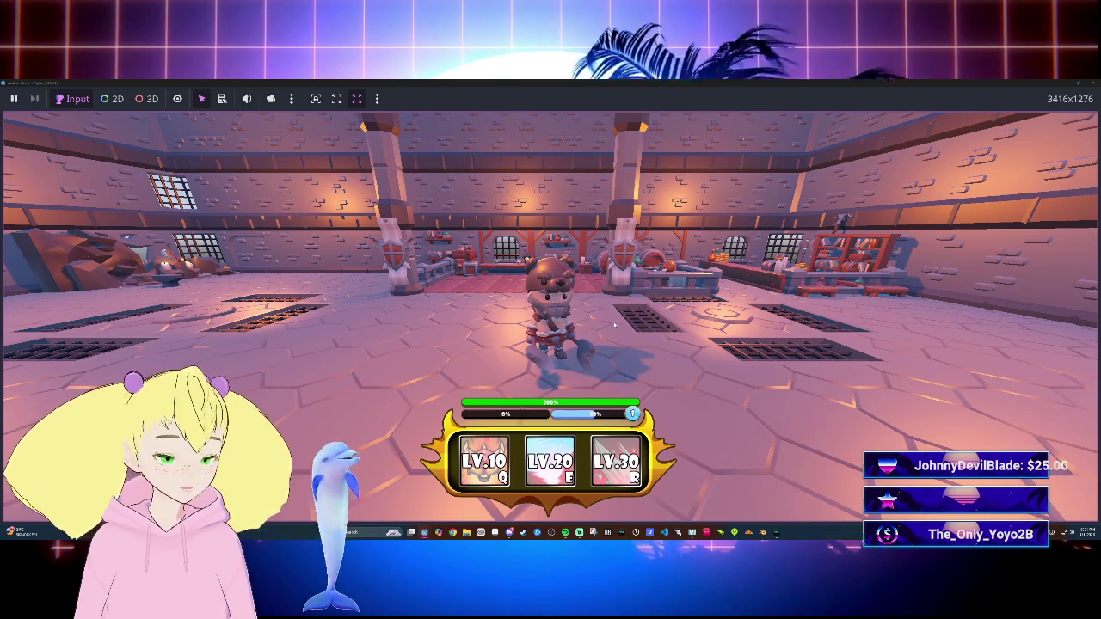
{"action": "key", "text": "a"}
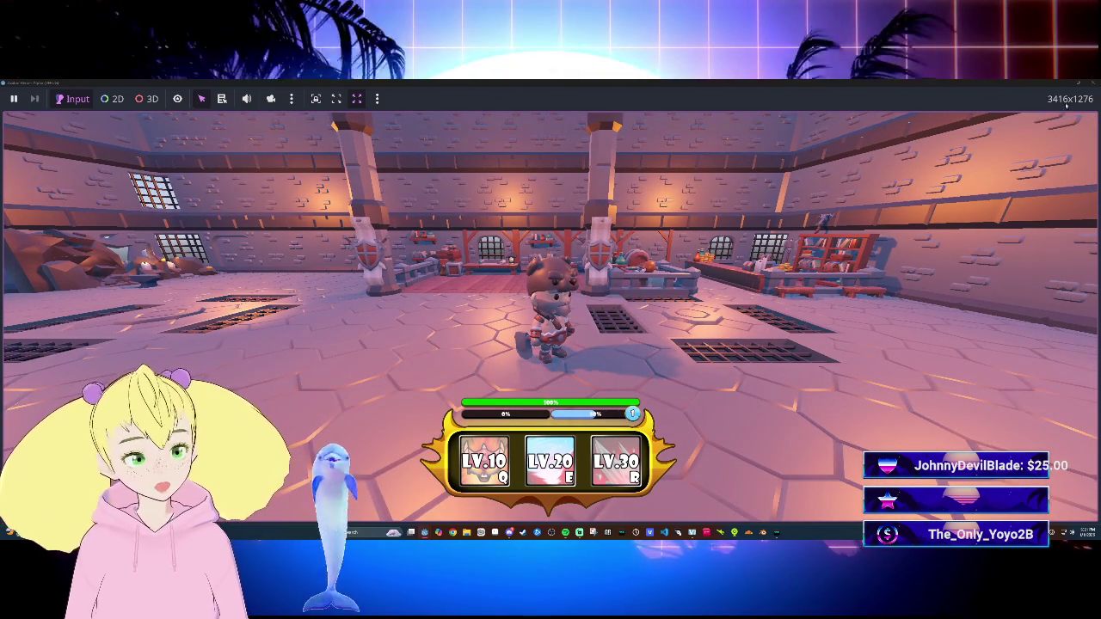
{"action": "key", "text": "F8"}
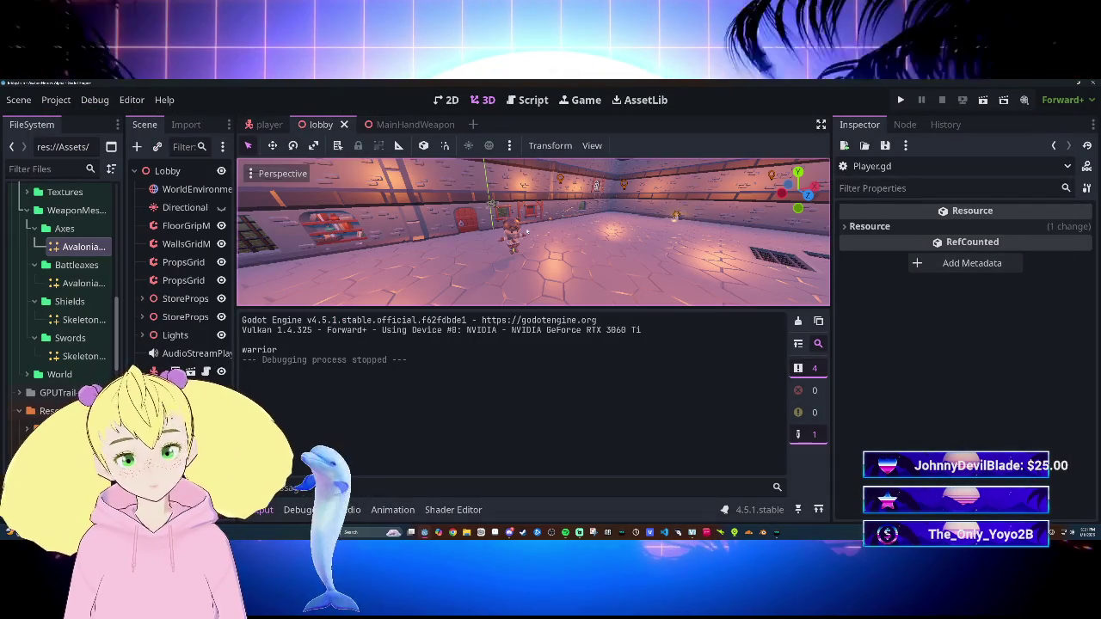
Step: Open the player's weapon script in the Script workspace with a taller code view
{"action": "left_click", "coordinate": [270, 124]}
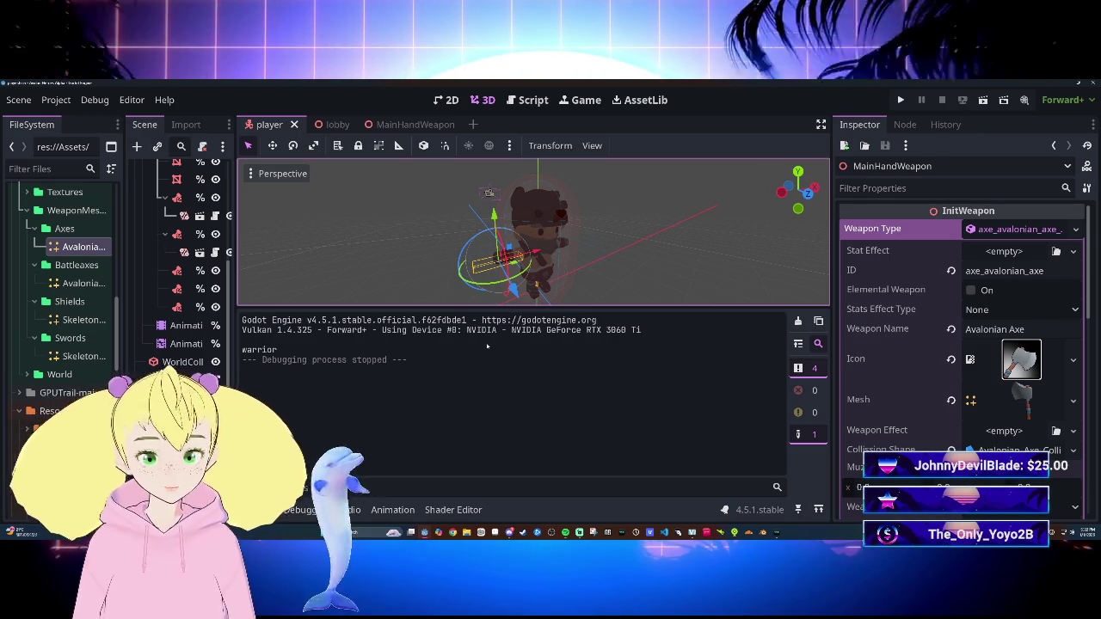
{"action": "left_click", "coordinate": [518, 101]}
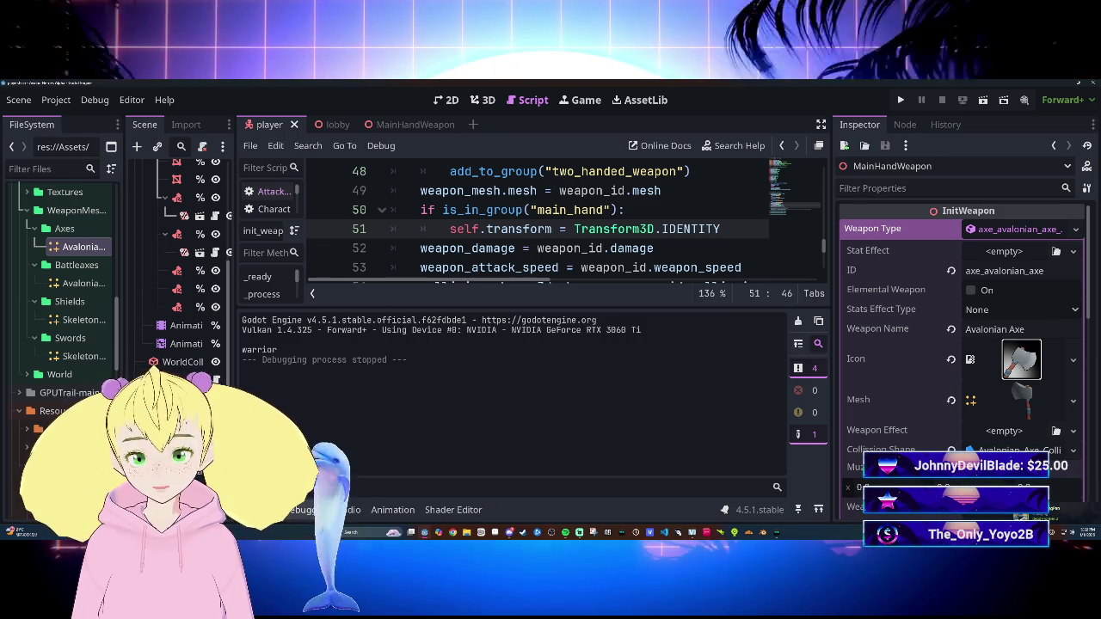
{"action": "left_click_drag", "start_coordinate": [507, 305], "coordinate": [520, 358]}
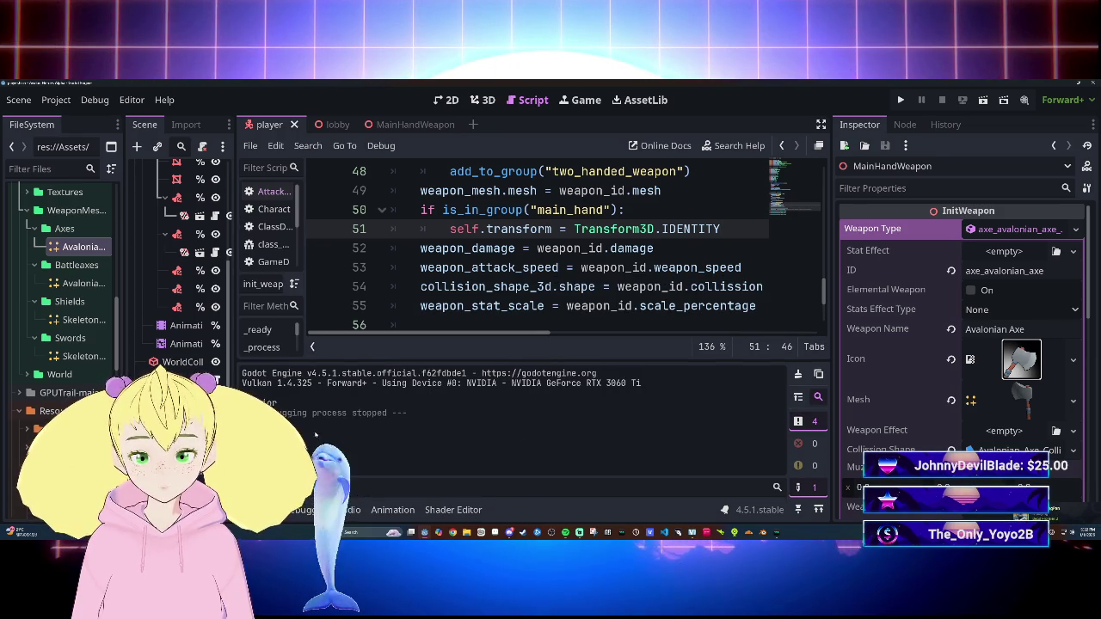
{"action": "scroll", "coordinate": [533, 249], "scroll_direction": "up", "scroll_amount": 12}
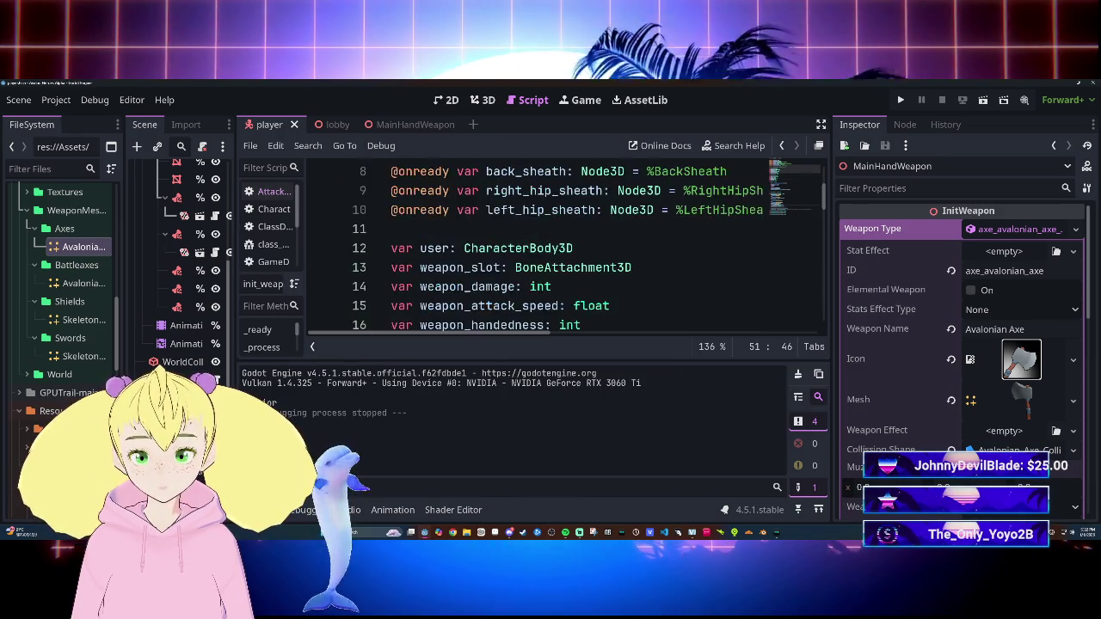
{"action": "scroll", "coordinate": [533, 249], "scroll_direction": "down", "scroll_amount": 3}
{"action": "scroll", "coordinate": [533, 250], "scroll_direction": "up", "scroll_amount": 3}
{"action": "scroll", "coordinate": [533, 250], "scroll_direction": "down", "scroll_amount": 2}
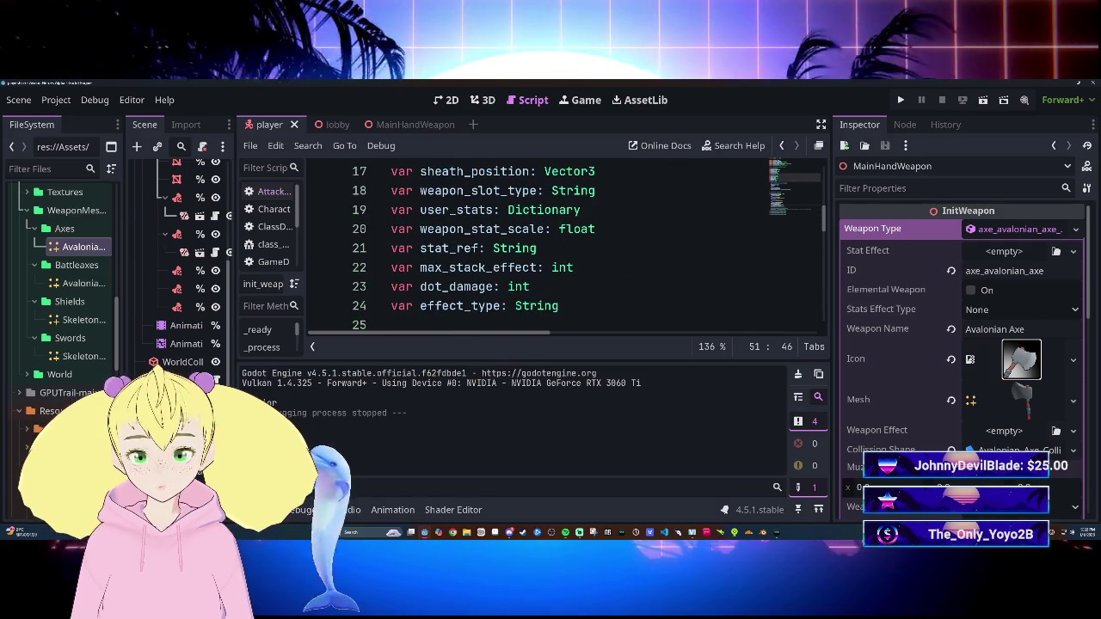
Step: Expand the code editor to fill the window, showing the var declarations and _ready
{"action": "left_click", "coordinate": [560, 305]}
{"action": "scroll", "coordinate": [533, 249], "scroll_direction": "down", "scroll_amount": 1}
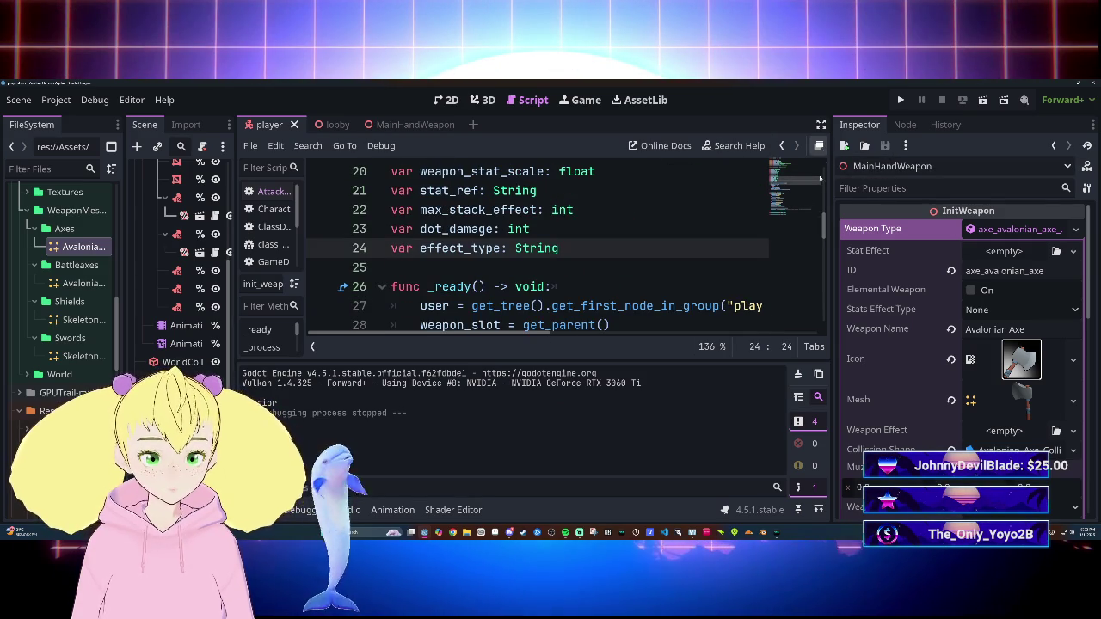
{"action": "key", "text": "ctrl+shift+F11"}
{"action": "left_click", "coordinate": [40, 268]}
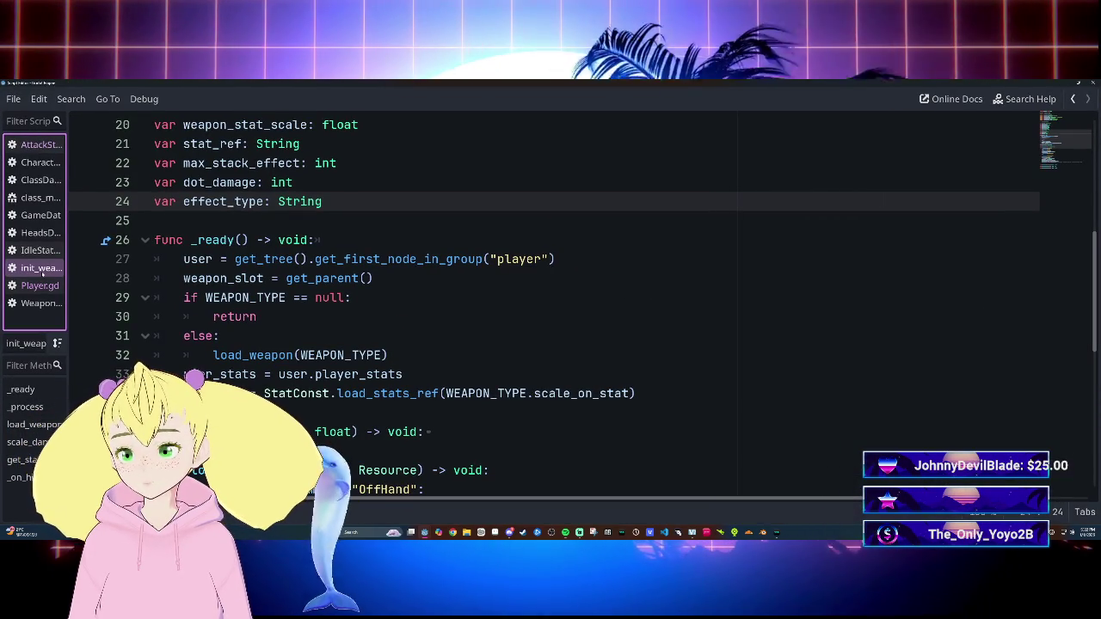
Step: Write a new declaration 'var weapon_defult_position: Vector3' using the Vector3 autocomplete
{"action": "scroll", "coordinate": [550, 301], "scroll_direction": "up", "scroll_amount": 3}
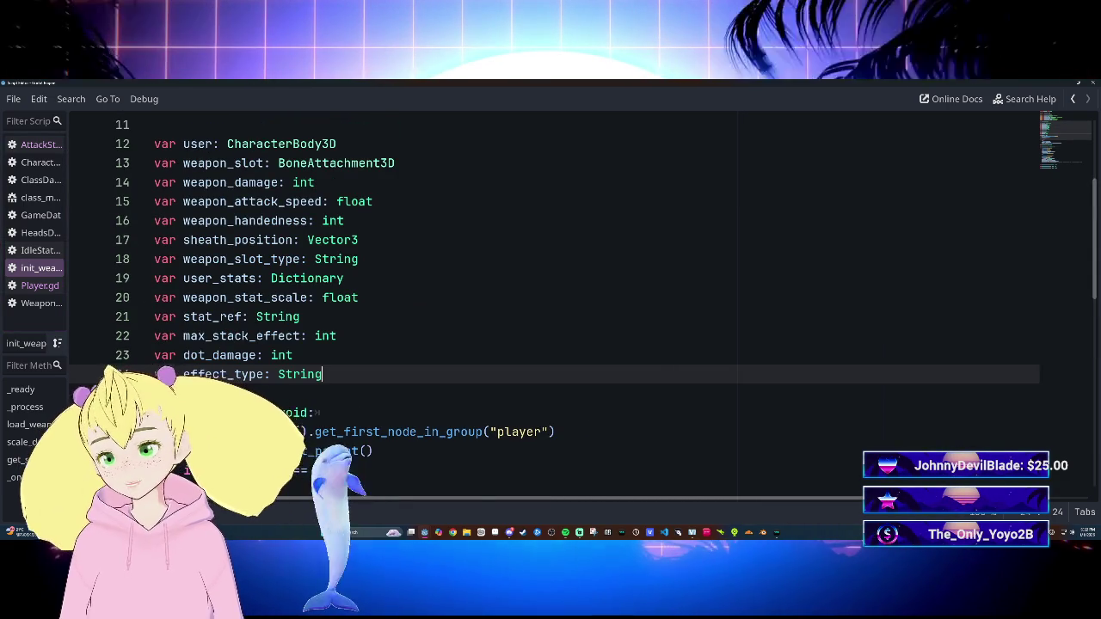
{"action": "key", "text": "Return"}
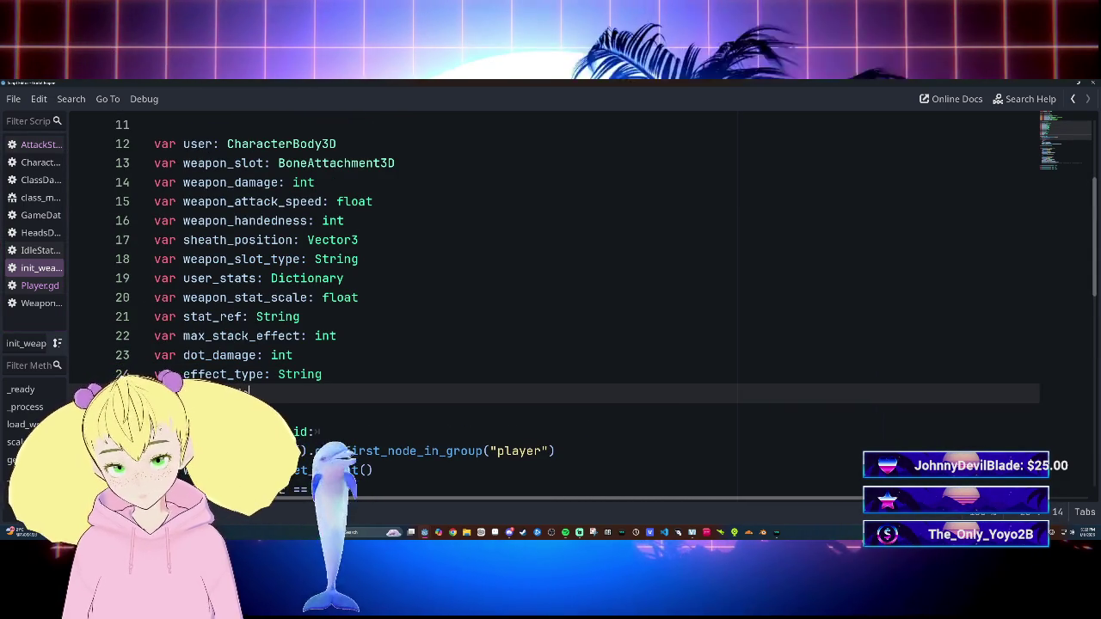
{"action": "type", "text": "efult_posi"}
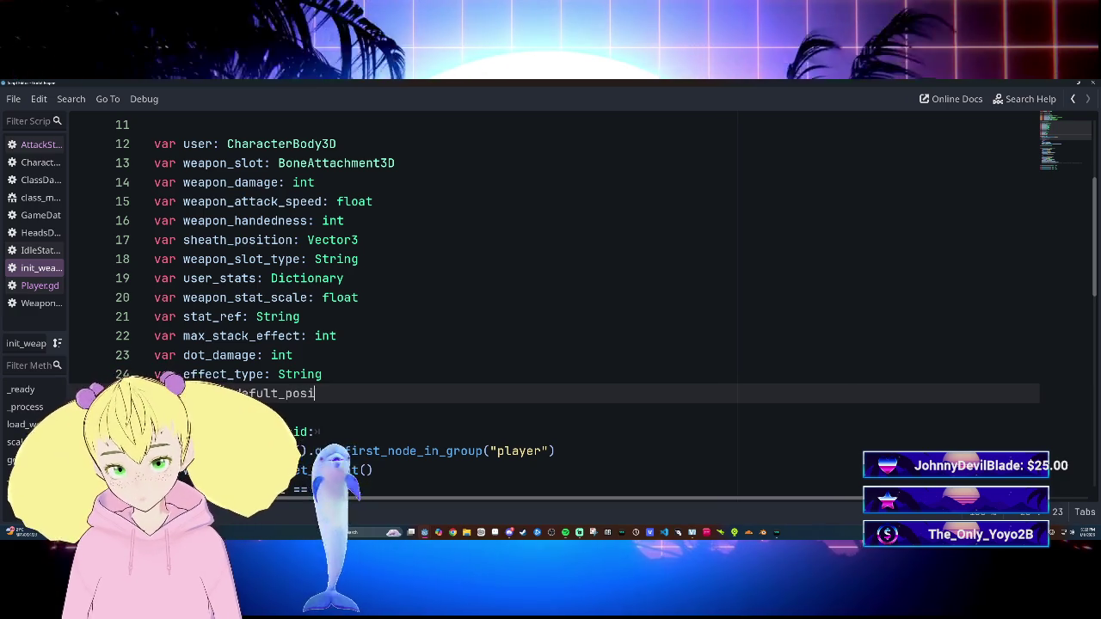
{"action": "type", "text": "tion: Vec"}
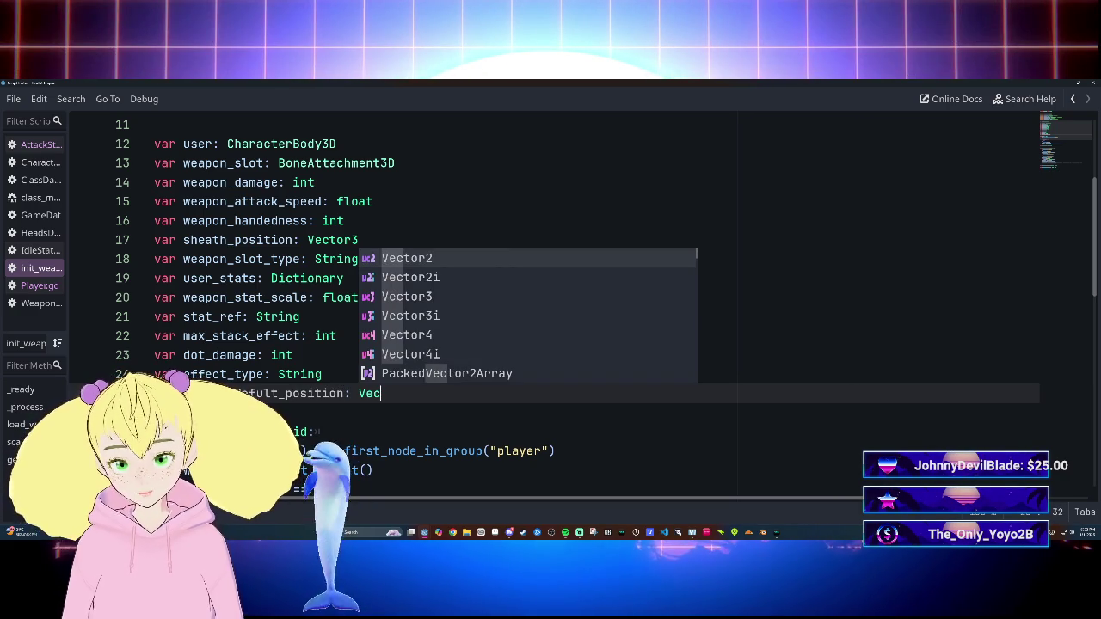
{"action": "key", "text": "Down"}
{"action": "key", "text": "Down"}
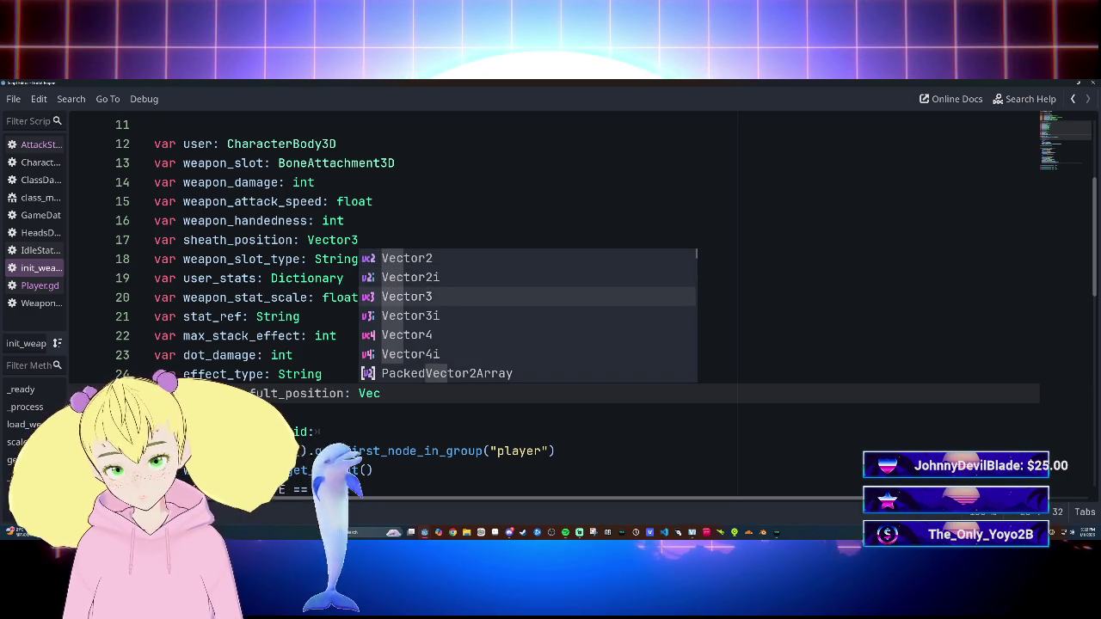
{"action": "key", "text": "Return"}
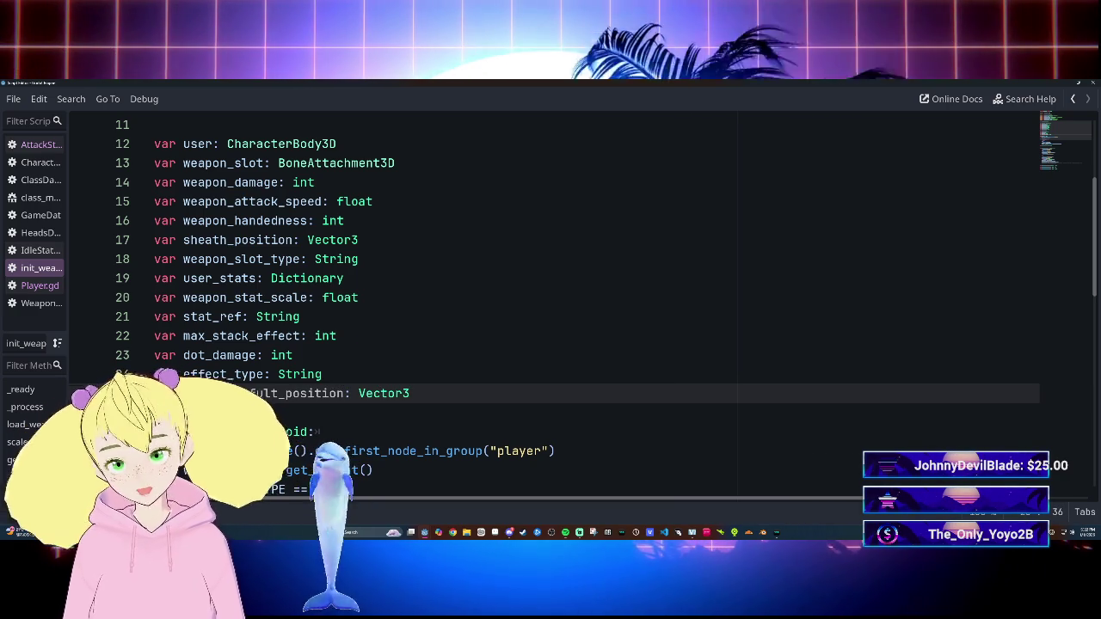
Step: Move the weapon_defult_position declaration up to line 17, just above sheath_position
{"action": "left_click", "coordinate": [205, 393]}
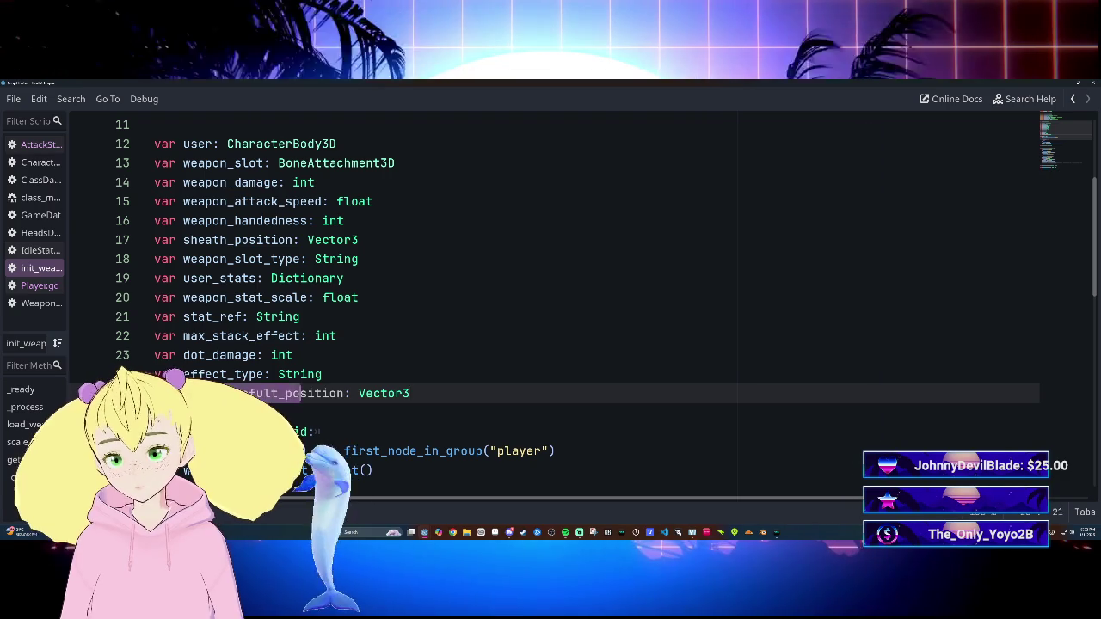
{"action": "left_click", "coordinate": [411, 393]}
{"action": "key", "text": "ctrl+shift+k"}
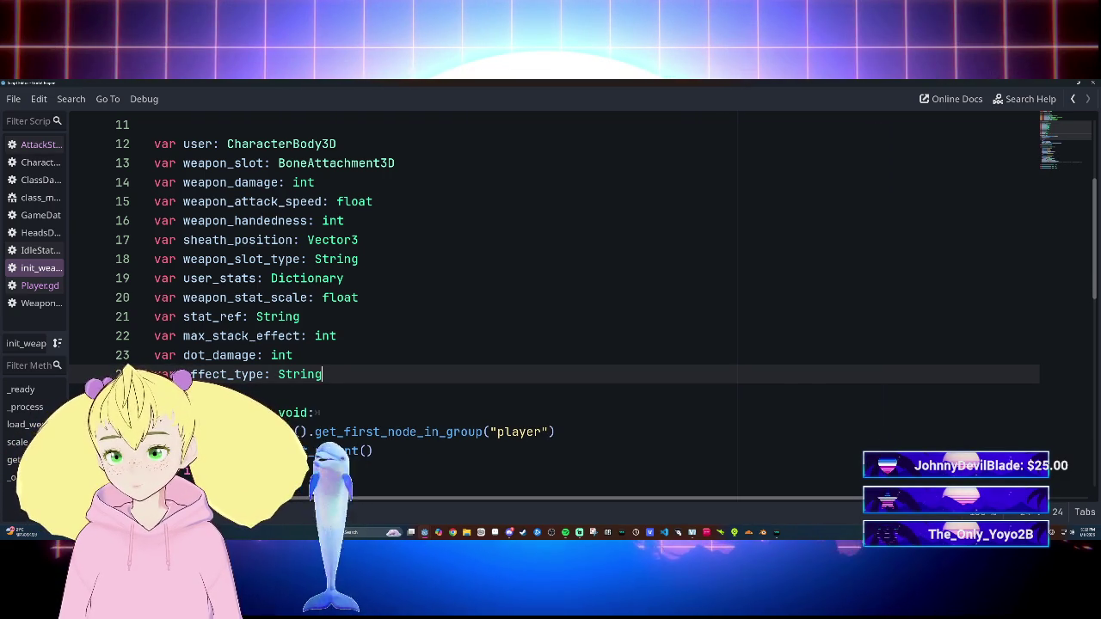
{"action": "left_click", "coordinate": [345, 221]}
{"action": "key", "text": "Return"}
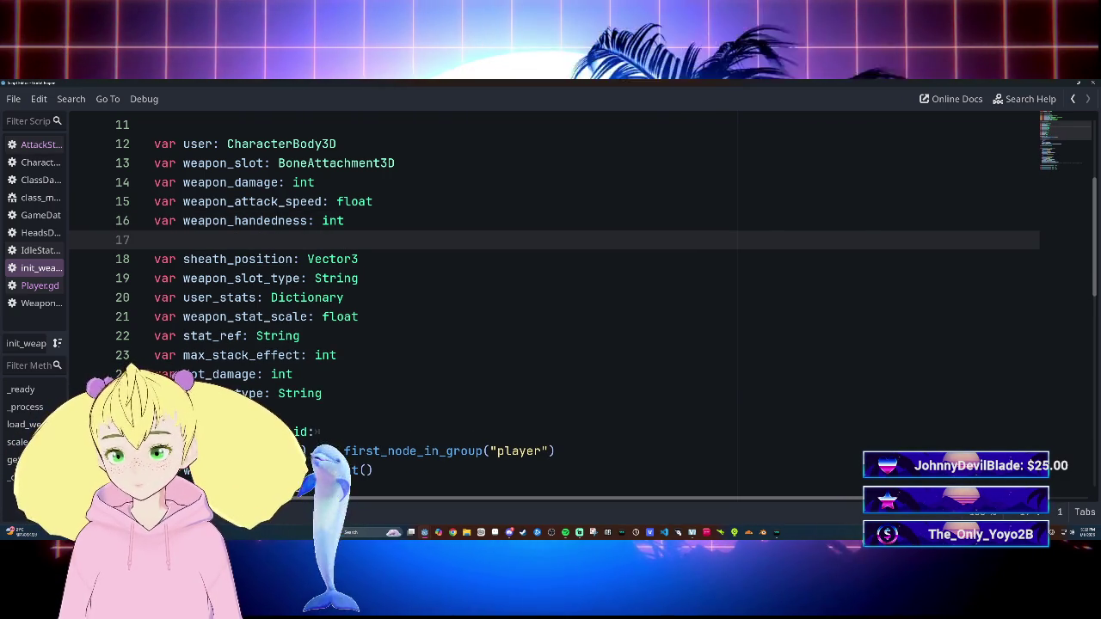
{"action": "type", "text": "var weapon_defult_position: Vector3"}
{"action": "left_click", "coordinate": [357, 278]}
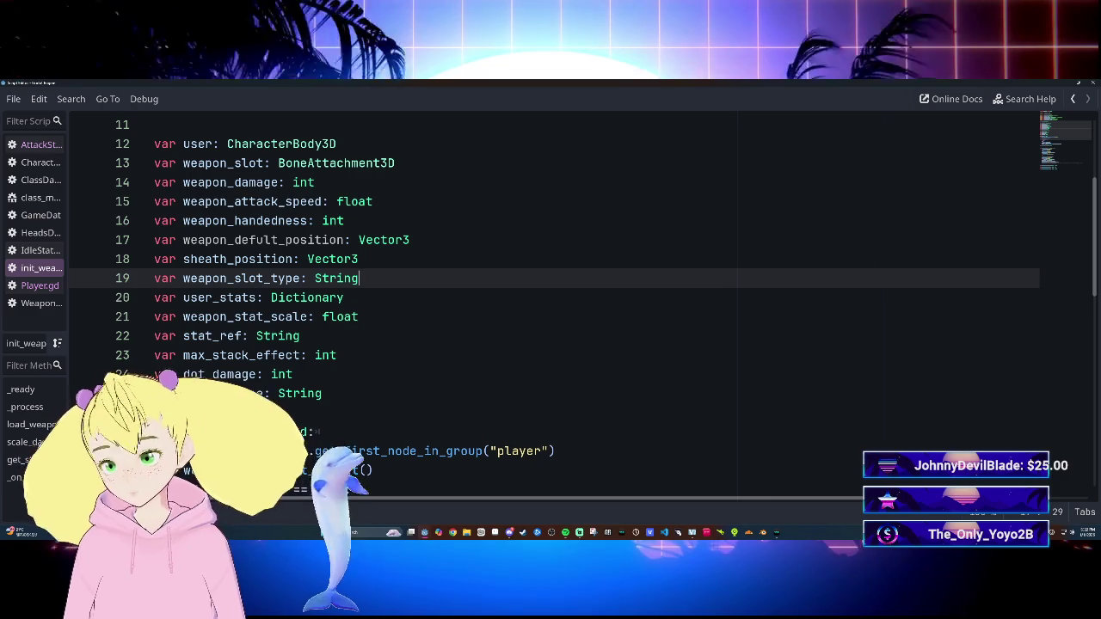
{"action": "scroll", "coordinate": [551, 301], "scroll_direction": "down", "scroll_amount": 2}
{"action": "scroll", "coordinate": [551, 301], "scroll_direction": "up", "scroll_amount": 1}
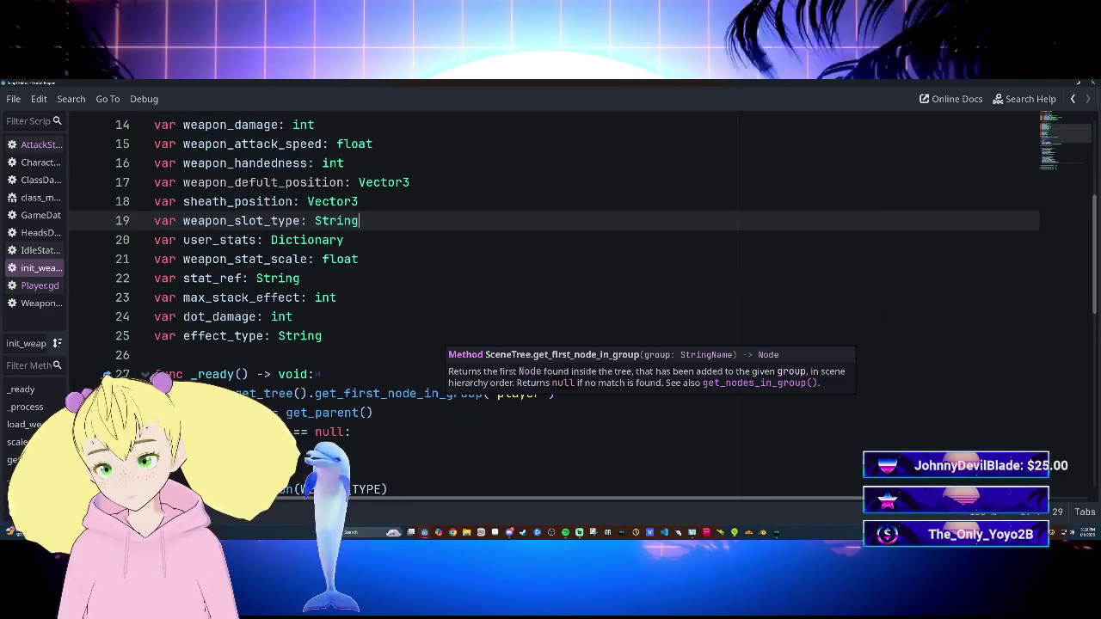
{"action": "scroll", "coordinate": [550, 301], "scroll_direction": "down", "scroll_amount": 9}
{"action": "scroll", "coordinate": [550, 301], "scroll_direction": "up", "scroll_amount": 3}
{"action": "scroll", "coordinate": [550, 301], "scroll_direction": "down", "scroll_amount": 4}
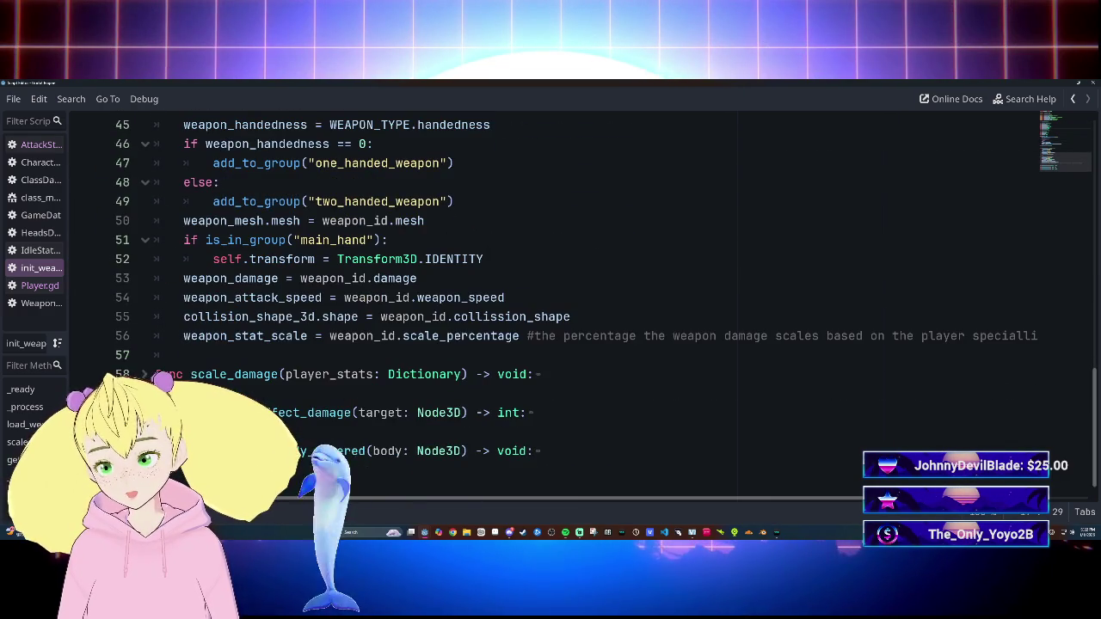
{"action": "scroll", "coordinate": [550, 301], "scroll_direction": "up", "scroll_amount": 2}
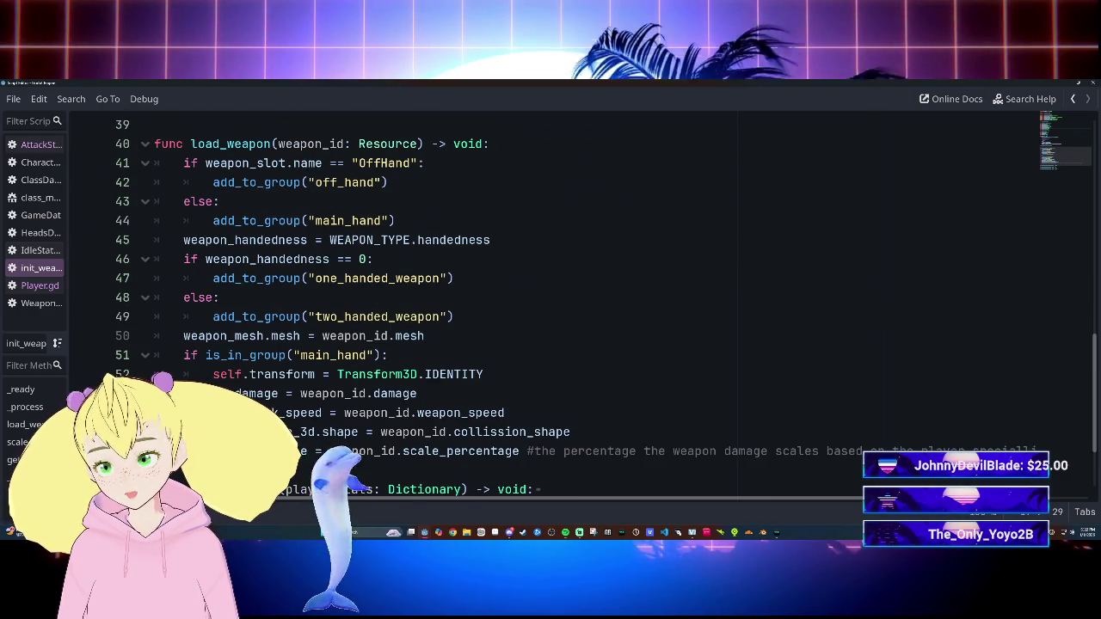
{"action": "scroll", "coordinate": [550, 301], "scroll_direction": "up", "scroll_amount": 4}
{"action": "scroll", "coordinate": [550, 301], "scroll_direction": "up", "scroll_amount": 3}
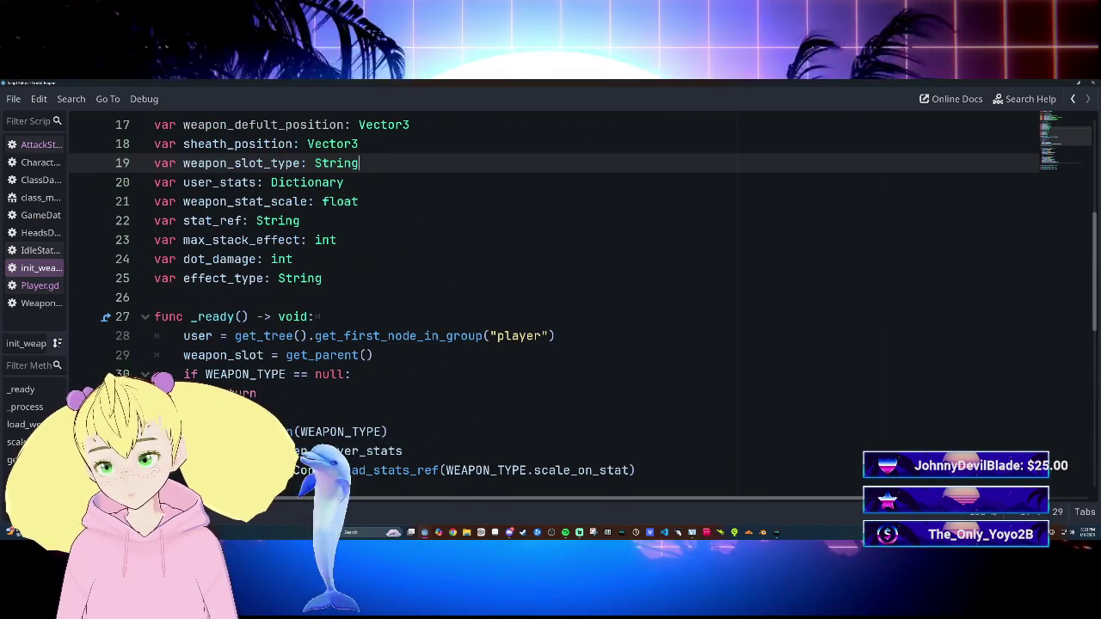
{"action": "scroll", "coordinate": [550, 301], "scroll_direction": "down", "scroll_amount": 3}
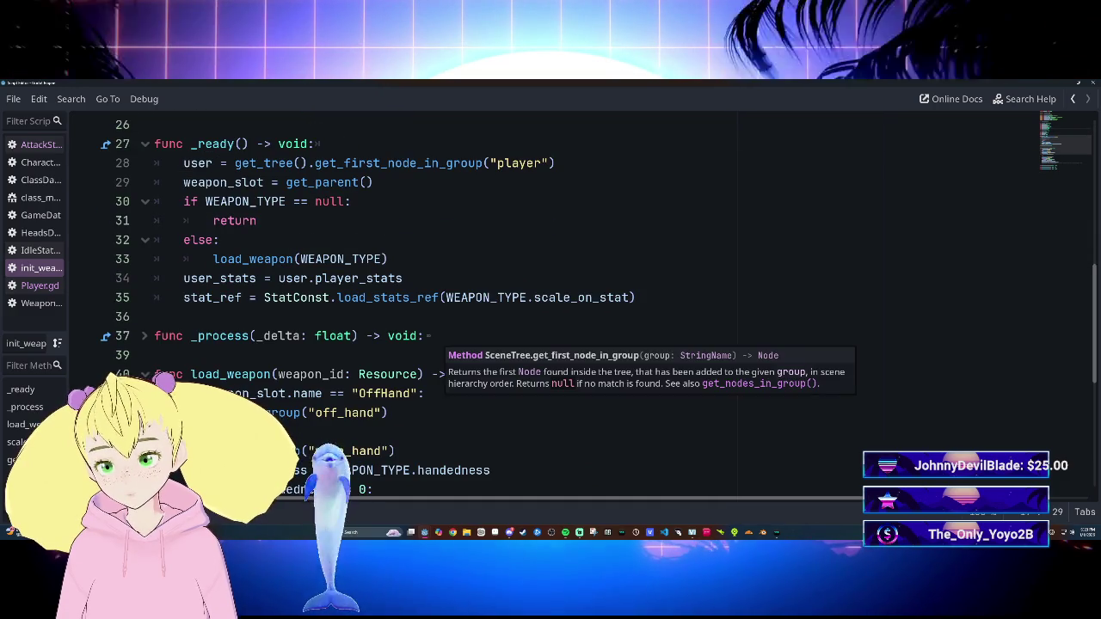
{"action": "scroll", "coordinate": [550, 301], "scroll_direction": "down", "scroll_amount": 1}
{"action": "scroll", "coordinate": [551, 301], "scroll_direction": "down", "scroll_amount": 2}
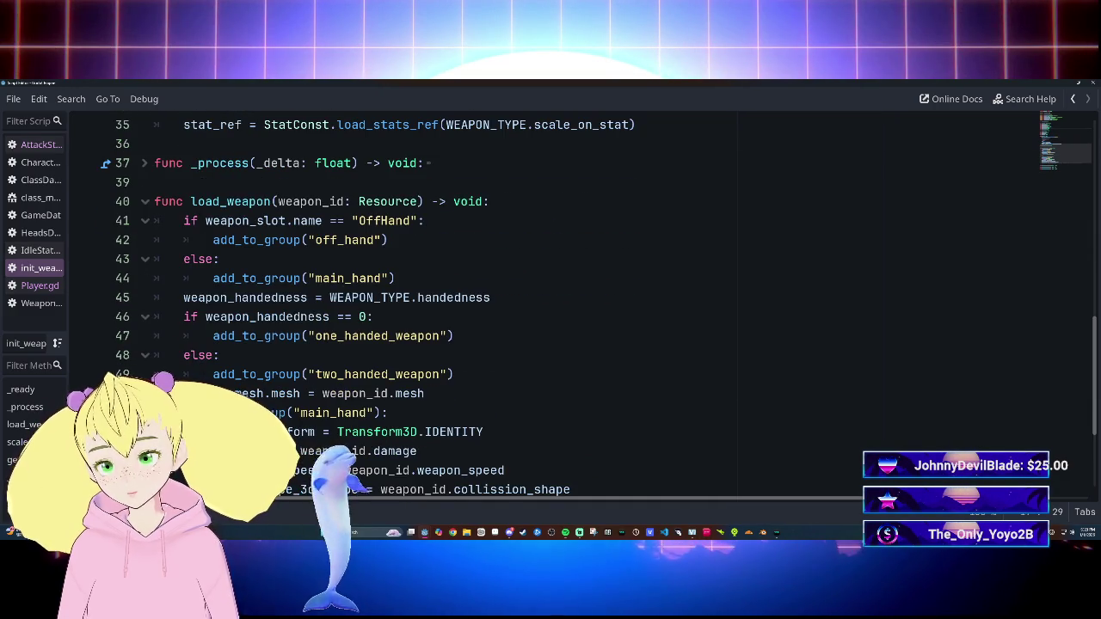
{"action": "scroll", "coordinate": [550, 301], "scroll_direction": "up", "scroll_amount": 10}
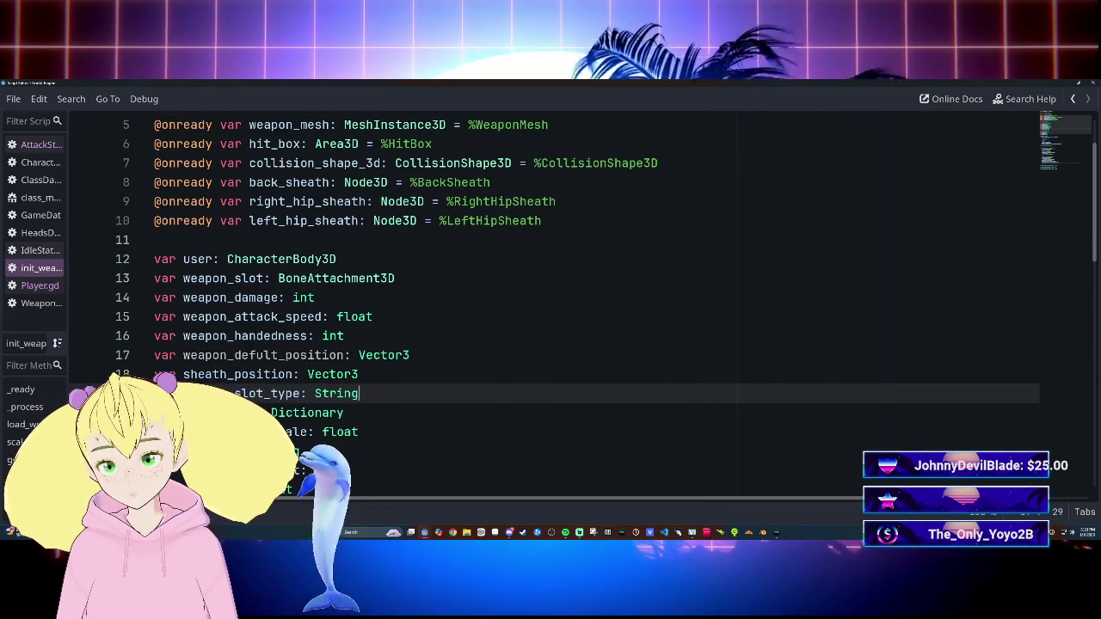
{"action": "scroll", "coordinate": [551, 301], "scroll_direction": "down", "scroll_amount": 2}
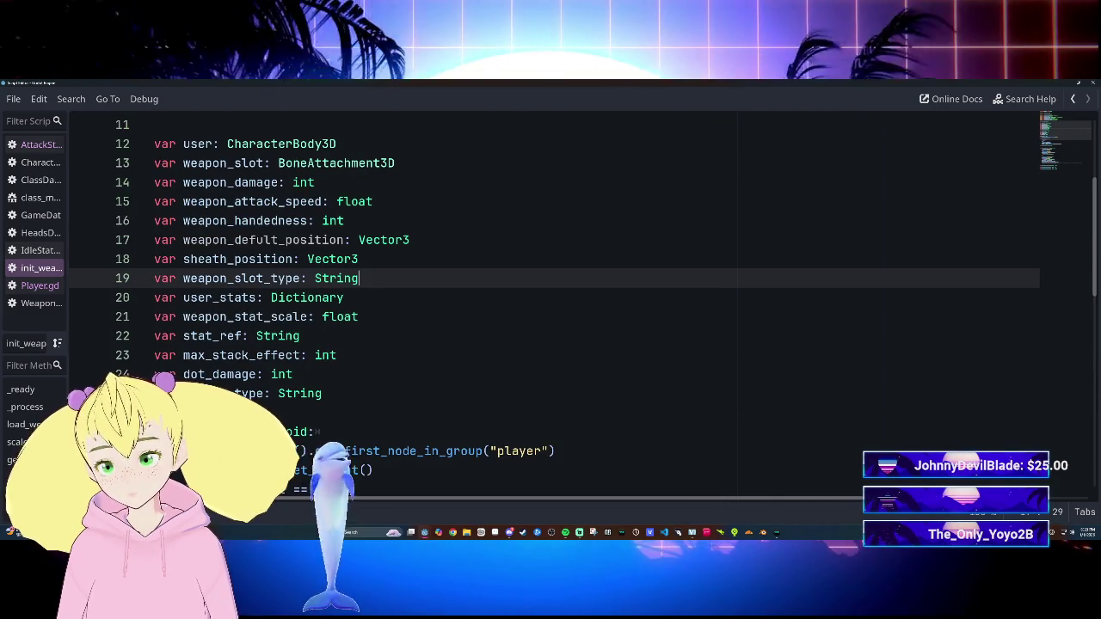
{"action": "scroll", "coordinate": [551, 301], "scroll_direction": "down", "scroll_amount": 4}
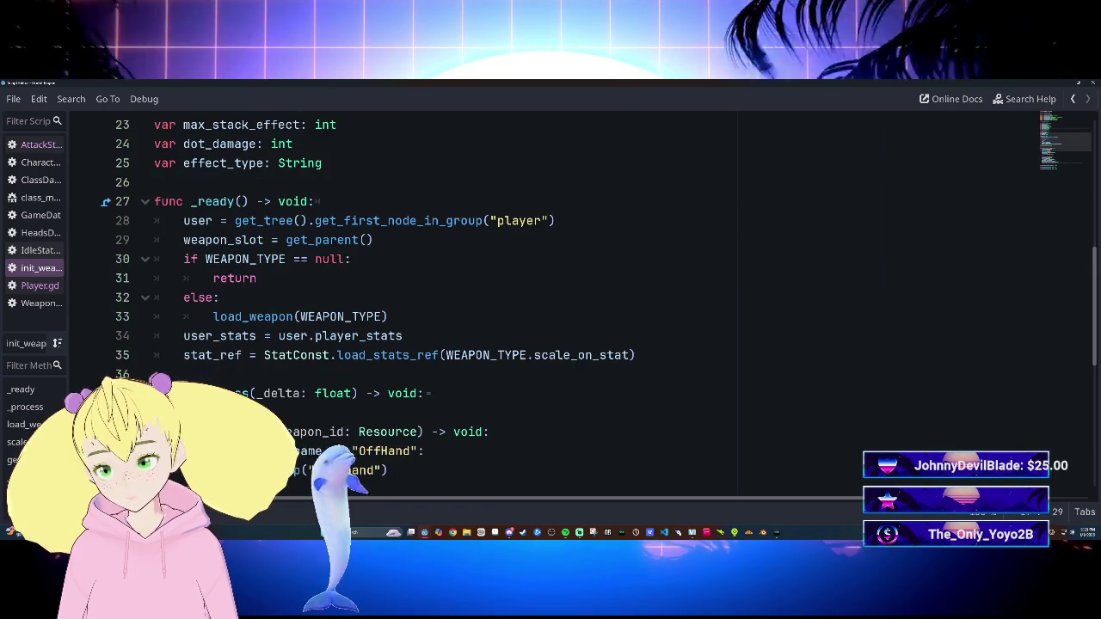
{"action": "scroll", "coordinate": [550, 301], "scroll_direction": "down", "scroll_amount": 7}
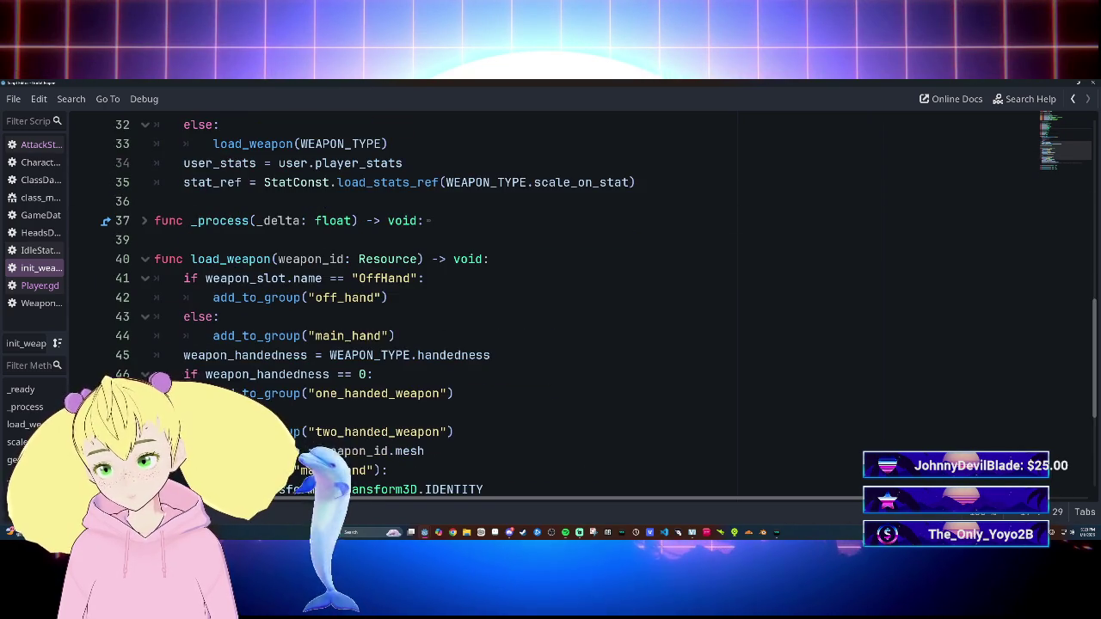
{"action": "scroll", "coordinate": [550, 301], "scroll_direction": "up", "scroll_amount": 1}
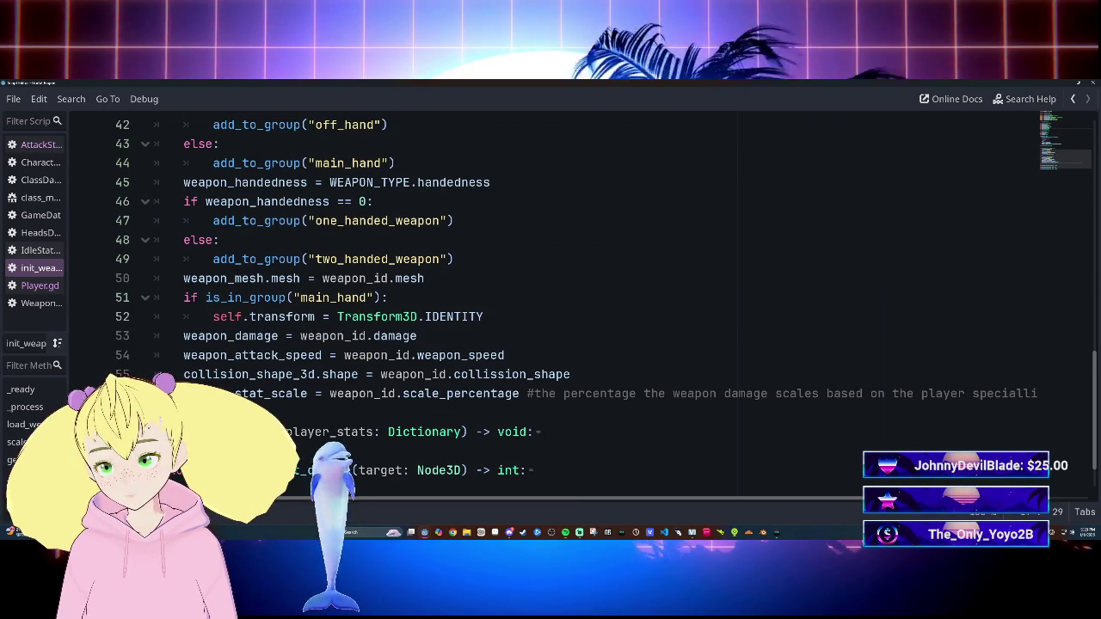
{"action": "scroll", "coordinate": [551, 301], "scroll_direction": "up", "scroll_amount": 1}
{"action": "scroll", "coordinate": [550, 301], "scroll_direction": "up", "scroll_amount": 2}
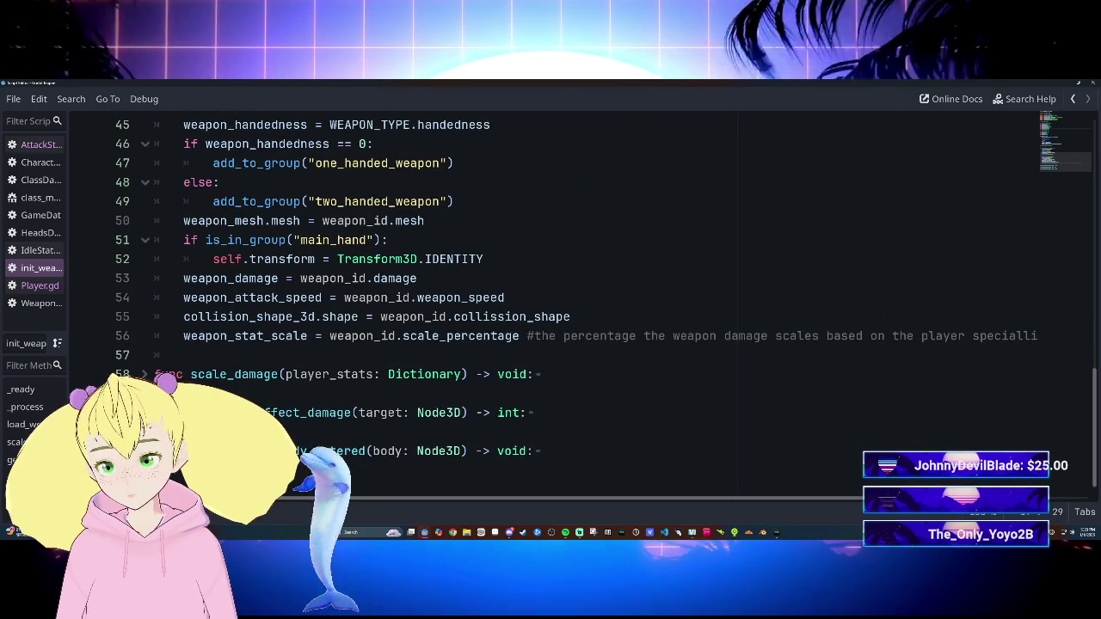
{"action": "scroll", "coordinate": [550, 301], "scroll_direction": "up", "scroll_amount": 6}
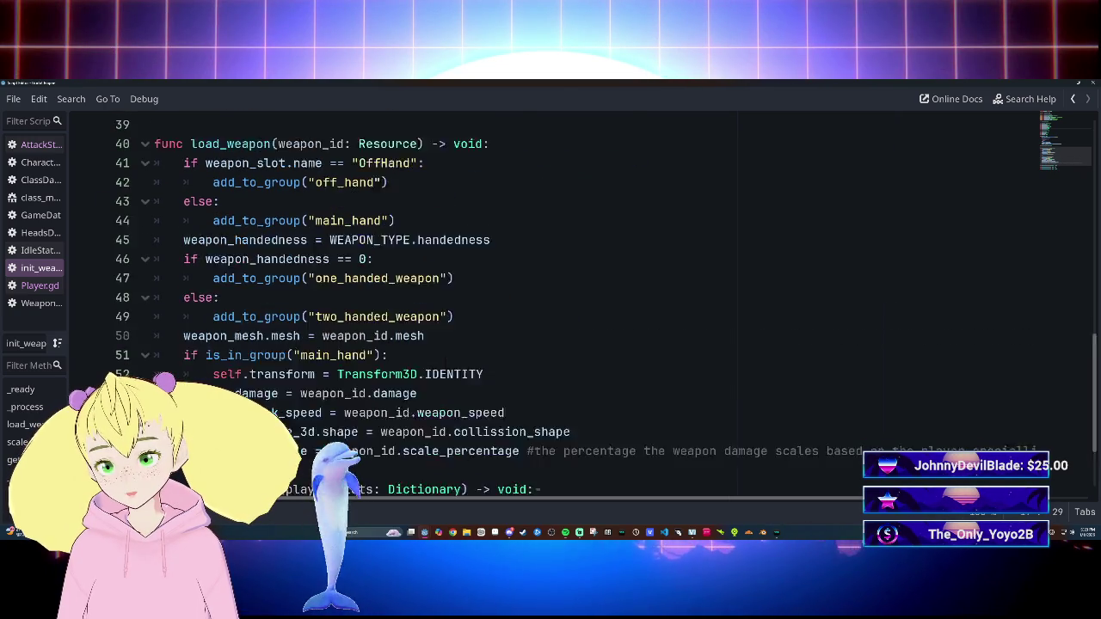
{"action": "scroll", "coordinate": [550, 301], "scroll_direction": "up", "scroll_amount": 1}
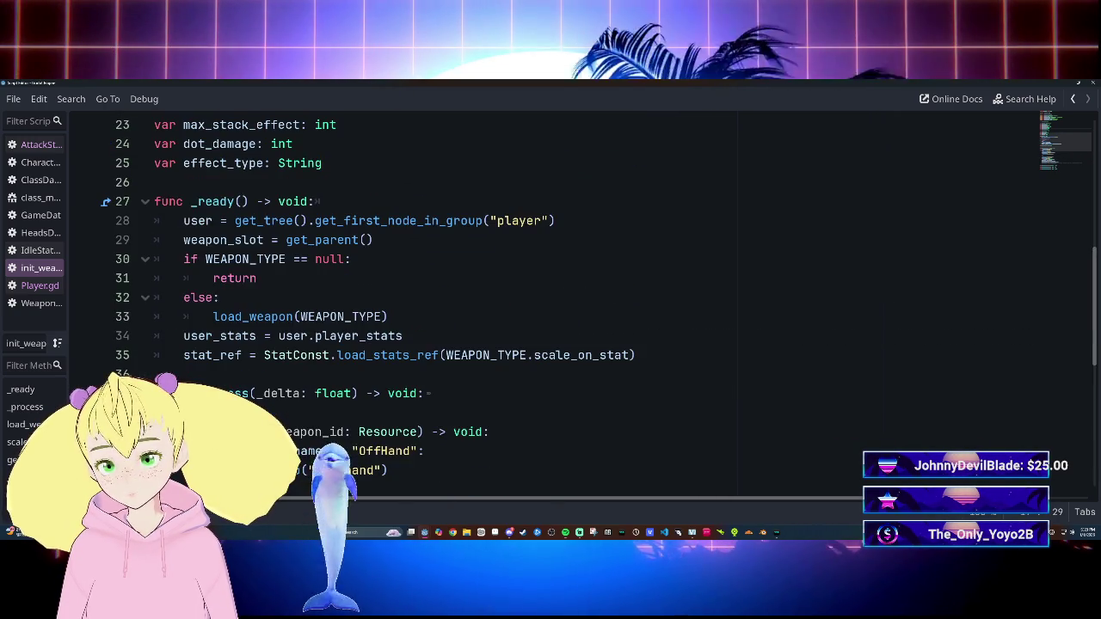
{"action": "scroll", "coordinate": [551, 301], "scroll_direction": "up", "scroll_amount": 3}
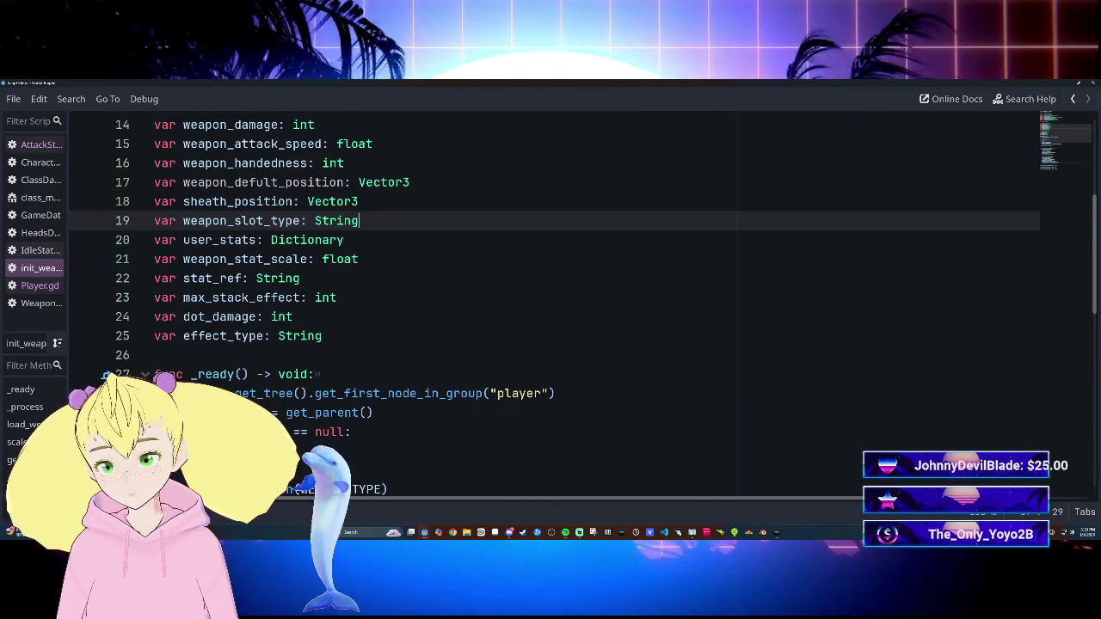
{"action": "double_click", "coordinate": [237, 201]}
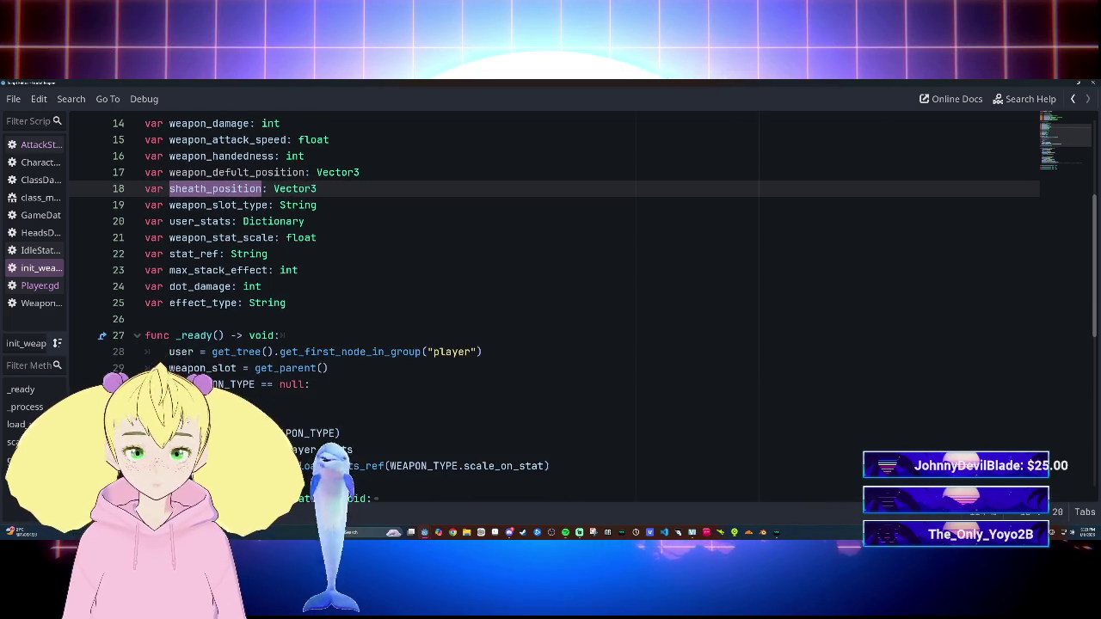
{"action": "scroll", "coordinate": [335, 282], "scroll_direction": "down", "scroll_amount": 5}
{"action": "scroll", "coordinate": [550, 301], "scroll_direction": "down", "scroll_amount": 5}
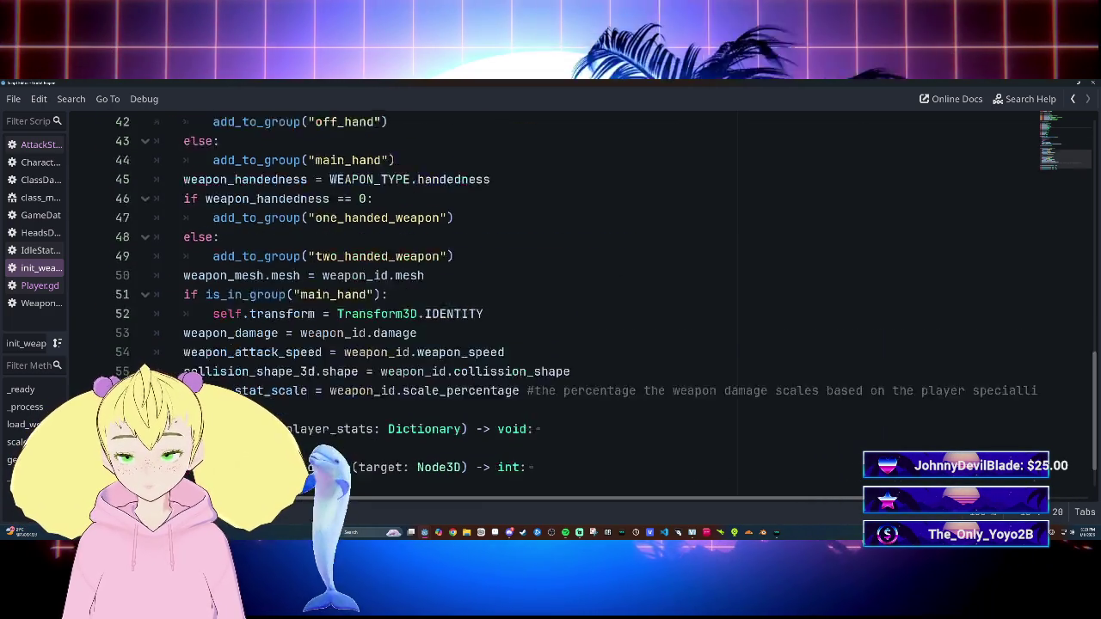
{"action": "scroll", "coordinate": [550, 301], "scroll_direction": "up", "scroll_amount": 10}
{"action": "scroll", "coordinate": [550, 301], "scroll_direction": "up", "scroll_amount": 3}
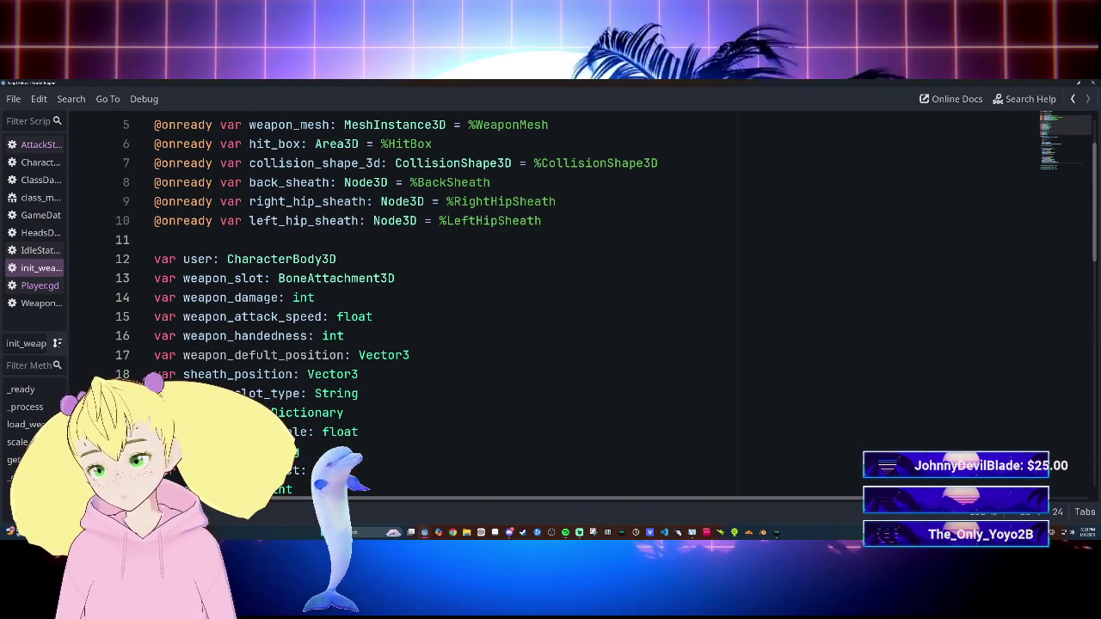
{"action": "mouse_move", "coordinate": [331, 393]}
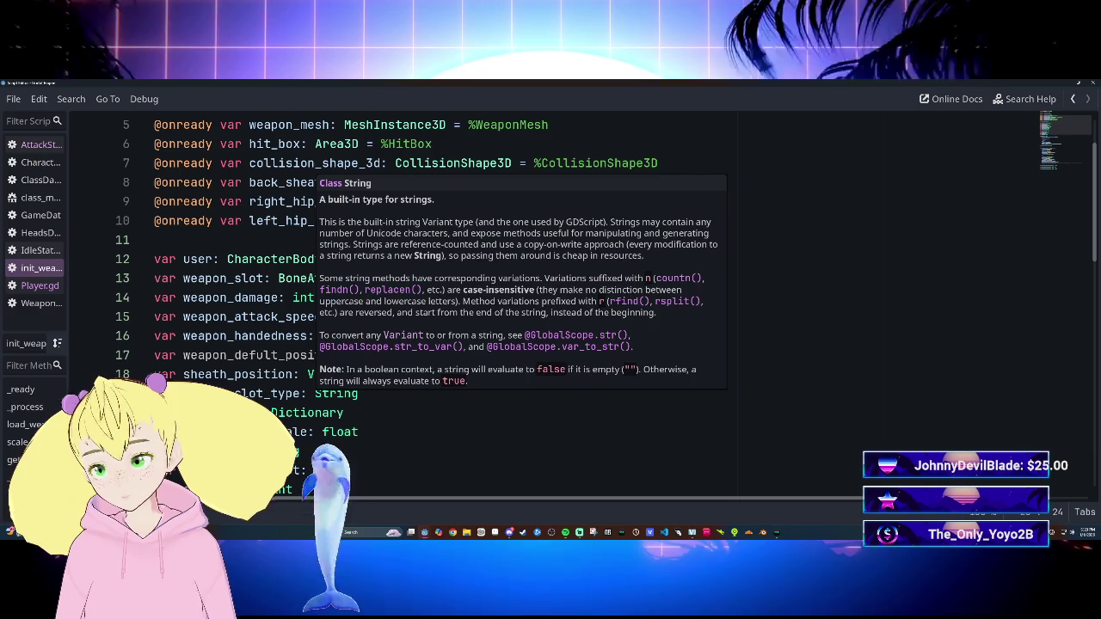
Step: Delete the 'var sheath_position: Vector3' line and briefly check Player.gd before returning
{"action": "triple_click", "coordinate": [331, 374]}
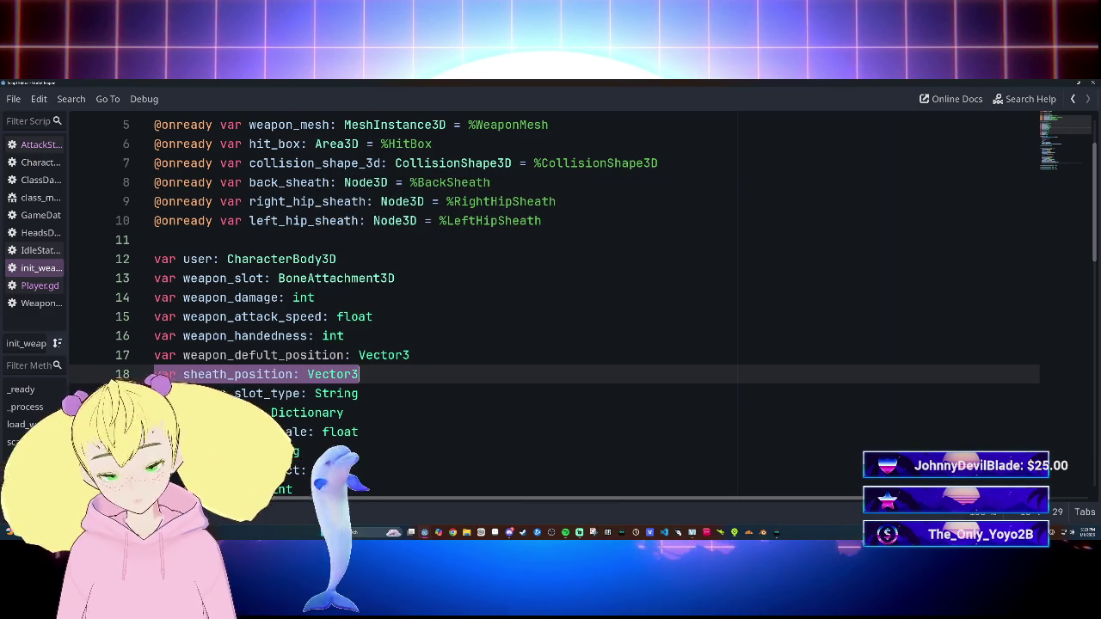
{"action": "key", "text": "BackSpace"}
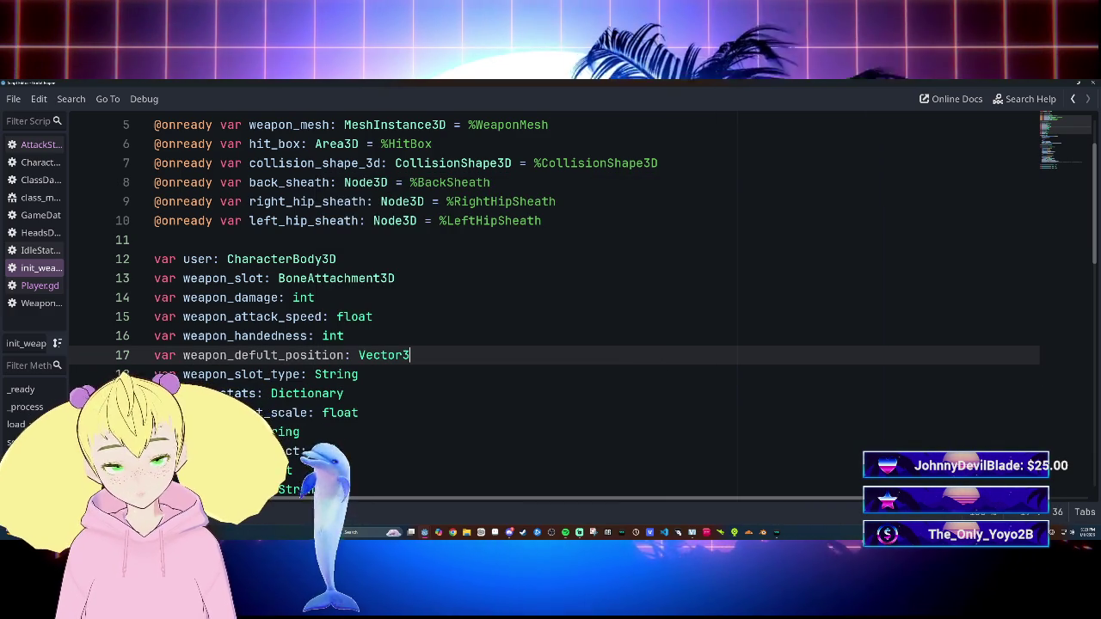
{"action": "left_click", "coordinate": [40, 285]}
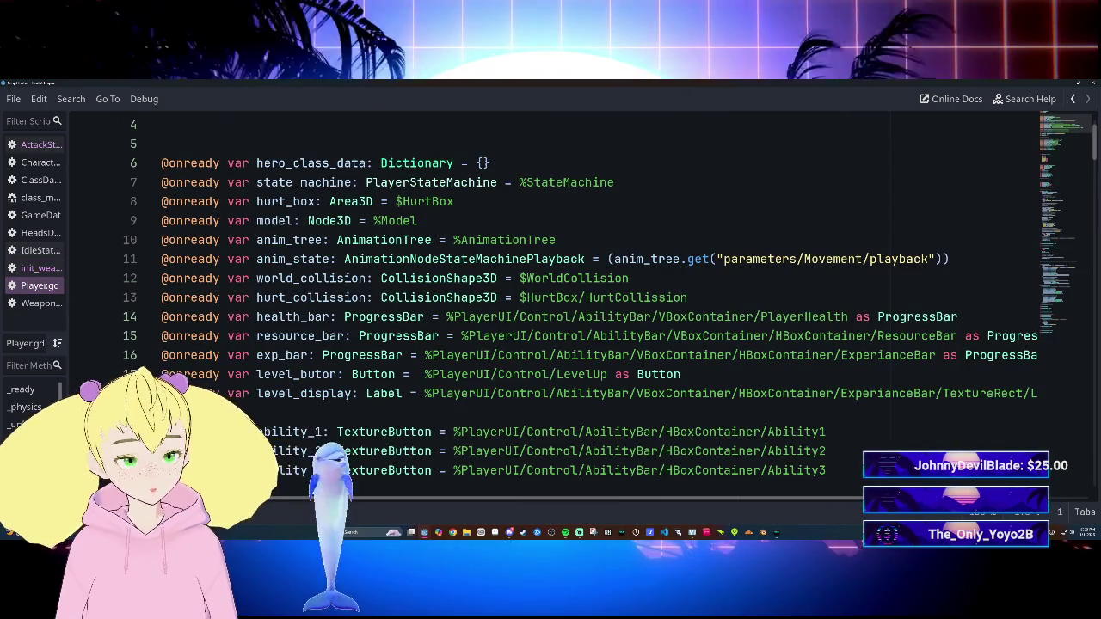
{"action": "left_click", "coordinate": [40, 268]}
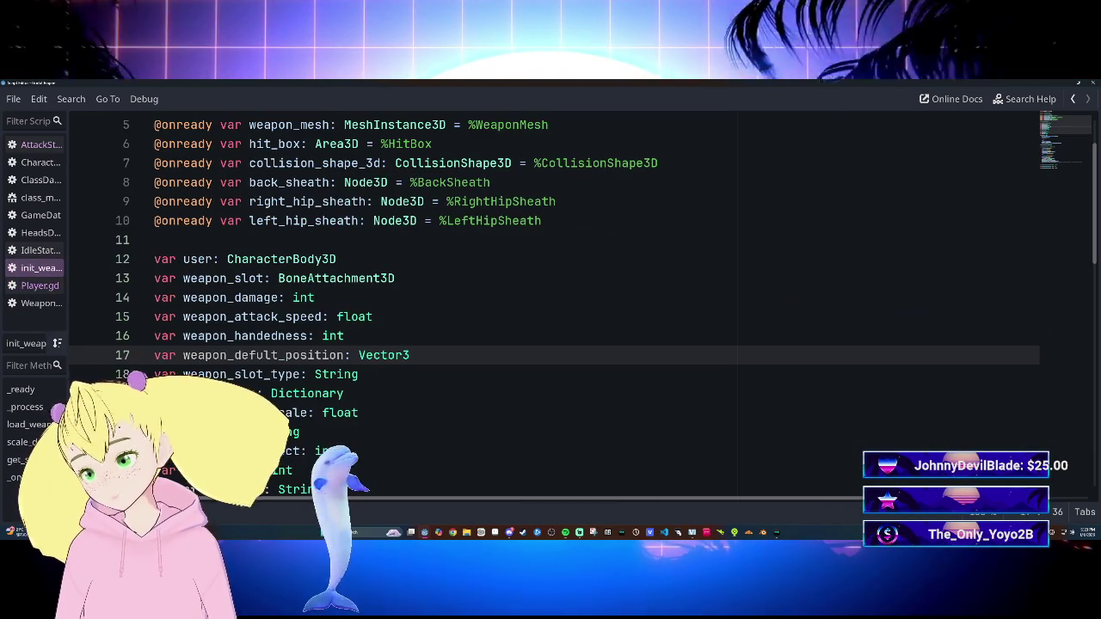
Step: Scroll down in init_weapon.gd to the two_handed_weapon lines in load_weapon
{"action": "left_click", "coordinate": [373, 316]}
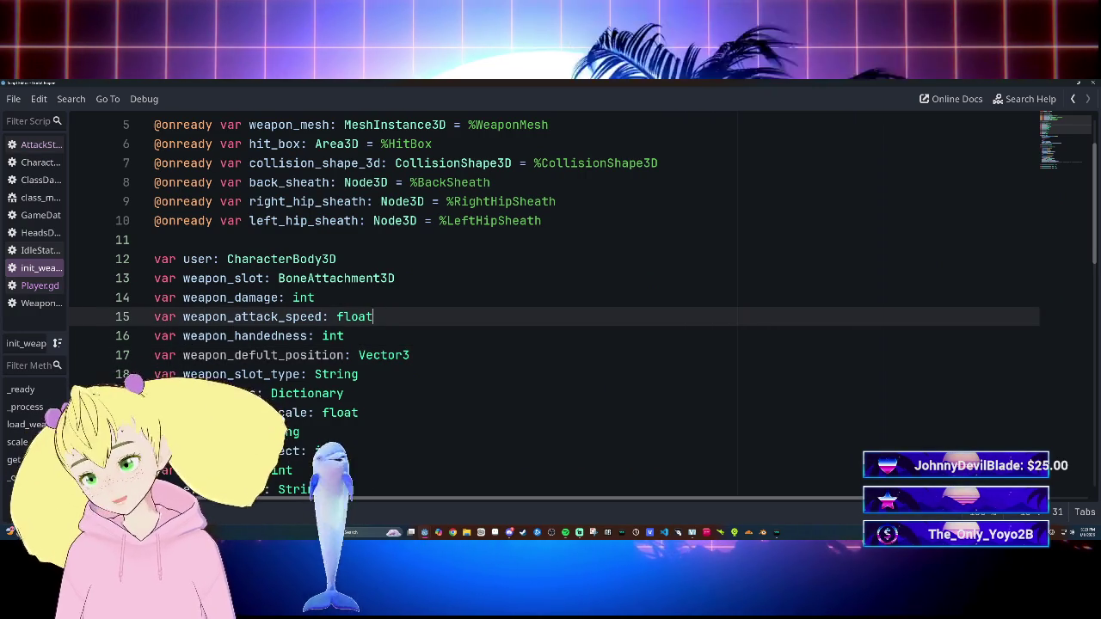
{"action": "scroll", "coordinate": [550, 301], "scroll_direction": "down", "scroll_amount": 2}
{"action": "scroll", "coordinate": [550, 301], "scroll_direction": "down", "scroll_amount": 8}
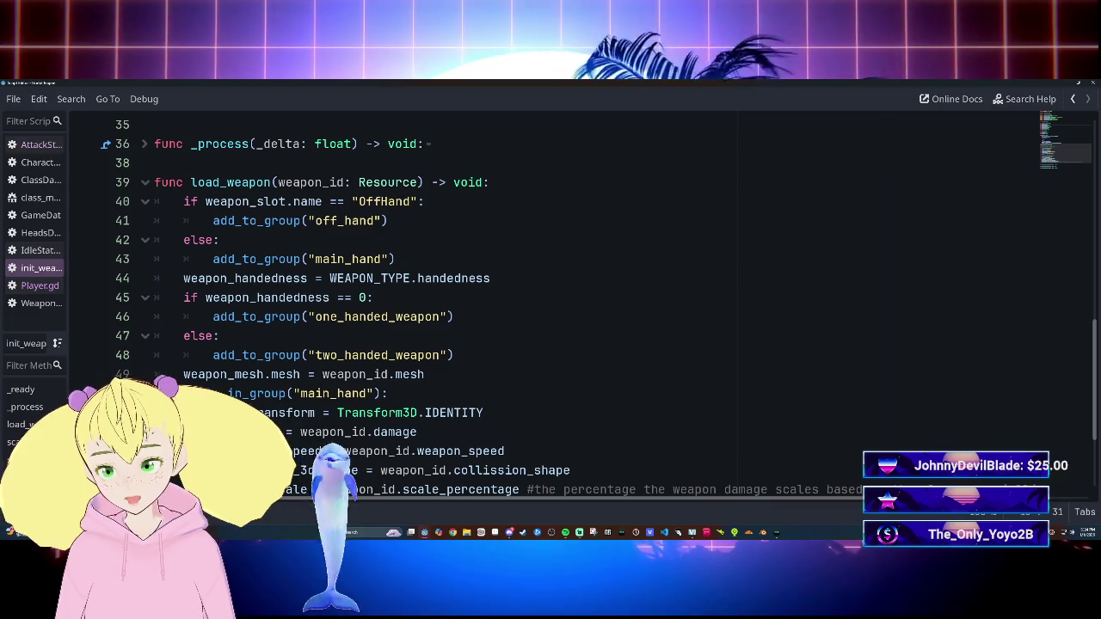
{"action": "scroll", "coordinate": [551, 301], "scroll_direction": "down", "scroll_amount": 2}
{"action": "scroll", "coordinate": [551, 301], "scroll_direction": "up", "scroll_amount": 5}
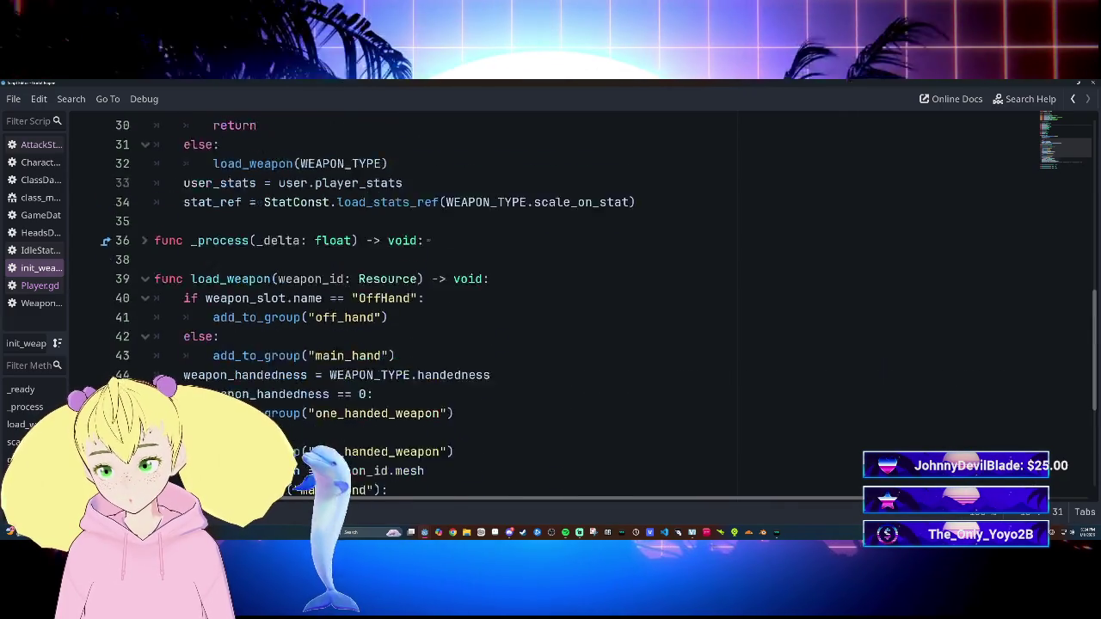
{"action": "scroll", "coordinate": [551, 301], "scroll_direction": "down", "scroll_amount": 2}
{"action": "left_click", "coordinate": [454, 375]}
{"action": "left_click", "coordinate": [454, 355]}
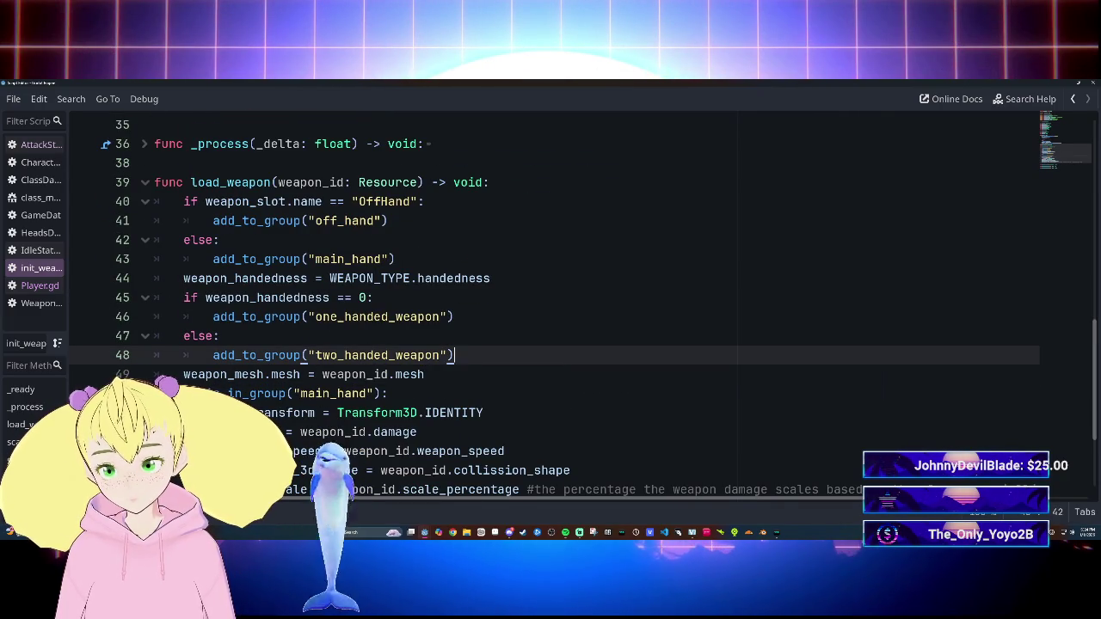
Step: Add 'weapon_defult_position = weapon_mesh.transform' after the weapon_mesh assignment using autocomplete
{"action": "left_click", "coordinate": [424, 374]}
{"action": "key", "text": "Return"}
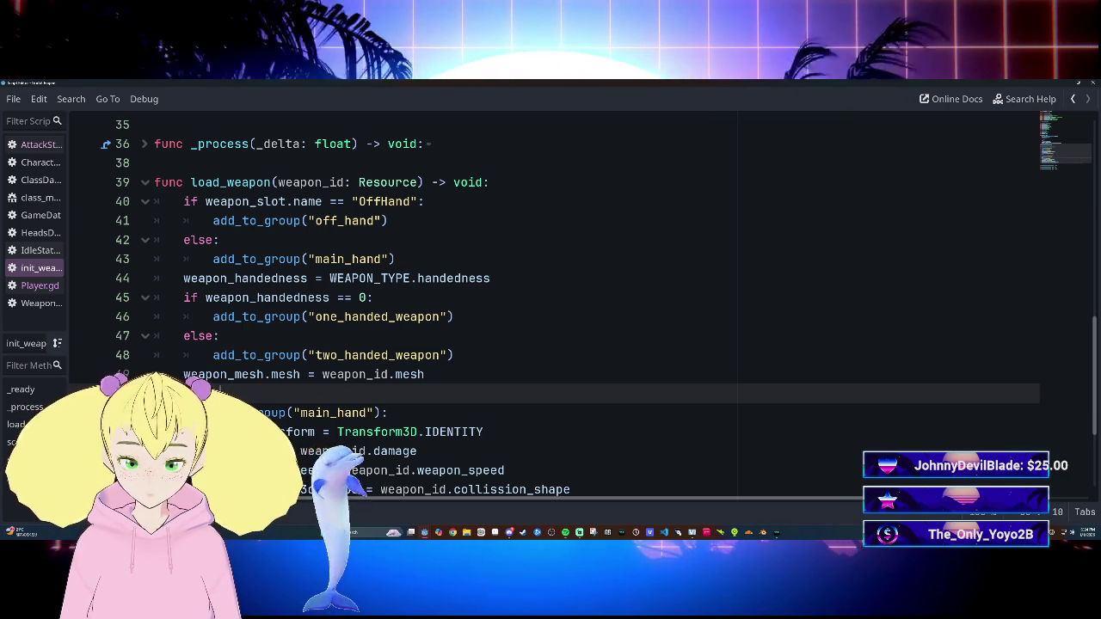
{"action": "type", "text": "weap"}
{"action": "key", "text": "Escape"}
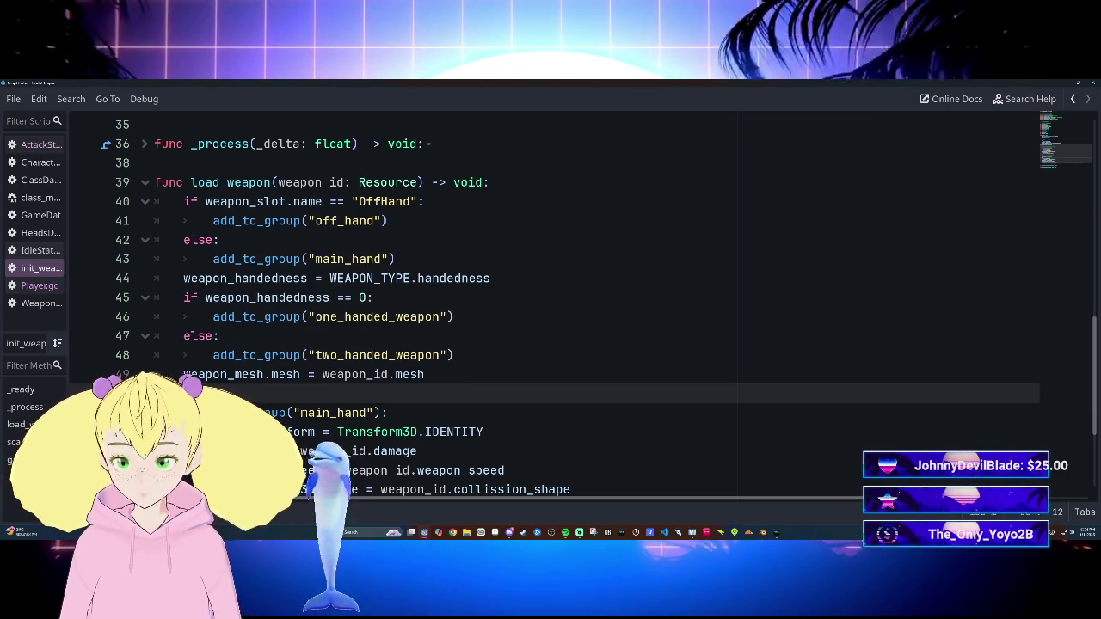
{"action": "type", "text": "d"}
{"action": "key", "text": "Down"}
{"action": "key", "text": "Return"}
{"action": "type", "text": "= "}
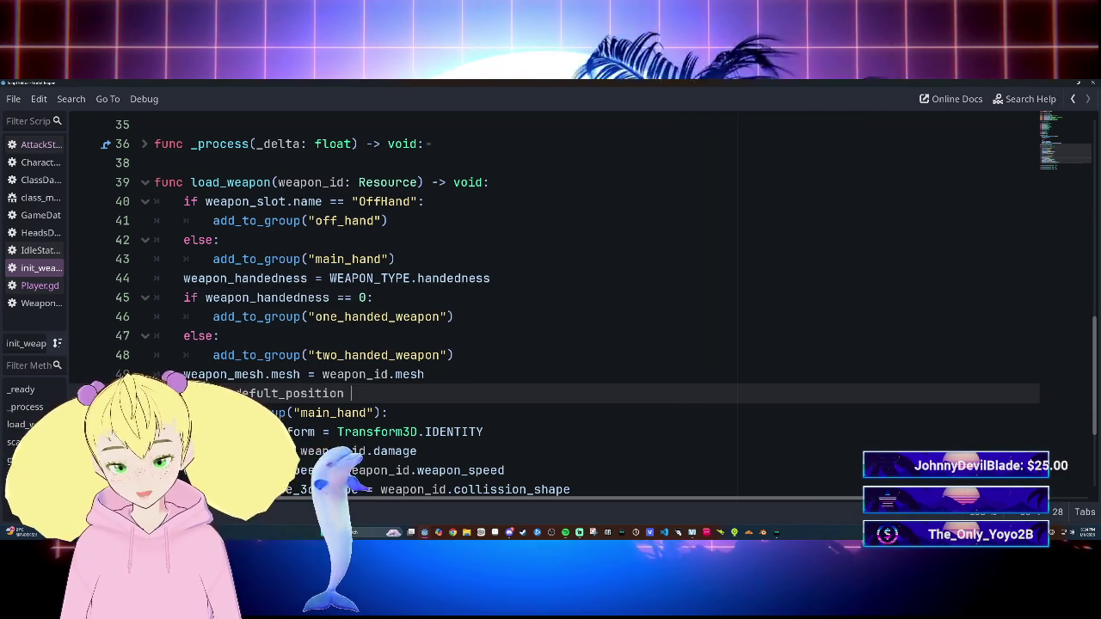
{"action": "type", "text": "weap"}
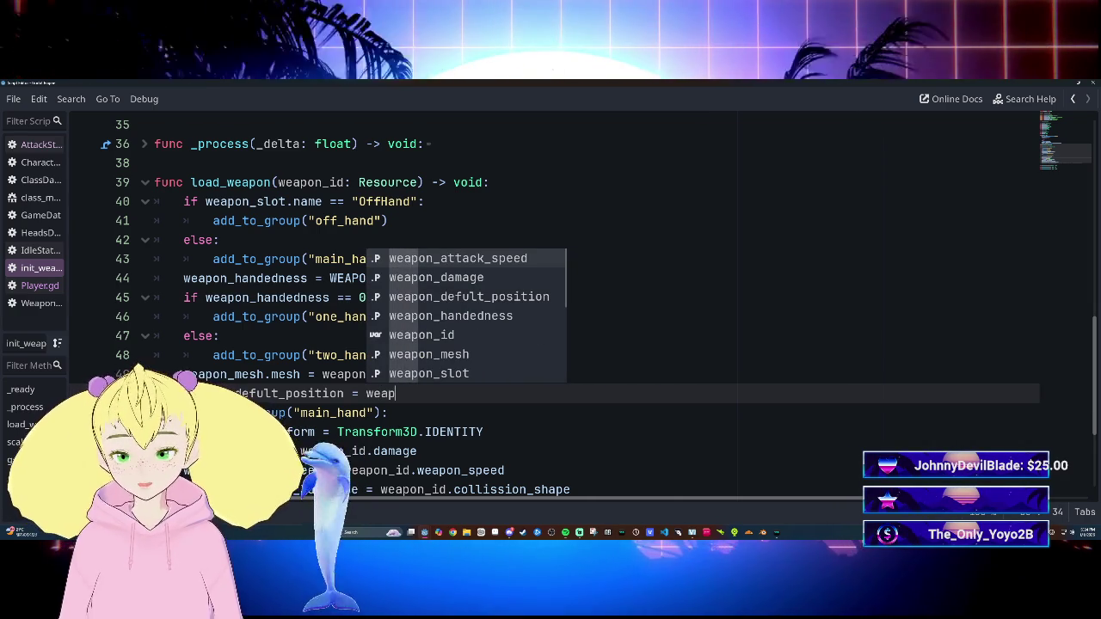
{"action": "key", "text": "Down"}
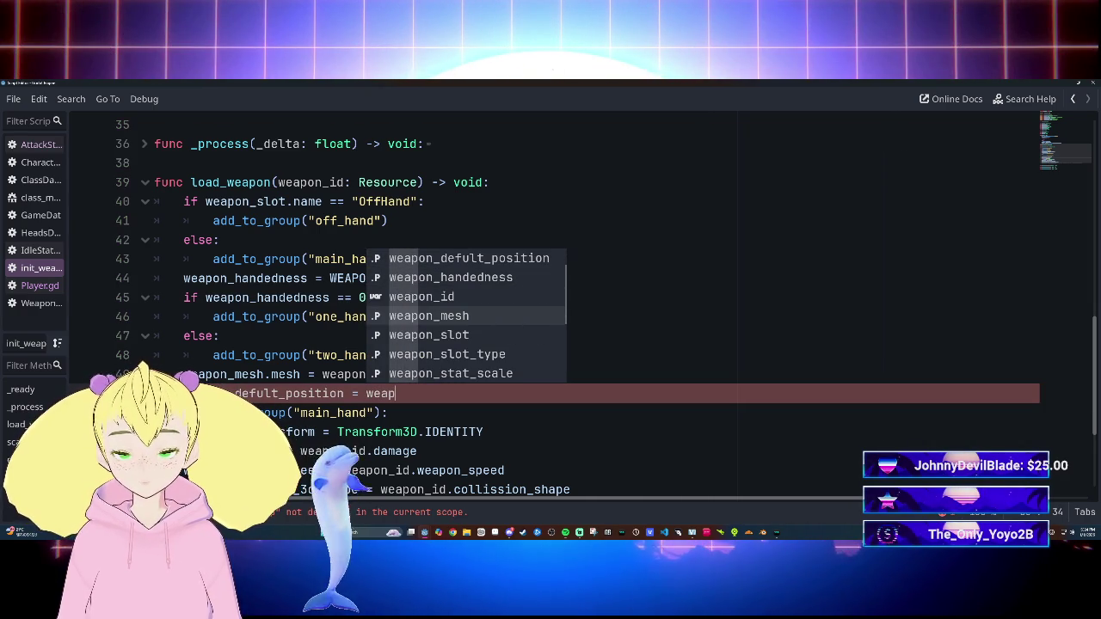
{"action": "key", "text": "Return"}
{"action": "type", "text": "."}
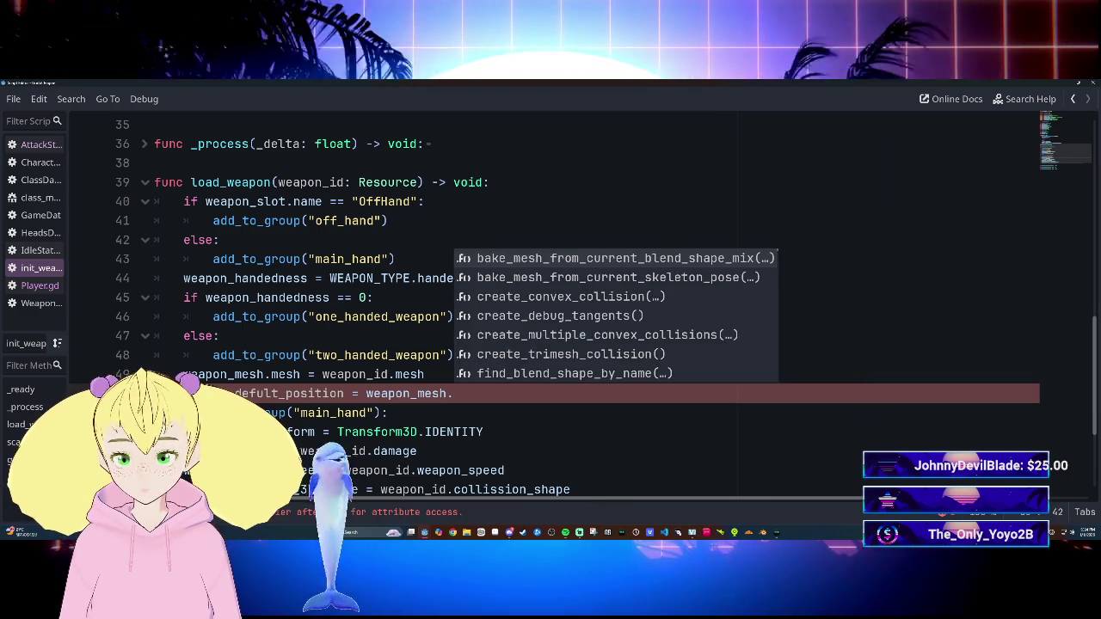
{"action": "type", "text": "tr"}
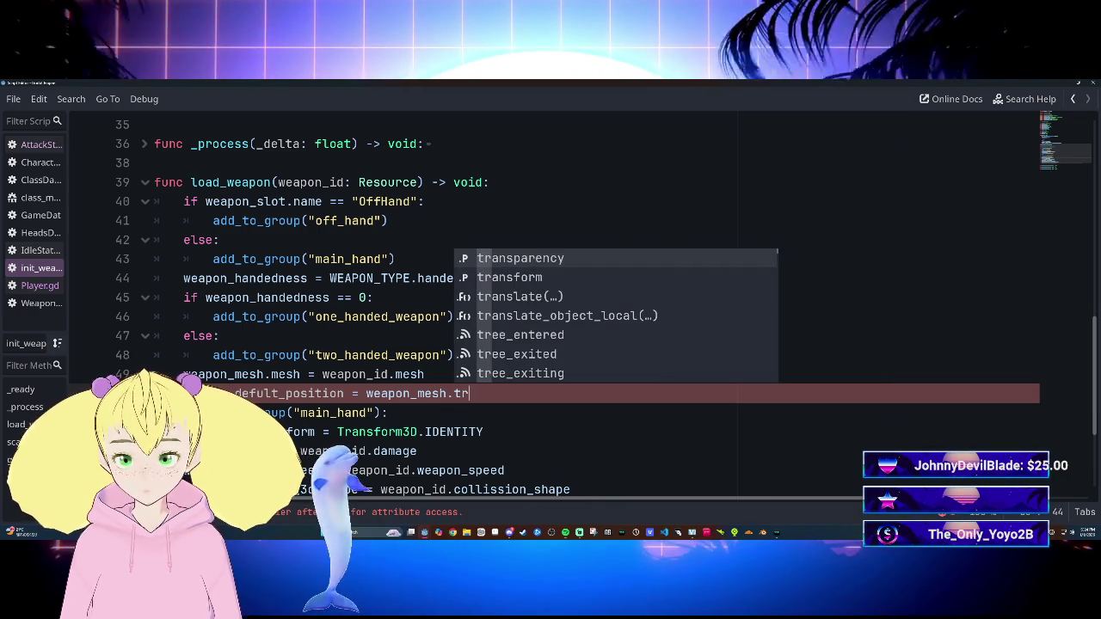
{"action": "key", "text": "Down"}
{"action": "key", "text": "Return"}
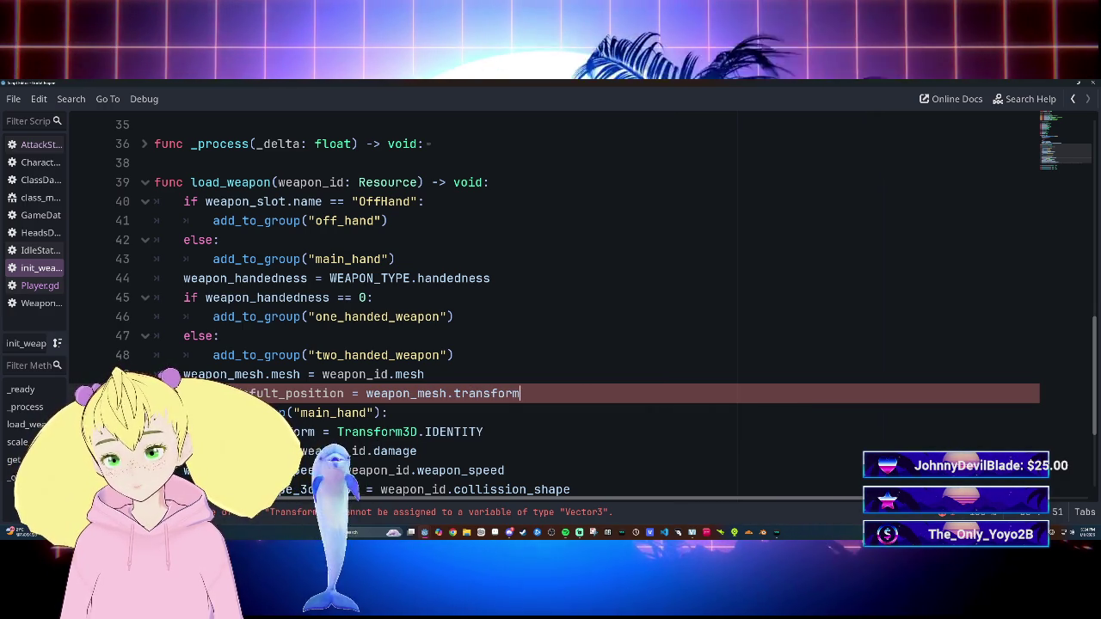
{"action": "scroll", "coordinate": [550, 301], "scroll_direction": "up", "scroll_amount": 10}
{"action": "scroll", "coordinate": [550, 301], "scroll_direction": "down", "scroll_amount": 2}
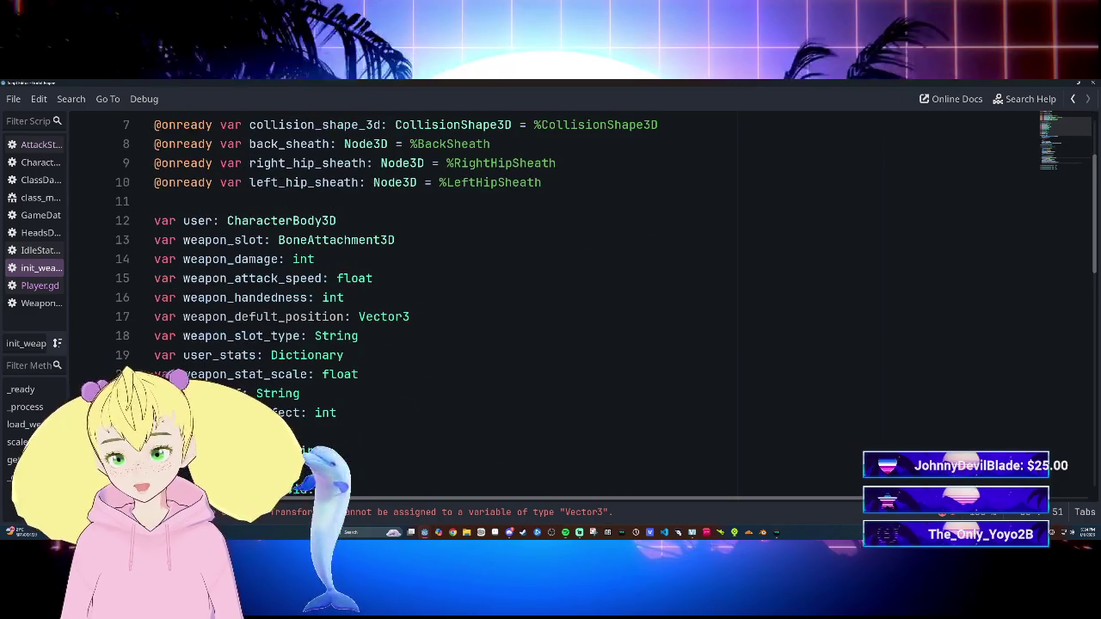
Step: Change weapon_defult_position's type on line 17 from Vector3 to Transform3D
{"action": "left_click", "coordinate": [409, 317]}
{"action": "key", "text": "BackSpace"}
{"action": "key", "text": "BackSpace"}
{"action": "key", "text": "BackSpace"}
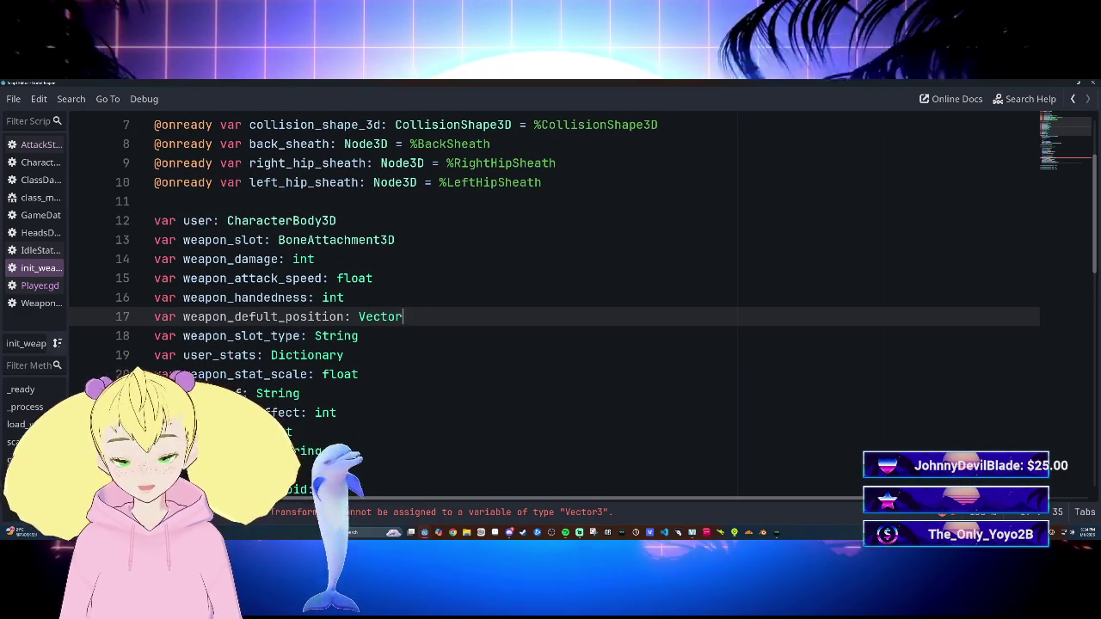
{"action": "type", "text": "T"}
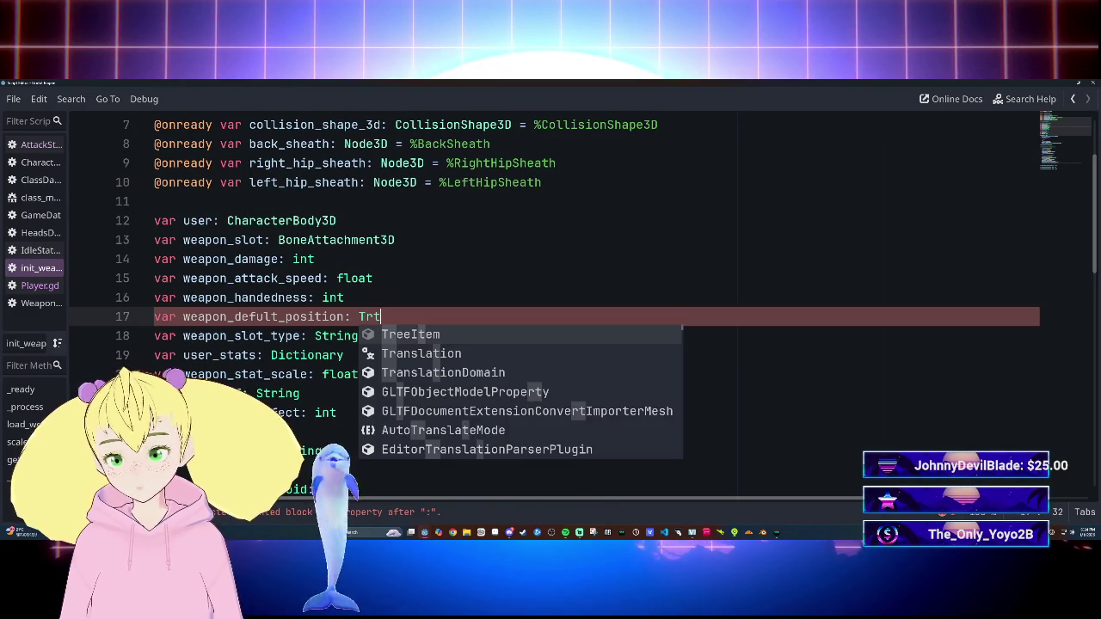
{"action": "key", "text": "Down"}
{"action": "key", "text": "Return"}
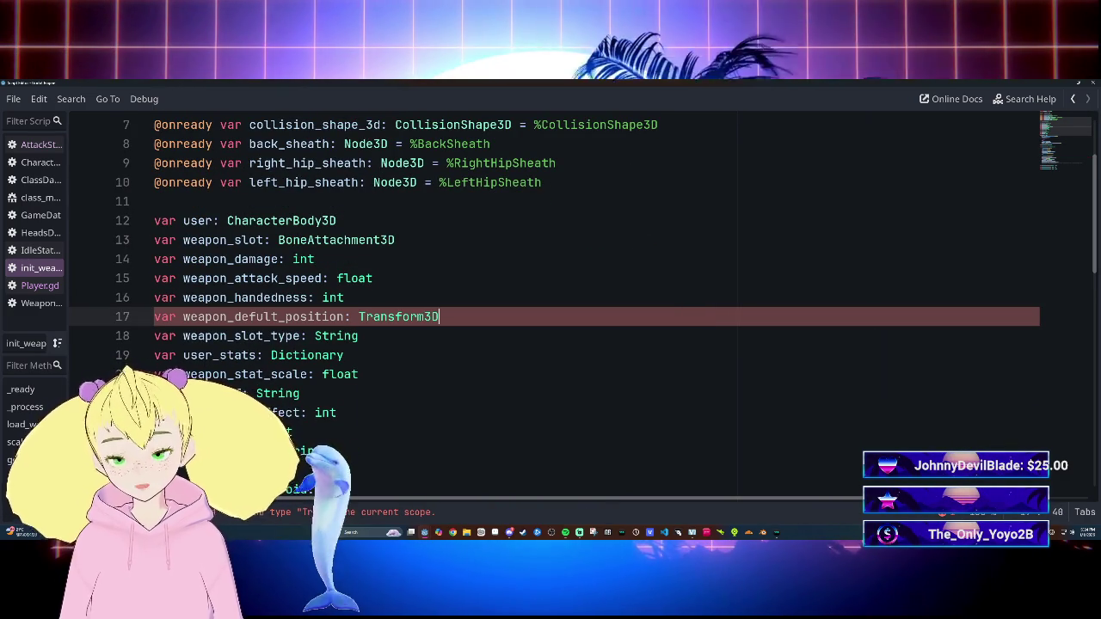
{"action": "scroll", "coordinate": [550, 301], "scroll_direction": "down", "scroll_amount": 12}
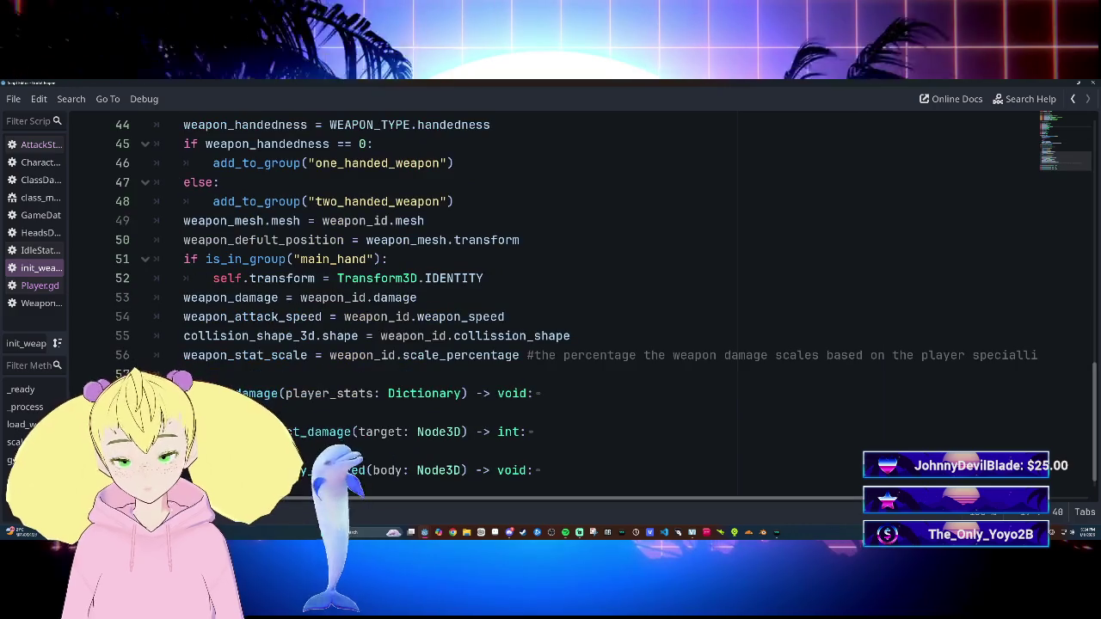
Step: Review the new assignment and dock the script editor back into the main window
{"action": "left_click", "coordinate": [519, 240]}
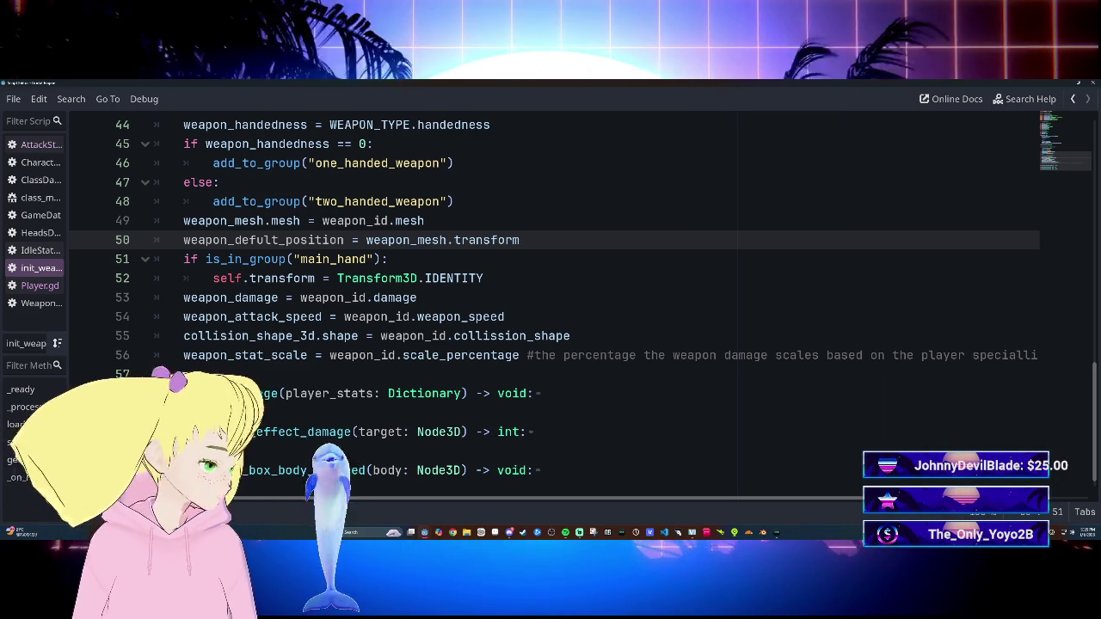
{"action": "scroll", "coordinate": [551, 301], "scroll_direction": "up", "scroll_amount": 1}
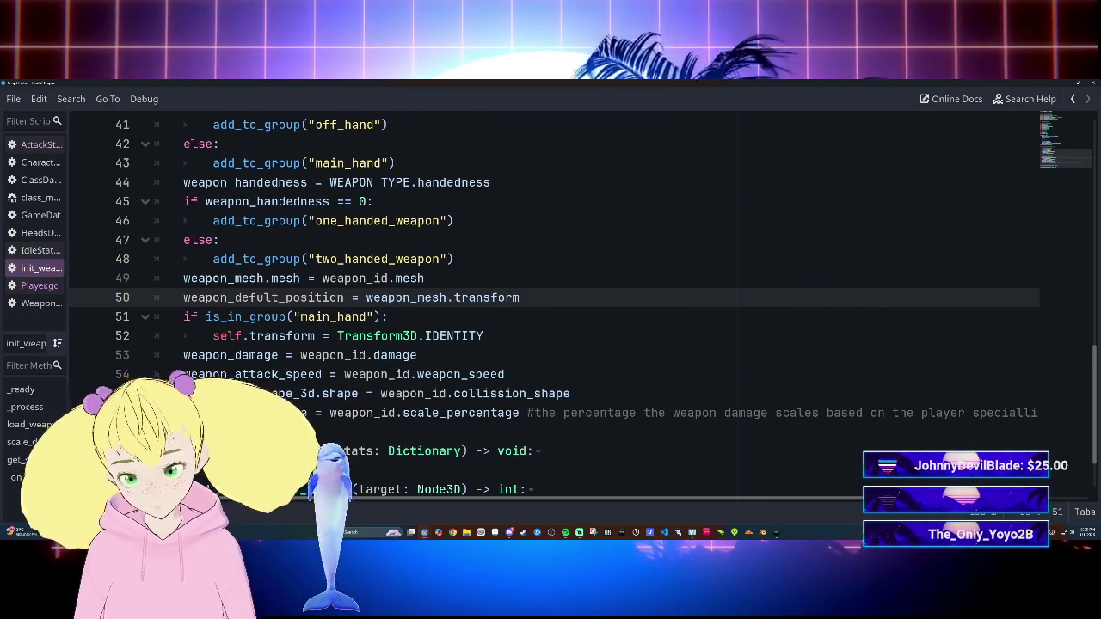
{"action": "left_click", "coordinate": [424, 278]}
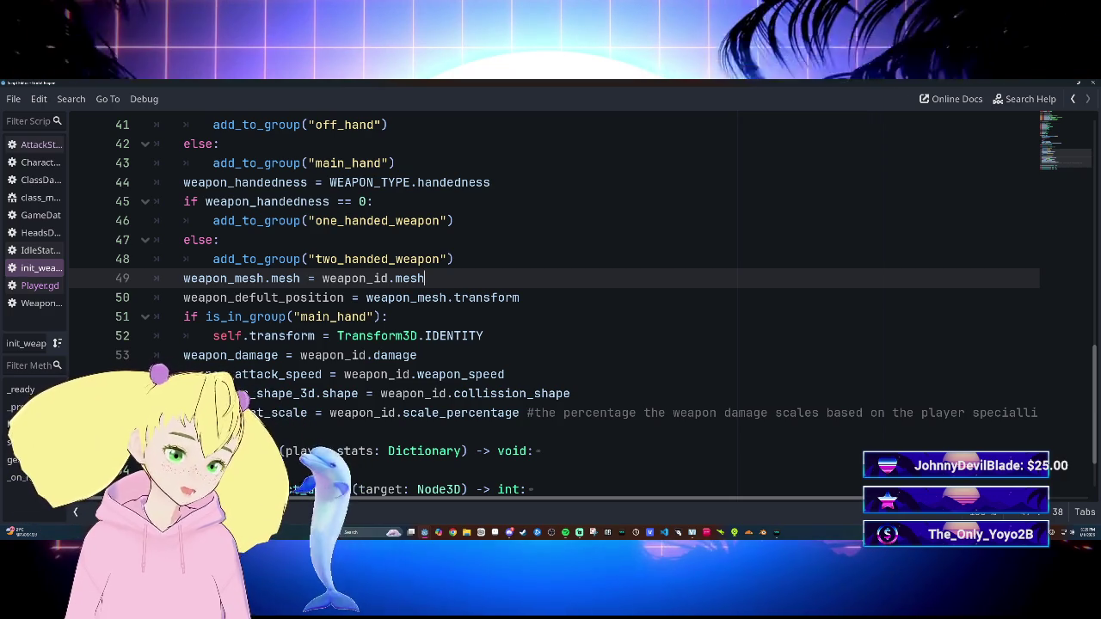
{"action": "scroll", "coordinate": [550, 301], "scroll_direction": "up", "scroll_amount": 3}
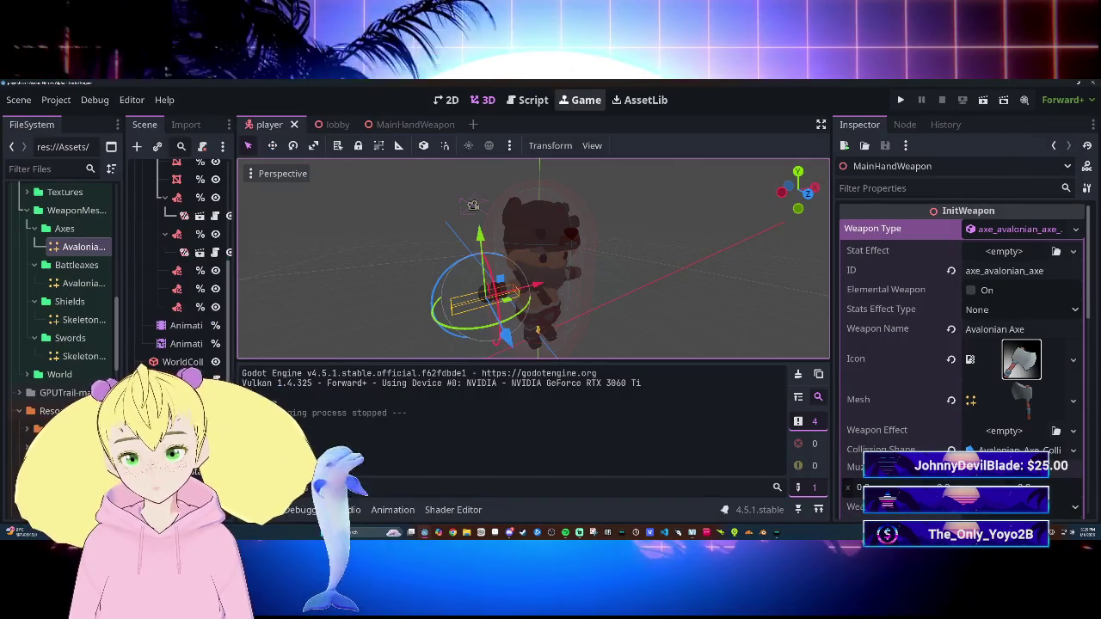
{"action": "left_click", "coordinate": [533, 100]}
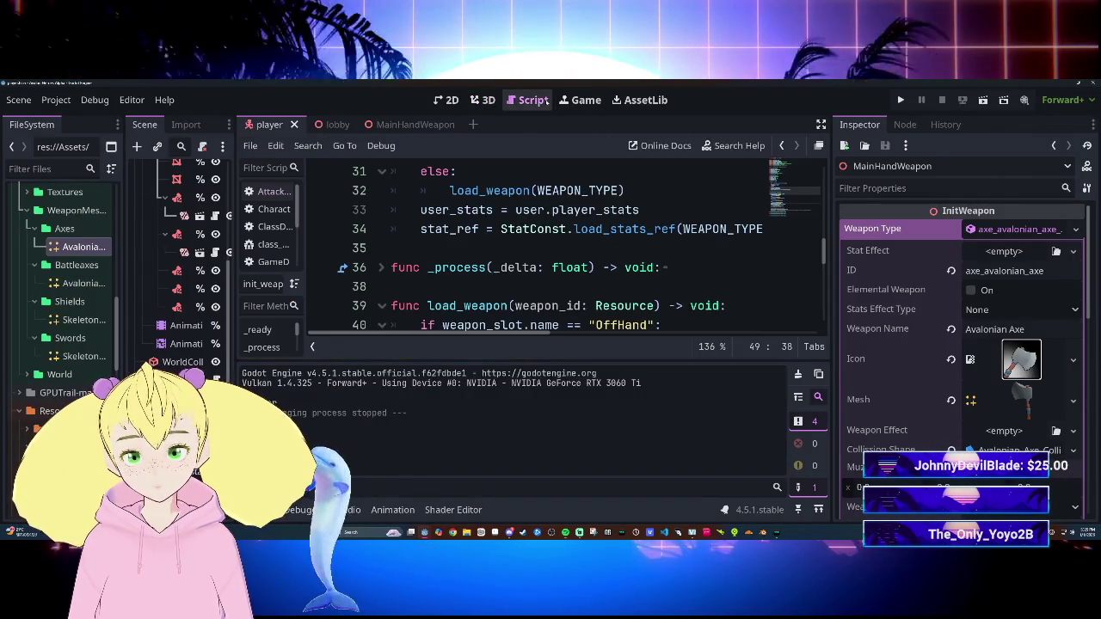
Step: Open the lobby scene, run the game, and move the character forward to check the axe
{"action": "left_click", "coordinate": [483, 100]}
{"action": "left_click", "coordinate": [321, 123]}
{"action": "key", "text": "F5"}
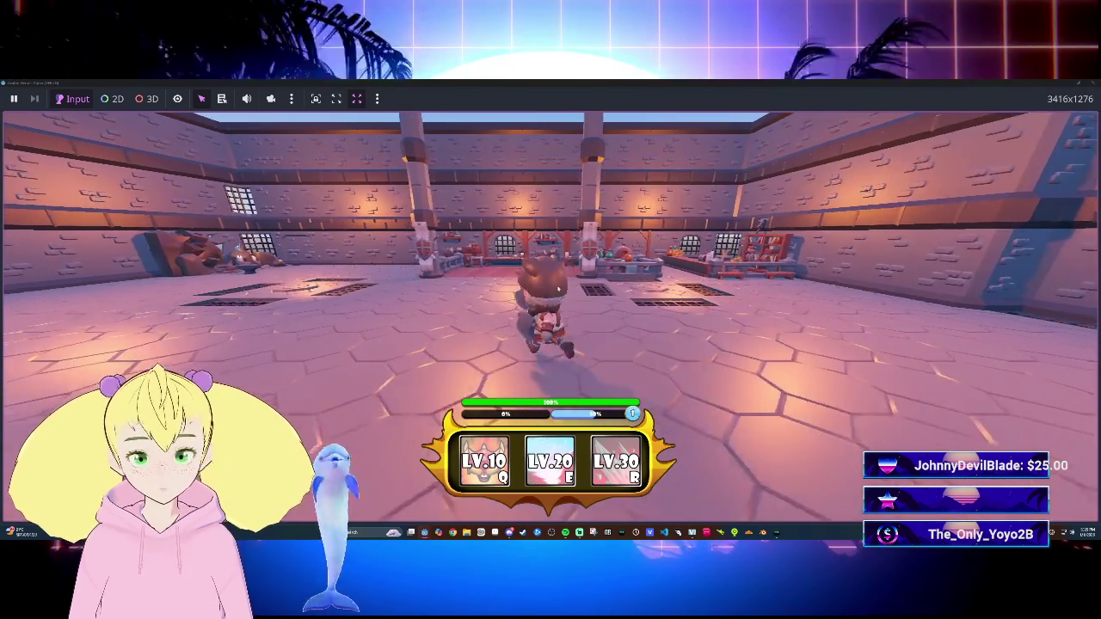
{"action": "key", "text": "w"}
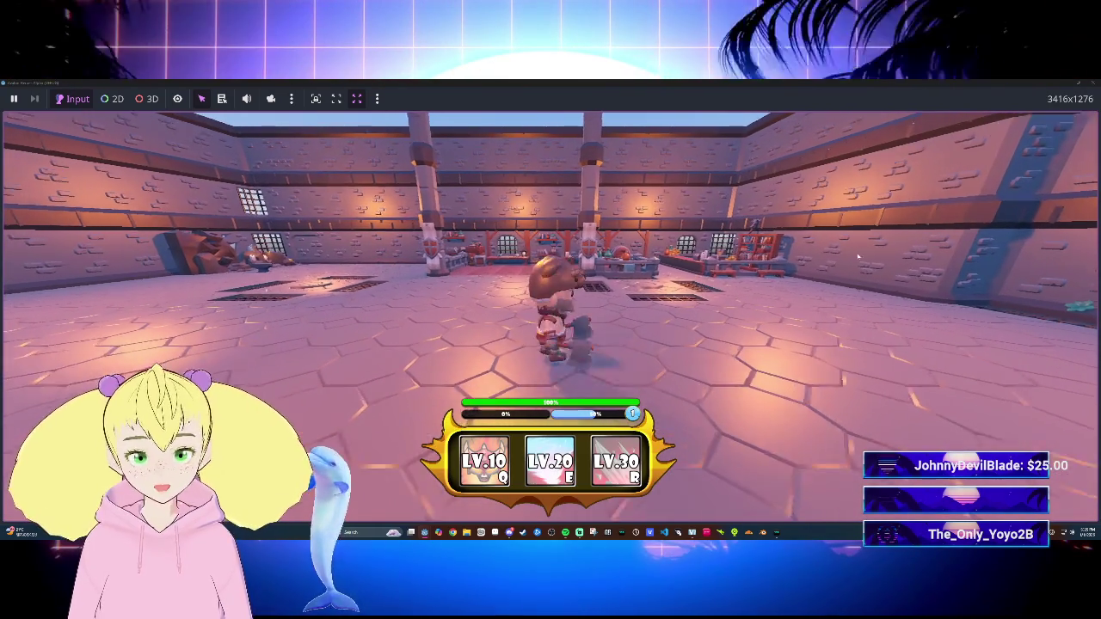
{"action": "key", "text": "F8"}
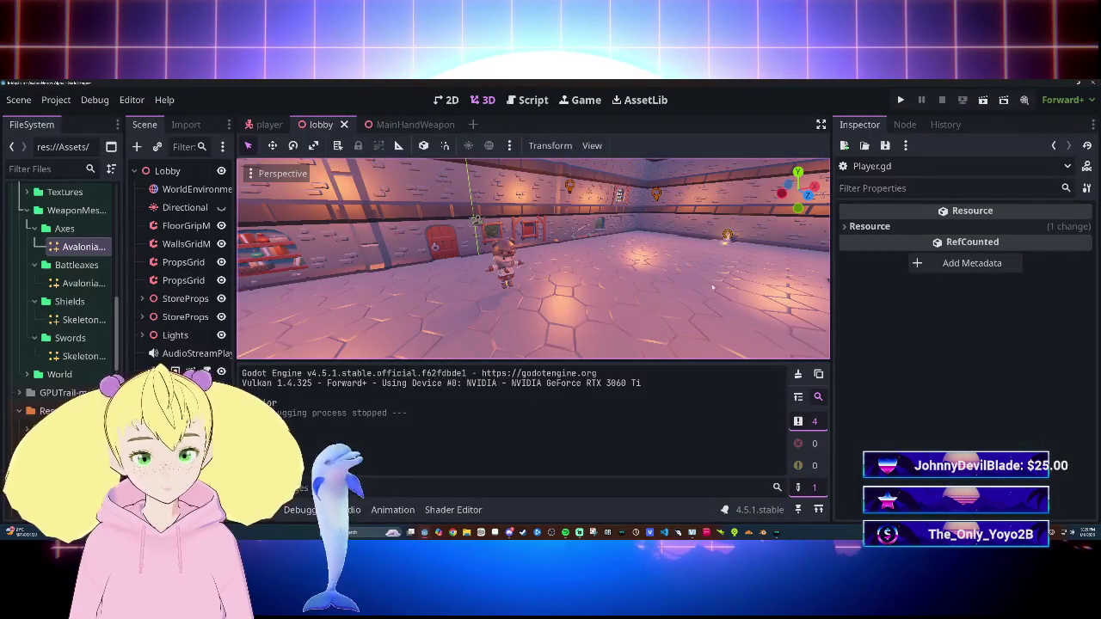
Step: Toggle between the 2D, 3D and Script views, ending on the script code
{"action": "left_click", "coordinate": [520, 99]}
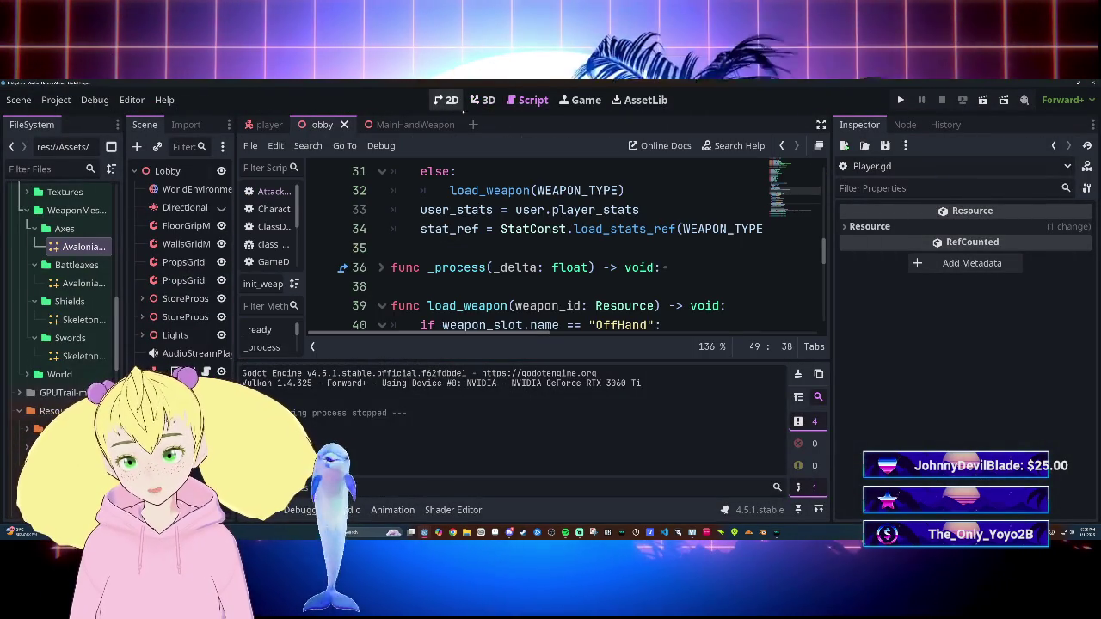
{"action": "left_click", "coordinate": [492, 101]}
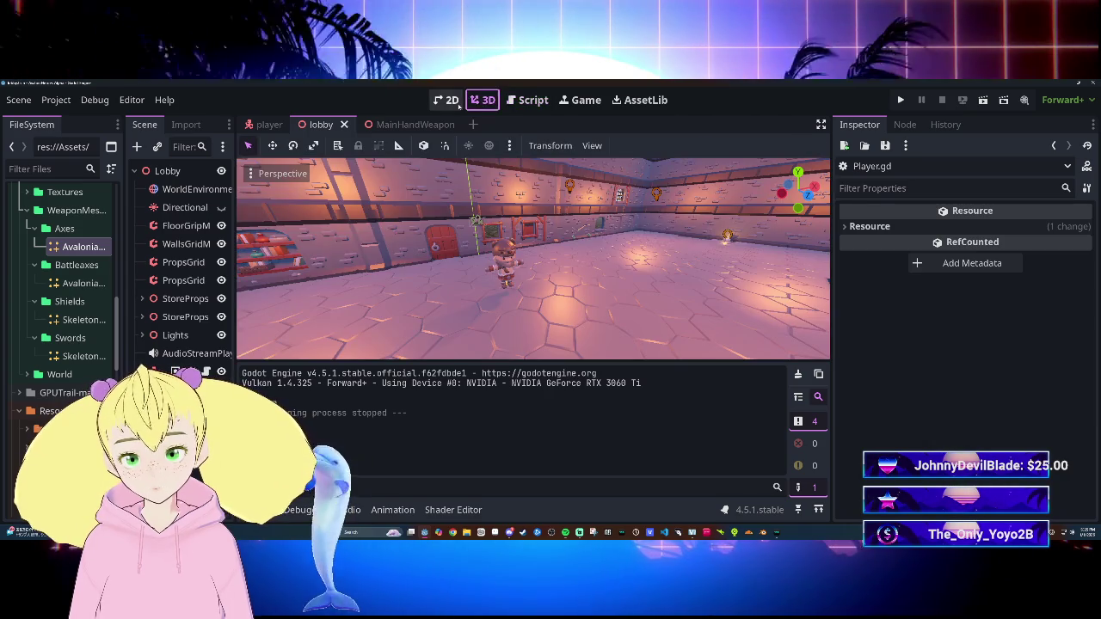
{"action": "left_click", "coordinate": [462, 104]}
{"action": "left_click", "coordinate": [493, 104]}
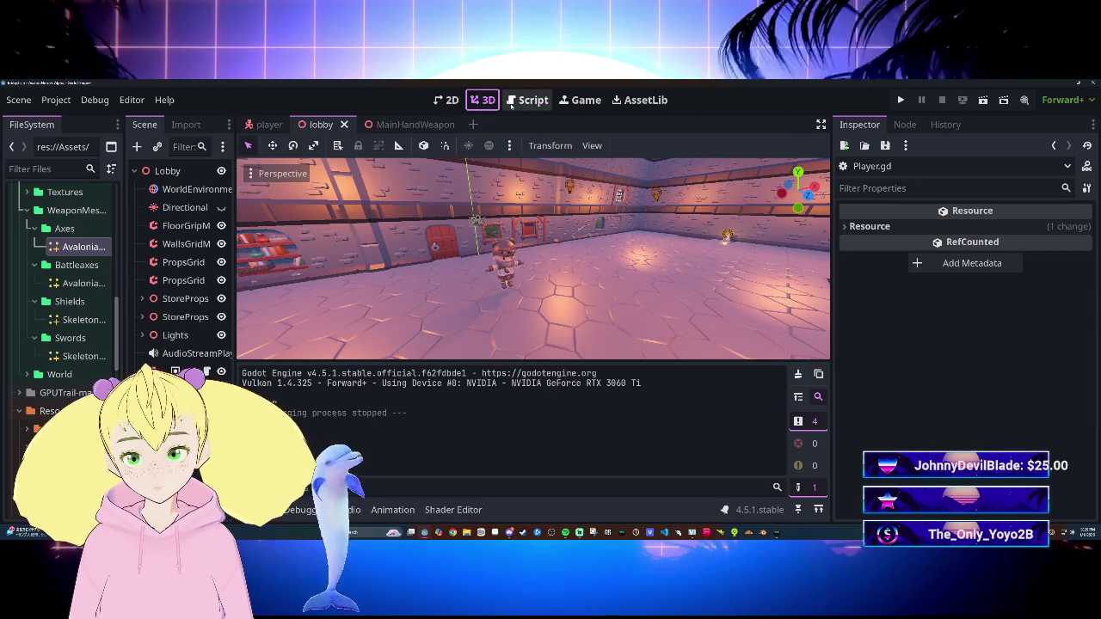
{"action": "left_click", "coordinate": [445, 100]}
{"action": "left_click", "coordinate": [484, 100]}
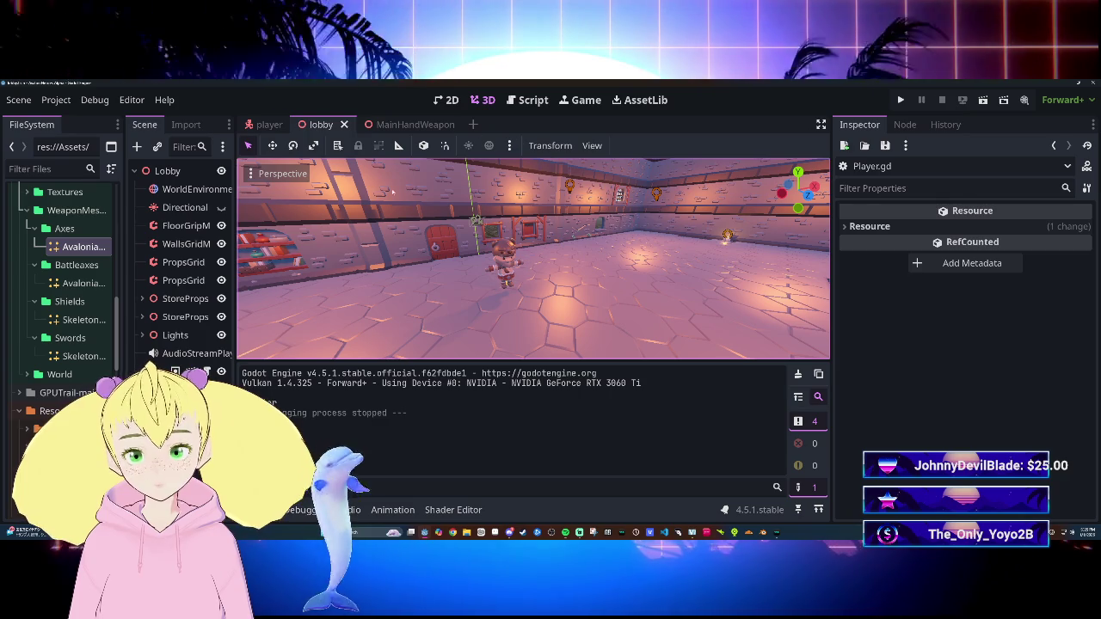
{"action": "left_click", "coordinate": [540, 103]}
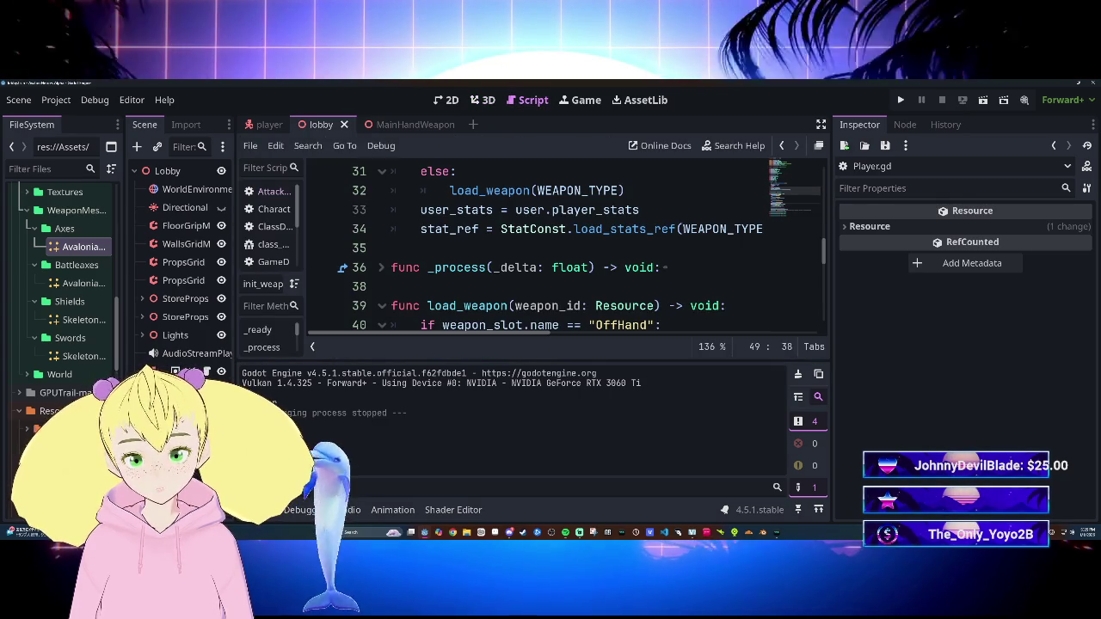
Step: Add print(weapon_defult_position) on a new line 51 in load_weapon and run the game
{"action": "key", "text": "ctrl+shift+F11"}
{"action": "scroll", "coordinate": [551, 301], "scroll_direction": "down", "scroll_amount": 3}
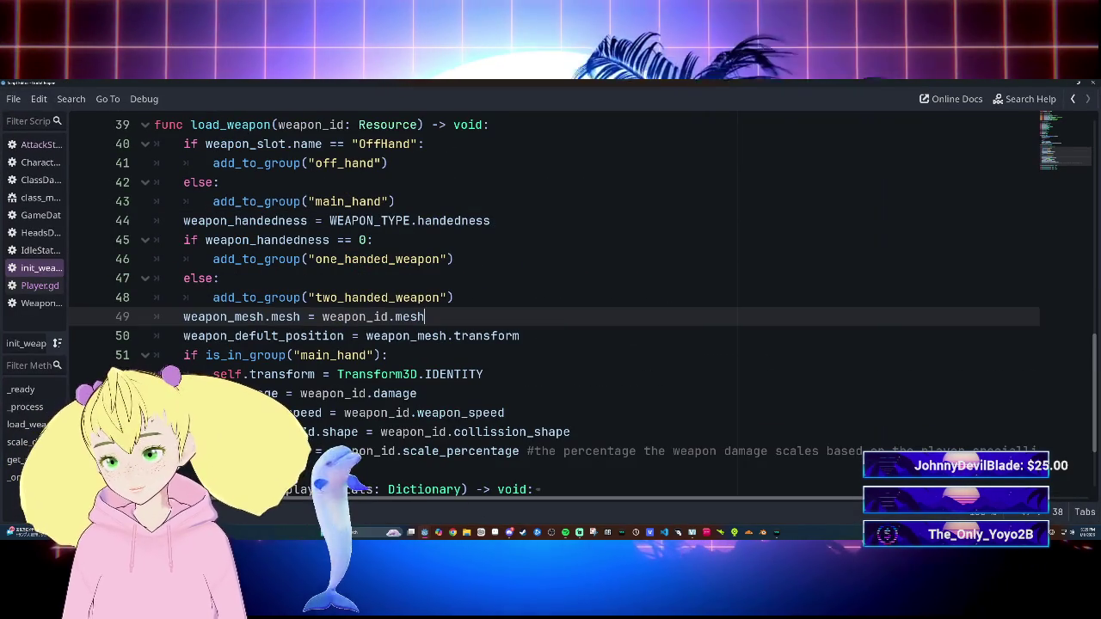
{"action": "left_click", "coordinate": [521, 335]}
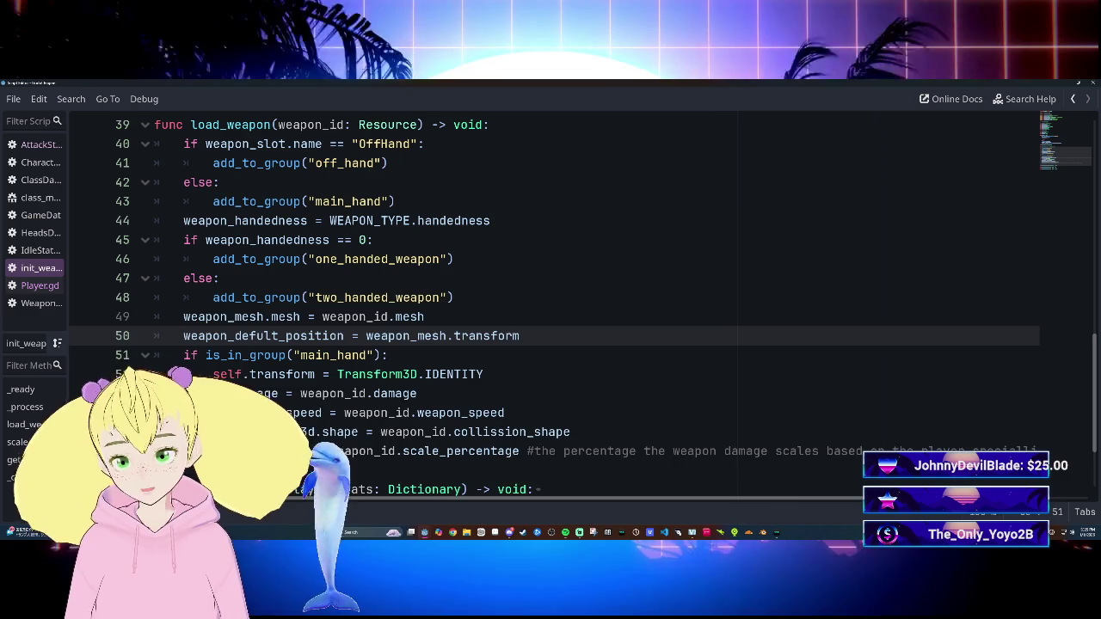
{"action": "key", "text": "Return"}
{"action": "type", "text": "print(weap"}
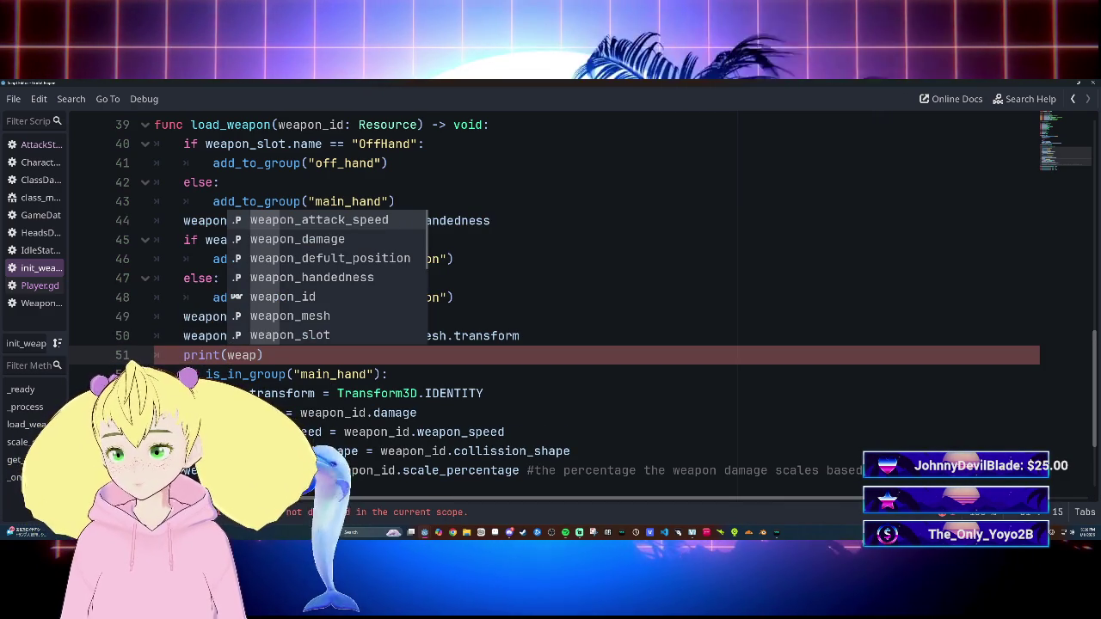
{"action": "key", "text": "Down"}
{"action": "key", "text": "Down"}
{"action": "key", "text": "Return"}
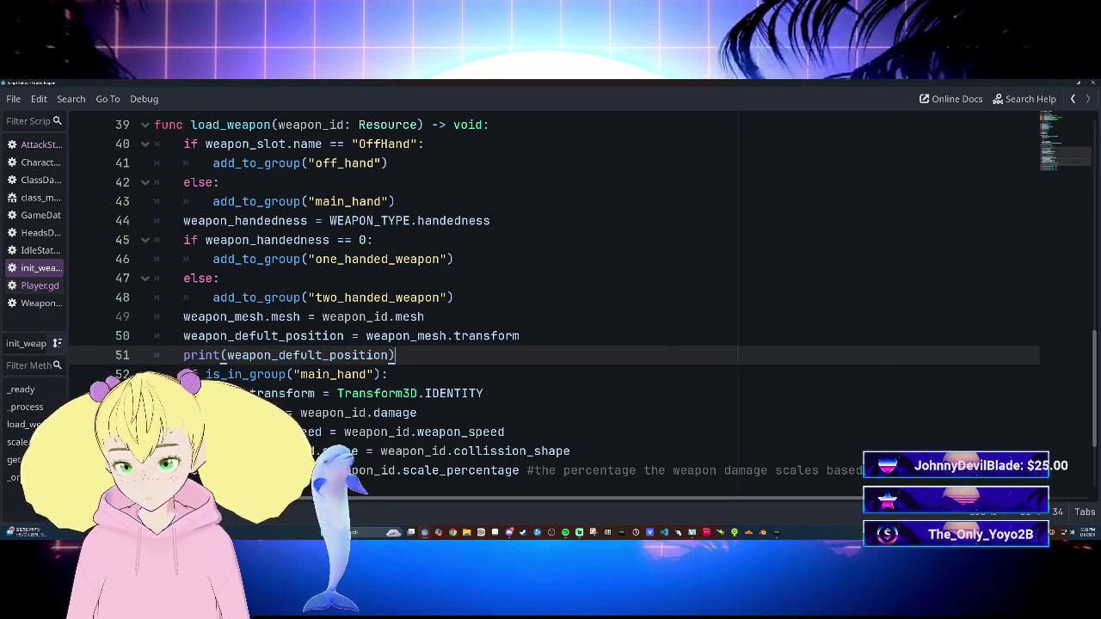
{"action": "key", "text": "F5"}
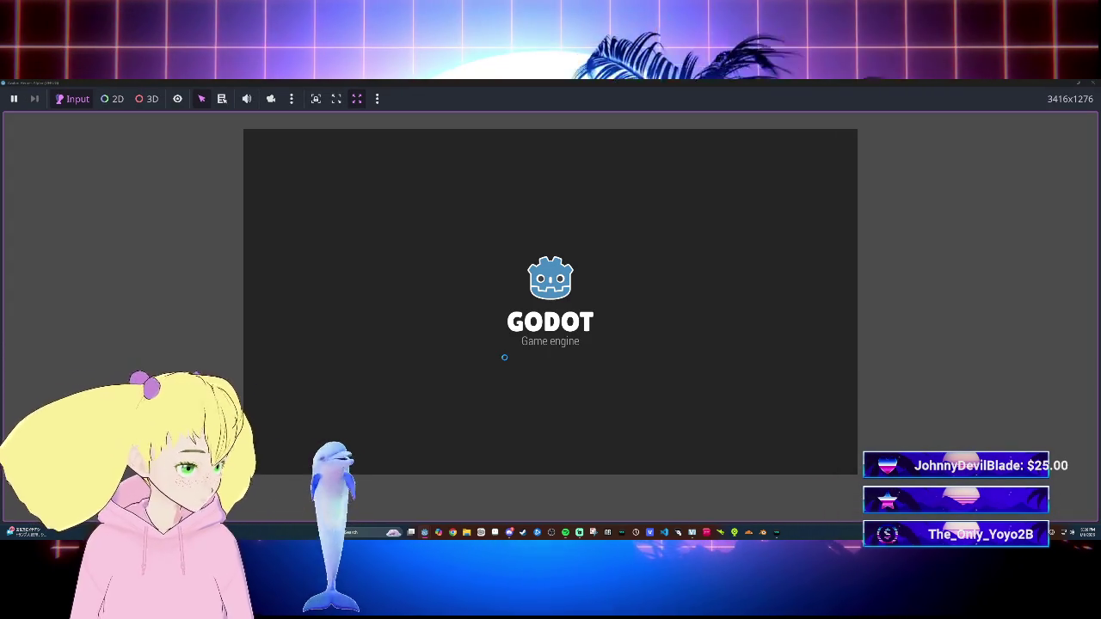
Step: Walk the character holding the axe in the running game, then close the game window
{"action": "key", "text": "d"}
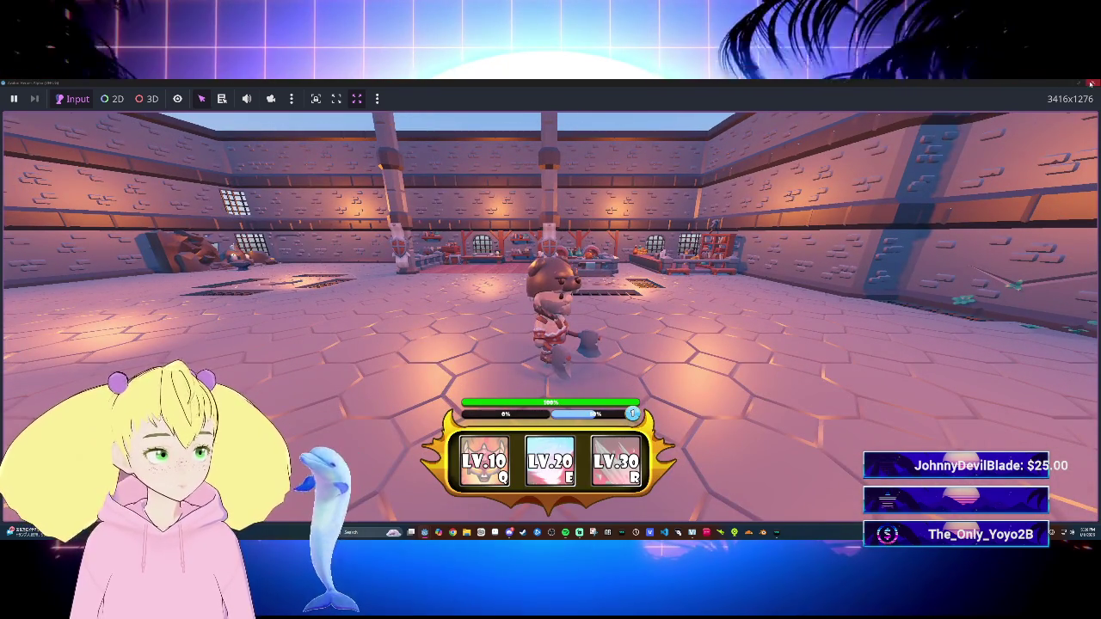
{"action": "left_click", "coordinate": [1091, 82]}
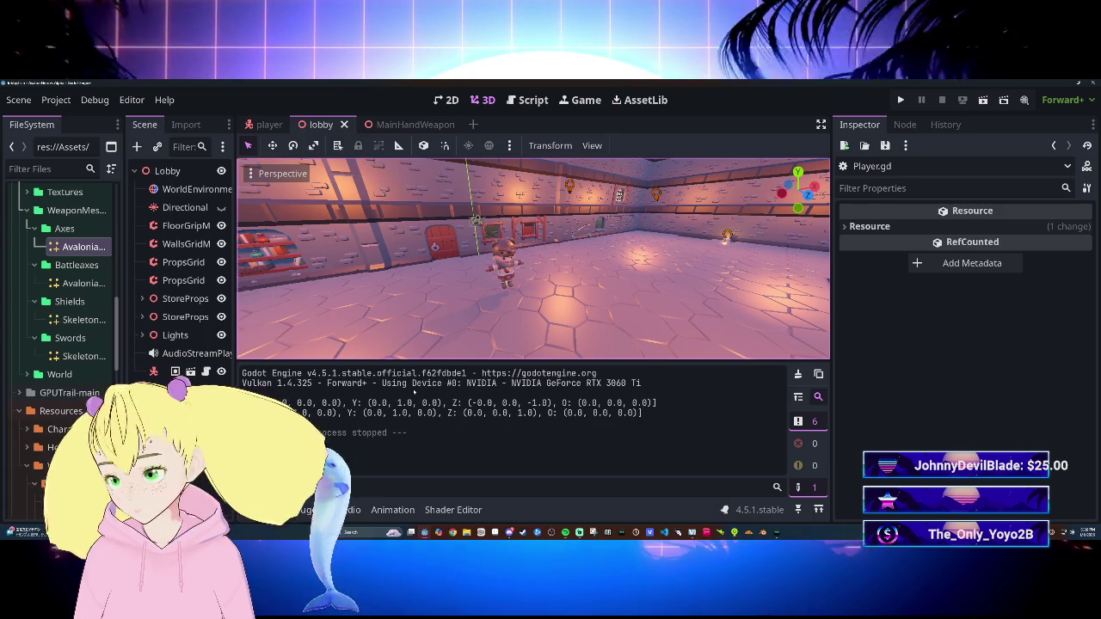
Step: Open the MainHandWeapon scene and look through its Script, 3D and 2D views
{"action": "left_click", "coordinate": [406, 125]}
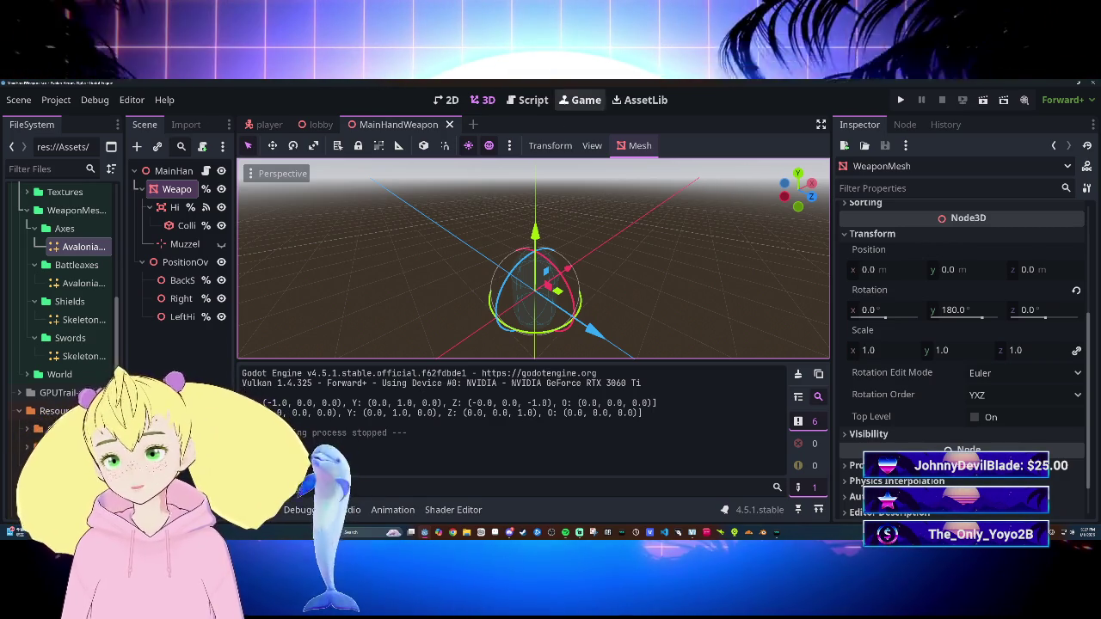
{"action": "left_click", "coordinate": [539, 101]}
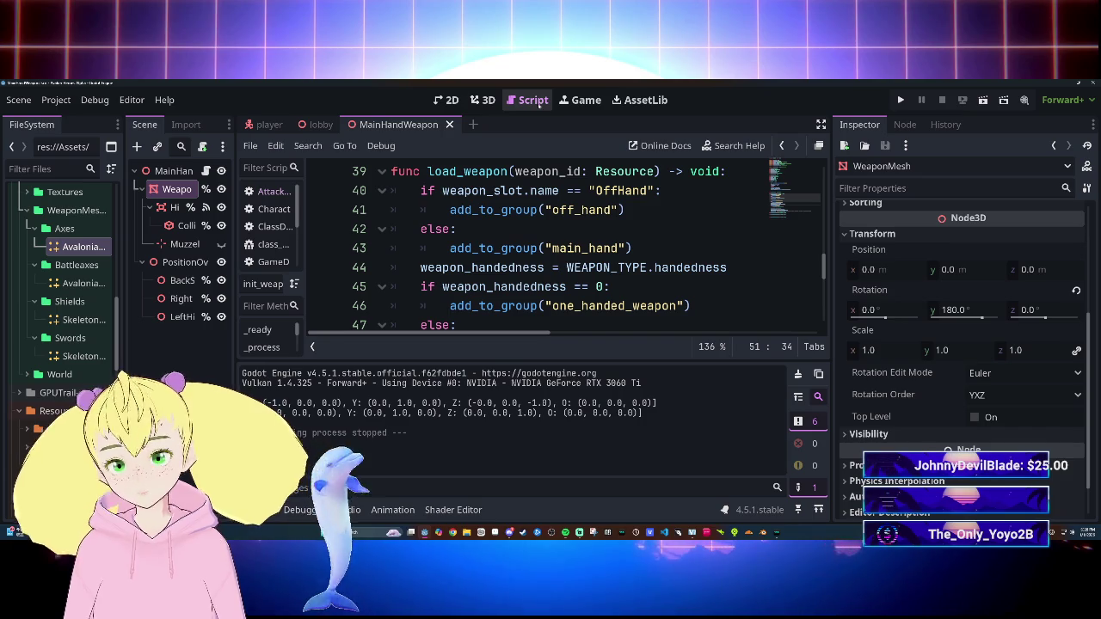
{"action": "left_click", "coordinate": [481, 100]}
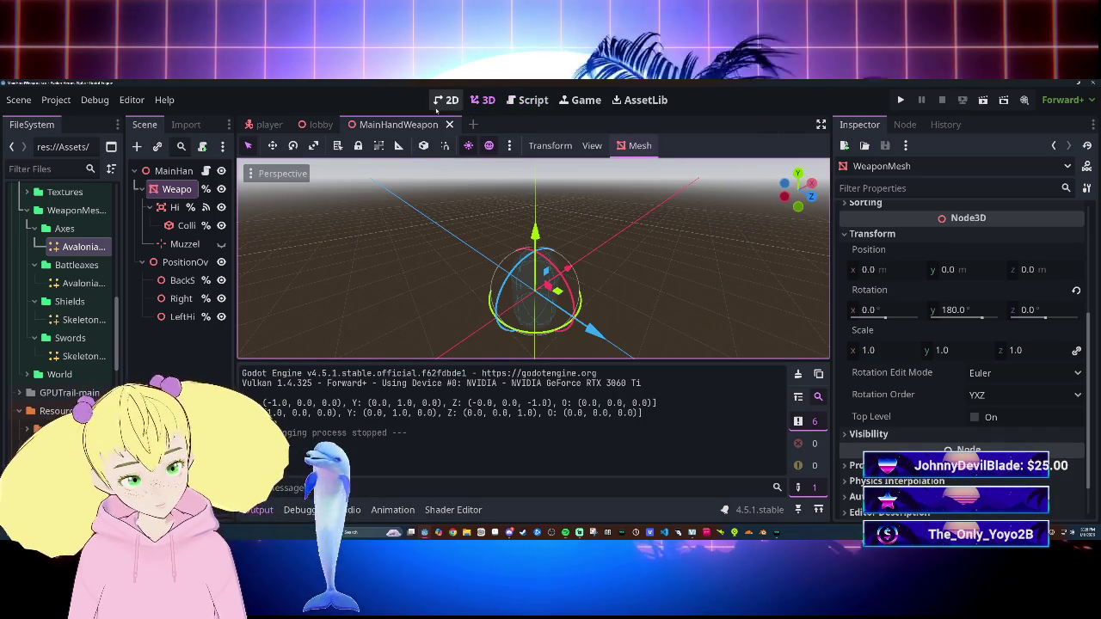
{"action": "left_click", "coordinate": [447, 99]}
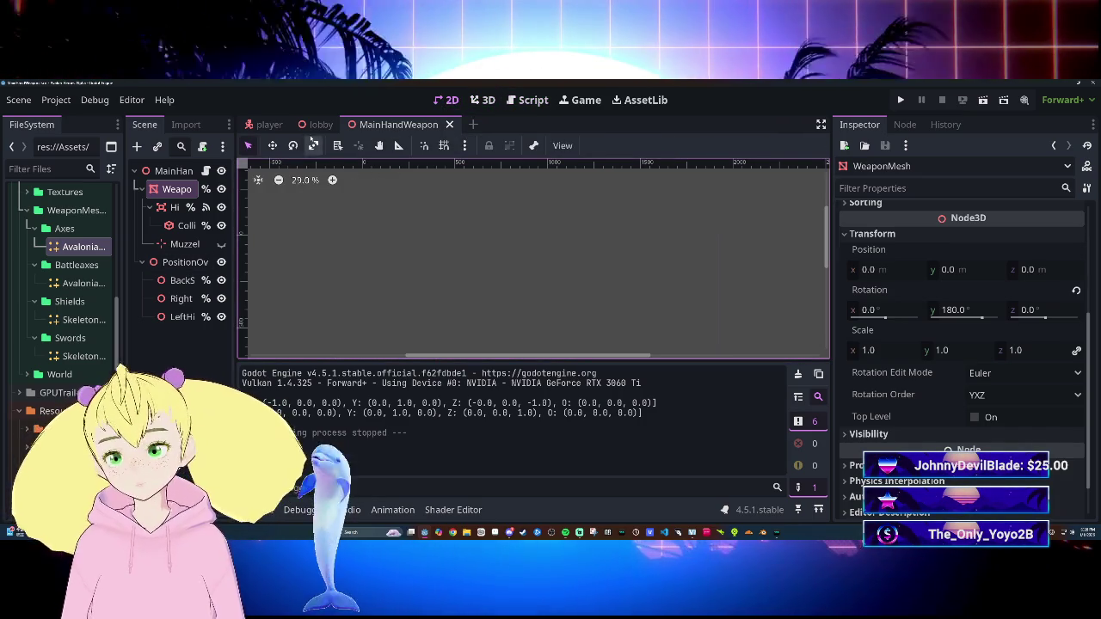
Step: Check the player and lobby scenes, then return to the load_weapon code
{"action": "left_click", "coordinate": [282, 125]}
{"action": "left_click", "coordinate": [331, 125]}
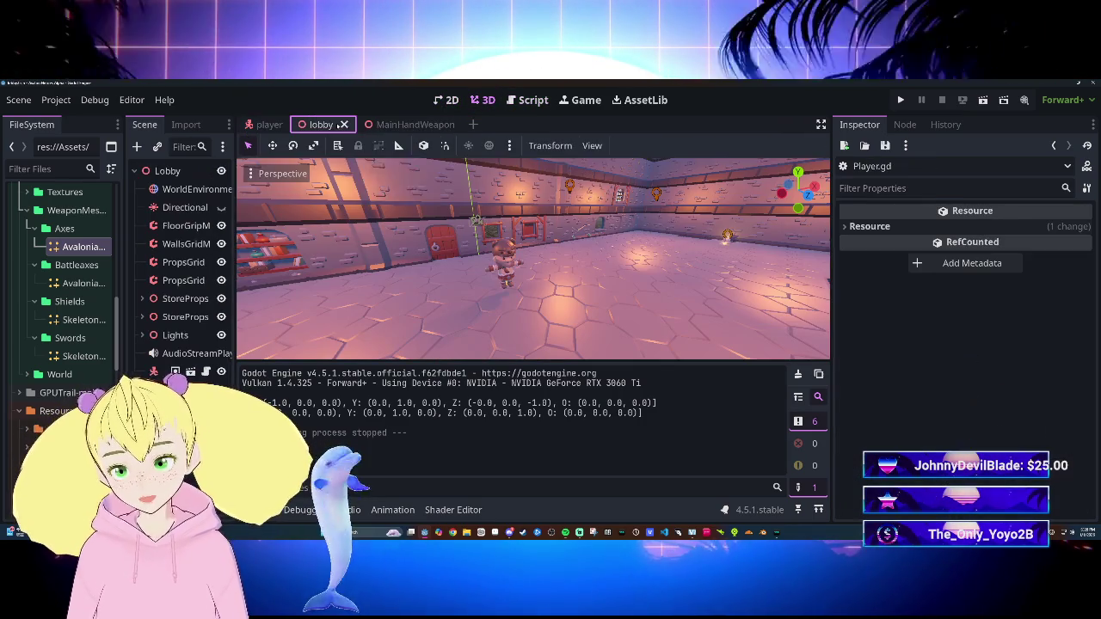
{"action": "left_click", "coordinate": [524, 104]}
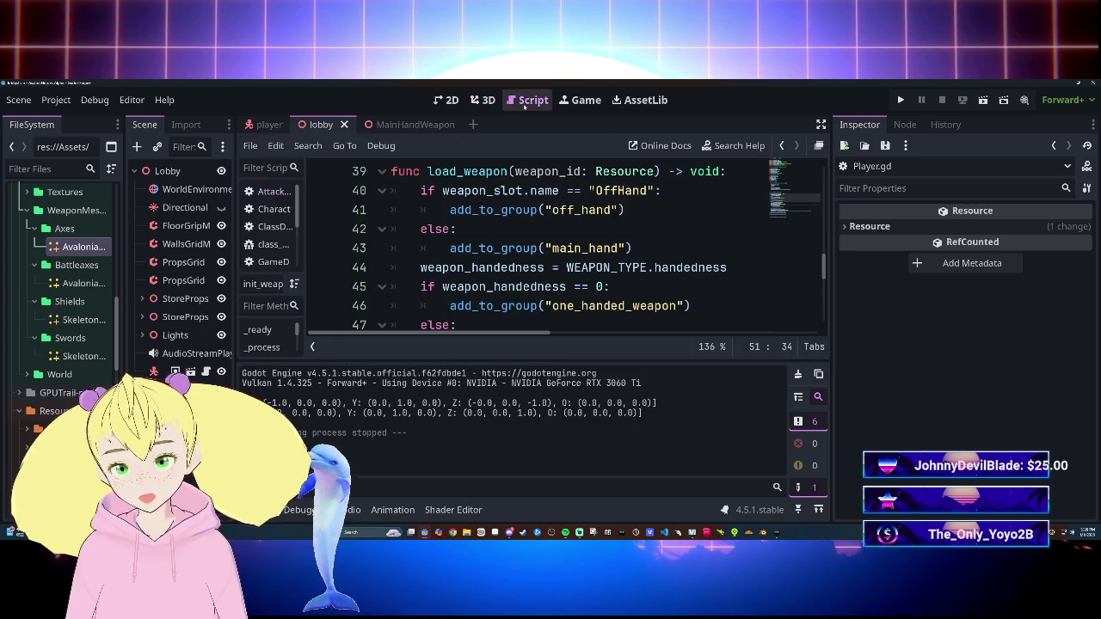
{"action": "scroll", "coordinate": [482, 198], "scroll_direction": "down", "scroll_amount": 1}
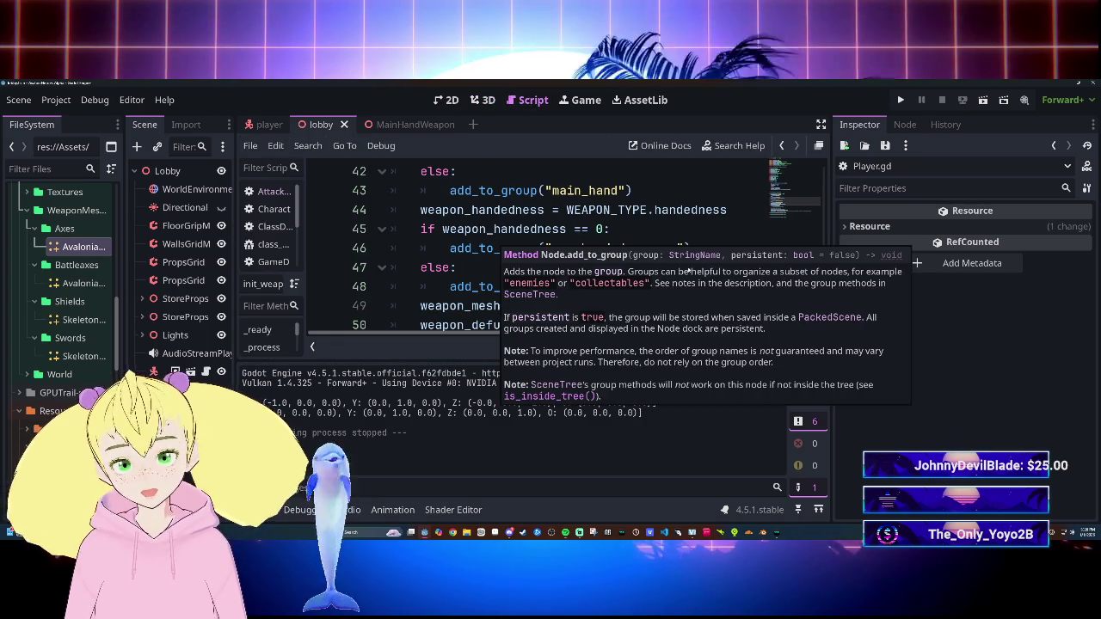
Step: In full-window script view, try member completions on line 51's weapon_defult_position and remove them
{"action": "key", "text": "ctrl+shift+F11"}
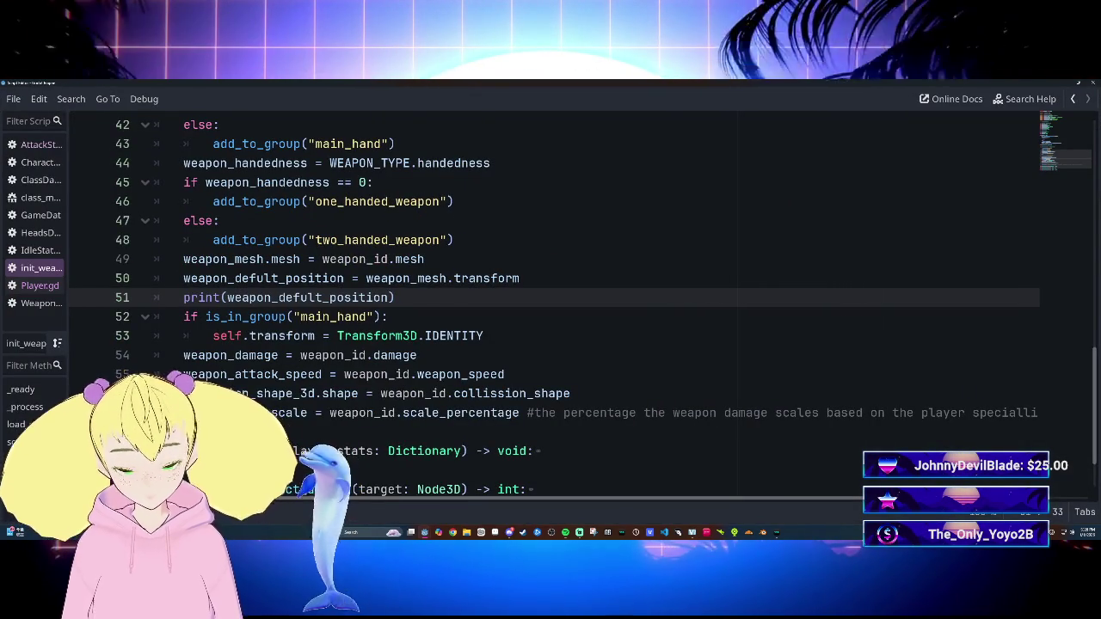
{"action": "type", "text": ".ro"}
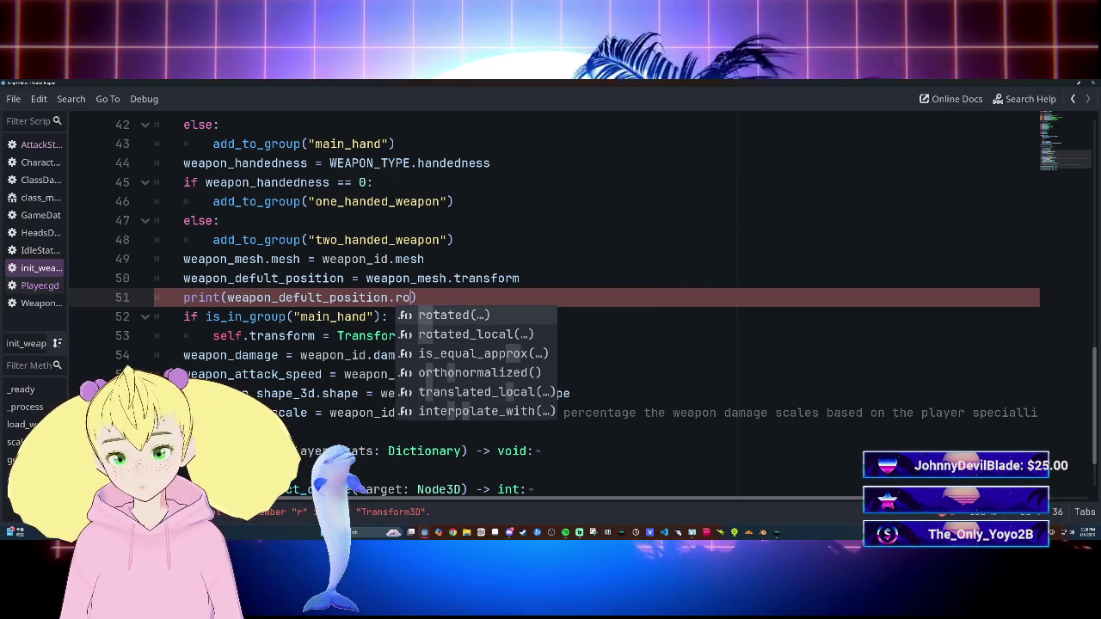
{"action": "key", "text": "BackSpace"}
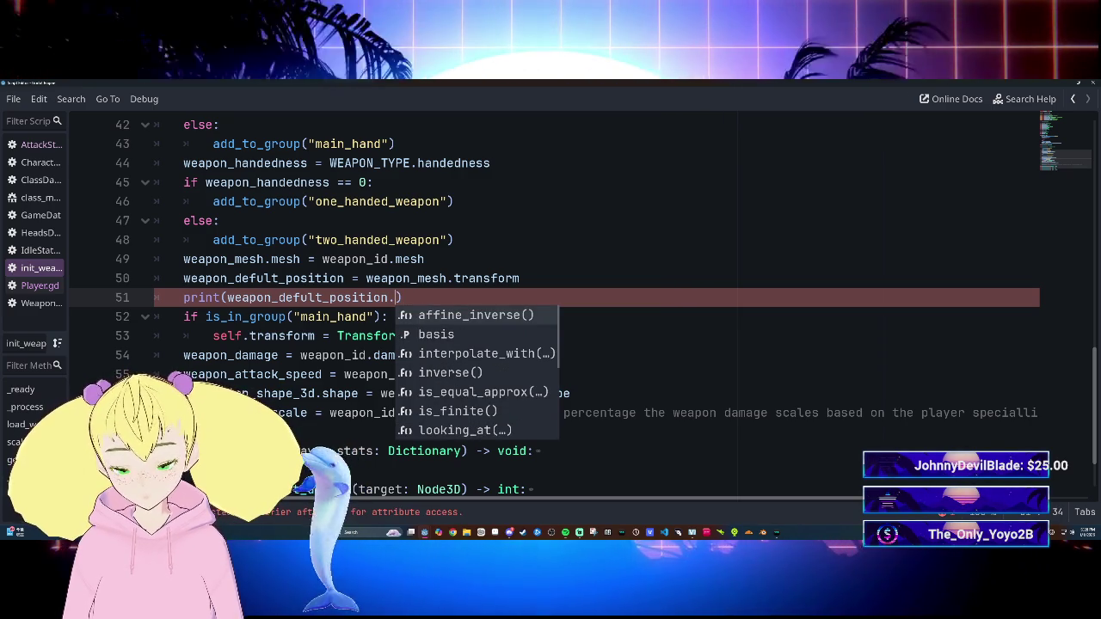
{"action": "type", "text": "v"}
{"action": "key", "text": "BackSpace"}
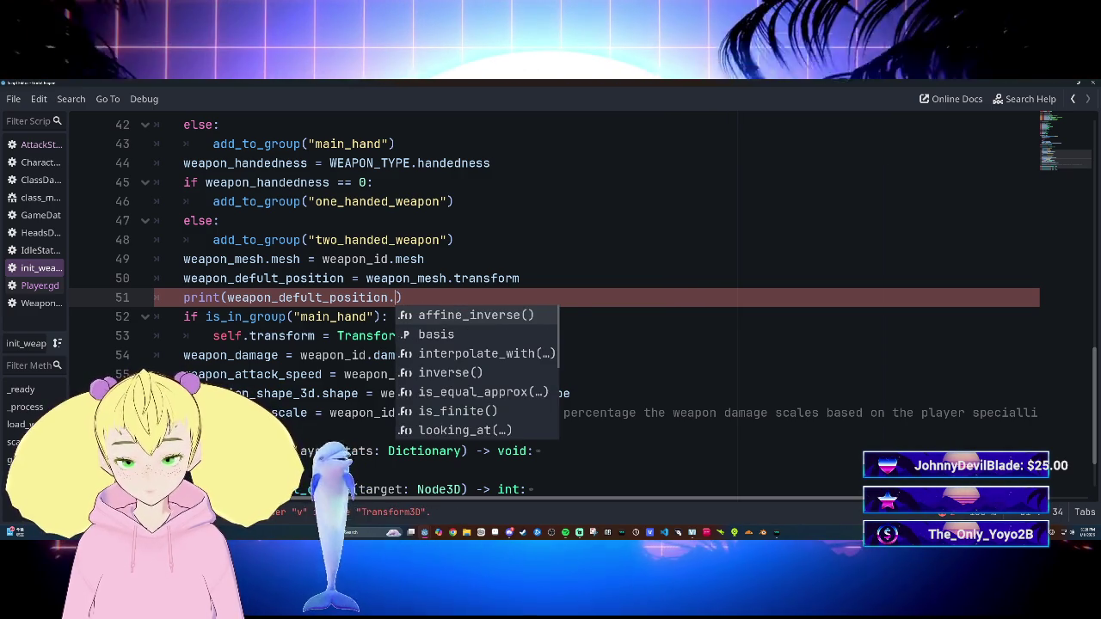
{"action": "type", "text": "p"}
{"action": "key", "text": "BackSpace"}
{"action": "key", "text": "BackSpace"}
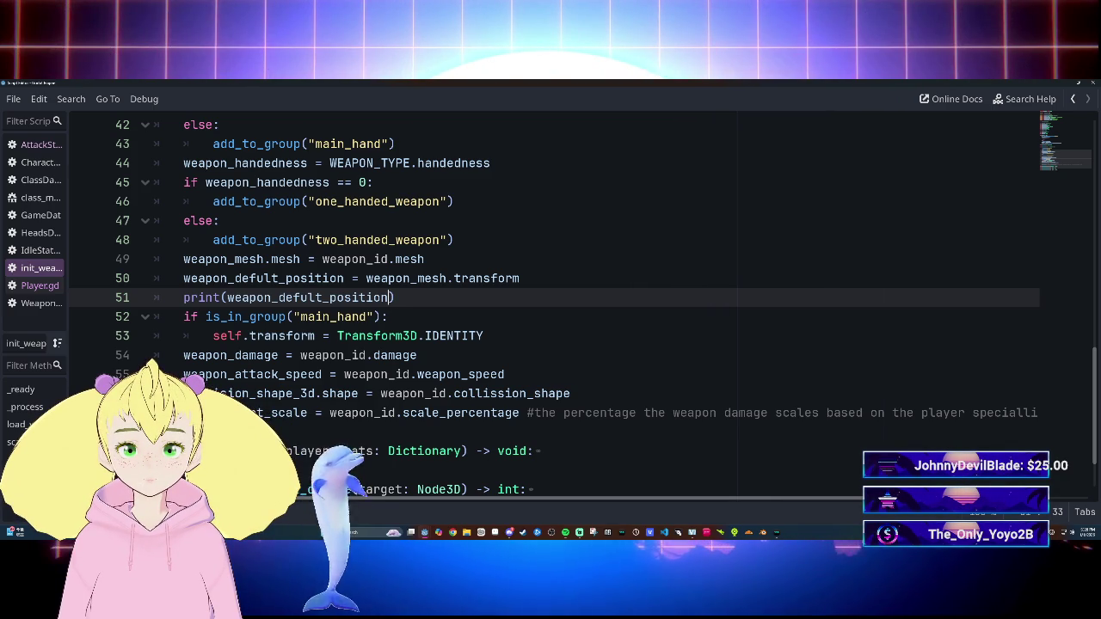
Step: Retype the end of 'transform' on line 50, then switch to the Player.gd script
{"action": "left_click", "coordinate": [518, 277]}
{"action": "key", "text": "BackSpace"}
{"action": "key", "text": "BackSpace"}
{"action": "key", "text": "BackSpace"}
{"action": "key", "text": "BackSpace"}
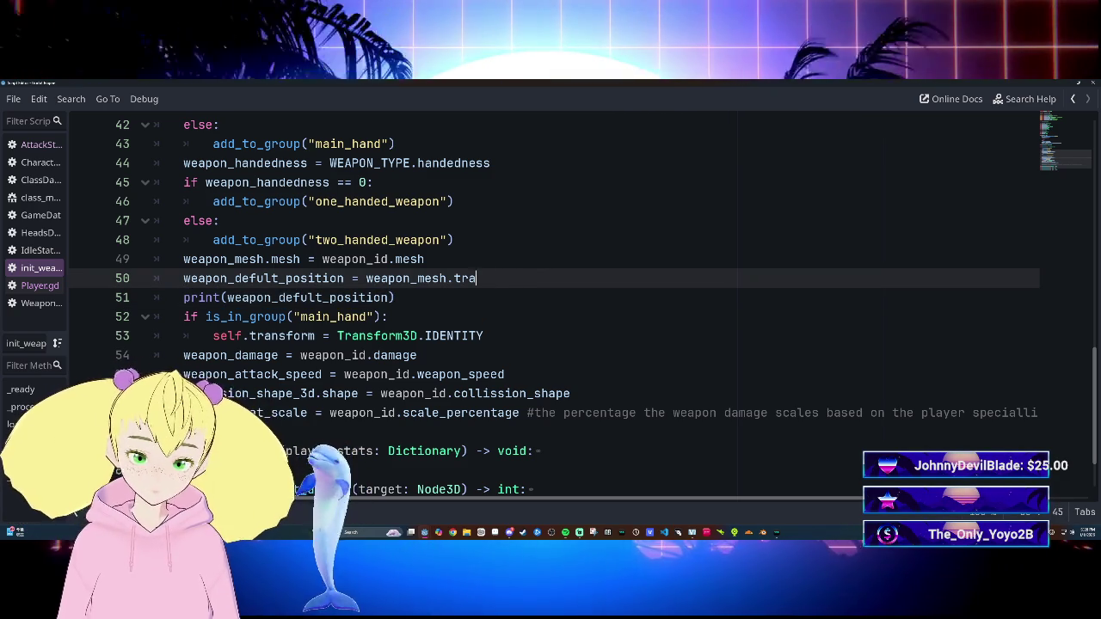
{"action": "type", "text": "ransform"}
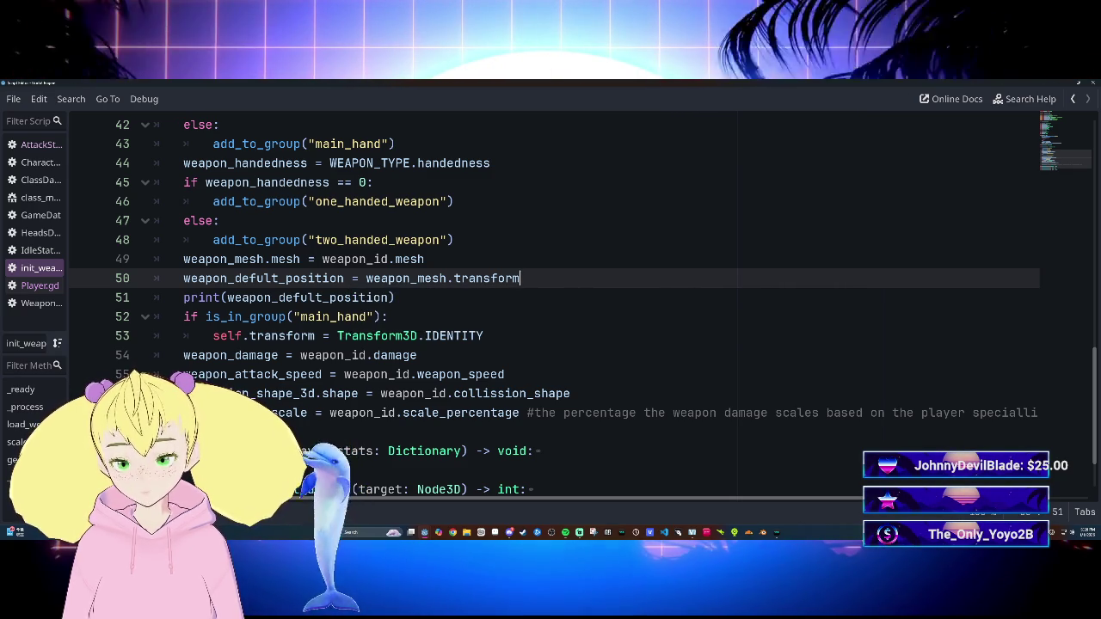
{"action": "left_click", "coordinate": [391, 298]}
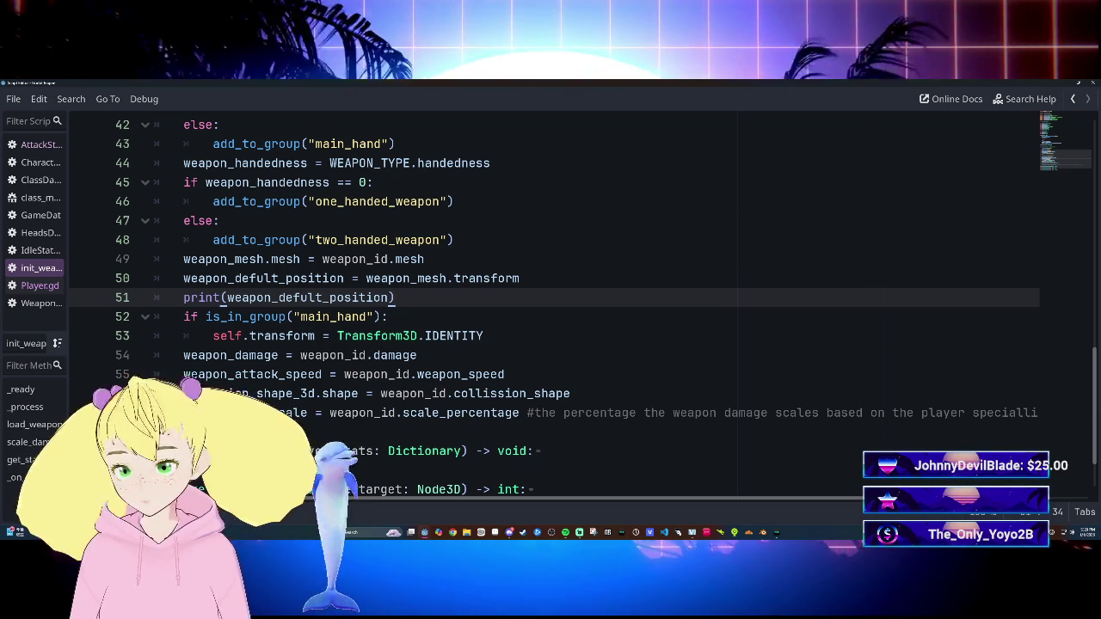
{"action": "left_click", "coordinate": [40, 285]}
Step: Find the sheathe code and delete the rotation assignment on line 202
{"action": "scroll", "coordinate": [550, 301], "scroll_direction": "down", "scroll_amount": 5}
{"action": "scroll", "coordinate": [551, 301], "scroll_direction": "down", "scroll_amount": 20}
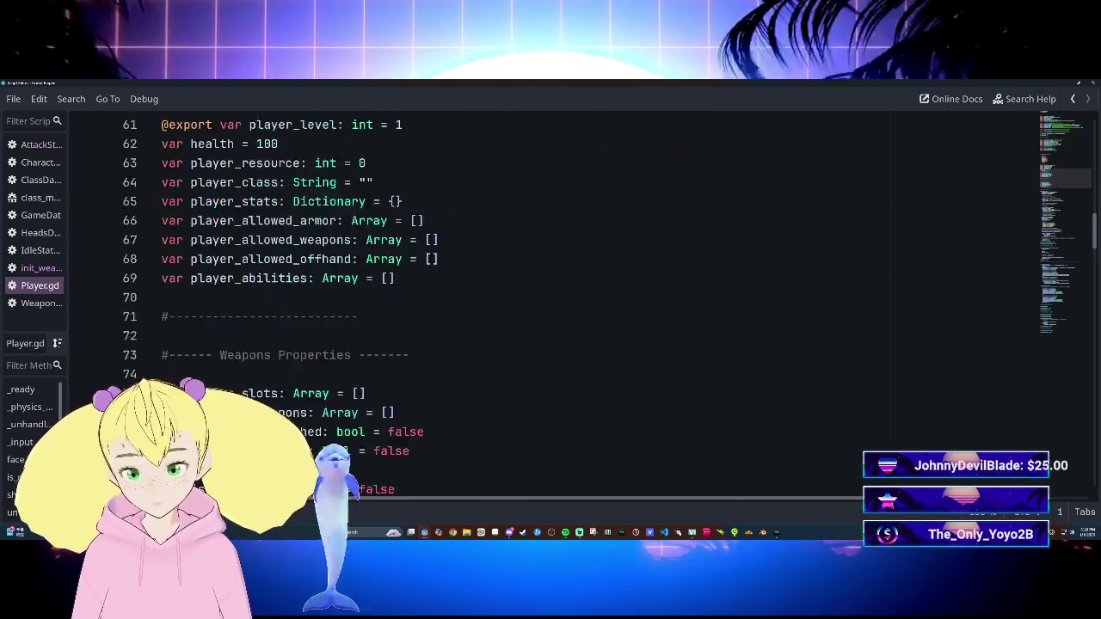
{"action": "scroll", "coordinate": [551, 300], "scroll_direction": "down", "scroll_amount": 6}
{"action": "scroll", "coordinate": [550, 301], "scroll_direction": "up", "scroll_amount": 8}
{"action": "scroll", "coordinate": [550, 301], "scroll_direction": "down", "scroll_amount": 8}
{"action": "scroll", "coordinate": [551, 301], "scroll_direction": "down", "scroll_amount": 6}
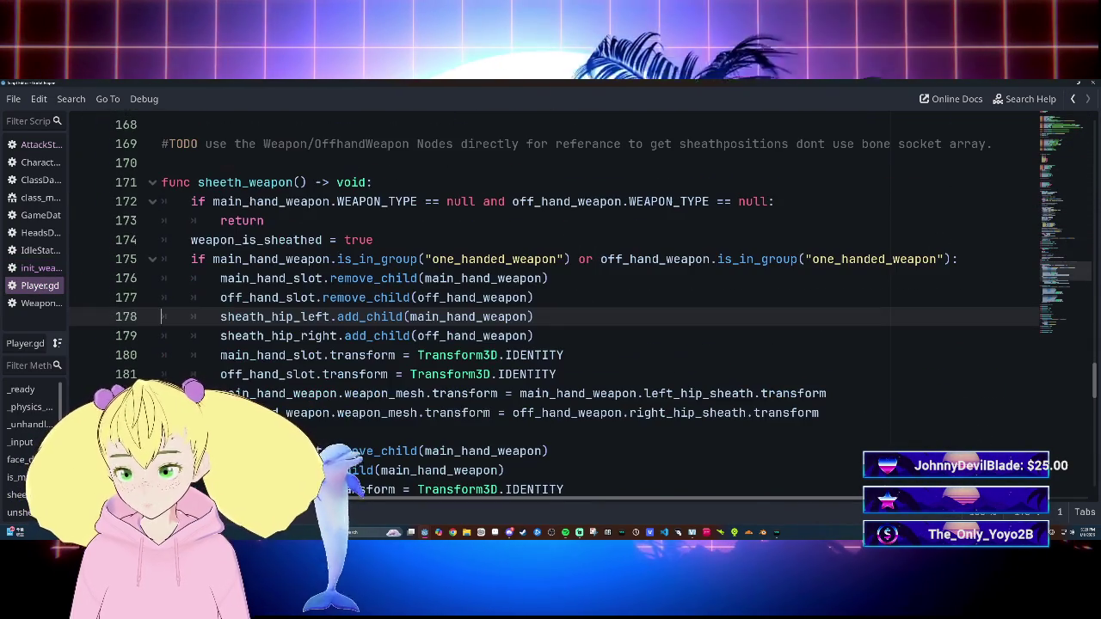
{"action": "scroll", "coordinate": [550, 301], "scroll_direction": "down", "scroll_amount": 4}
{"action": "scroll", "coordinate": [153, 303], "scroll_direction": "down", "scroll_amount": 8}
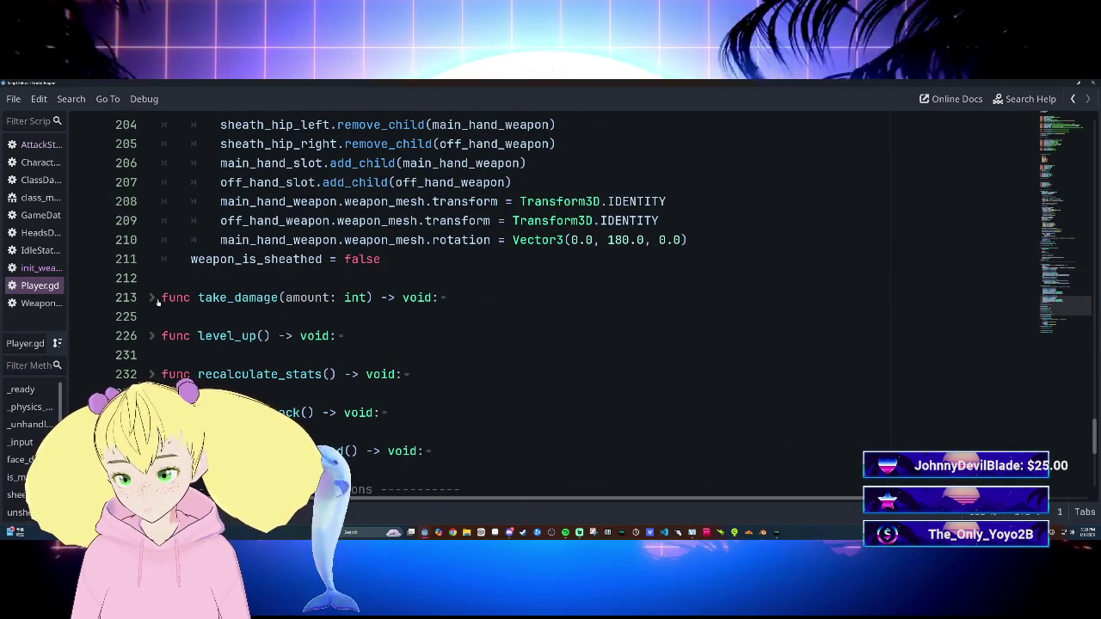
{"action": "scroll", "coordinate": [153, 305], "scroll_direction": "up", "scroll_amount": 6}
{"action": "scroll", "coordinate": [153, 305], "scroll_direction": "down", "scroll_amount": 2}
{"action": "scroll", "coordinate": [153, 304], "scroll_direction": "up", "scroll_amount": 1}
{"action": "scroll", "coordinate": [153, 304], "scroll_direction": "down", "scroll_amount": 1}
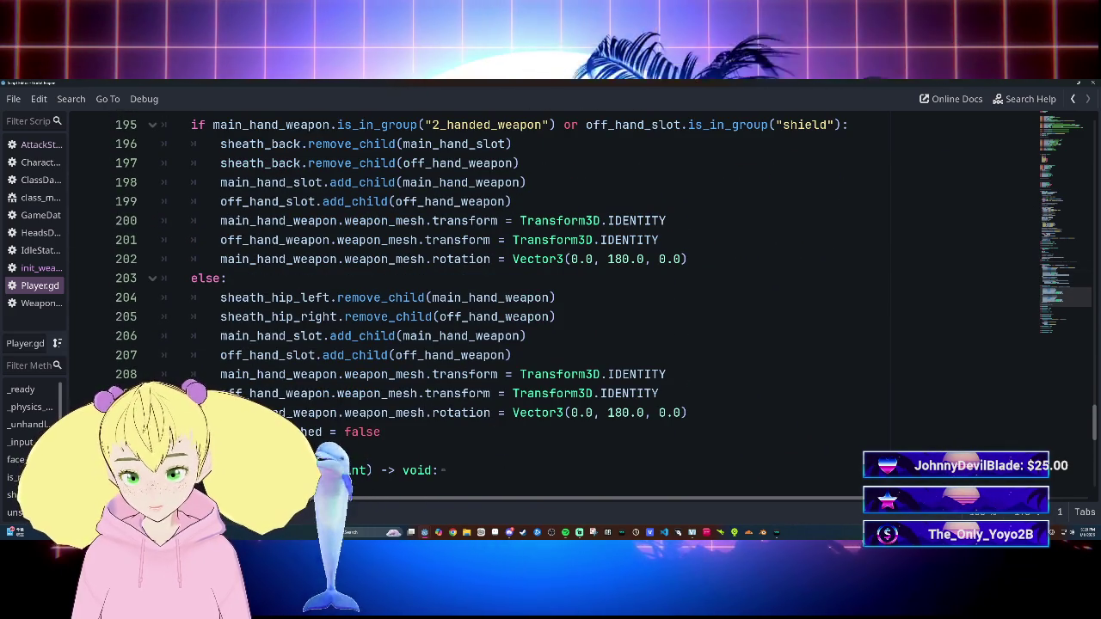
{"action": "left_click_drag", "start_coordinate": [688, 258], "coordinate": [513, 259]}
{"action": "left_click", "coordinate": [431, 259]}
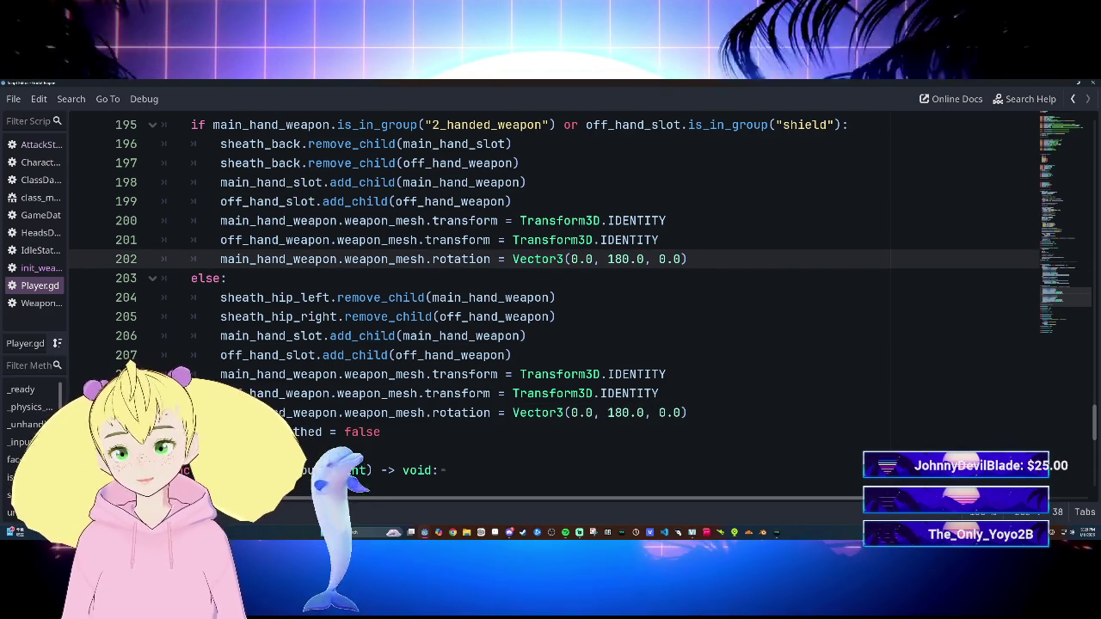
{"action": "left_click_drag", "start_coordinate": [516, 259], "coordinate": [688, 259]}
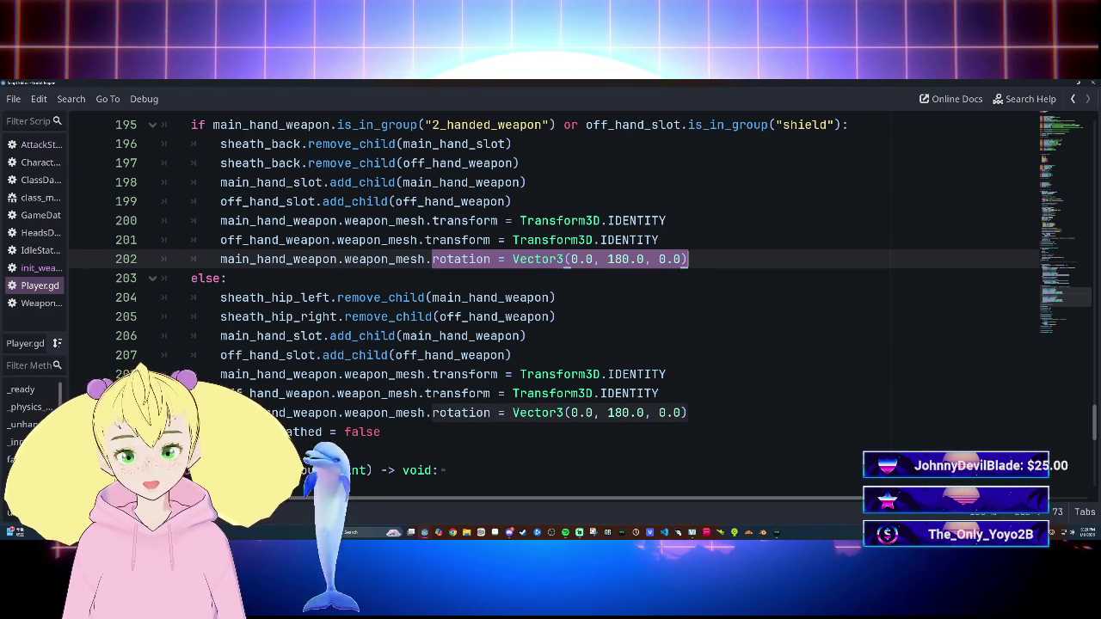
{"action": "key", "text": "BackSpace"}
Step: Make line 202 set transform = main_hand_weapon.weapon_defult_position
{"action": "type", "text": "ra"}
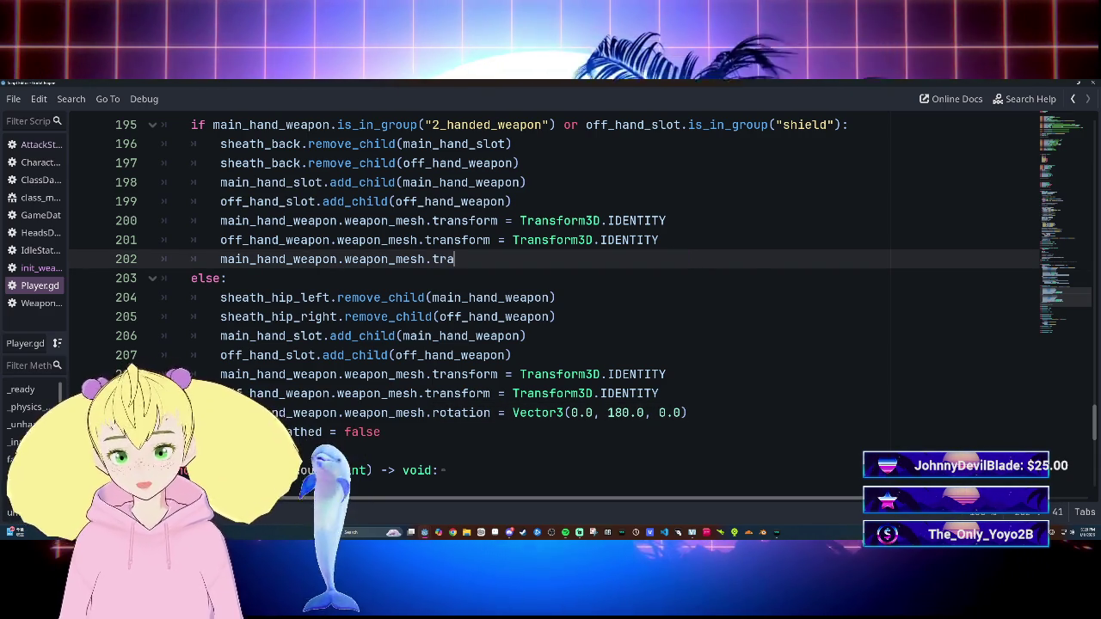
{"action": "type", "text": "nsform = weap"}
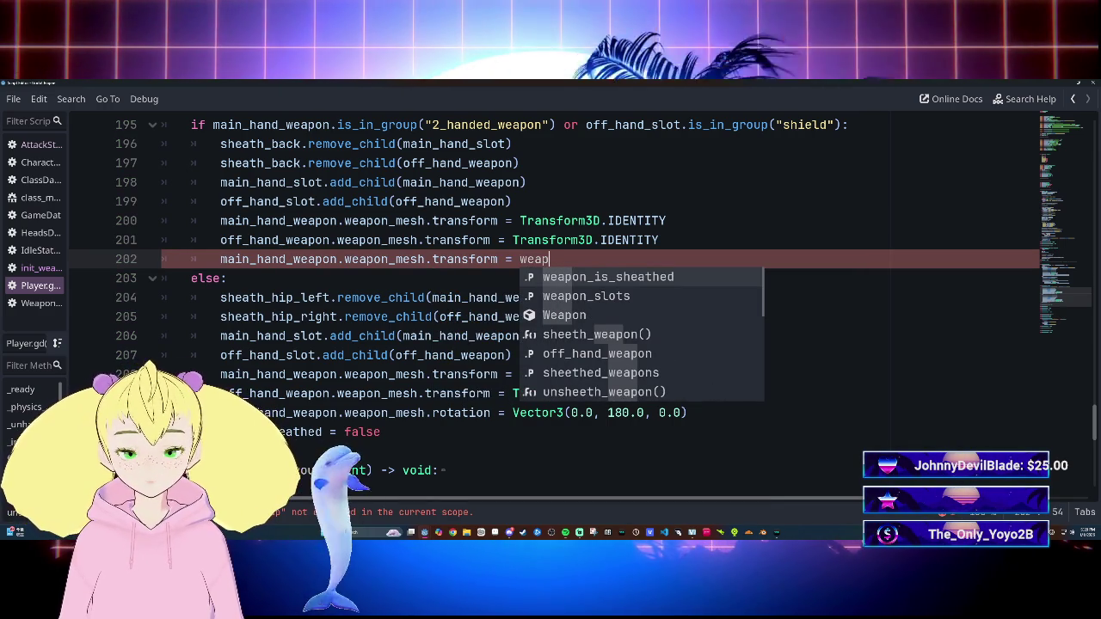
{"action": "key", "text": "BackSpace"}
{"action": "key", "text": "BackSpace"}
{"action": "key", "text": "BackSpace"}
{"action": "key", "text": "BackSpace"}
{"action": "type", "text": "mai"}
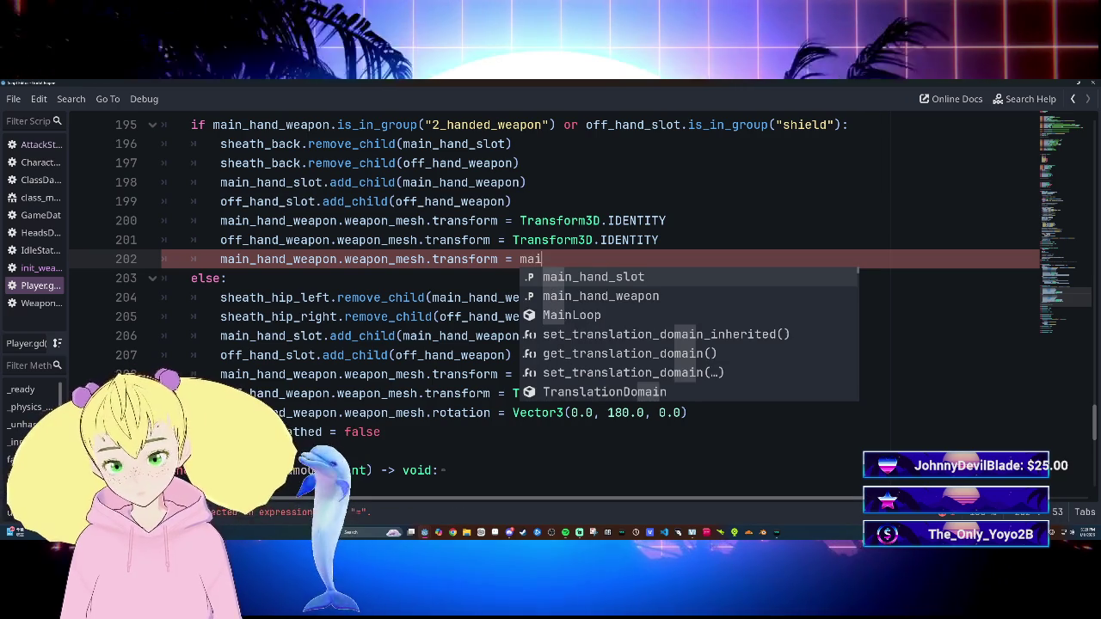
{"action": "key", "text": "Down"}
{"action": "key", "text": "Return"}
{"action": "type", "text": ".we"}
{"action": "key", "text": "Down"}
{"action": "key", "text": "Down"}
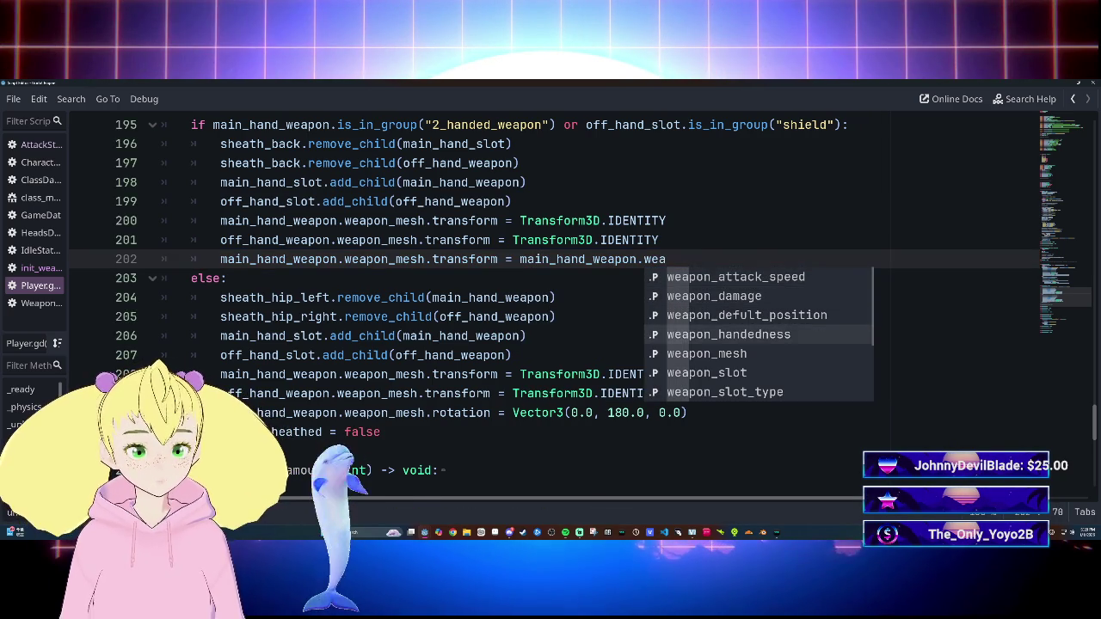
{"action": "key", "text": "Return"}
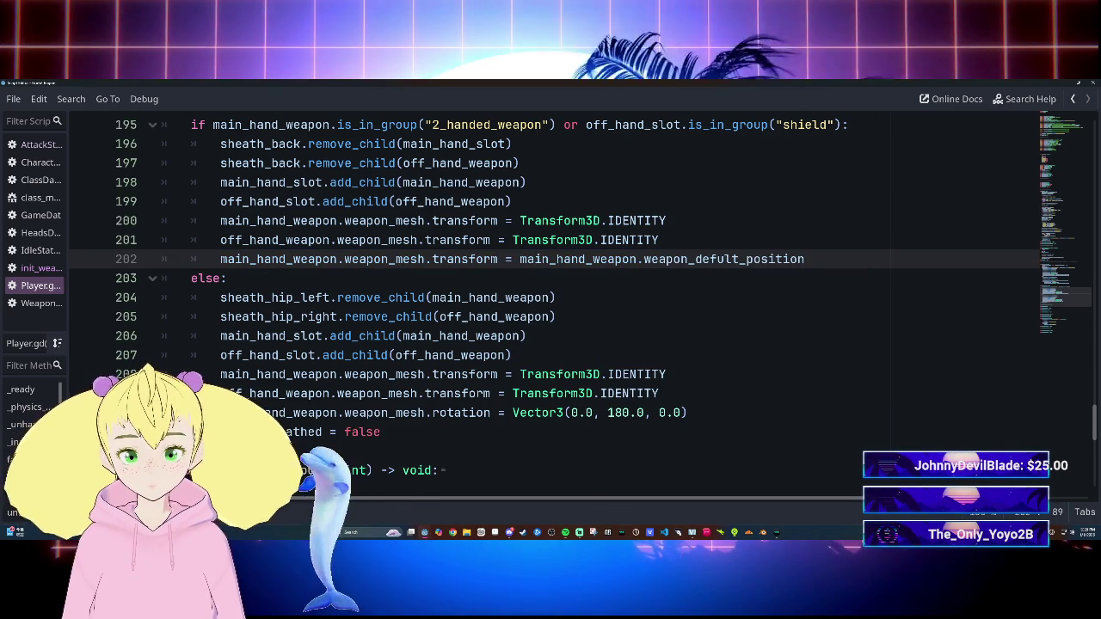
Step: Replace the else-branch rotation line 210 with the copied transform line and save Player.gd
{"action": "left_click", "coordinate": [658, 239]}
{"action": "left_click_drag", "start_coordinate": [220, 259], "coordinate": [805, 259]}
{"action": "key", "text": "ctrl+c"}
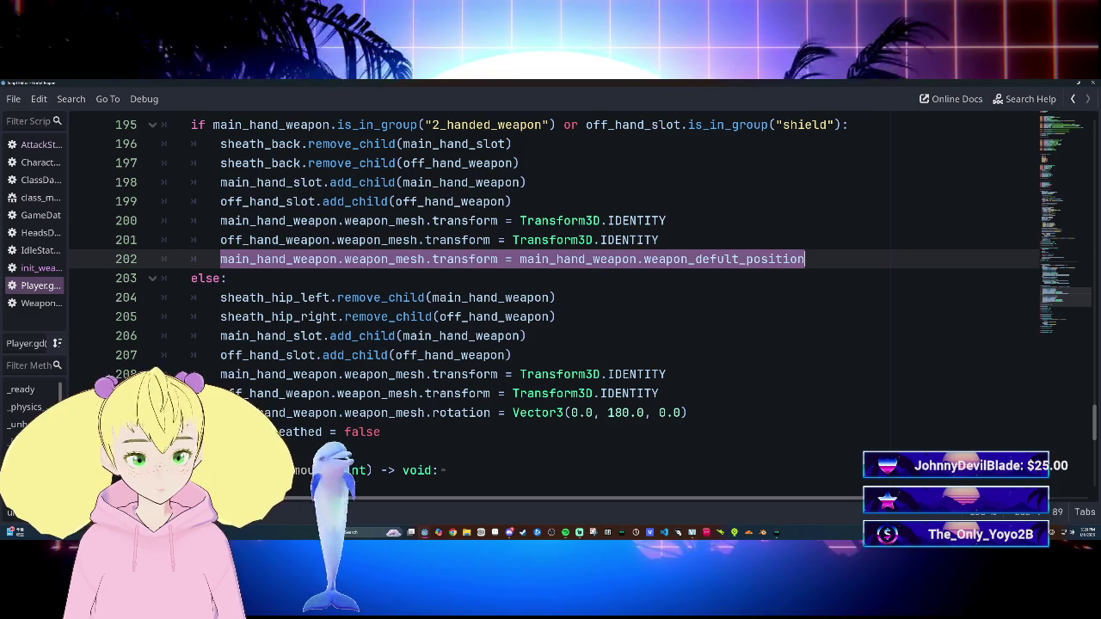
{"action": "left_click", "coordinate": [667, 374]}
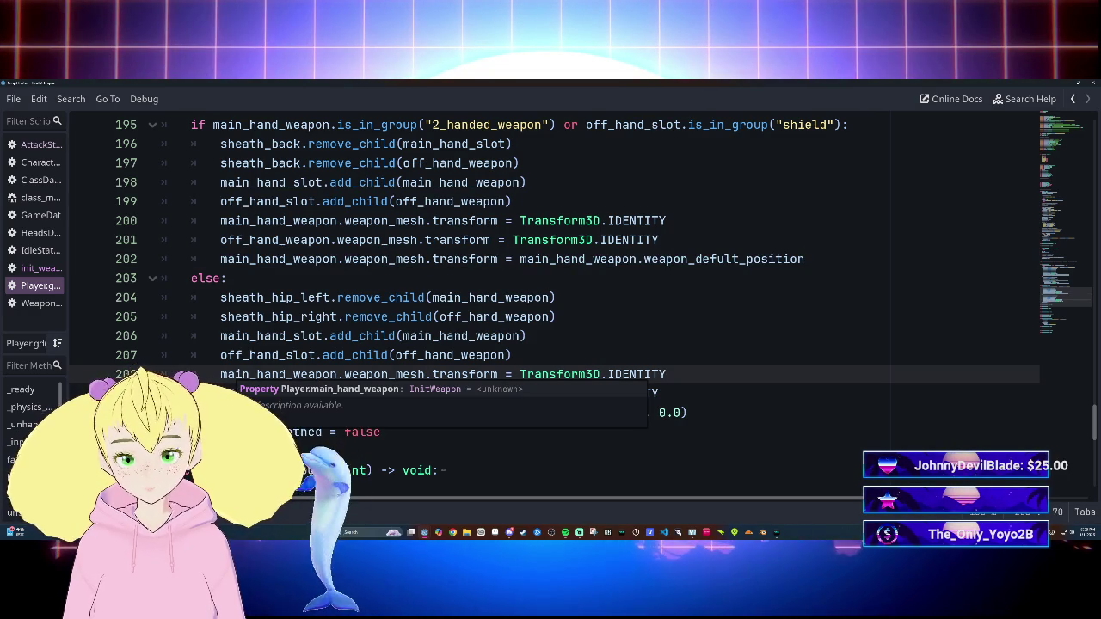
{"action": "triple_click", "coordinate": [564, 412]}
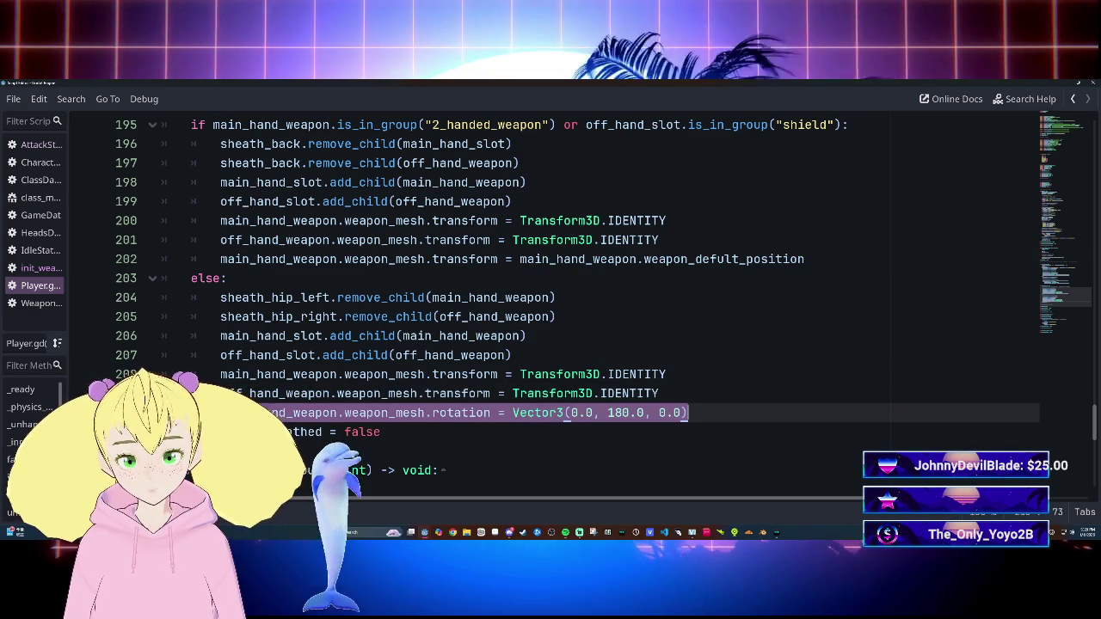
{"action": "key", "text": "BackSpace"}
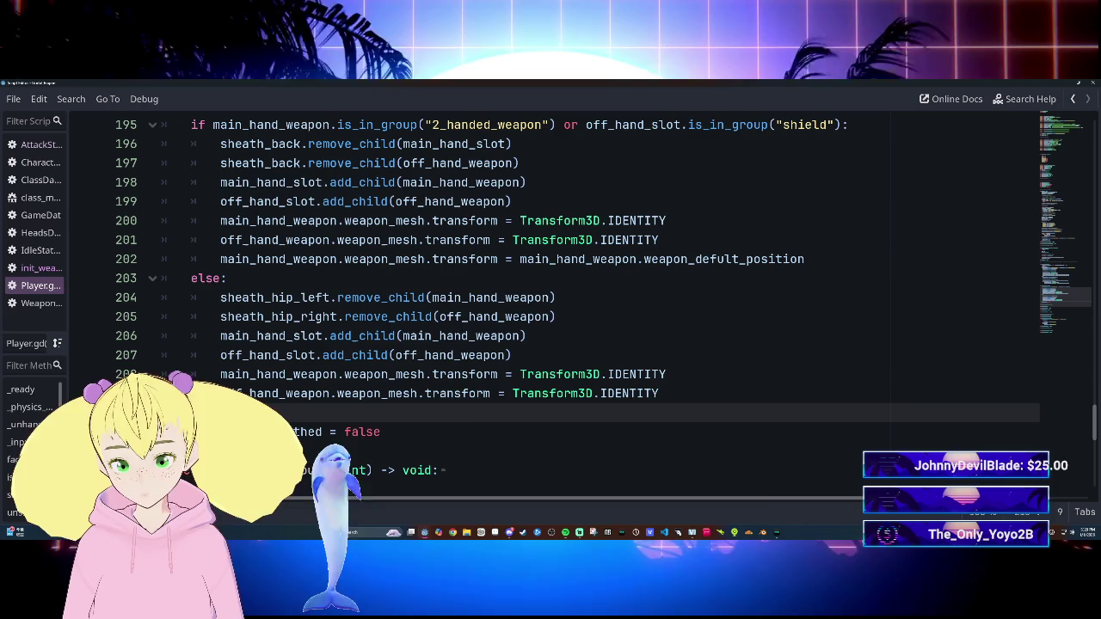
{"action": "key", "text": "ctrl+v"}
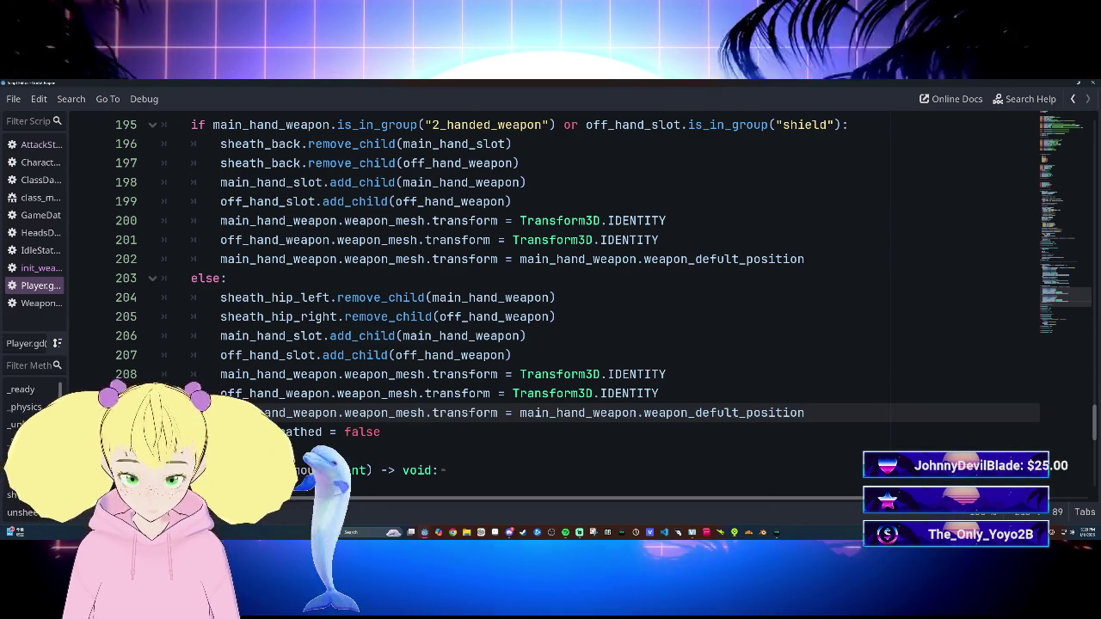
{"action": "left_click", "coordinate": [513, 355]}
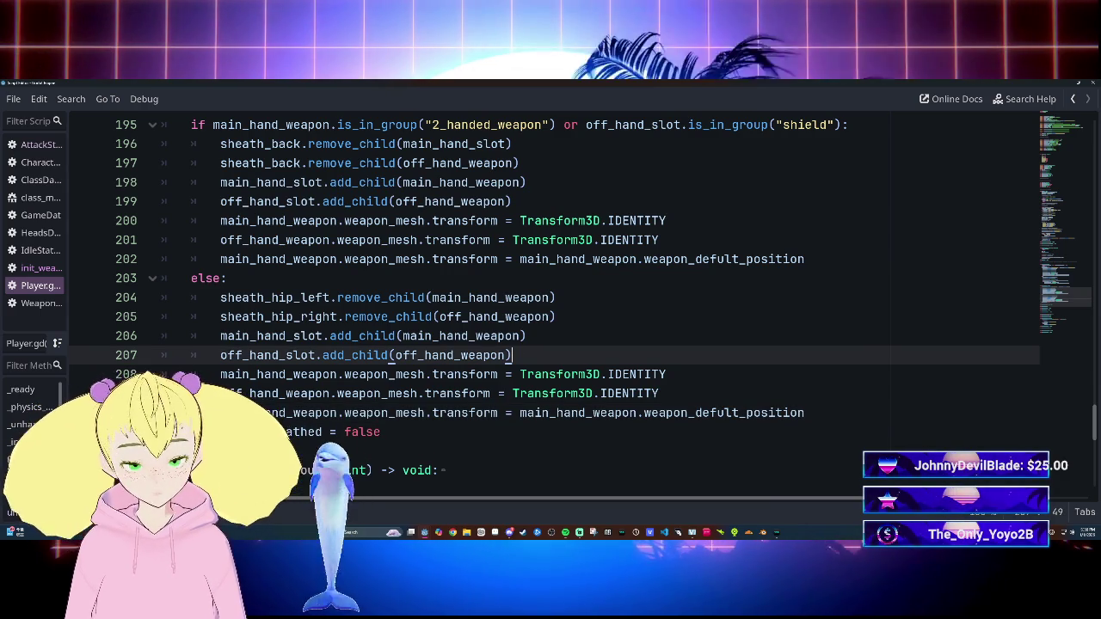
{"action": "key", "text": "ctrl+s"}
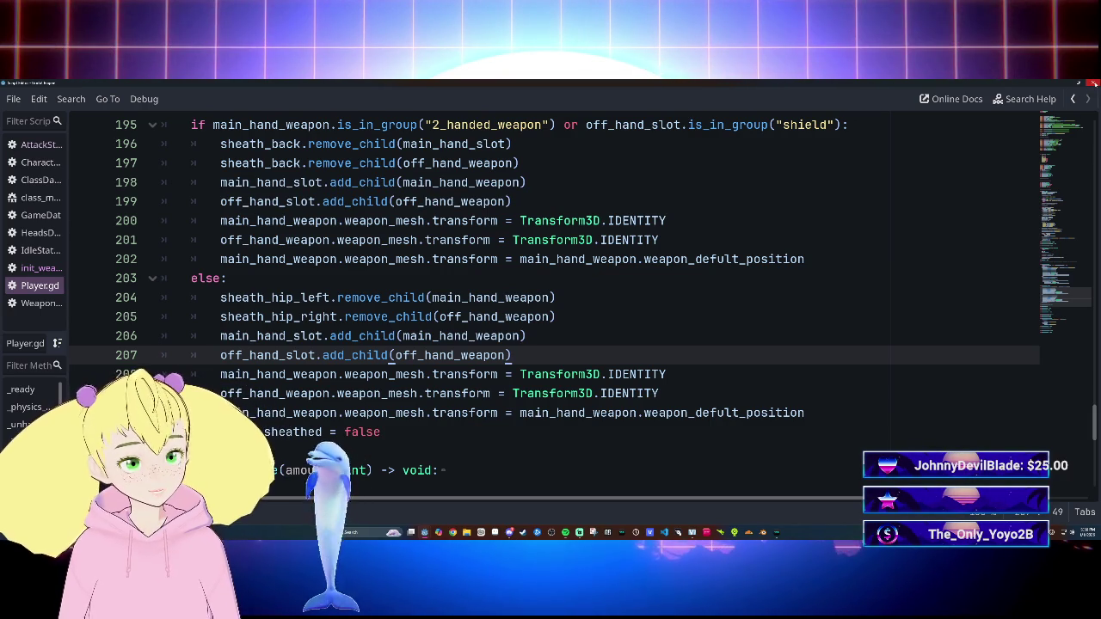
Step: Close the script window, run the game, walk the character back and forth, then stop it
{"action": "left_click", "coordinate": [1093, 84]}
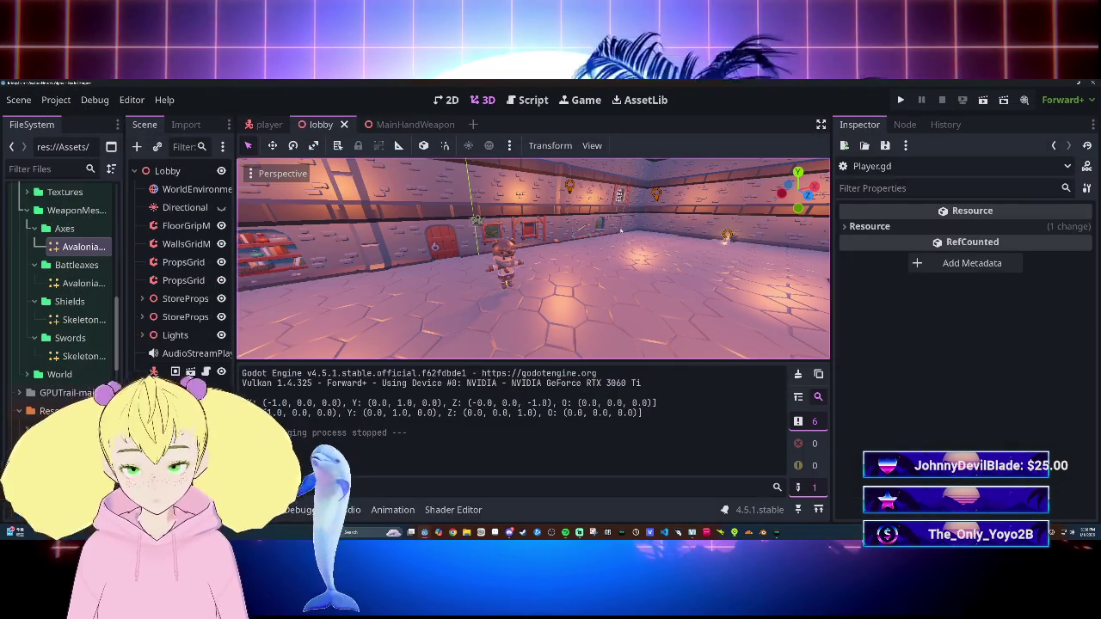
{"action": "key", "text": "F5"}
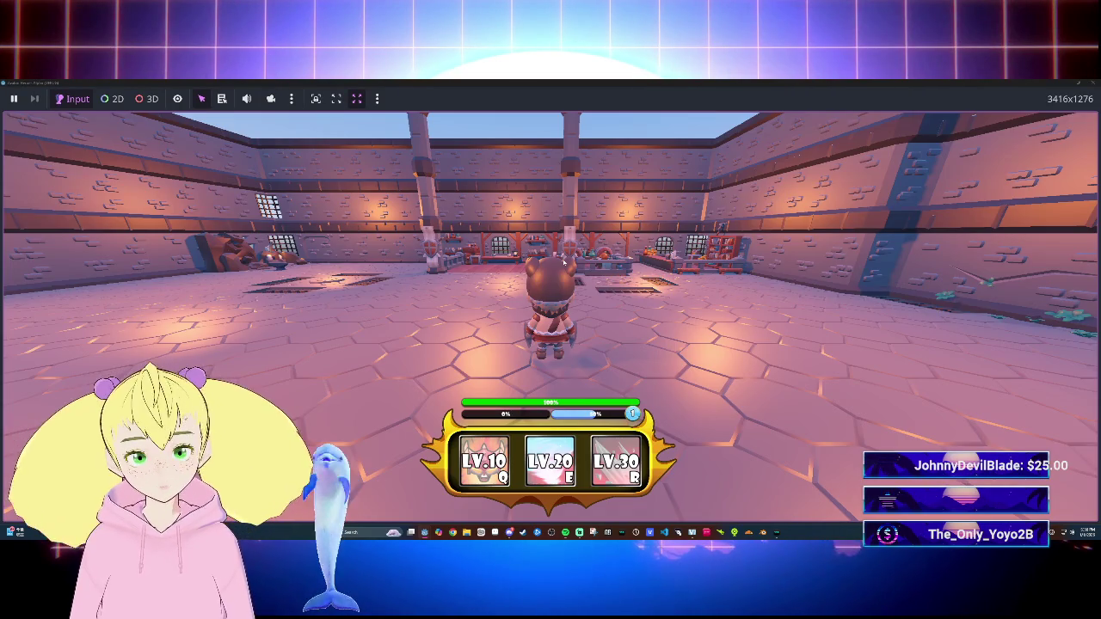
{"action": "key", "text": "w"}
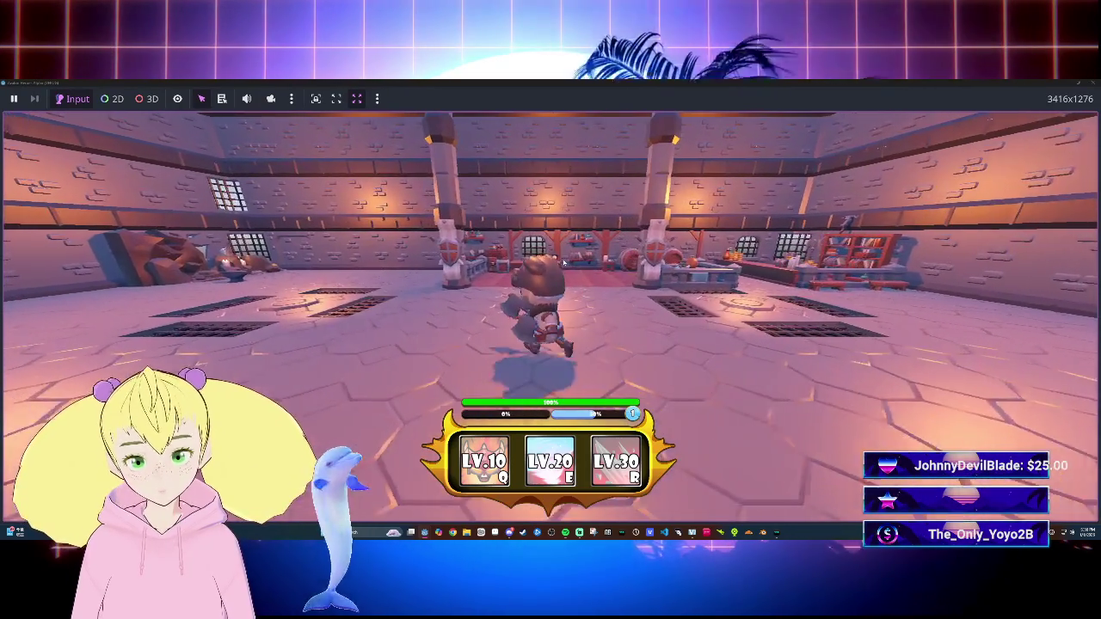
{"action": "key", "text": "s"}
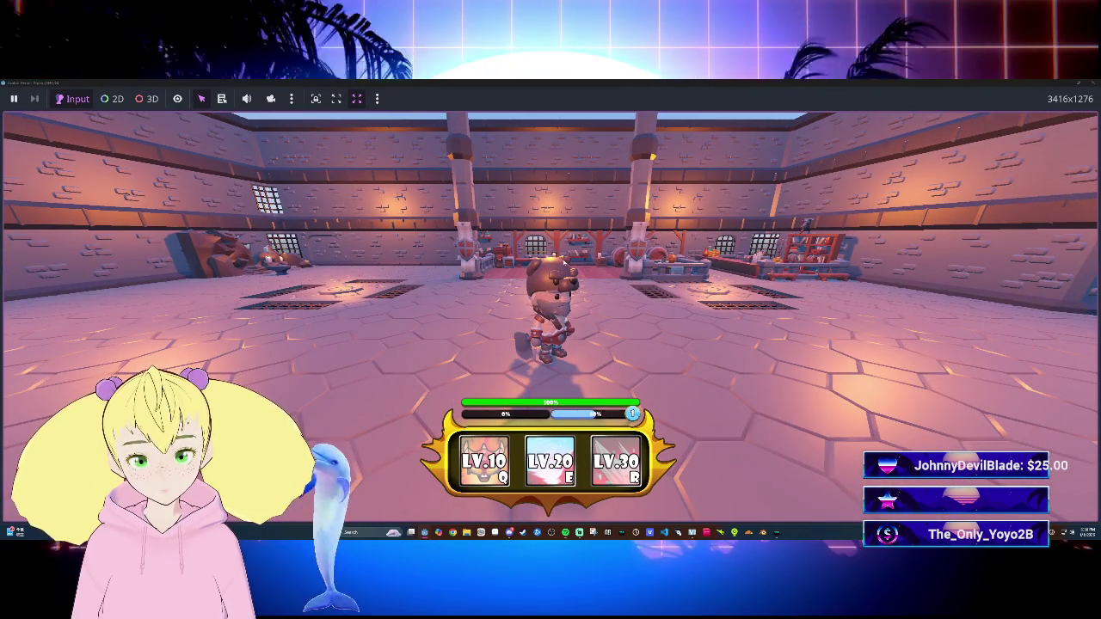
{"action": "key", "text": "s"}
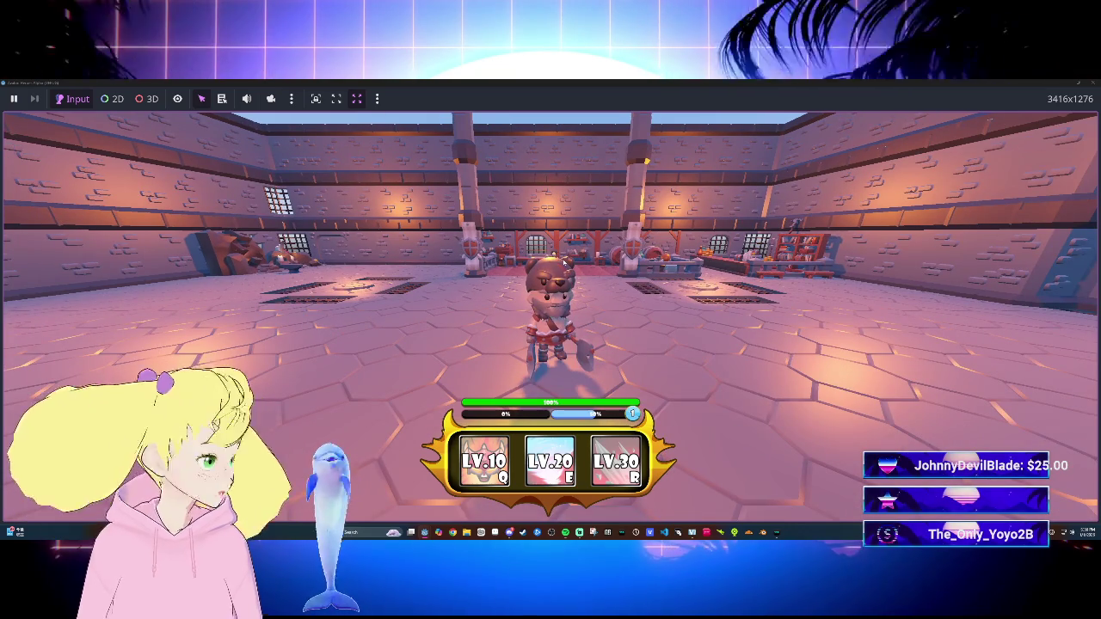
{"action": "key", "text": "s"}
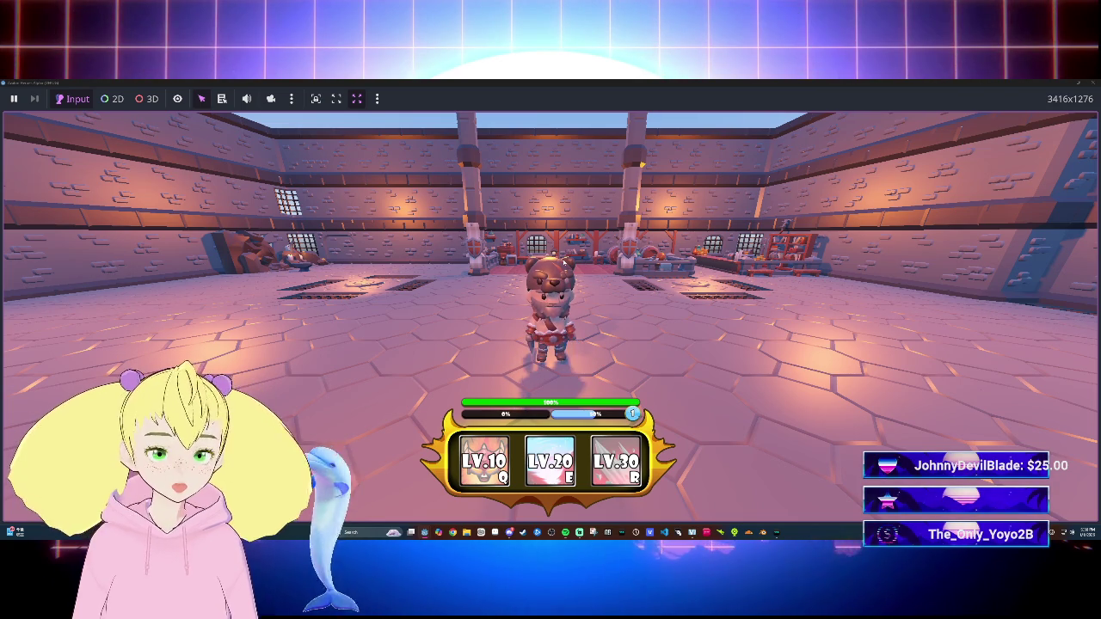
{"action": "key", "text": "w"}
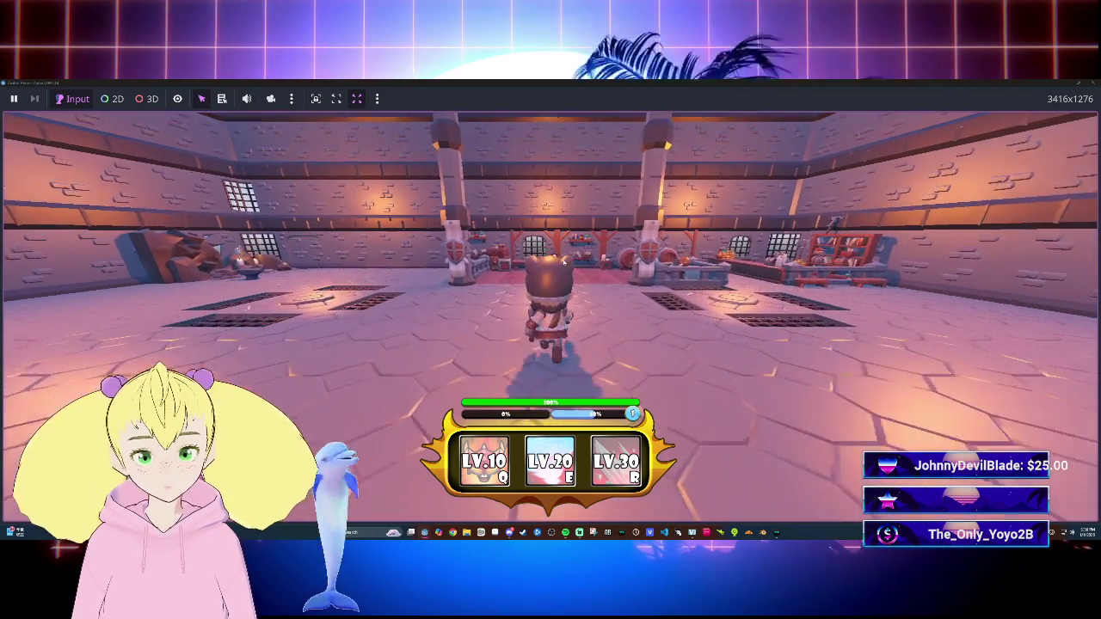
{"action": "key", "text": "s"}
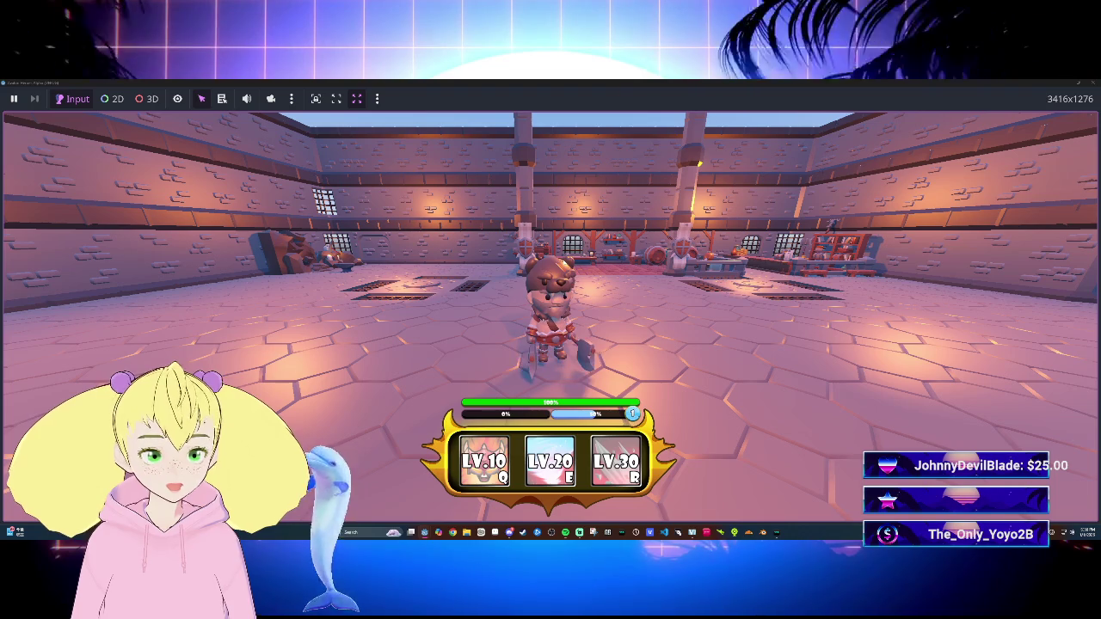
{"action": "key", "text": "w"}
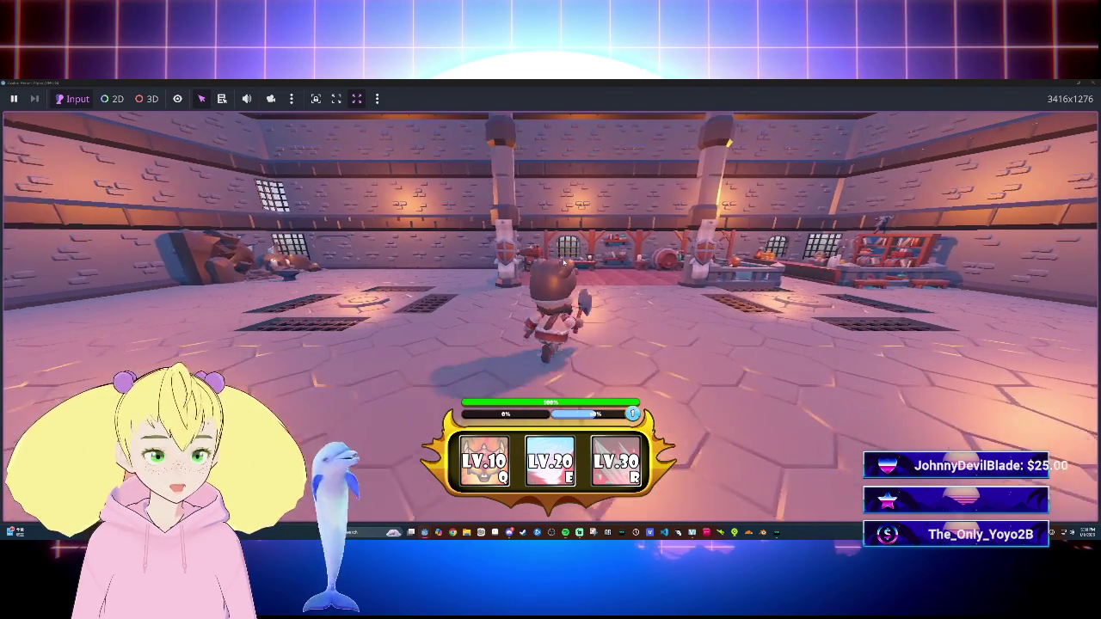
{"action": "key", "text": "s"}
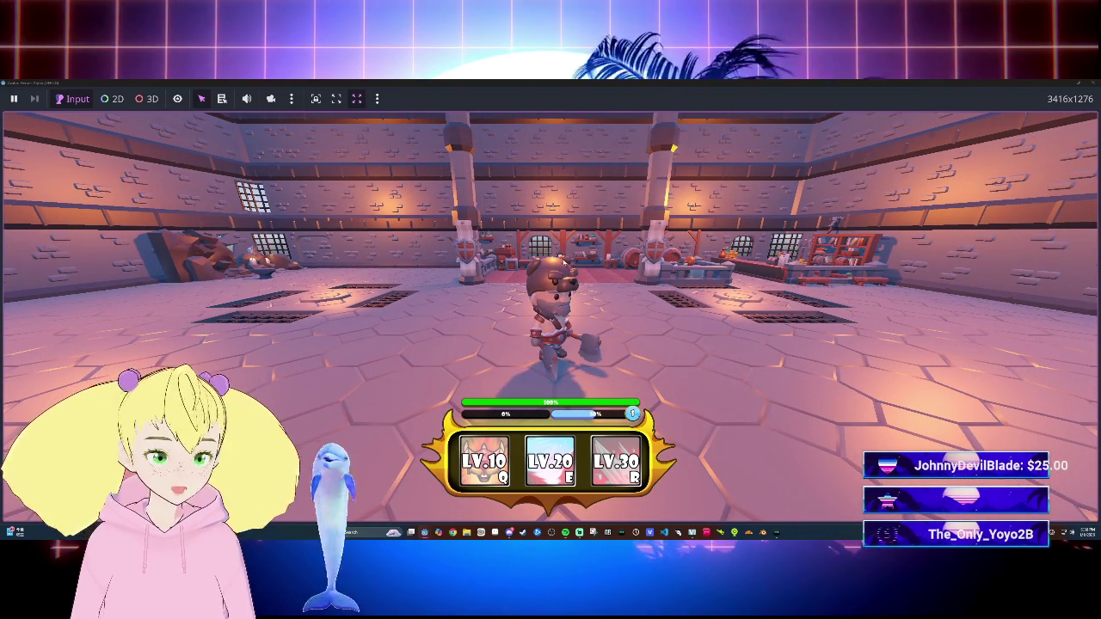
{"action": "key", "text": "F8"}
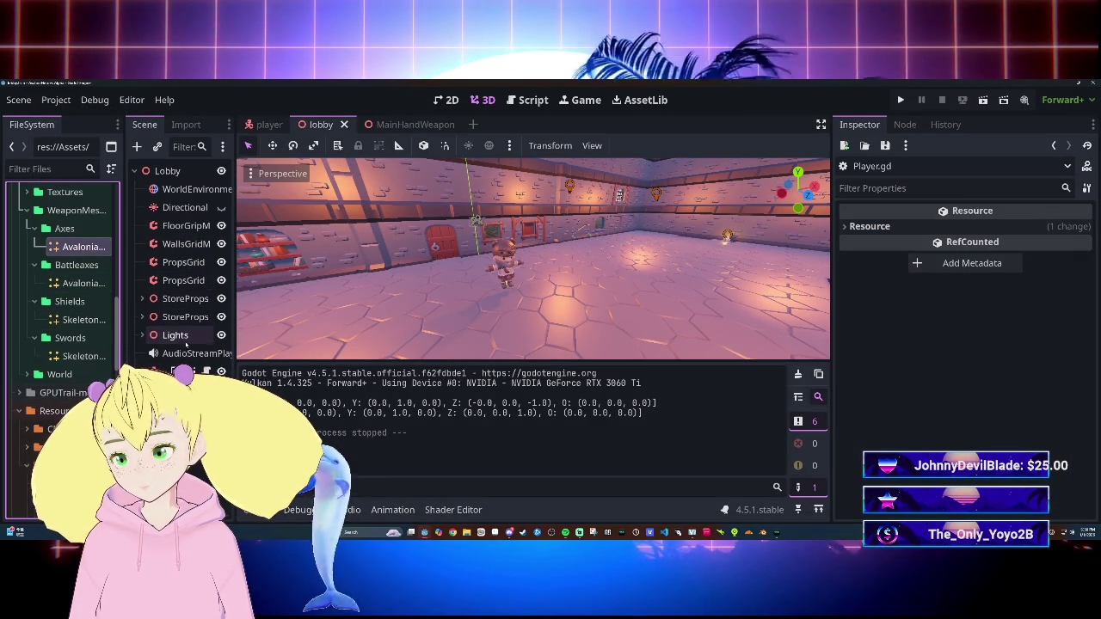
Step: Save the player scene and clear OffHandWeapon's Weapon Type
{"action": "key", "text": "ctrl+Tab"}
{"action": "key", "text": "ctrl+Tab"}
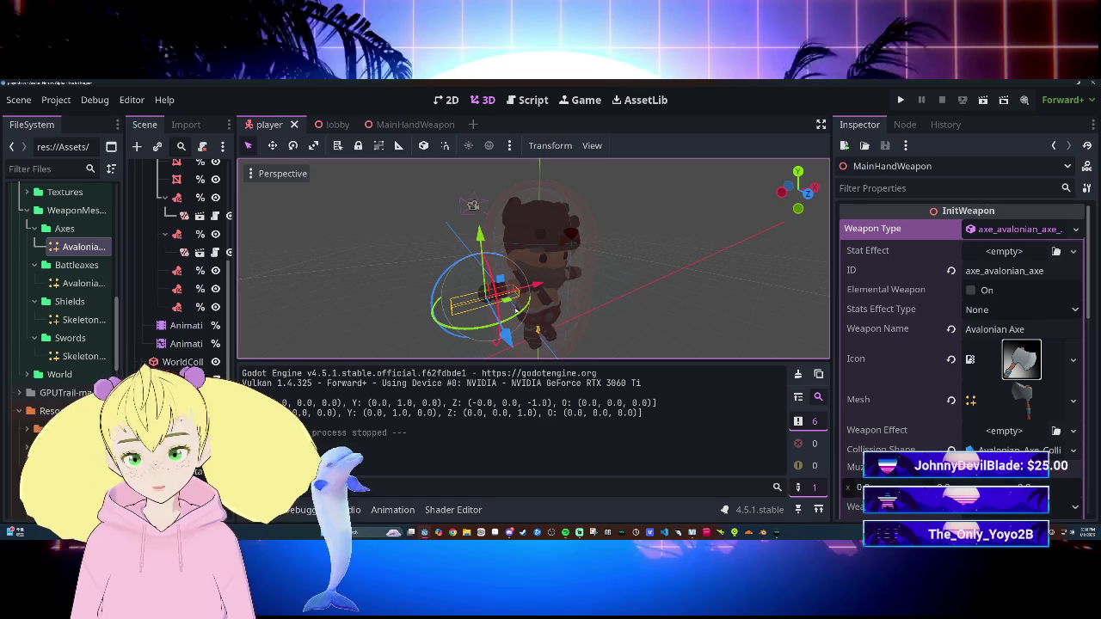
{"action": "key", "text": "ctrl+s"}
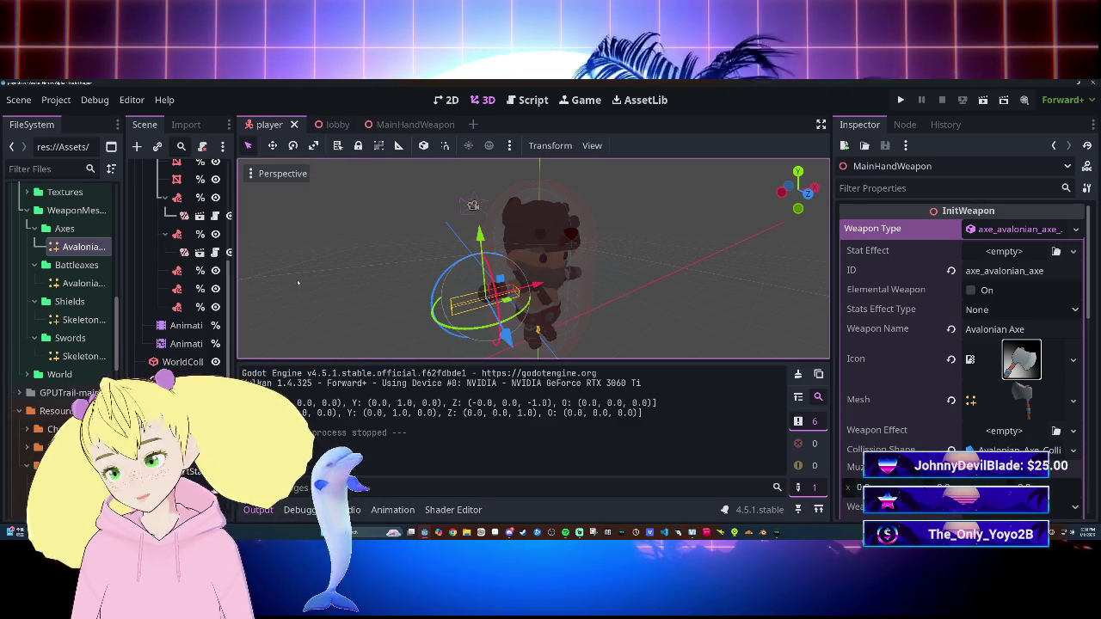
{"action": "left_click_drag", "start_coordinate": [233, 293], "coordinate": [401, 298]}
{"action": "left_click", "coordinate": [227, 252]}
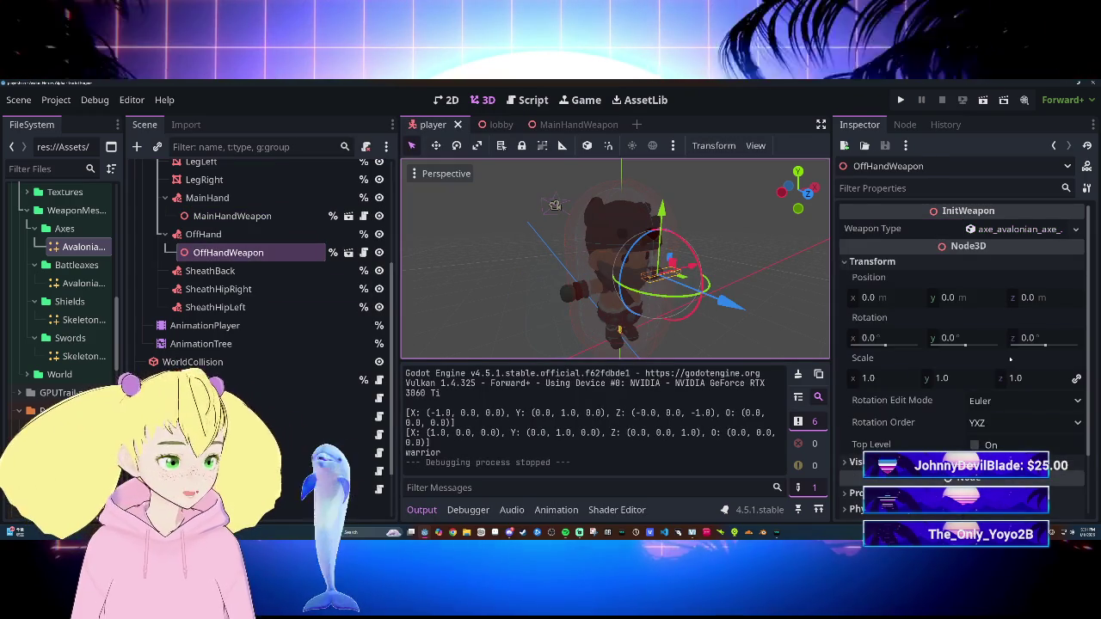
{"action": "left_click", "coordinate": [1075, 229]}
{"action": "left_click", "coordinate": [985, 344]}
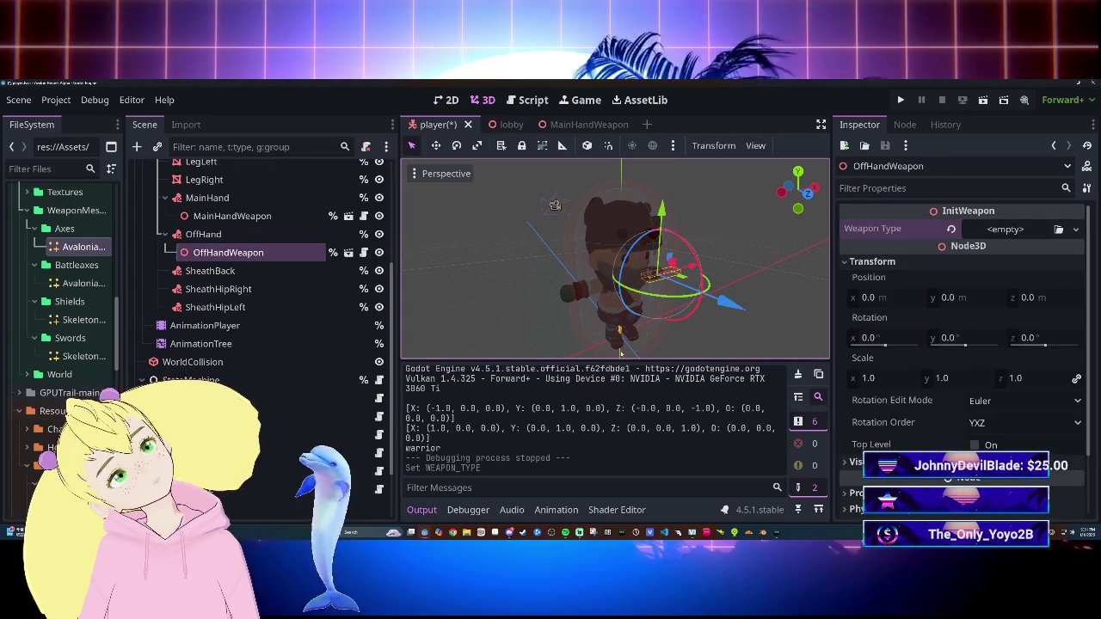
Step: Assign the Avalonian Battleaxe resource to MainHandWeapon's Weapon Type, then select SheathBack
{"action": "left_click", "coordinate": [232, 215]}
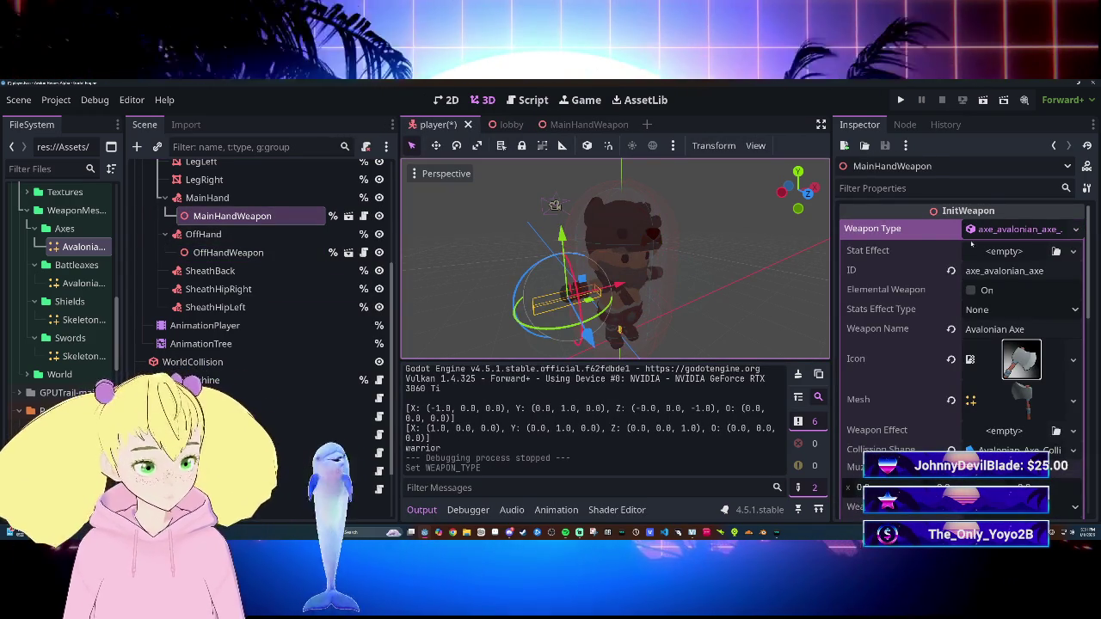
{"action": "scroll", "coordinate": [58, 325], "scroll_direction": "up", "scroll_amount": 10}
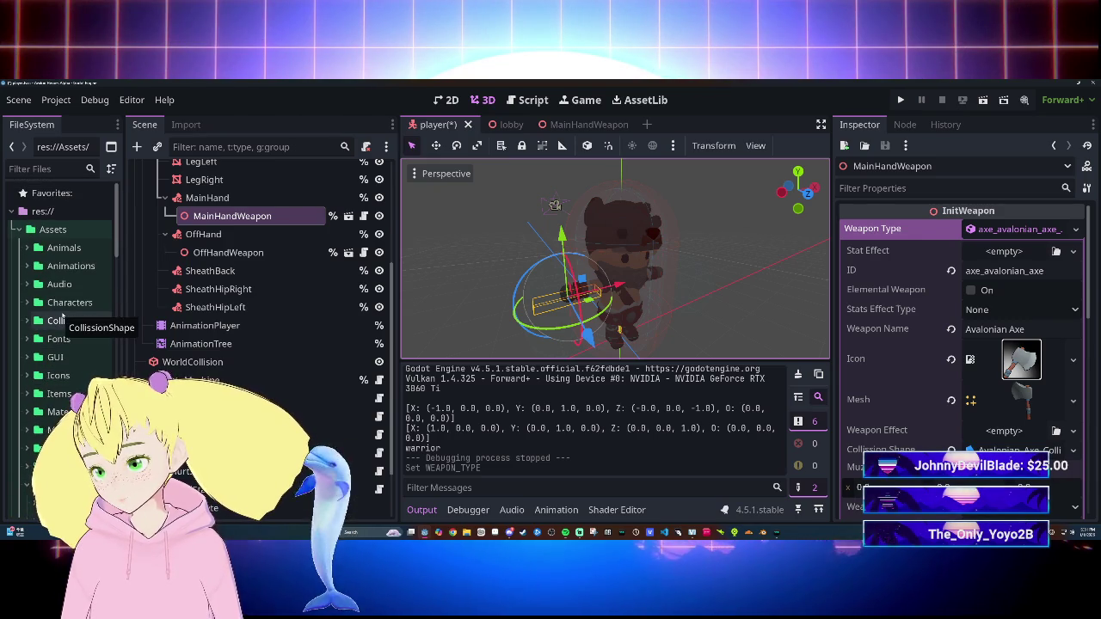
{"action": "scroll", "coordinate": [62, 319], "scroll_direction": "down", "scroll_amount": 10}
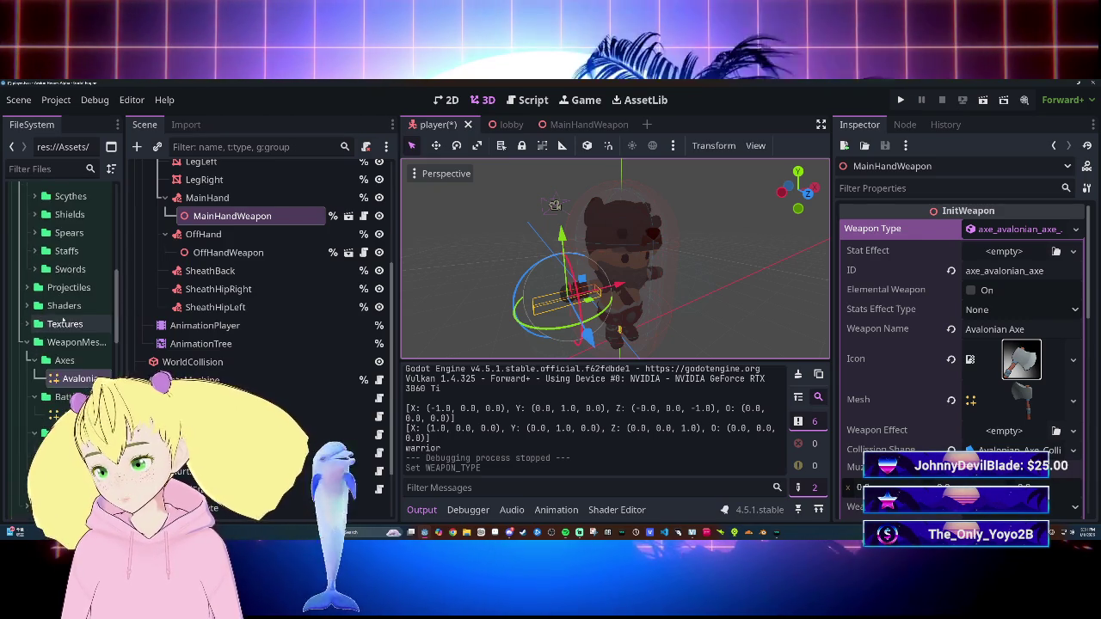
{"action": "mouse_move", "coordinate": [83, 207]}
{"action": "left_mouse_down"}
{"action": "mouse_move", "coordinate": [756, 382]}
{"action": "mouse_move", "coordinate": [989, 229]}
{"action": "mouse_move", "coordinate": [1019, 229]}
{"action": "left_mouse_up"}
{"action": "scroll", "coordinate": [881, 389], "scroll_direction": "down", "scroll_amount": 3}
{"action": "scroll", "coordinate": [882, 390], "scroll_direction": "down", "scroll_amount": 3}
{"action": "scroll", "coordinate": [884, 390], "scroll_direction": "up", "scroll_amount": 5}
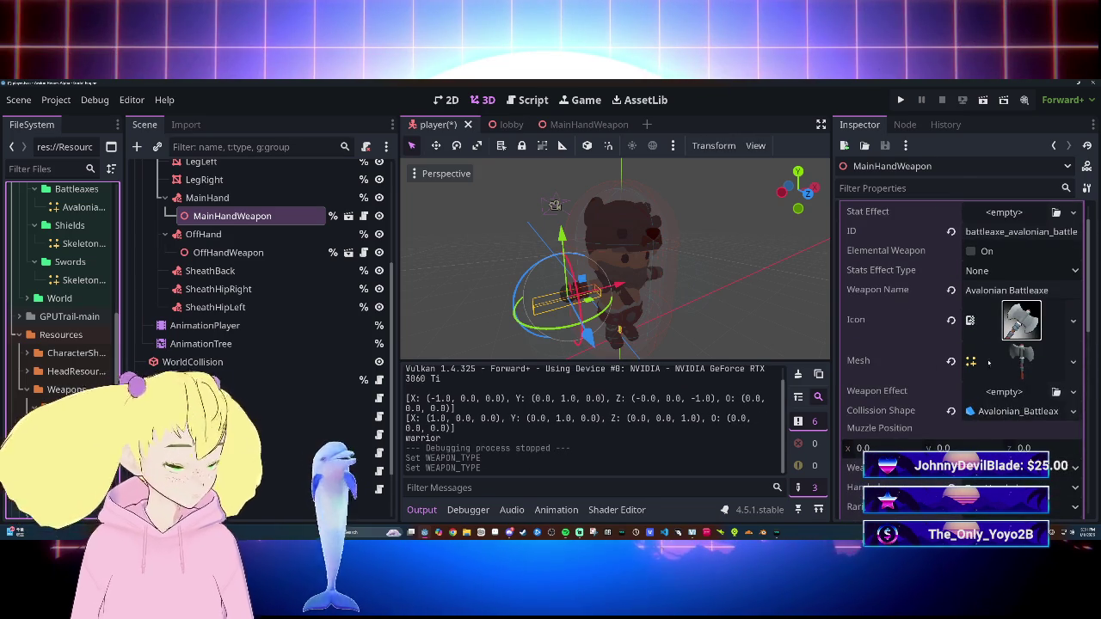
{"action": "scroll", "coordinate": [933, 375], "scroll_direction": "up", "scroll_amount": 1}
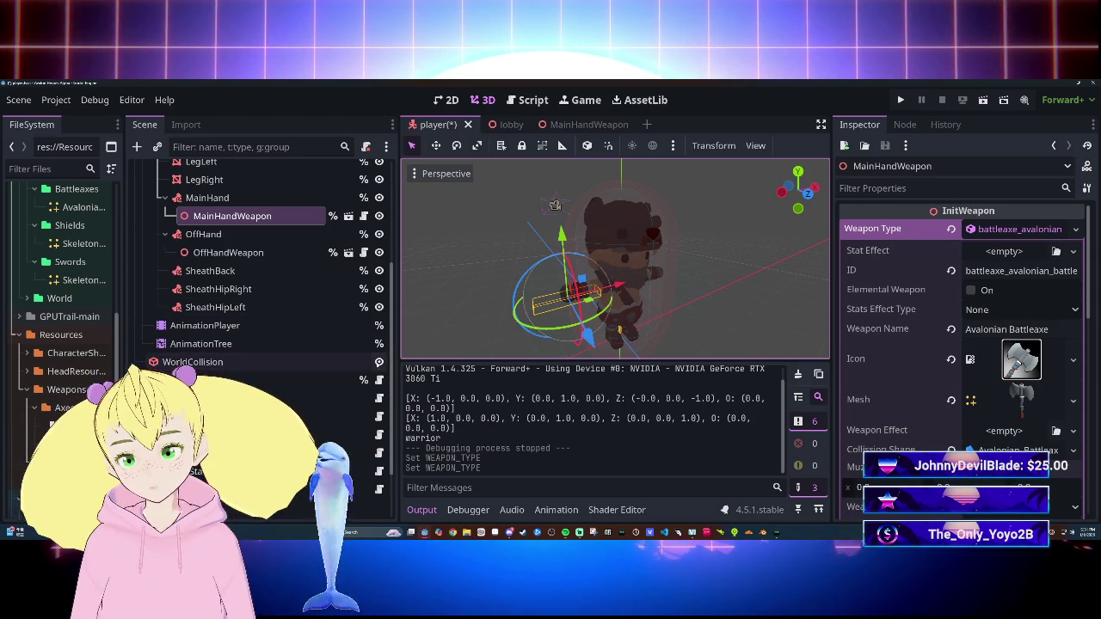
{"action": "left_click", "coordinate": [258, 271]}
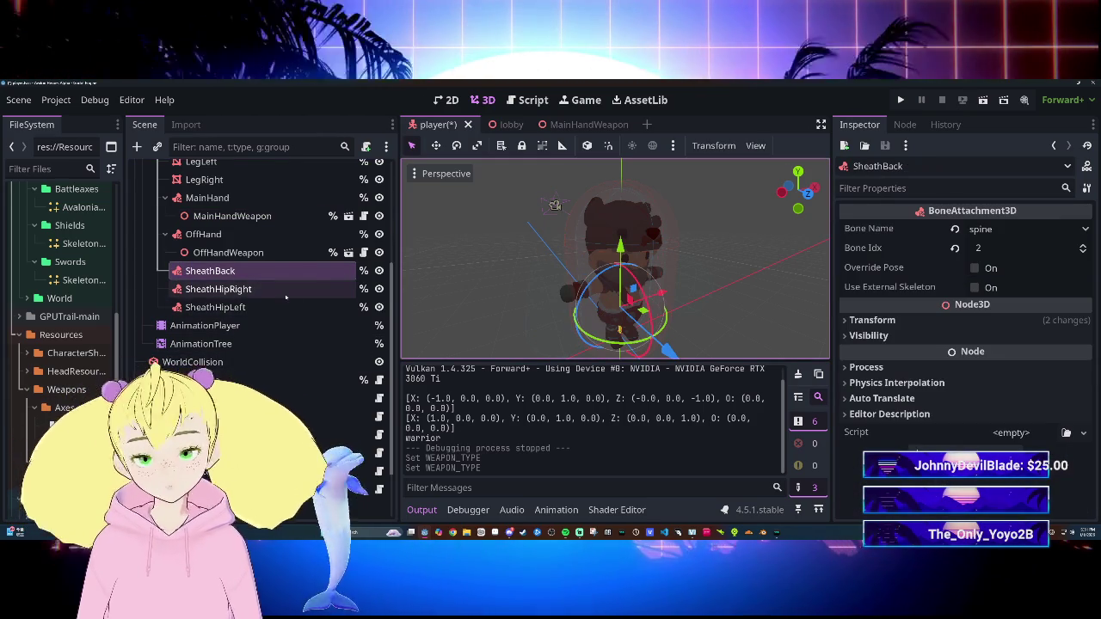
{"action": "scroll", "coordinate": [292, 301], "scroll_direction": "up", "scroll_amount": 2}
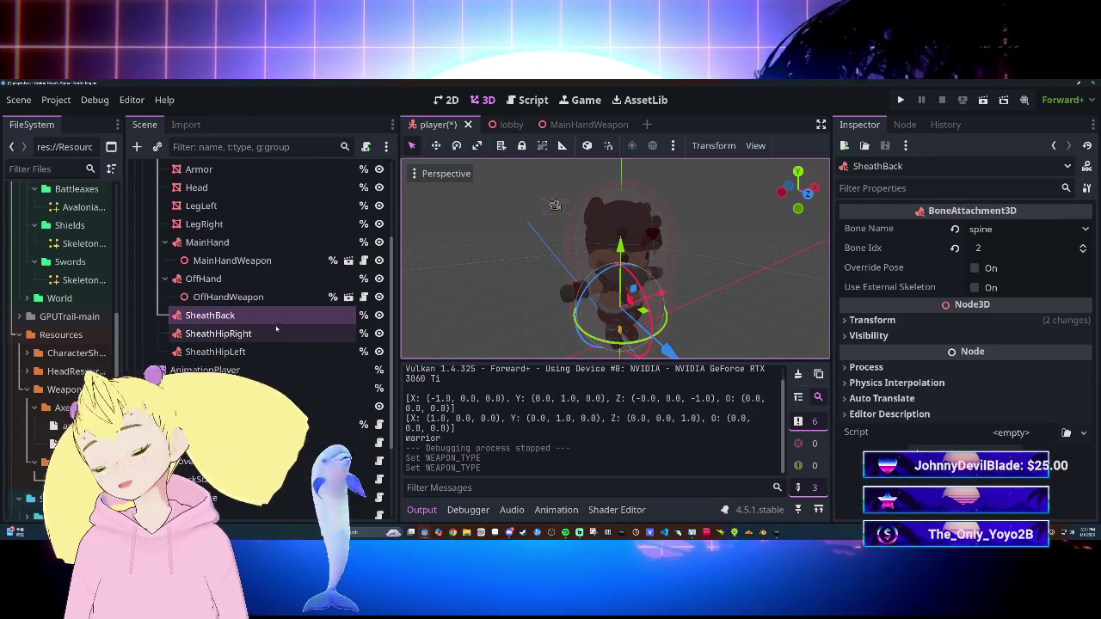
Step: Inspect MainHandWeapon's BackSheath position override, then open the Warrior scene
{"action": "left_click", "coordinate": [564, 129]}
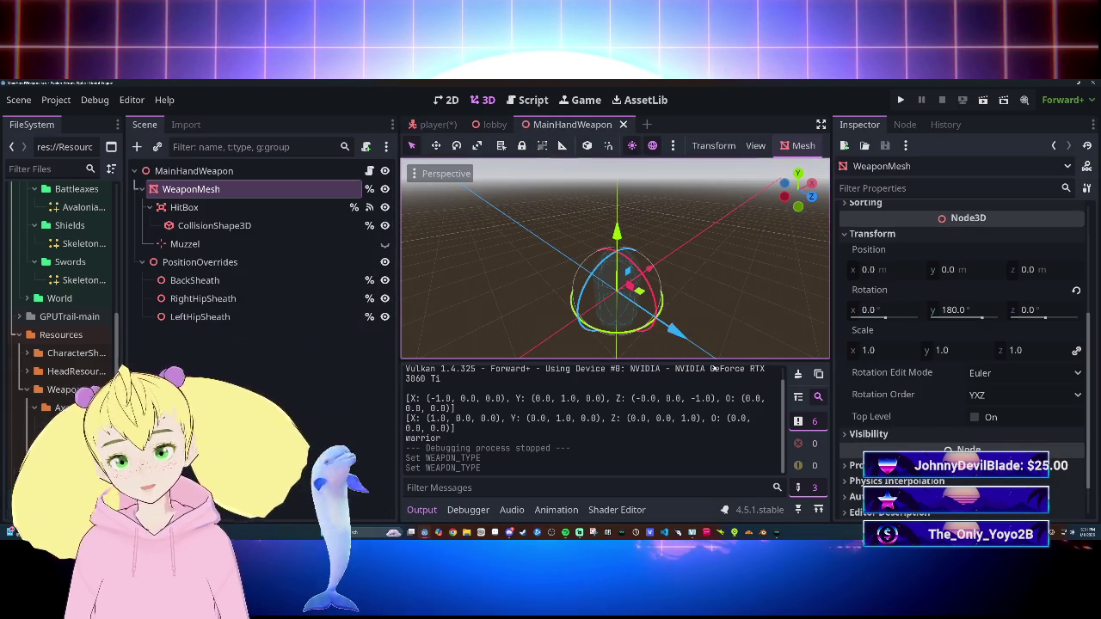
{"action": "left_click", "coordinate": [238, 283]}
{"action": "scroll", "coordinate": [62, 389], "scroll_direction": "up", "scroll_amount": 10}
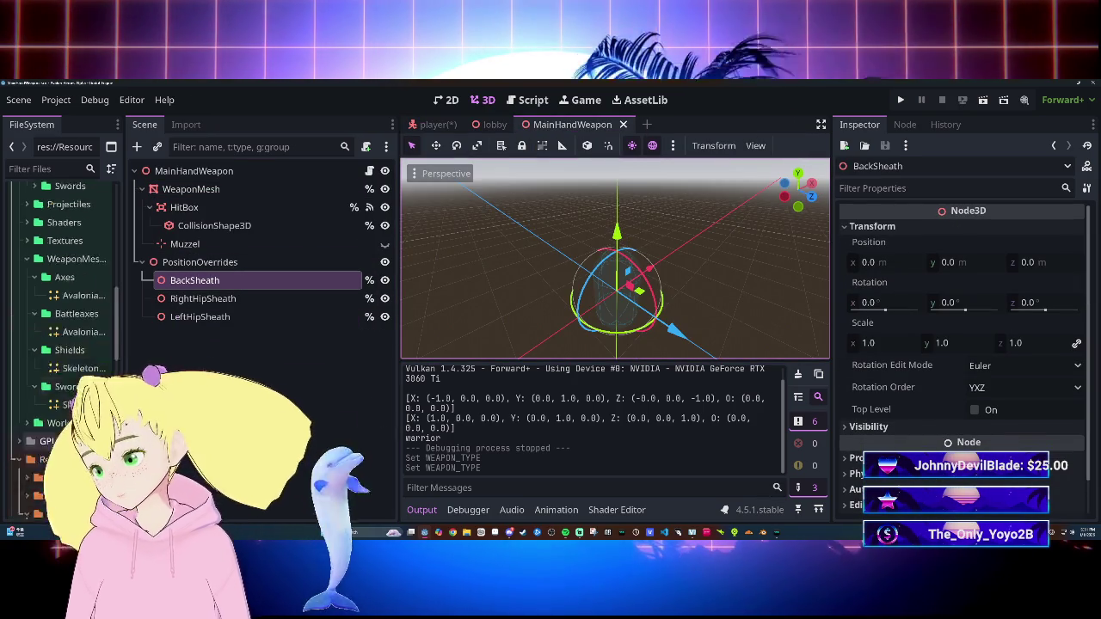
{"action": "scroll", "coordinate": [62, 388], "scroll_direction": "down", "scroll_amount": 10}
{"action": "scroll", "coordinate": [62, 389], "scroll_direction": "down", "scroll_amount": 5}
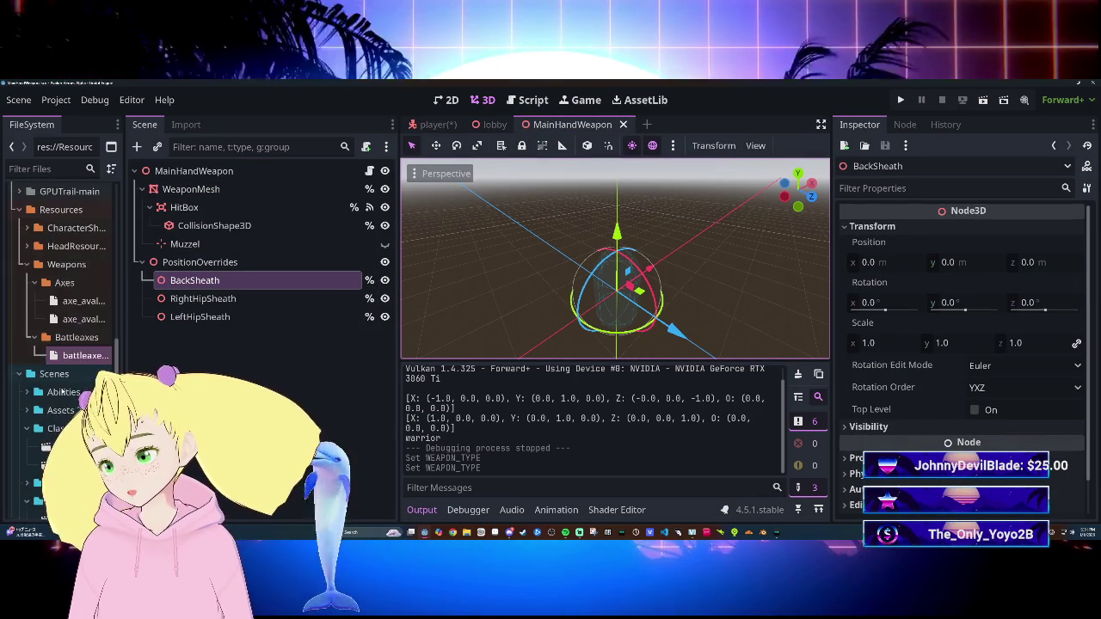
{"action": "scroll", "coordinate": [62, 391], "scroll_direction": "up", "scroll_amount": 2}
{"action": "double_click", "coordinate": [80, 340]}
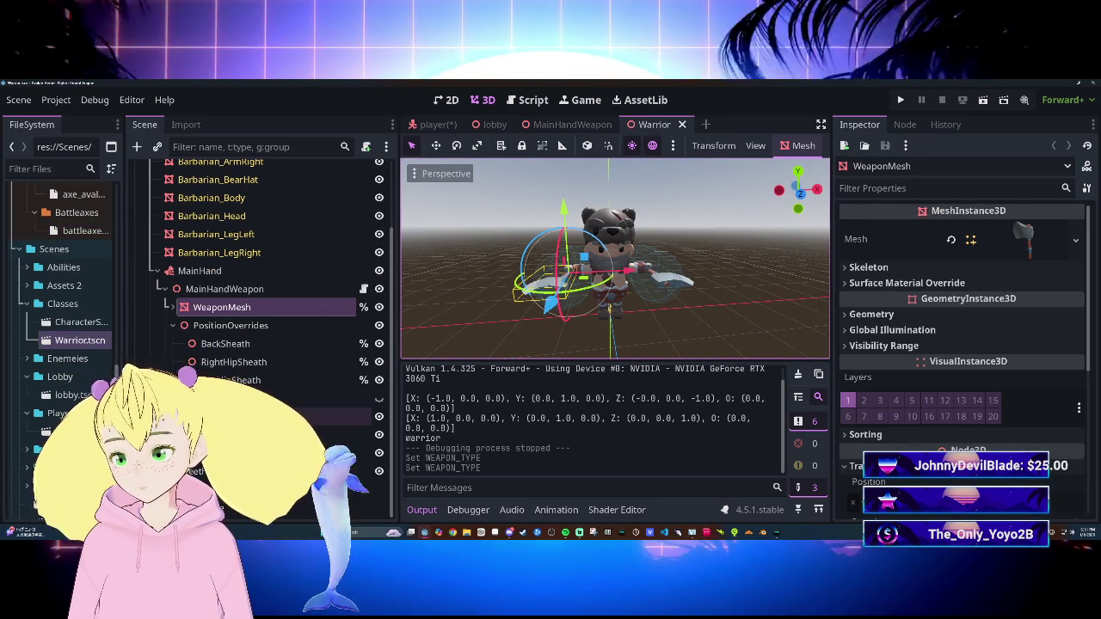
Step: Delete the OffHandWeapon and old MainHandWeapon nodes from the Warrior
{"action": "left_click", "coordinate": [327, 434]}
{"action": "key", "text": "Delete"}
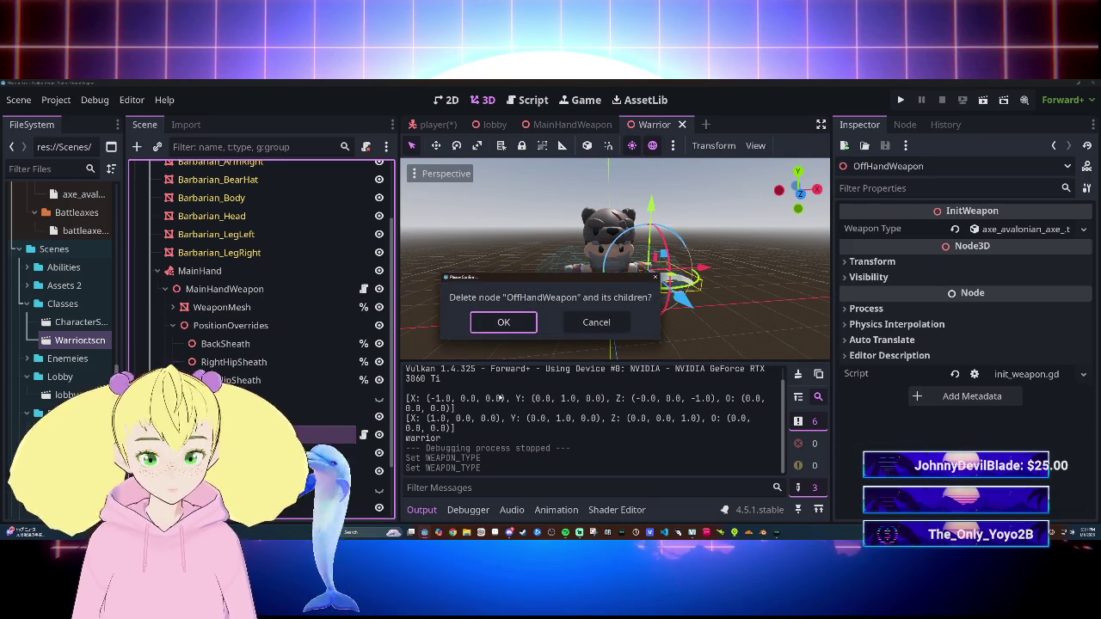
{"action": "key", "text": "Return"}
{"action": "left_click", "coordinate": [219, 290]}
{"action": "key", "text": "Delete"}
{"action": "key", "text": "Return"}
Step: Instance MainHandWeapon.tscn under MainHand and orbit around the Warrior
{"action": "scroll", "coordinate": [68, 361], "scroll_direction": "down", "scroll_amount": 3}
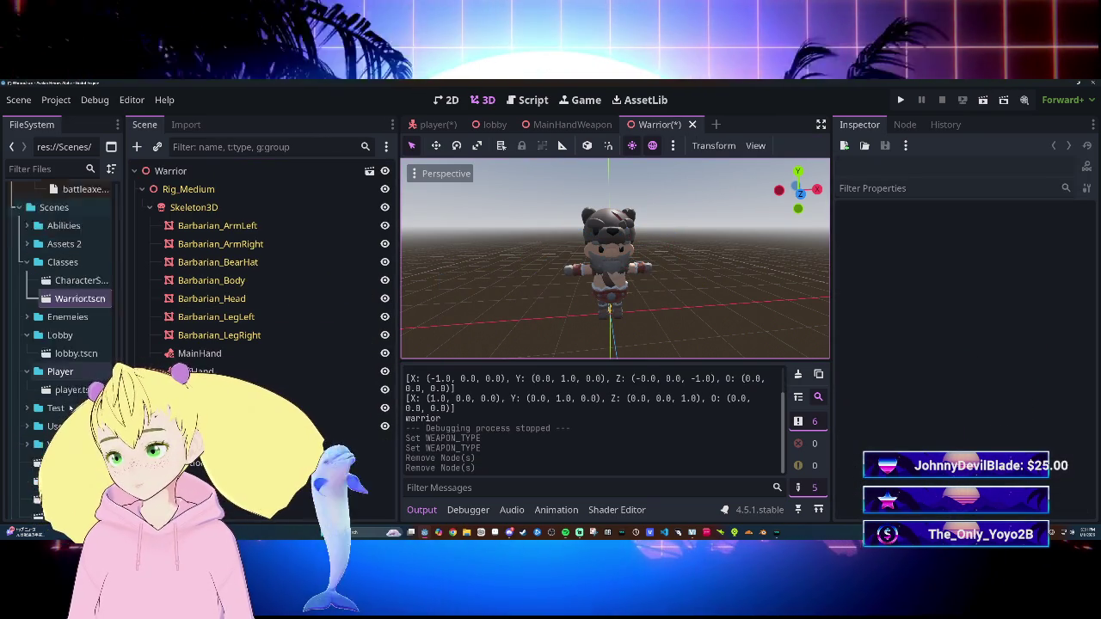
{"action": "left_click_drag", "start_coordinate": [69, 397], "coordinate": [199, 355]}
{"action": "left_click_drag", "start_coordinate": [561, 321], "coordinate": [625, 332]}
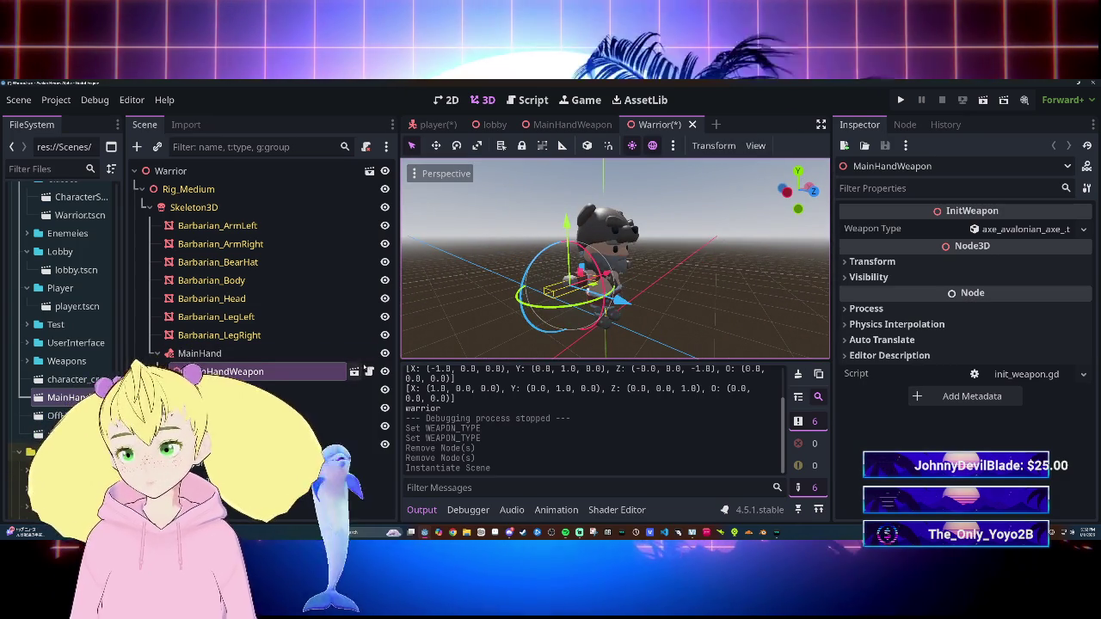
Step: Make the MainHandWeapon instance local and give its WeaponMesh the axe model
{"action": "right_click", "coordinate": [226, 371]}
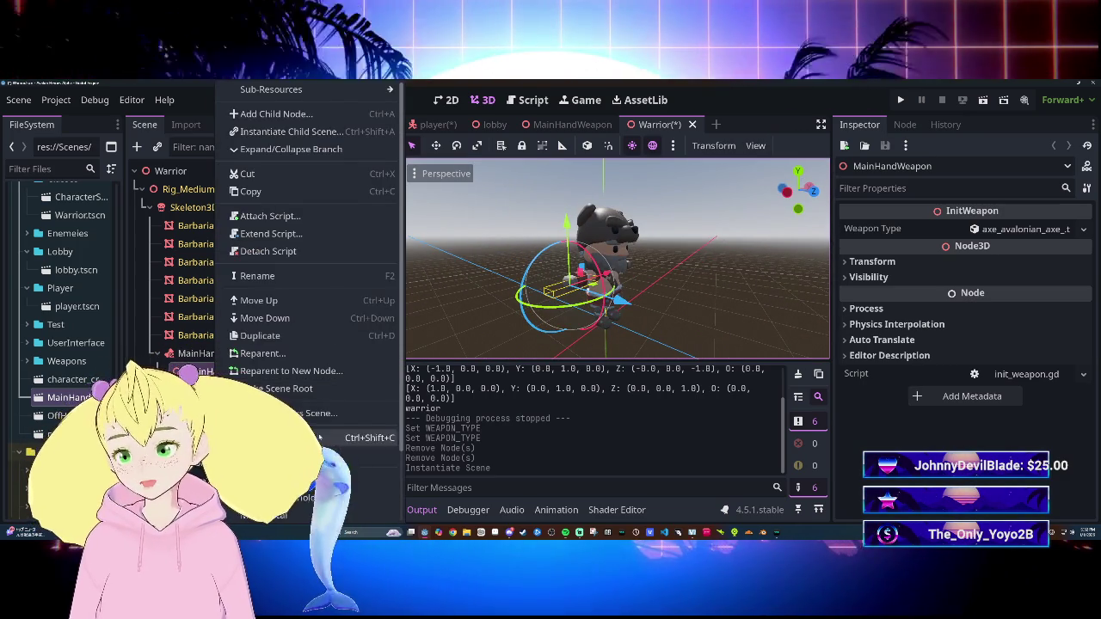
{"action": "left_click", "coordinate": [274, 429]}
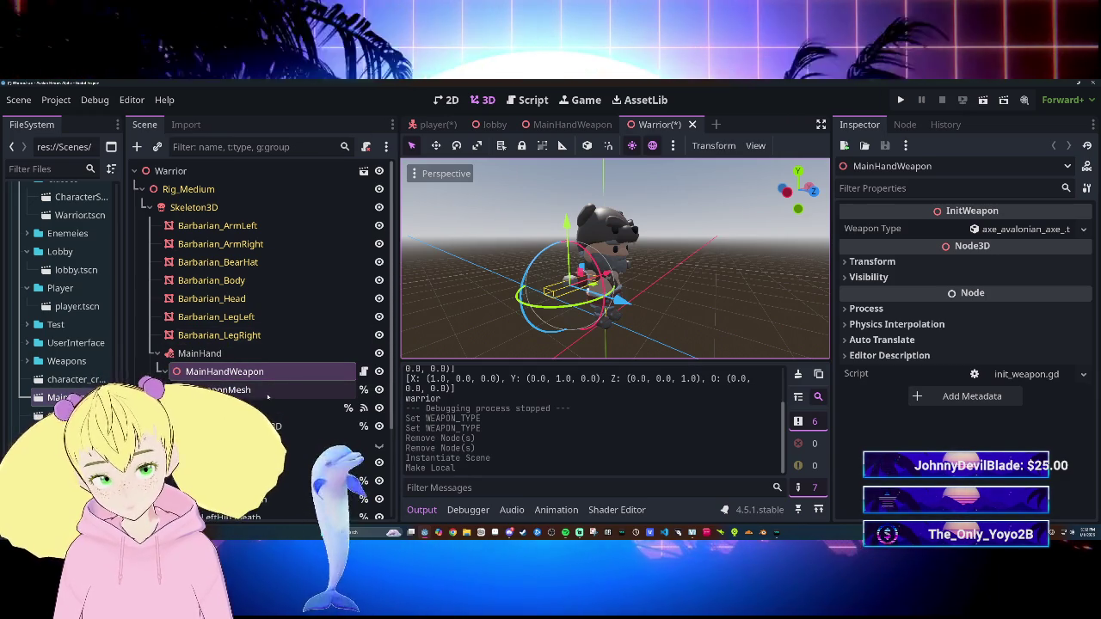
{"action": "left_click", "coordinate": [249, 390]}
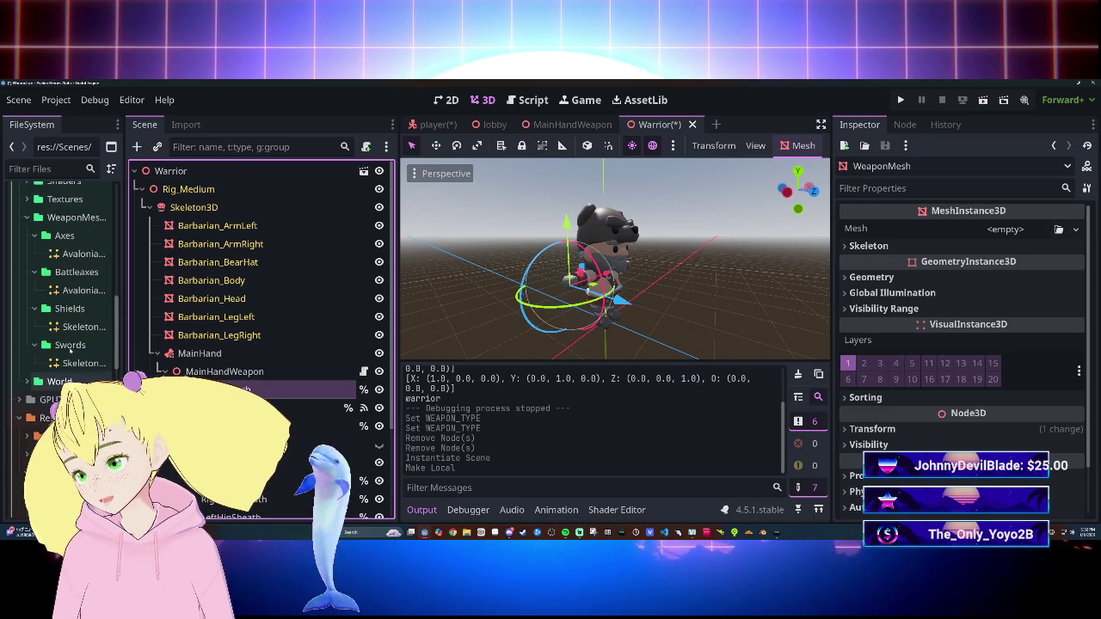
{"action": "mouse_move", "coordinate": [73, 290]}
{"action": "left_mouse_down"}
{"action": "mouse_move", "coordinate": [688, 434]}
{"action": "mouse_move", "coordinate": [933, 251]}
{"action": "mouse_move", "coordinate": [907, 231]}
{"action": "mouse_move", "coordinate": [997, 230]}
{"action": "left_mouse_up"}
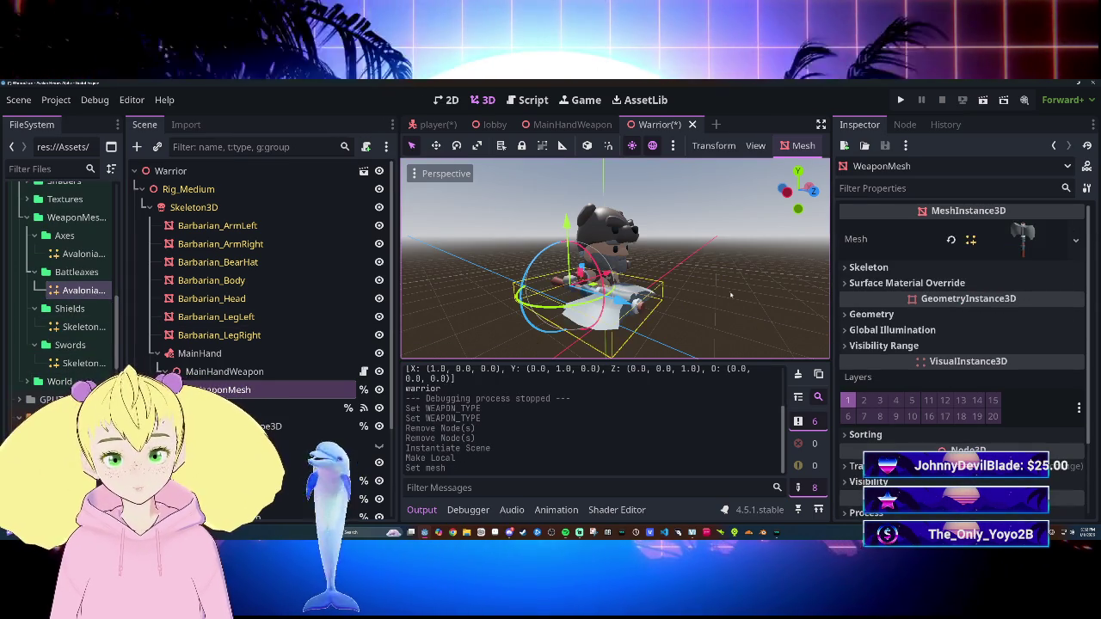
Step: Review MainHandWeapon's Weapon Type and transform, then reparent it under SheethBack
{"action": "left_click", "coordinate": [731, 325]}
{"action": "left_click", "coordinate": [283, 372]}
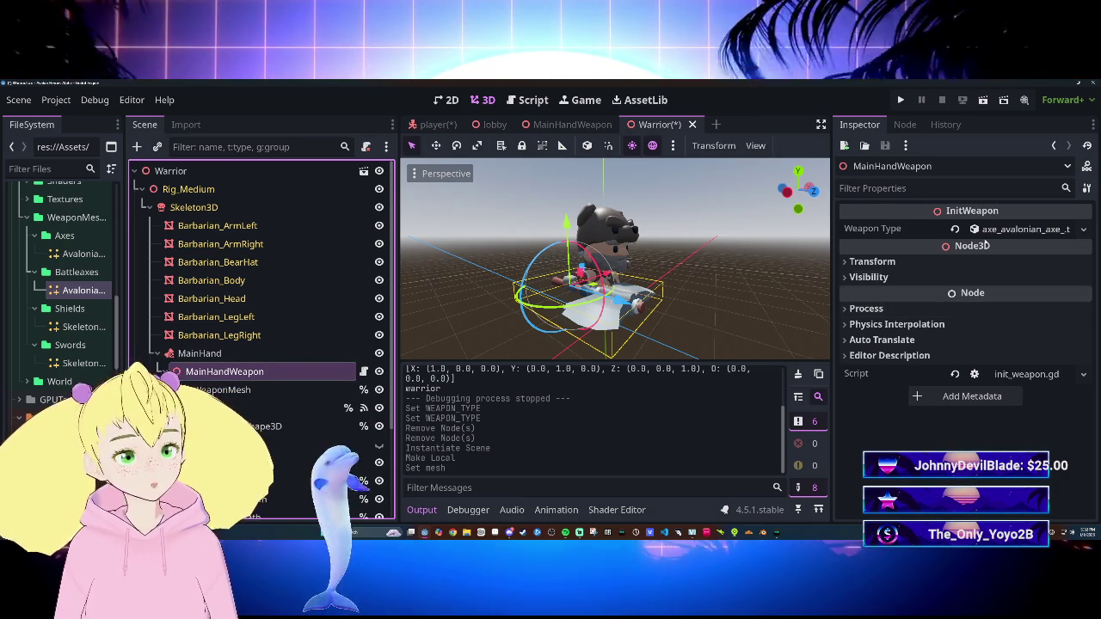
{"action": "left_click", "coordinate": [1017, 230]}
{"action": "left_click", "coordinate": [1017, 230]}
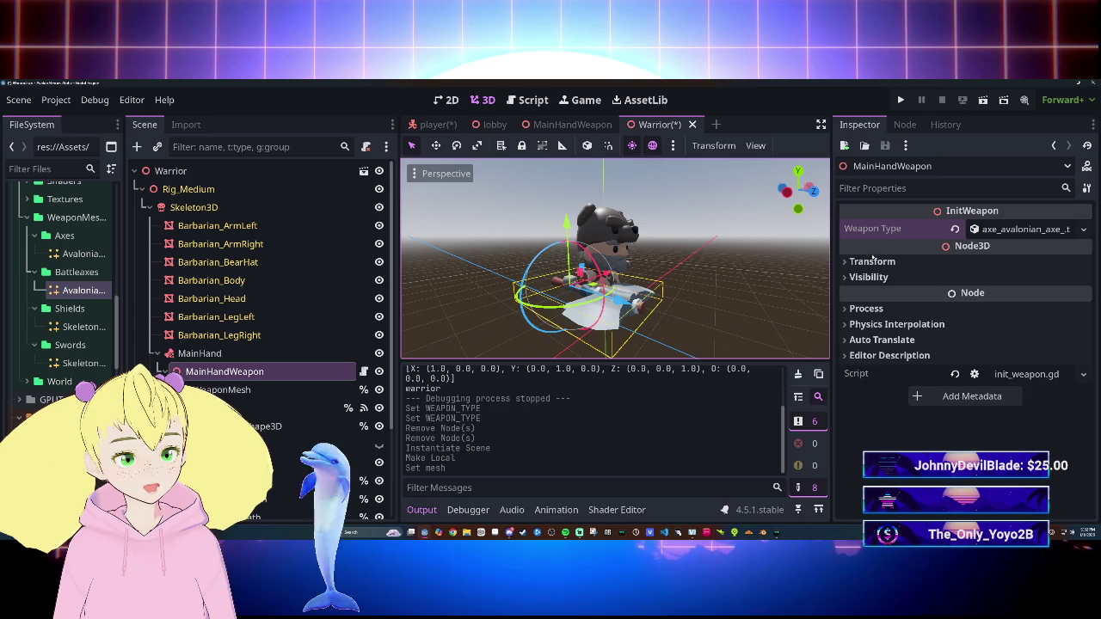
{"action": "left_click", "coordinate": [872, 260]}
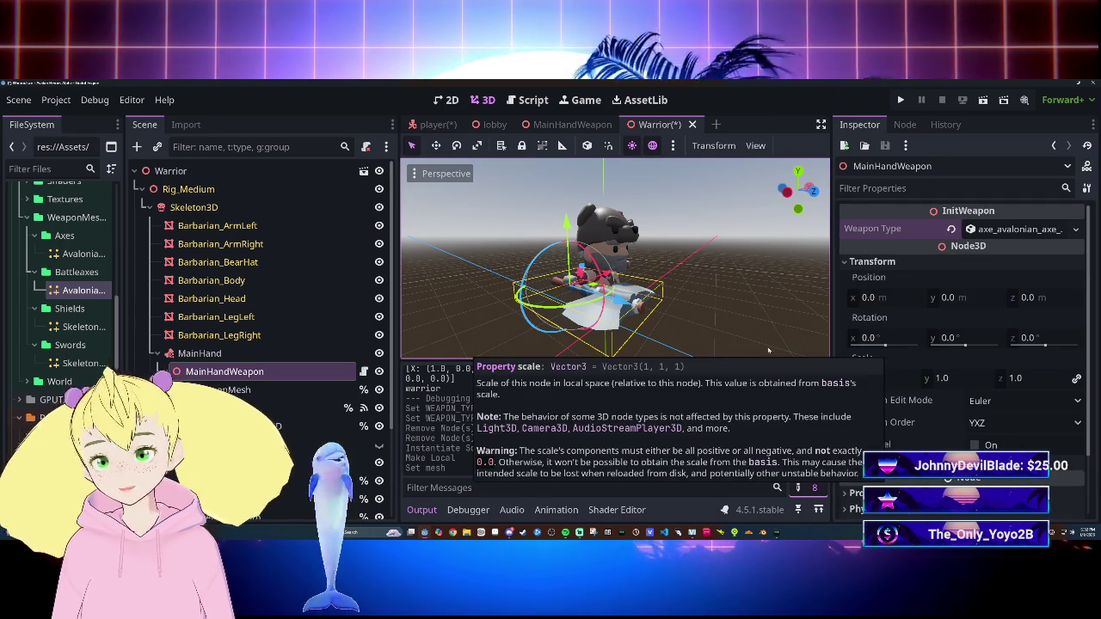
{"action": "left_click", "coordinate": [251, 390]}
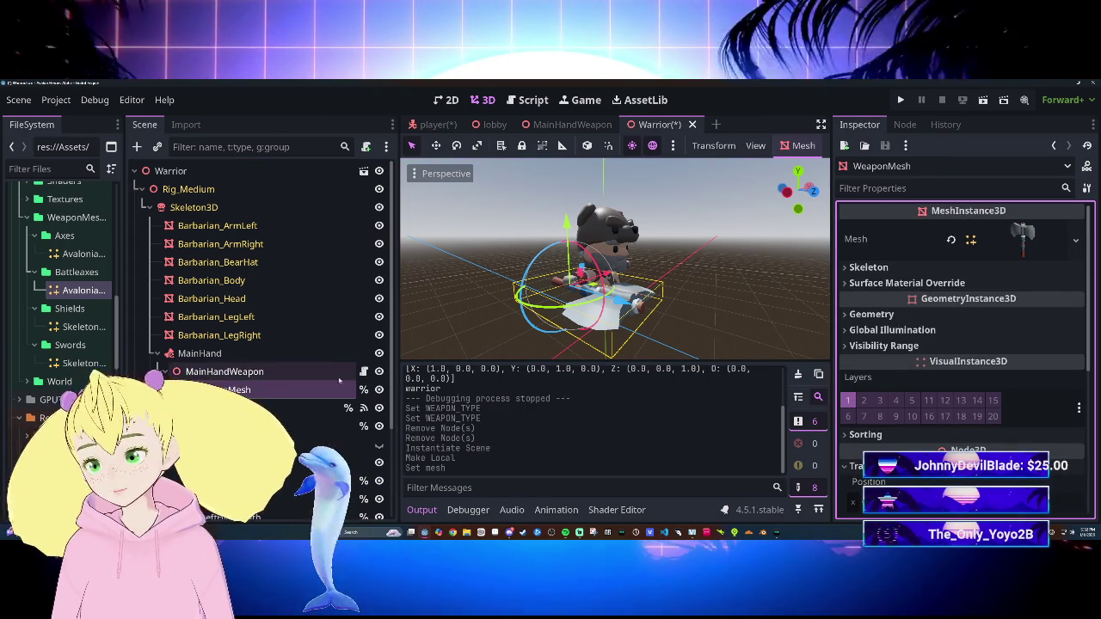
{"action": "left_click", "coordinate": [237, 373]}
{"action": "left_click_drag", "start_coordinate": [153, 359], "coordinate": [155, 359]}
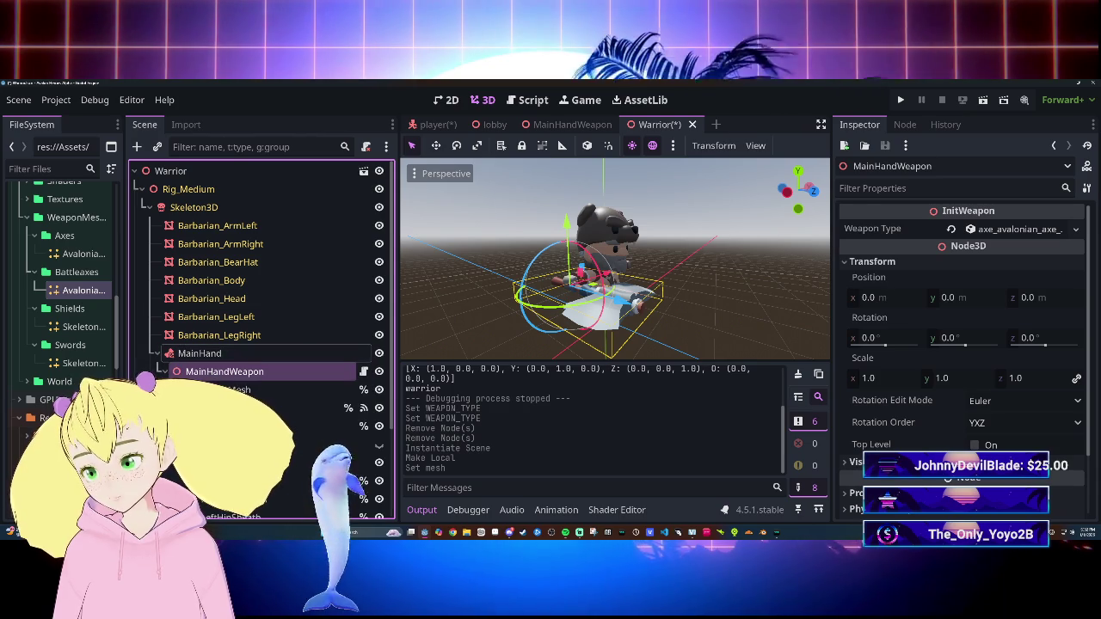
{"action": "left_click_drag", "start_coordinate": [297, 423], "coordinate": [305, 405]}
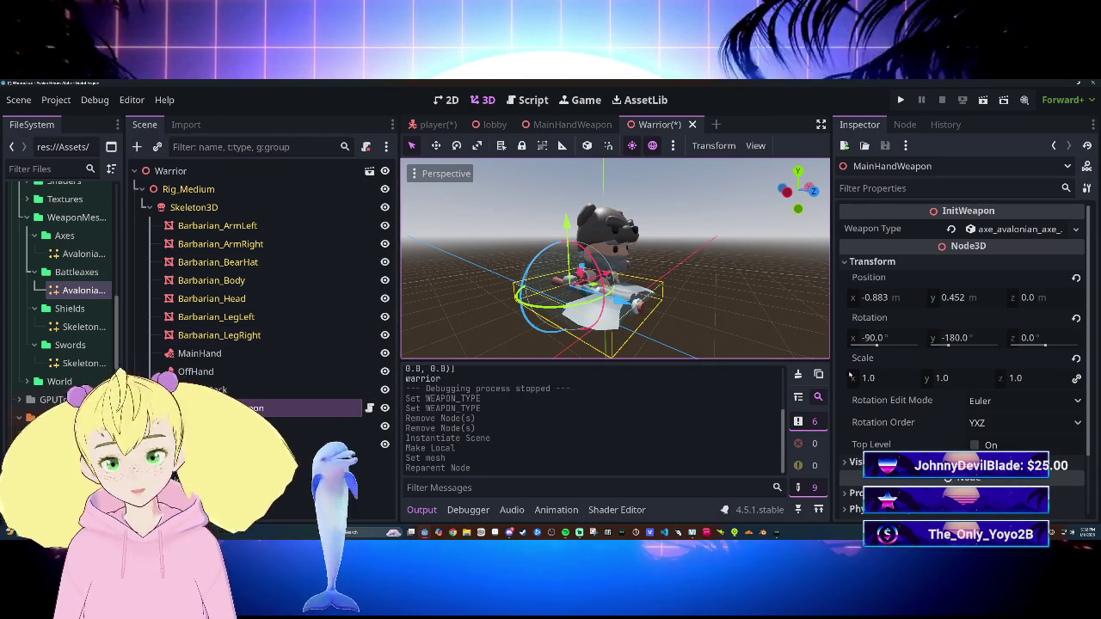
Step: Zero MainHandWeapon's position and rotation, then move and rotate the axe mesh against the back
{"action": "left_click", "coordinate": [1076, 278]}
{"action": "left_click", "coordinate": [1076, 318]}
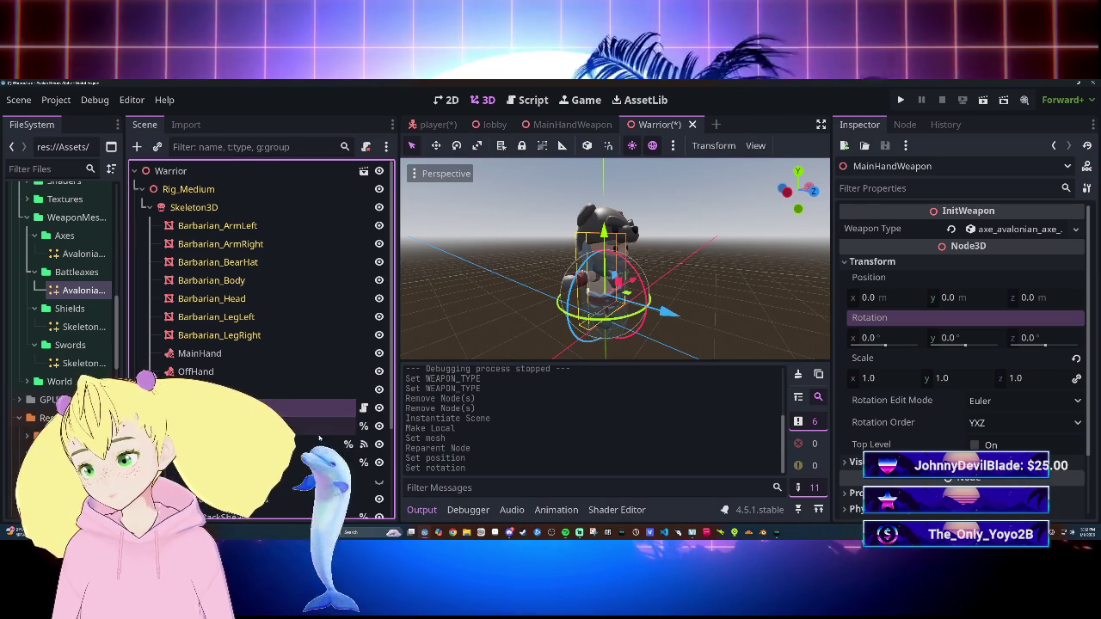
{"action": "left_click", "coordinate": [258, 424]}
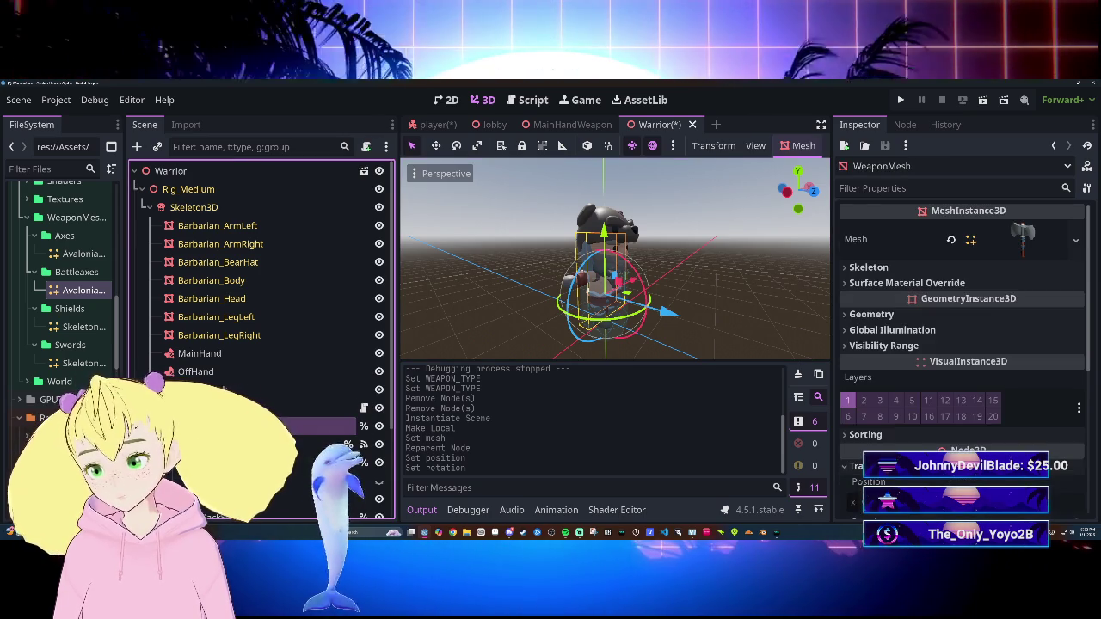
{"action": "key", "text": "f"}
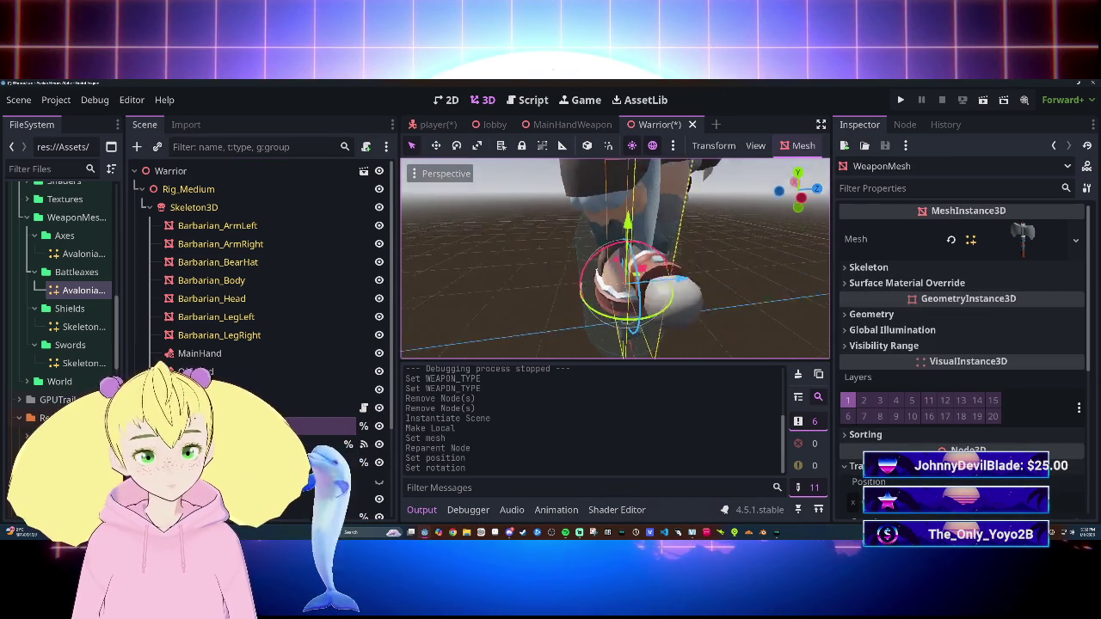
{"action": "mouse_move", "coordinate": [710, 293]}
{"action": "left_mouse_down"}
{"action": "mouse_move", "coordinate": [675, 289]}
{"action": "mouse_move", "coordinate": [578, 309]}
{"action": "left_mouse_up"}
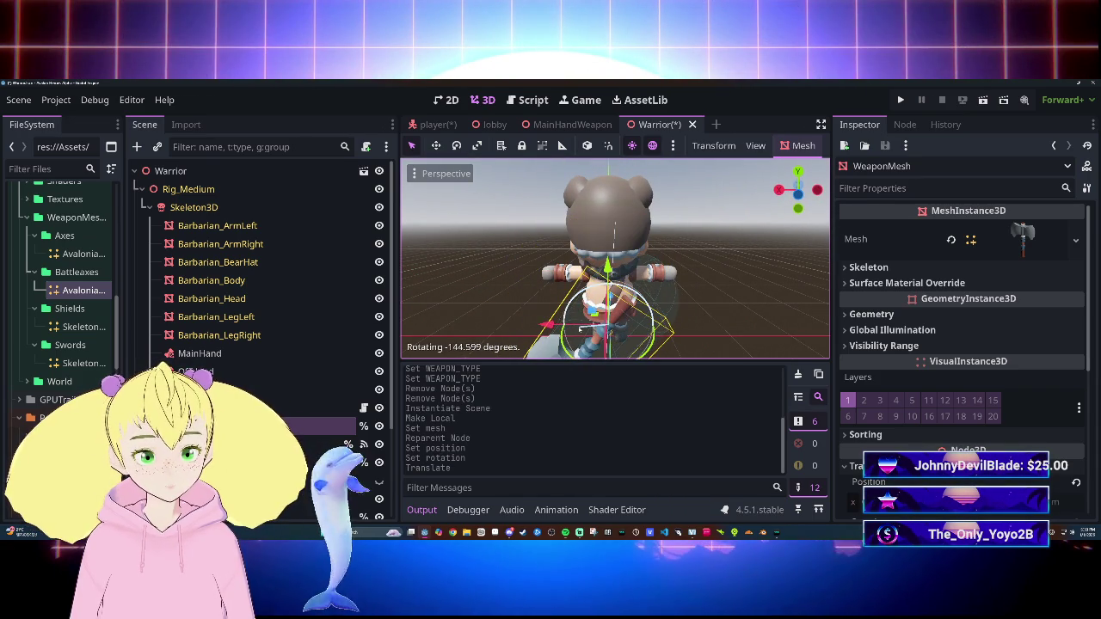
{"action": "left_click_drag", "start_coordinate": [571, 328], "coordinate": [569, 329]}
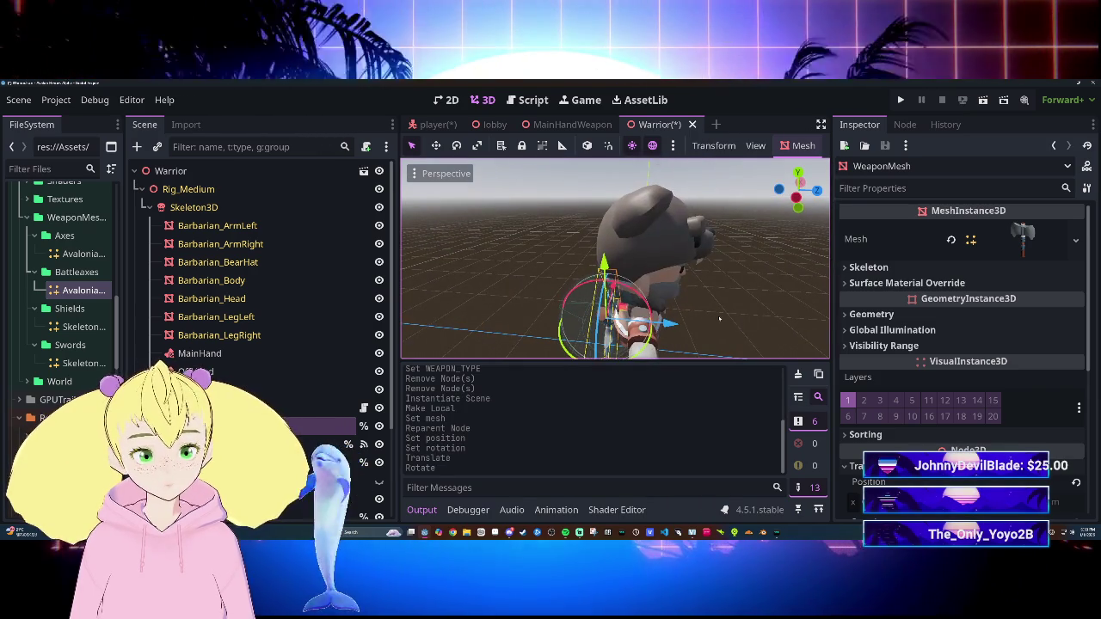
{"action": "key", "text": "g"}
{"action": "key", "text": "z"}
{"action": "left_click", "coordinate": [670, 323]}
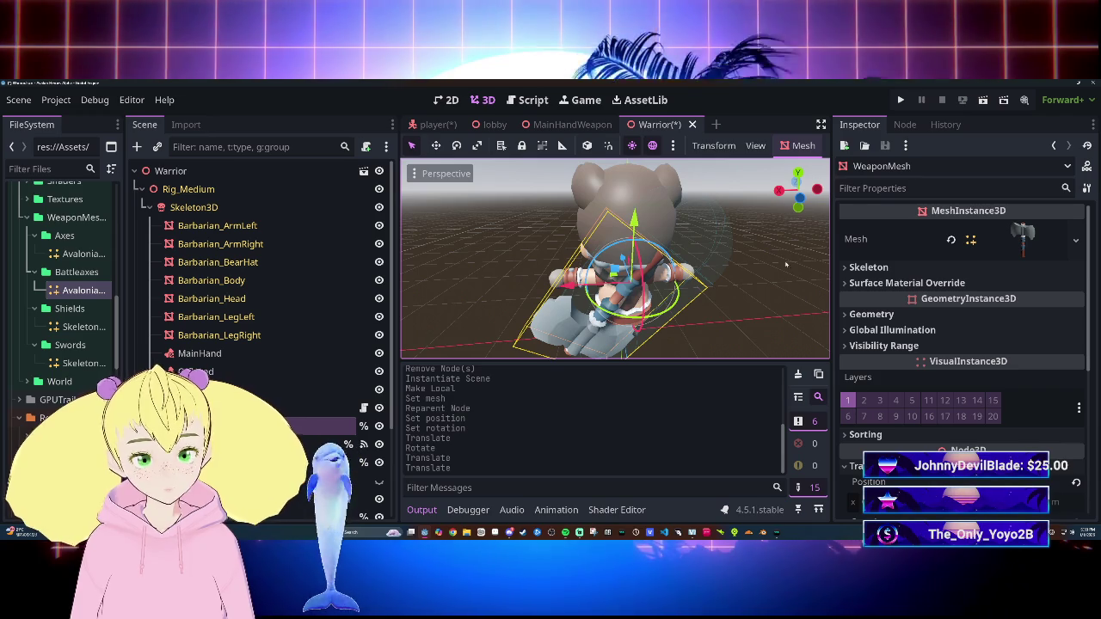
Step: Orbit around the warrior to check the axe from several angles, then reselect WeaponMesh
{"action": "left_click_drag", "start_coordinate": [789, 262], "coordinate": [559, 258]}
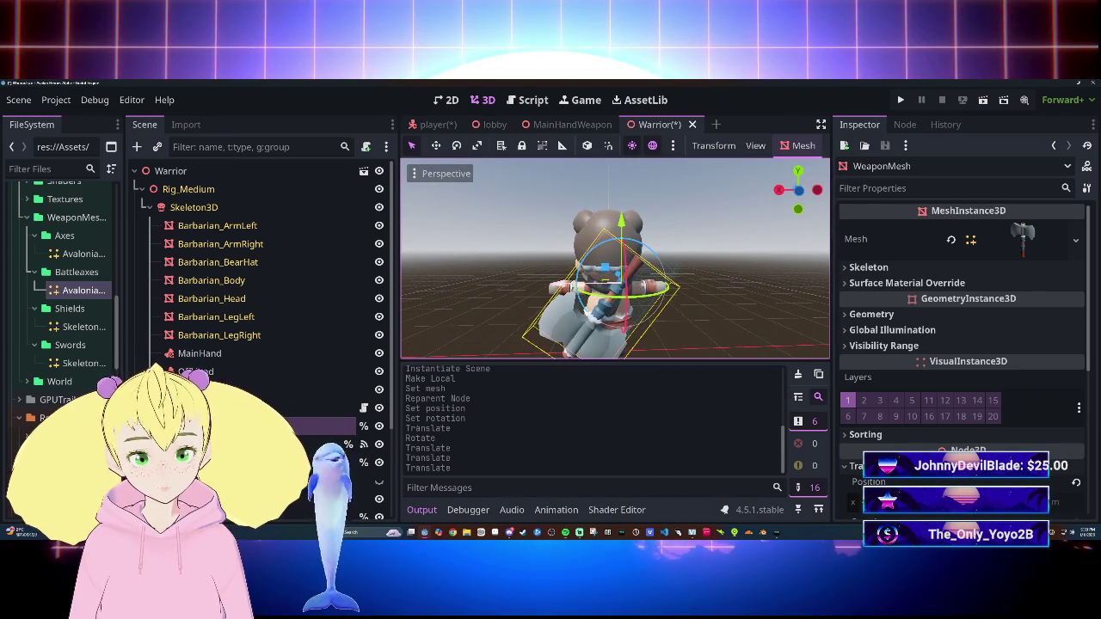
{"action": "left_click", "coordinate": [748, 301]}
{"action": "left_click_drag", "start_coordinate": [559, 258], "coordinate": [516, 258]}
{"action": "scroll", "coordinate": [615, 258], "scroll_direction": "down", "scroll_amount": 3}
{"action": "left_click_drag", "start_coordinate": [582, 301], "coordinate": [622, 327]}
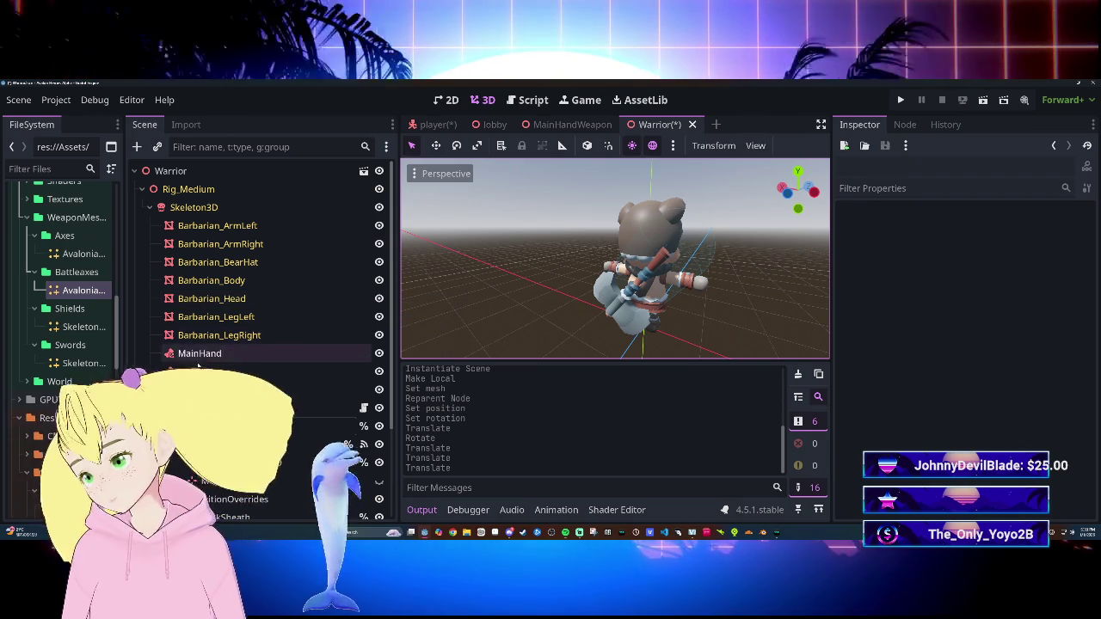
{"action": "left_click", "coordinate": [275, 426]}
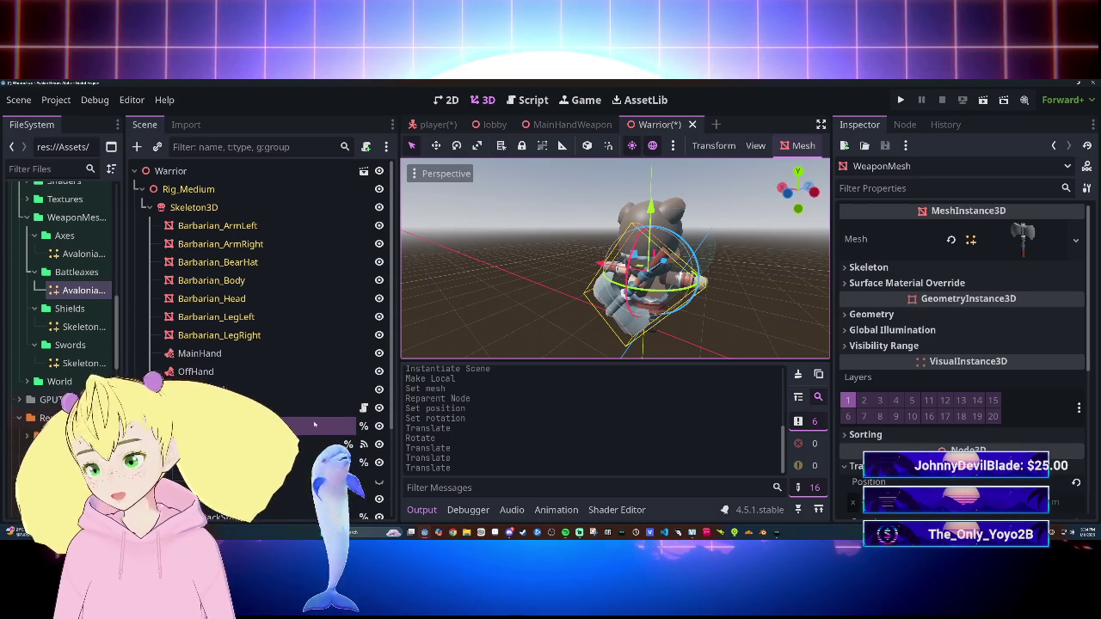
Step: Show the WeaponMesh axe's Transform: position (-0.179, 0.687, -0.426), rotation (0, 180, 142.8)
{"action": "left_click_drag", "start_coordinate": [315, 425], "coordinate": [258, 408]}
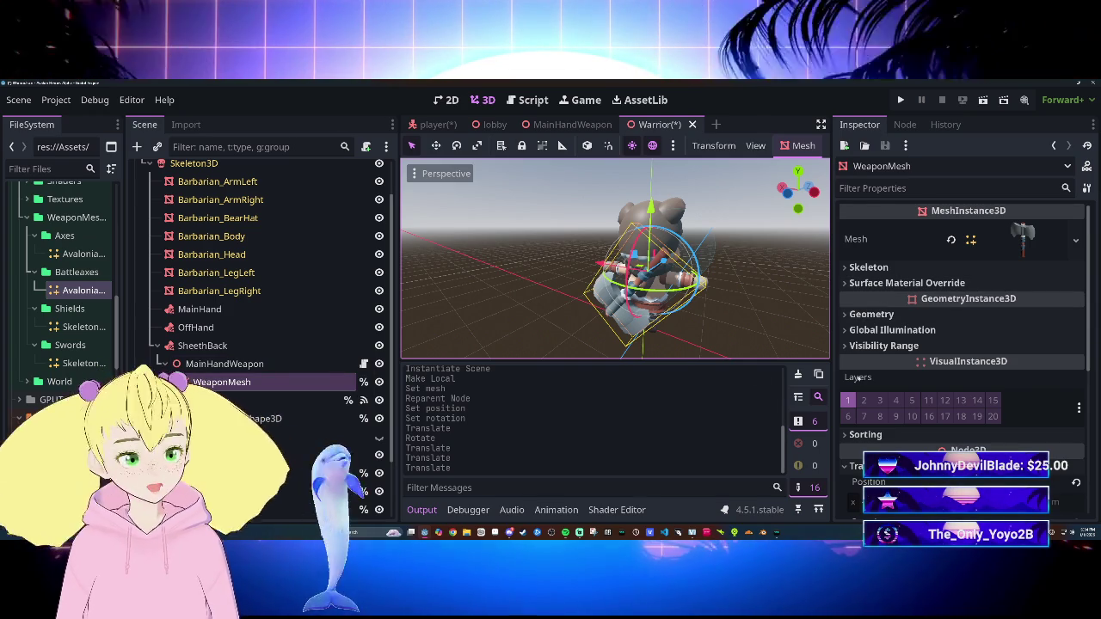
{"action": "scroll", "coordinate": [944, 431], "scroll_direction": "down", "scroll_amount": 3}
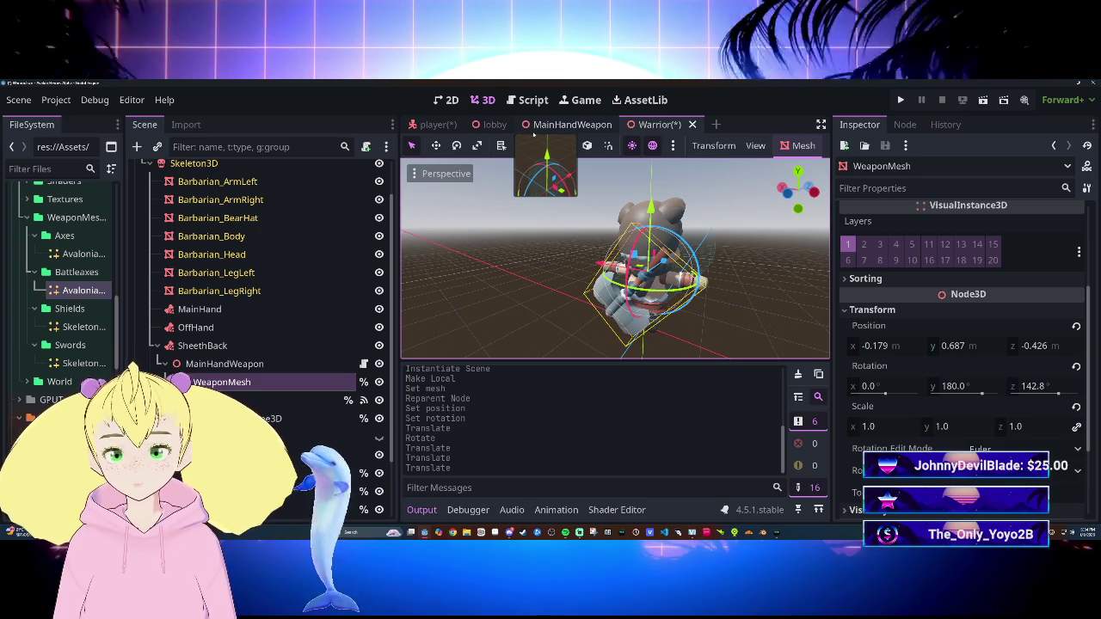
Step: Copy the axe mesh's Position value onto BackSheath's Position in MainHandWeapon
{"action": "right_click", "coordinate": [936, 328]}
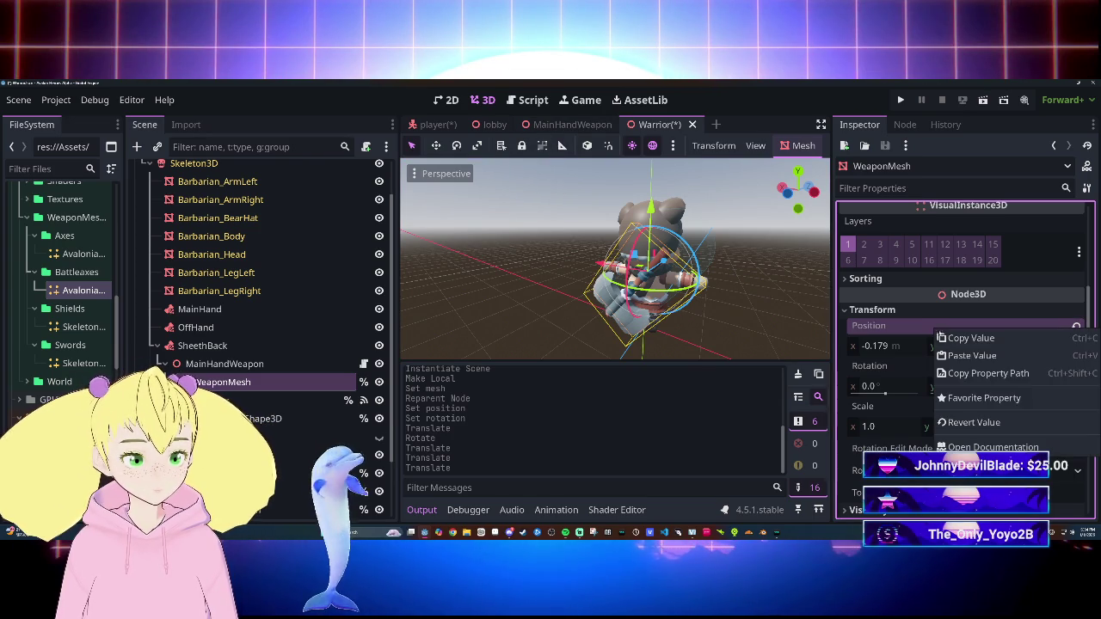
{"action": "left_click", "coordinate": [988, 339]}
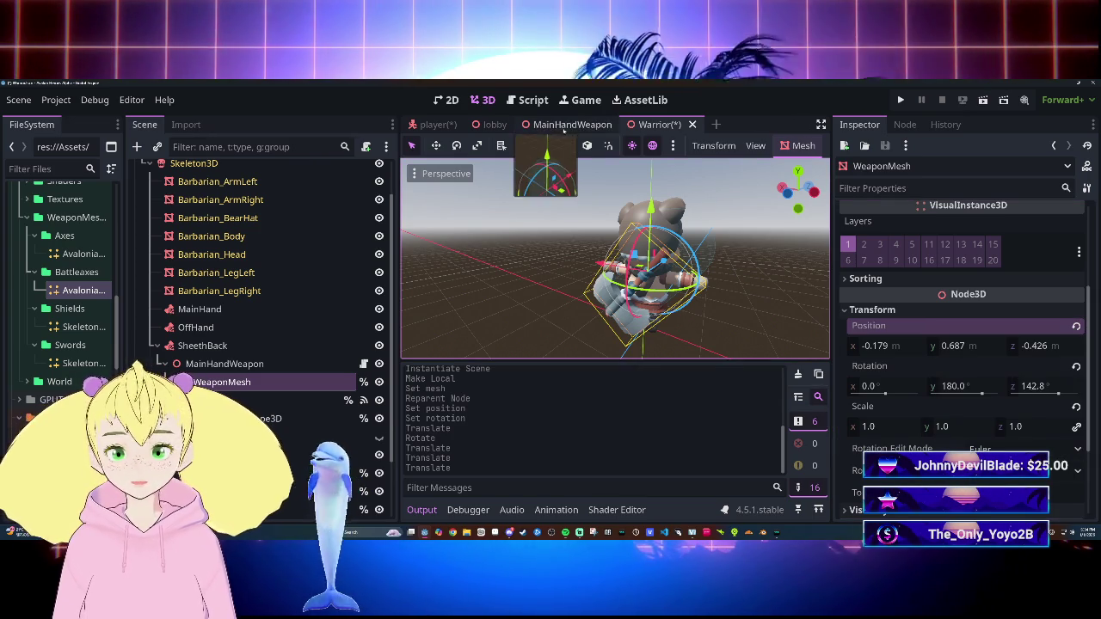
{"action": "left_click", "coordinate": [580, 127]}
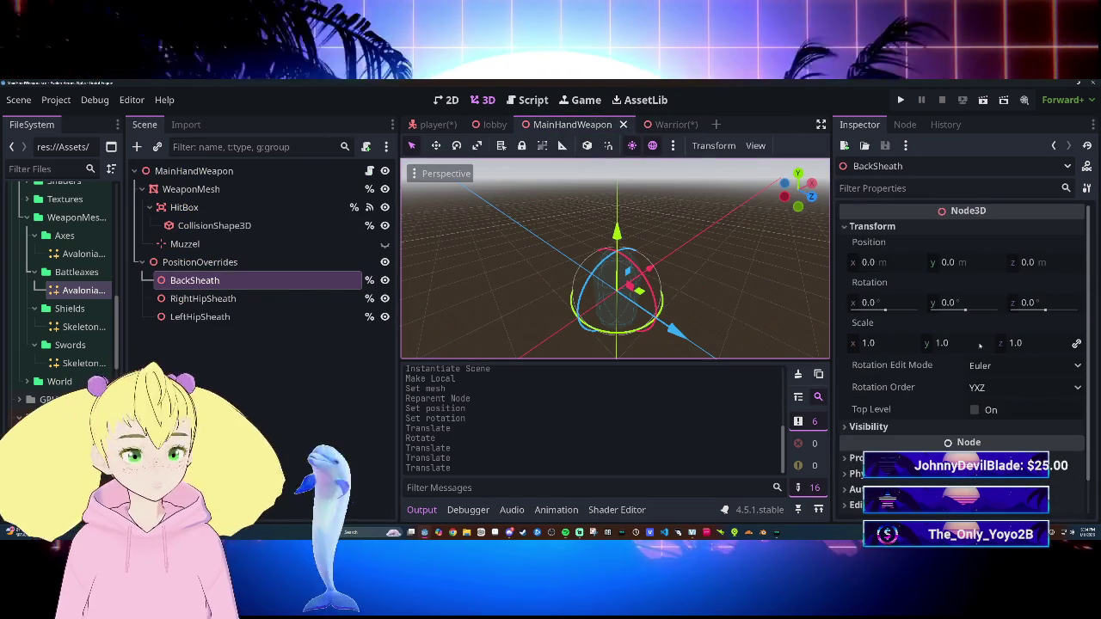
{"action": "right_click", "coordinate": [912, 246]}
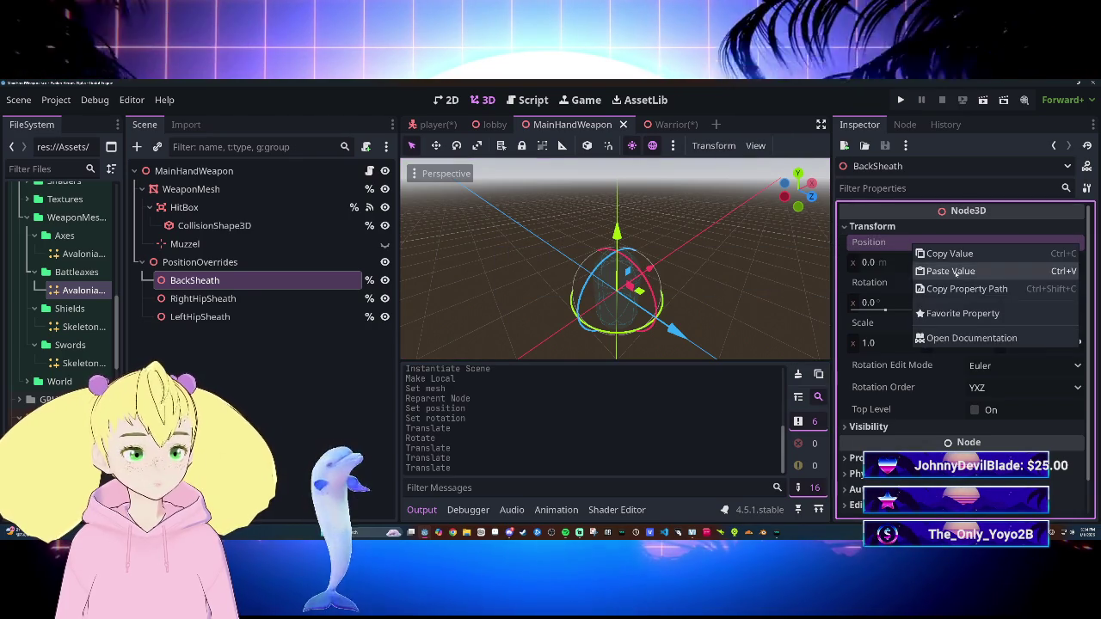
{"action": "left_click", "coordinate": [929, 270]}
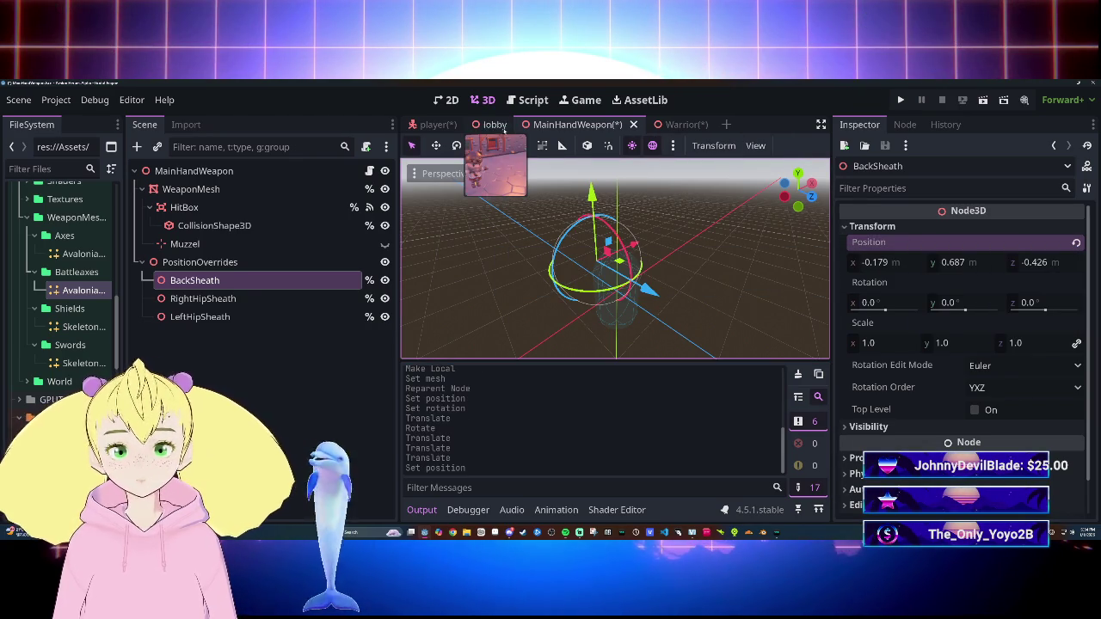
Step: Copy the axe mesh's rotation (0, 180, 142.8) onto BackSheath's Rotation
{"action": "left_click", "coordinate": [695, 127]}
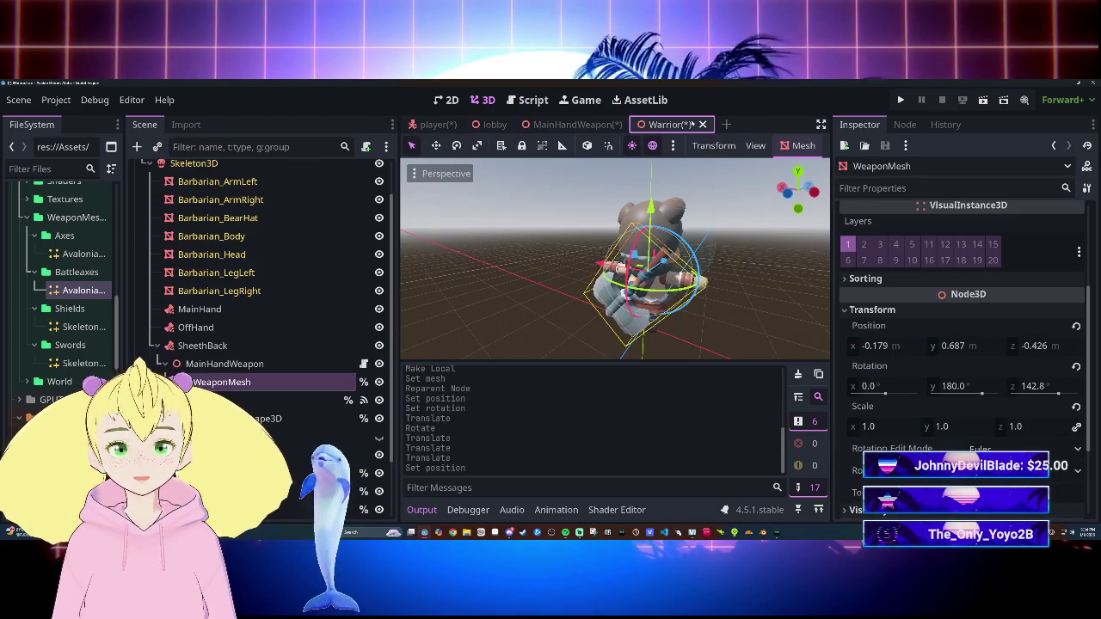
{"action": "right_click", "coordinate": [938, 368]}
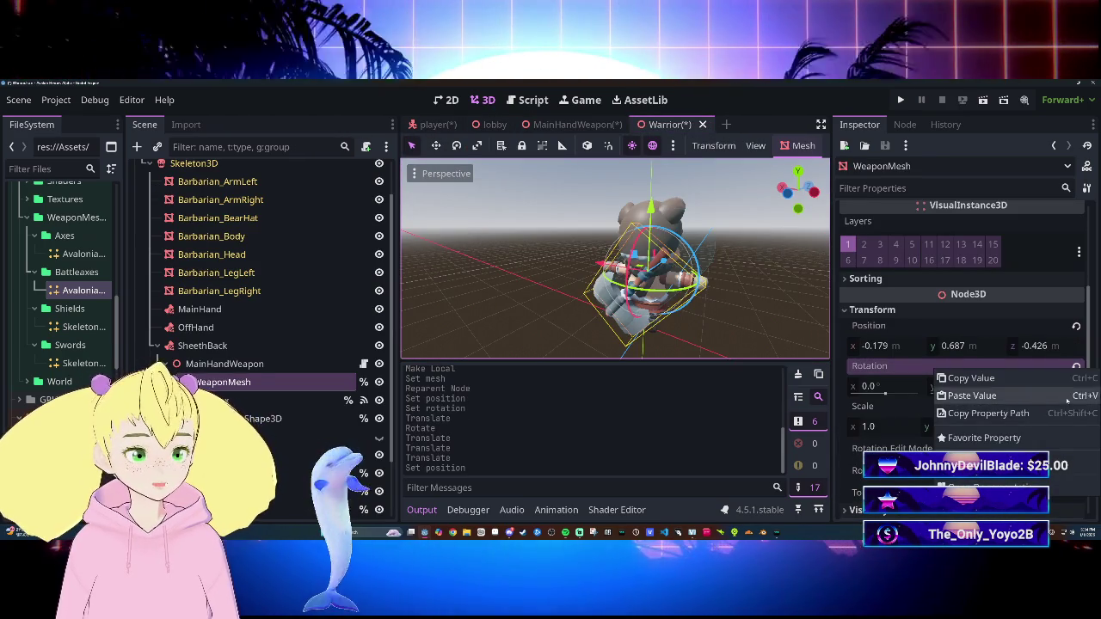
{"action": "left_click", "coordinate": [1024, 384]}
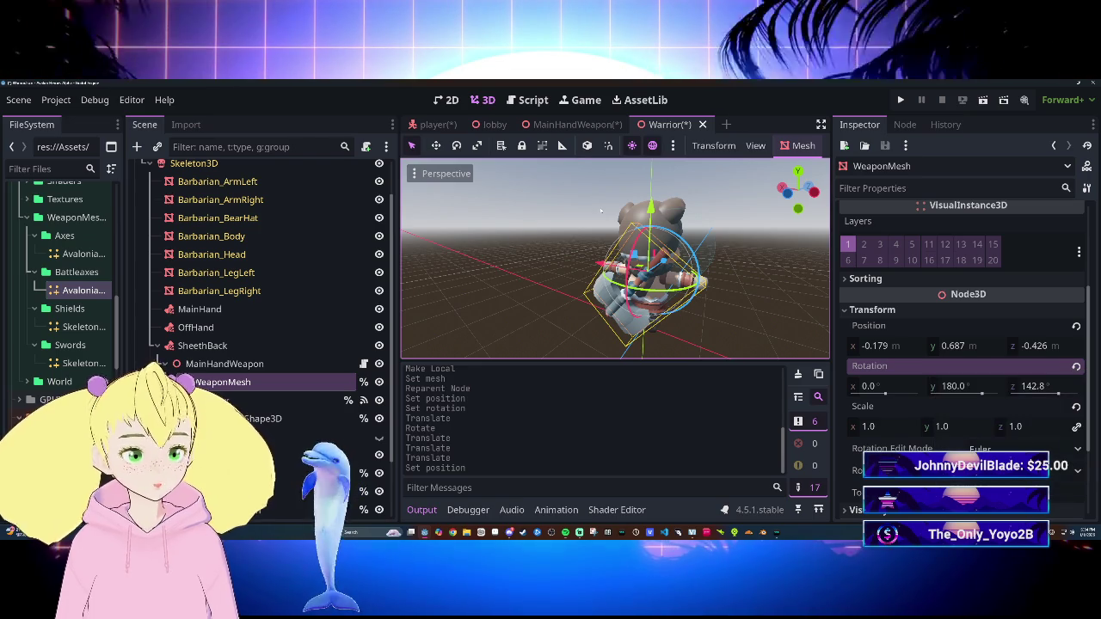
{"action": "left_click", "coordinate": [551, 126]}
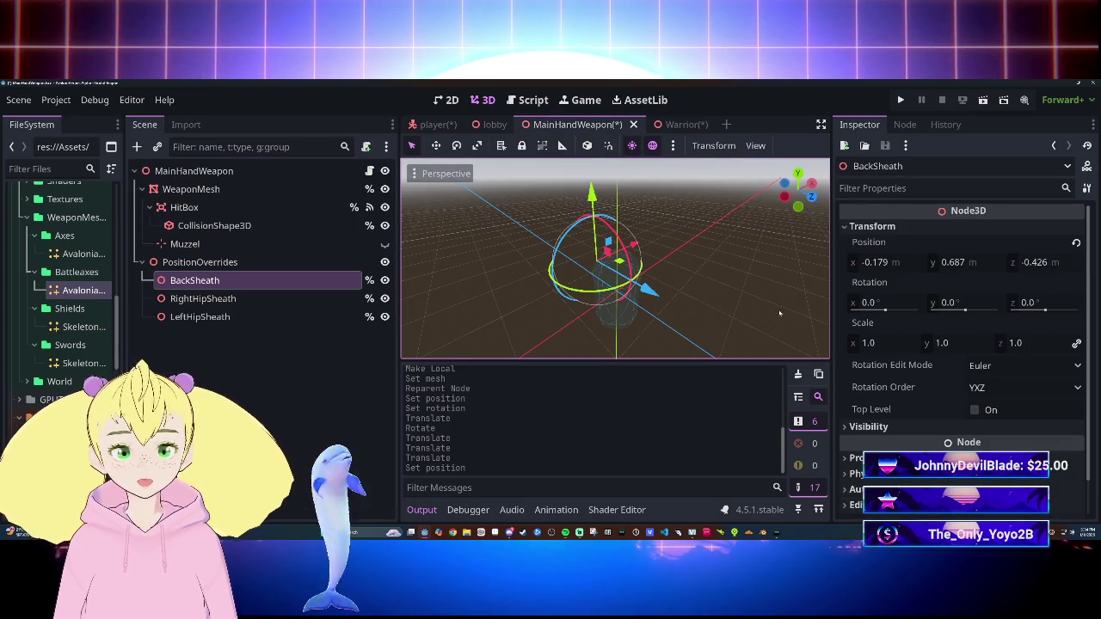
{"action": "right_click", "coordinate": [938, 283]}
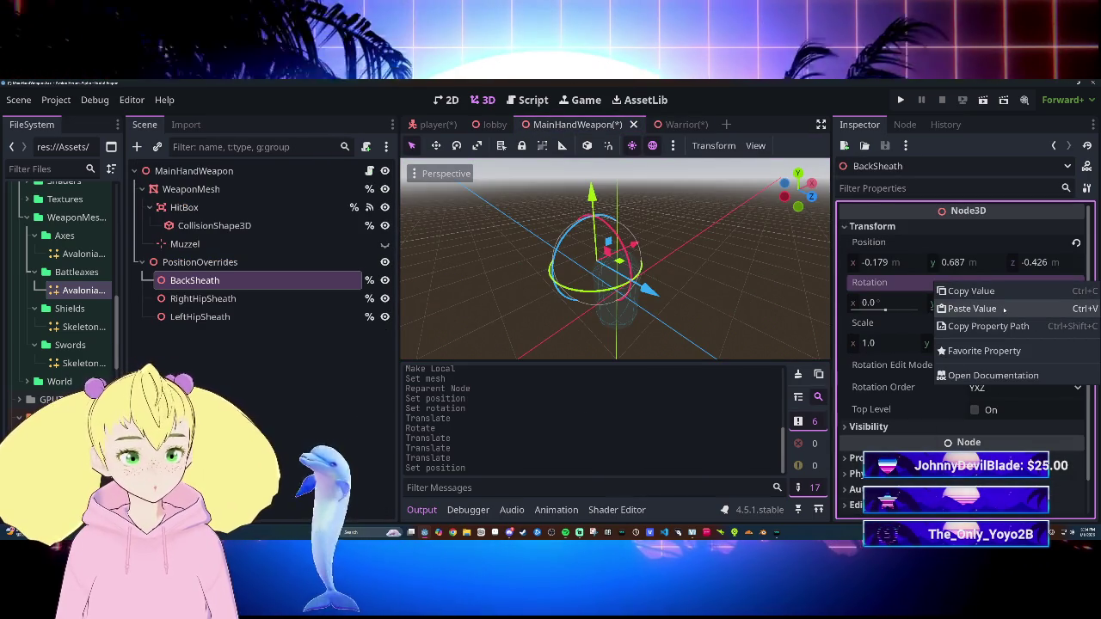
{"action": "left_click", "coordinate": [1004, 309]}
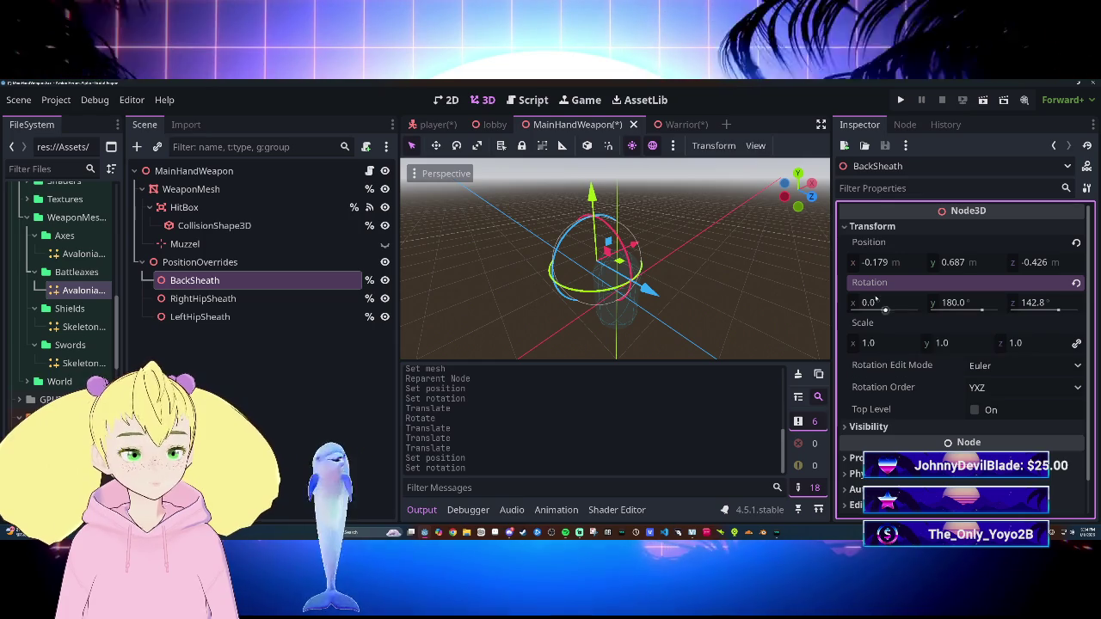
Step: Compare the Warrior and MainHandWeapon scenes, save MainHandWeapon, and close Warrior
{"action": "left_click", "coordinate": [667, 125]}
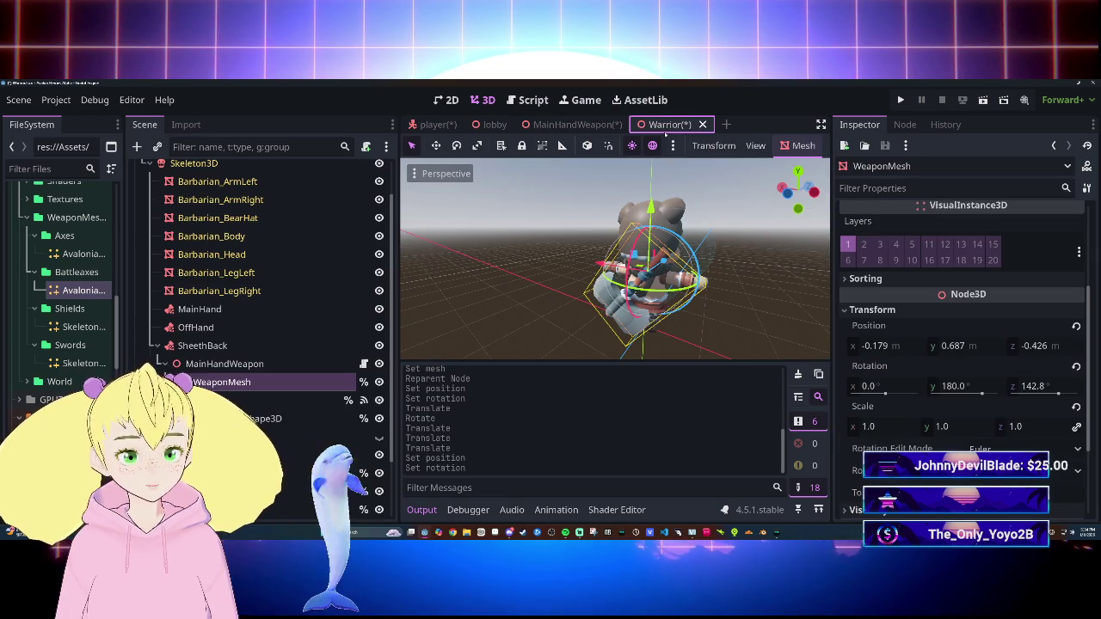
{"action": "left_click", "coordinate": [598, 125]}
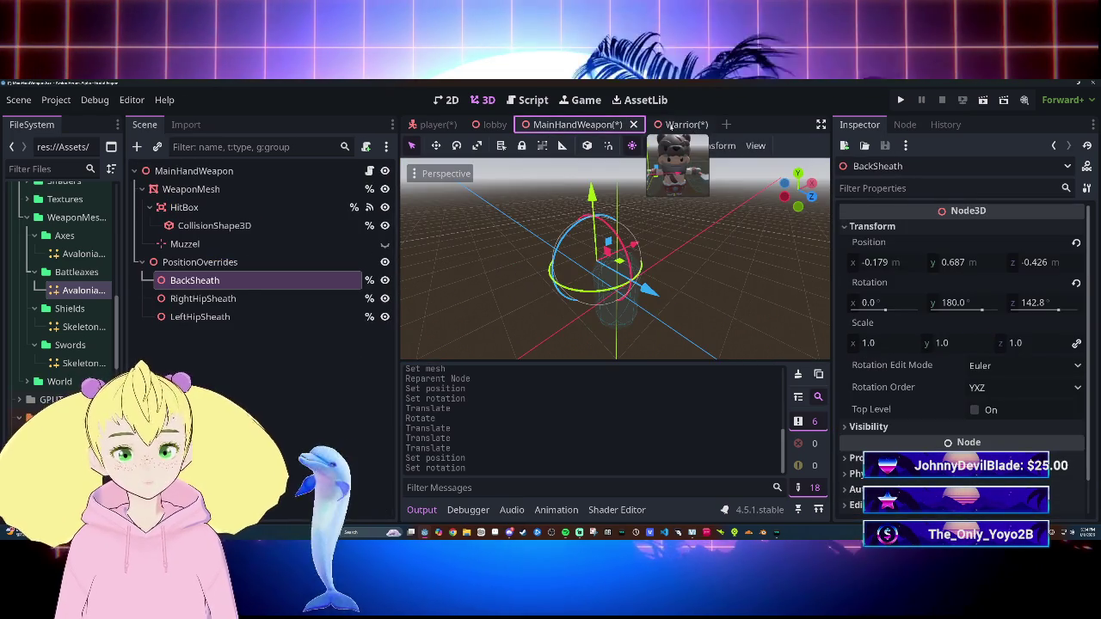
{"action": "left_click", "coordinate": [675, 125]}
{"action": "left_click", "coordinate": [576, 125]}
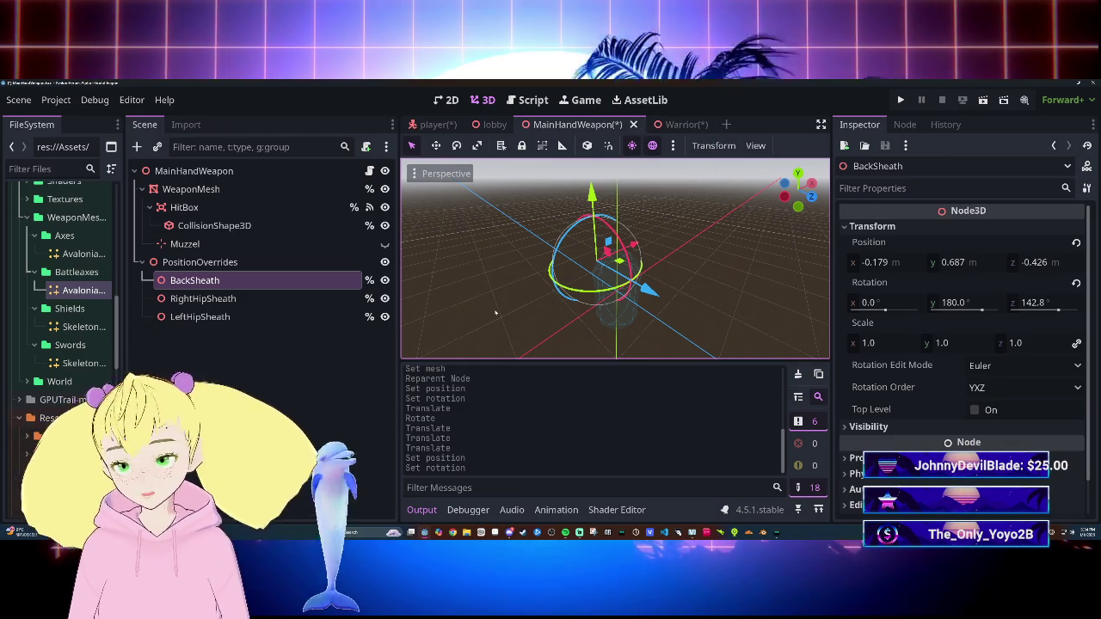
{"action": "key", "text": "ctrl+s"}
{"action": "key", "text": "ctrl+Tab"}
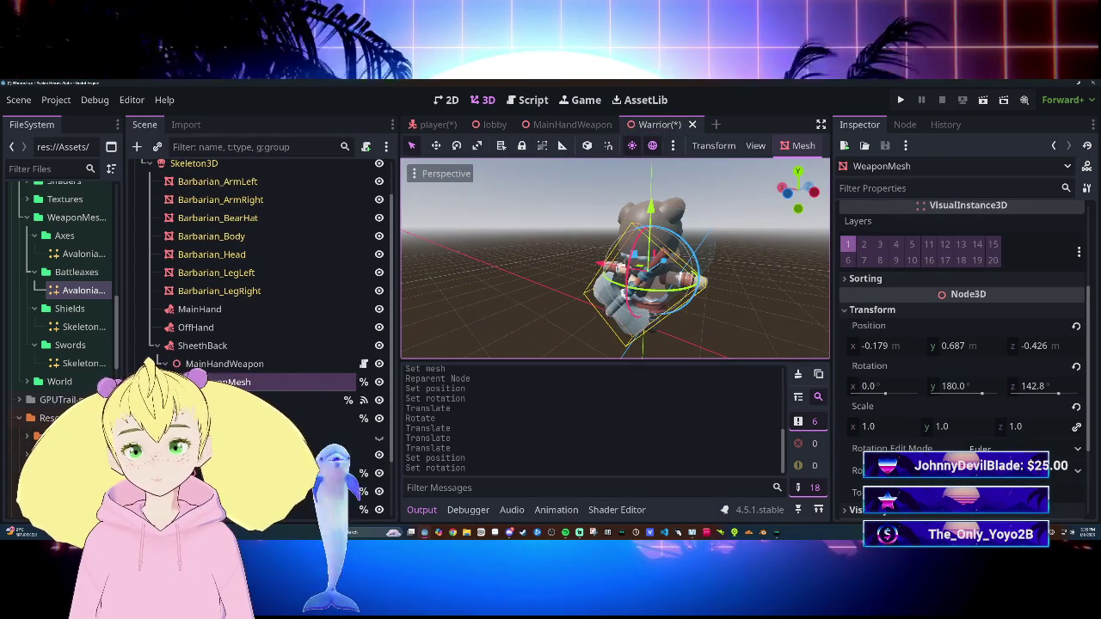
{"action": "left_click", "coordinate": [693, 124]}
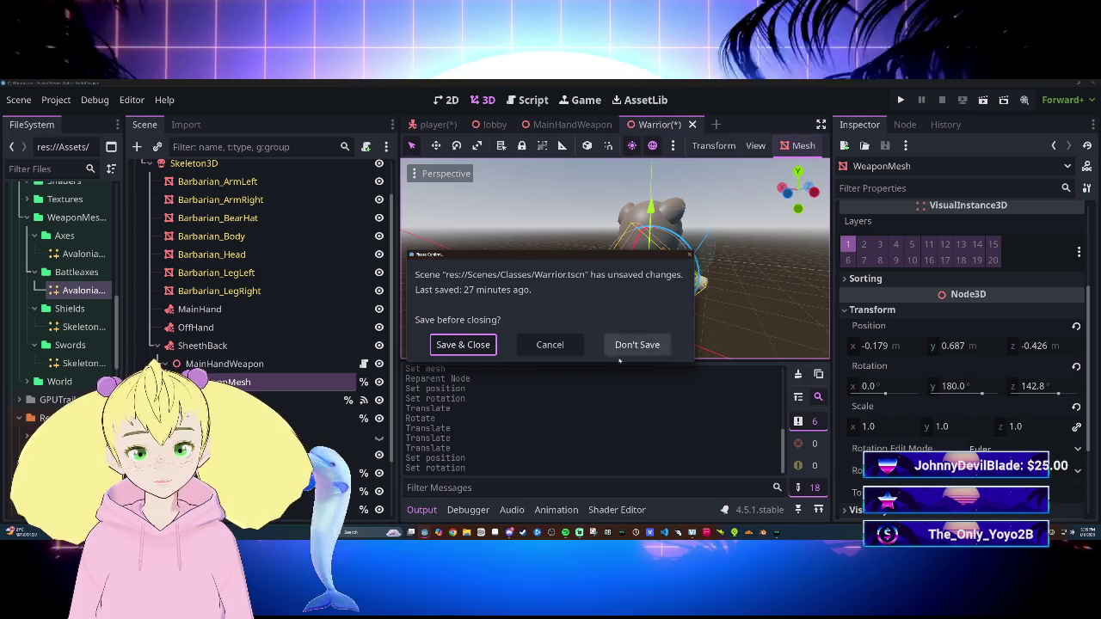
Step: Discard Warrior's changes, save the player scene, and view its sheath_back/main_hand_slot script code
{"action": "left_click", "coordinate": [629, 350]}
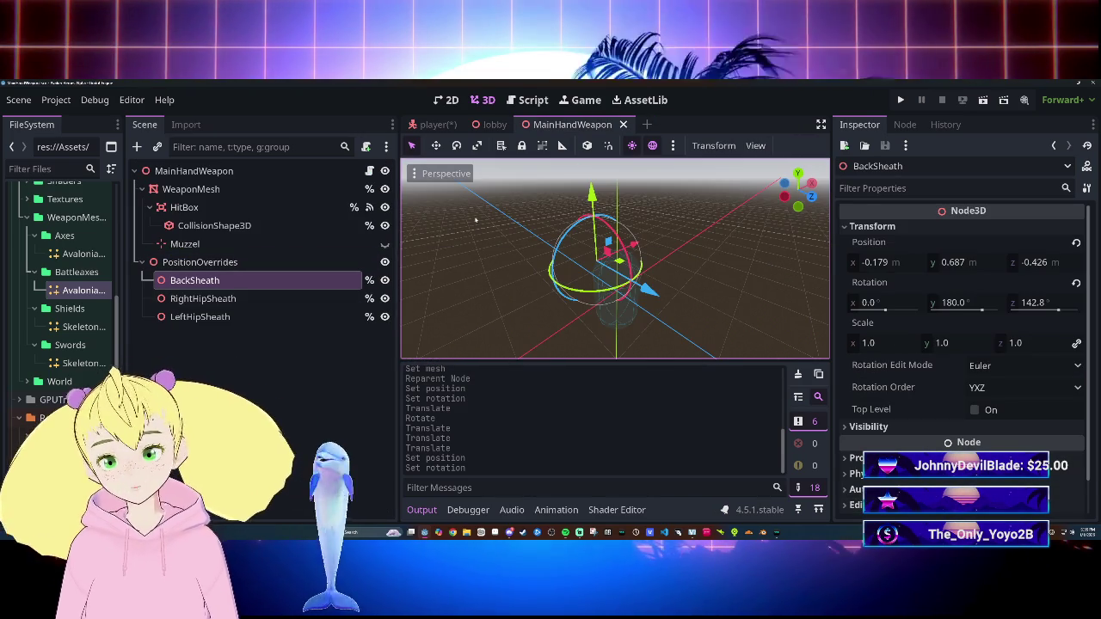
{"action": "left_click", "coordinate": [494, 125]}
{"action": "left_click", "coordinate": [433, 125]}
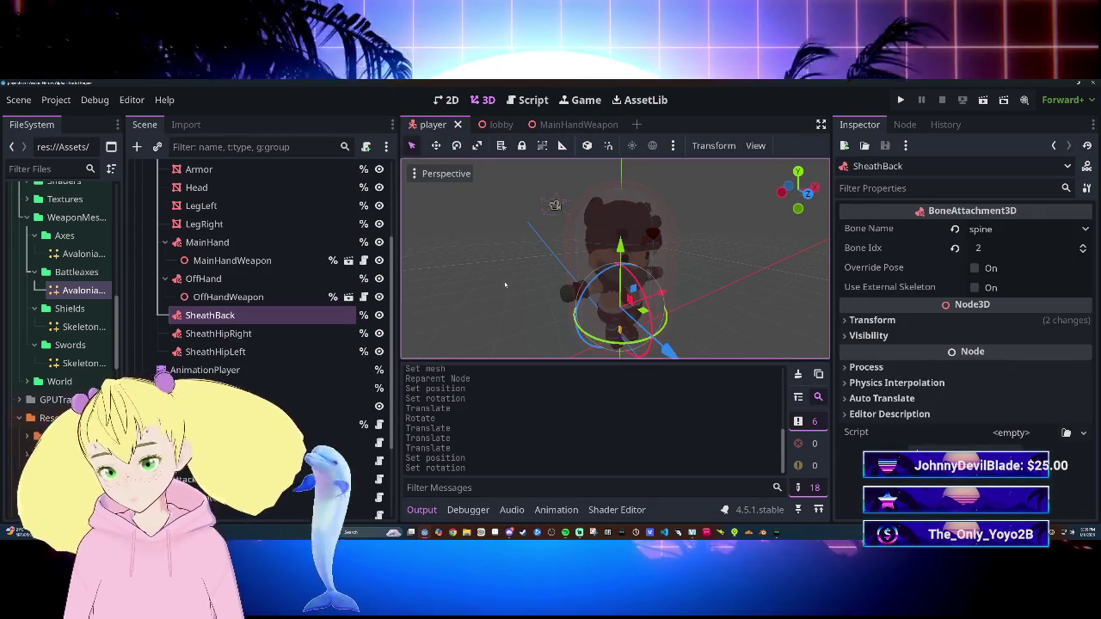
{"action": "key", "text": "ctrl+s"}
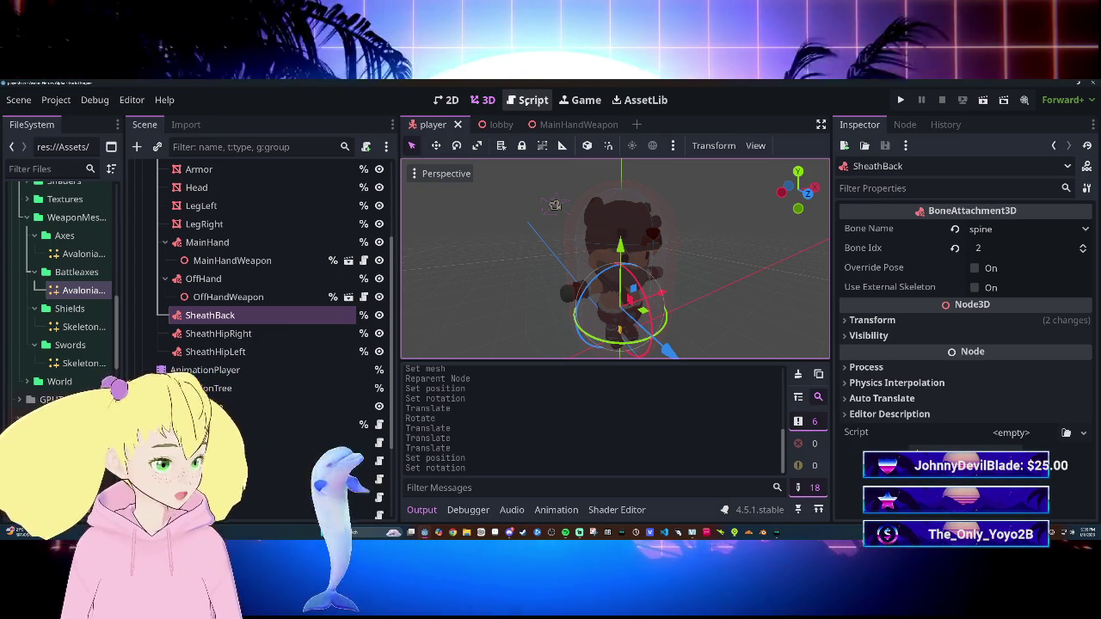
{"action": "left_click", "coordinate": [533, 100]}
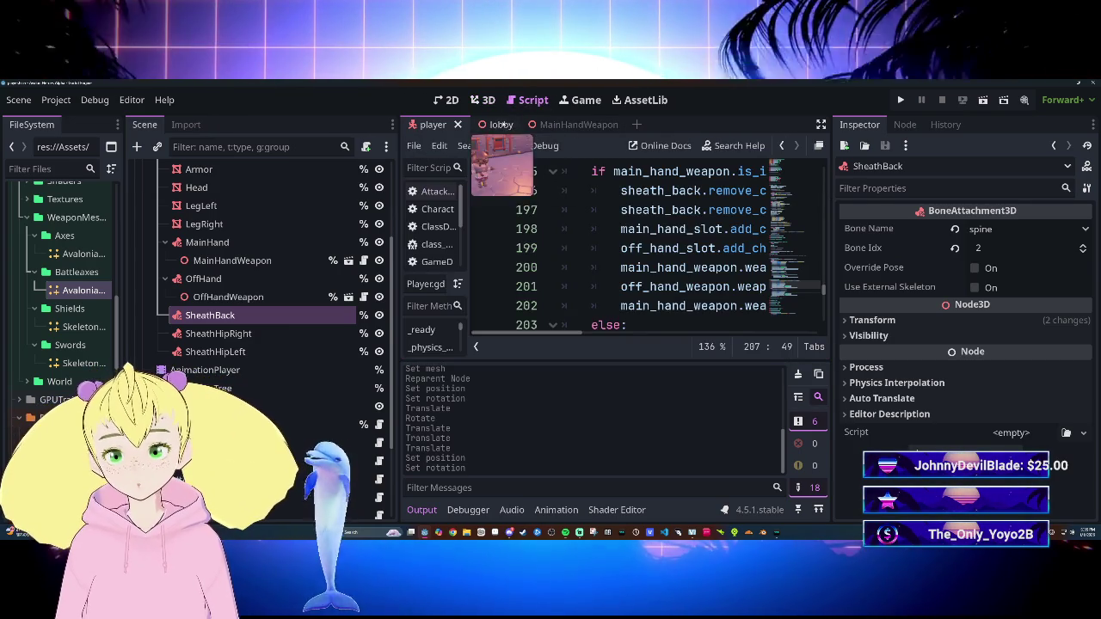
{"action": "left_click", "coordinate": [484, 125]}
Step: Run the game, move the character with S and W to test axe sheathing, then stop it
{"action": "key", "text": "ctrl+s"}
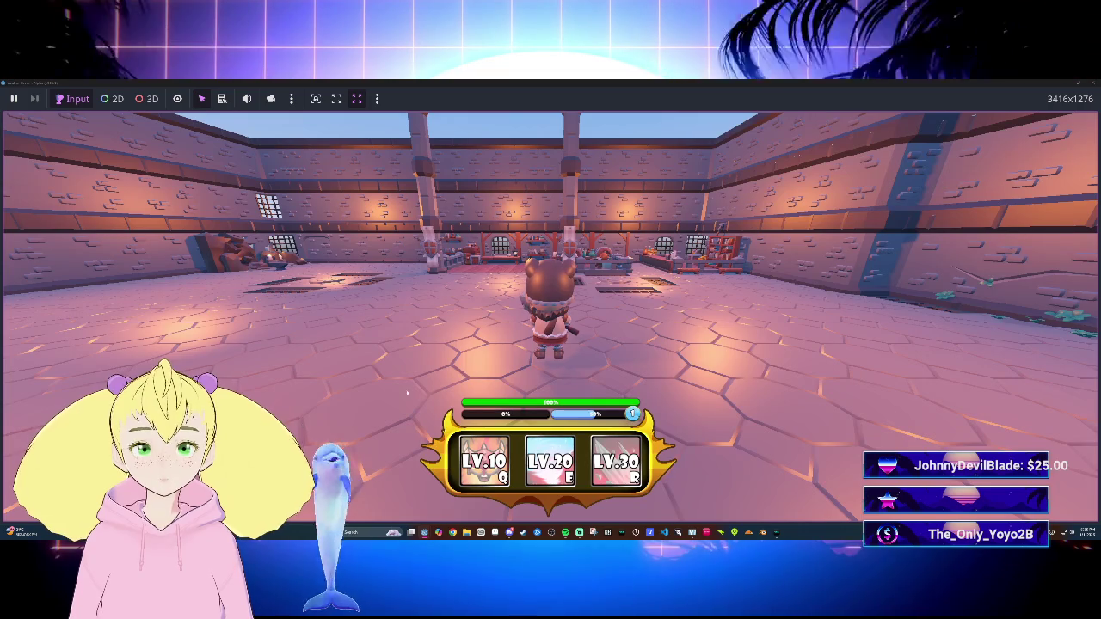
{"action": "key", "text": "s"}
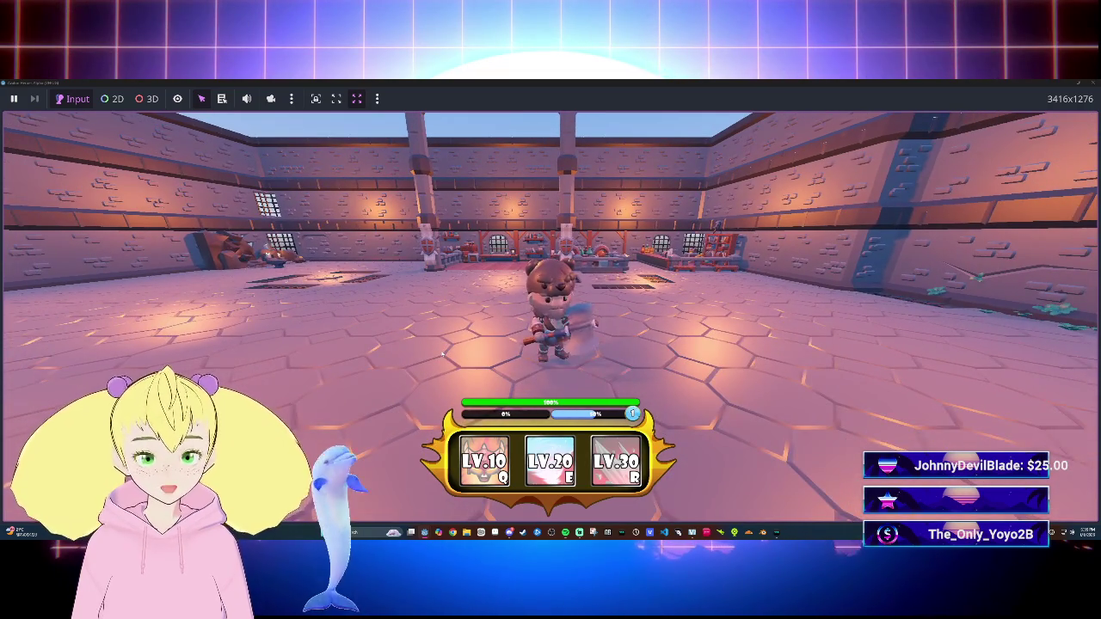
{"action": "key", "text": "w"}
{"action": "key", "text": "w"}
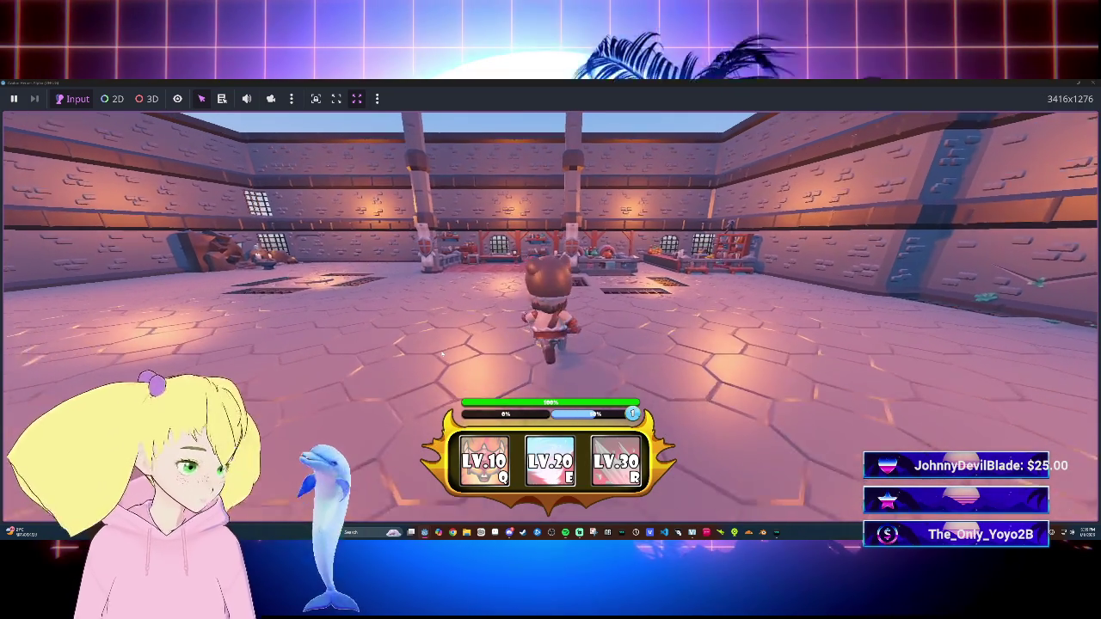
{"action": "key", "text": "s"}
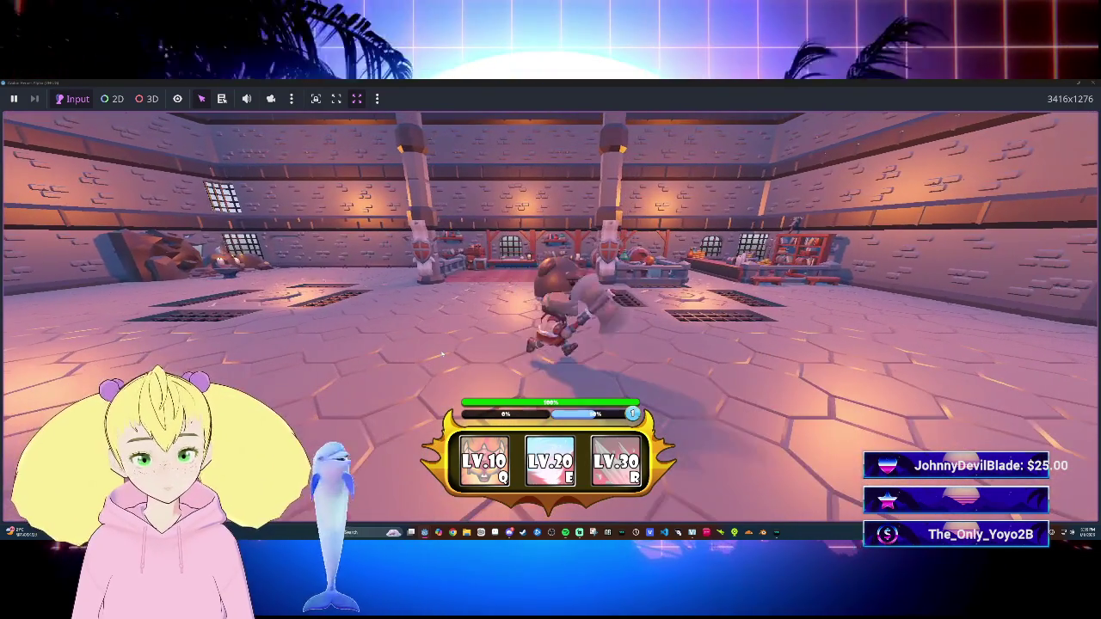
{"action": "key", "text": "w"}
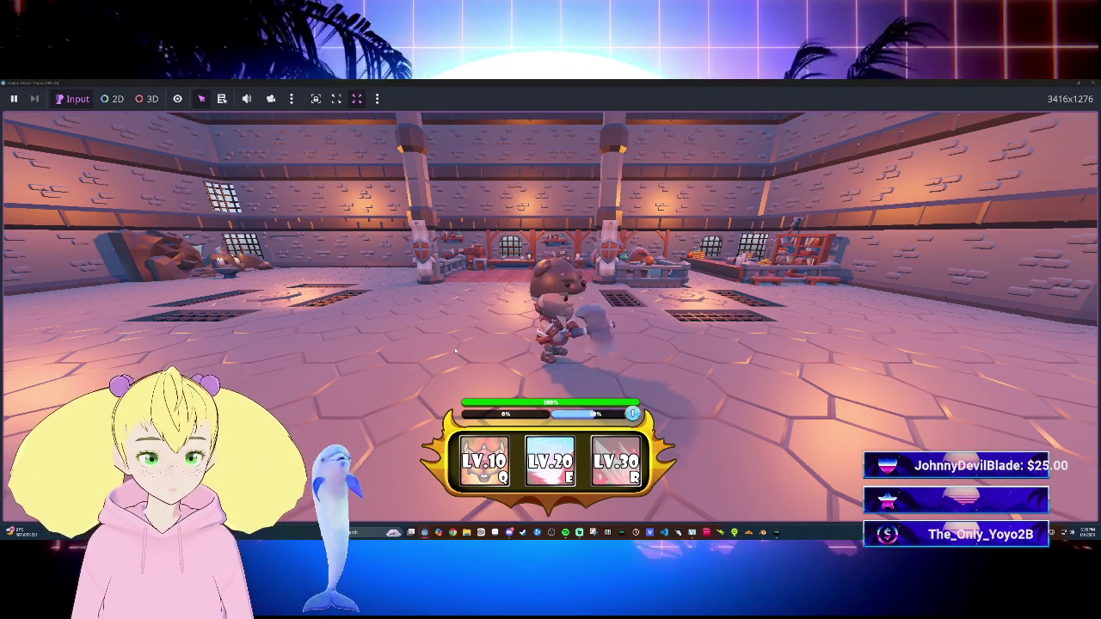
{"action": "key", "text": "F8"}
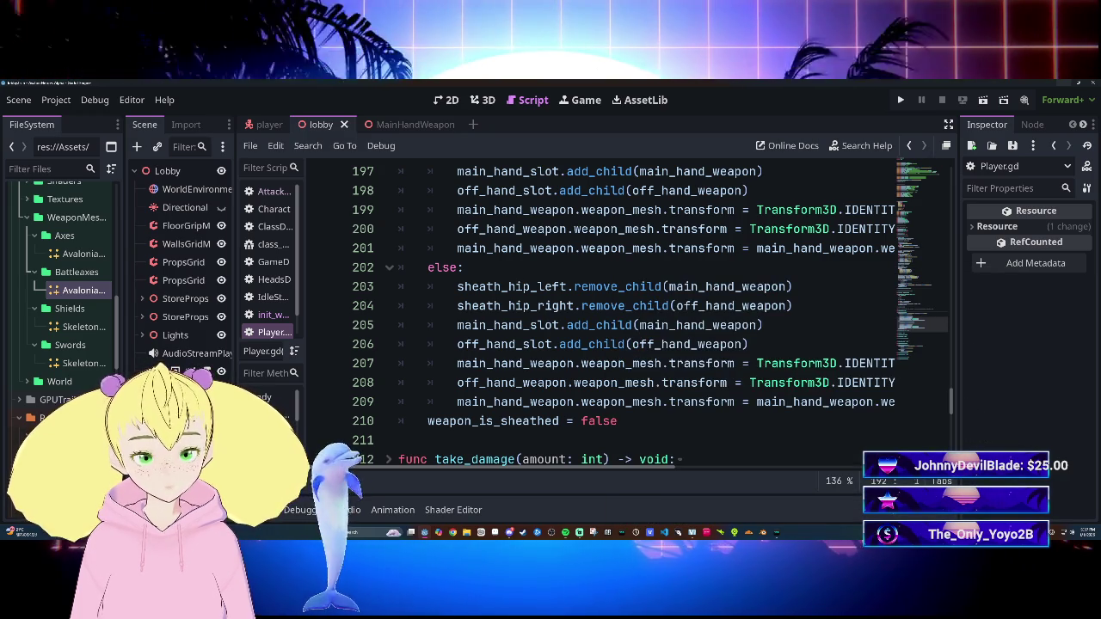
{"action": "mouse_move", "coordinate": [548, 471]}
{"action": "left_mouse_down"}
{"action": "mouse_move", "coordinate": [674, 471]}
{"action": "mouse_move", "coordinate": [572, 462]}
{"action": "left_mouse_up"}
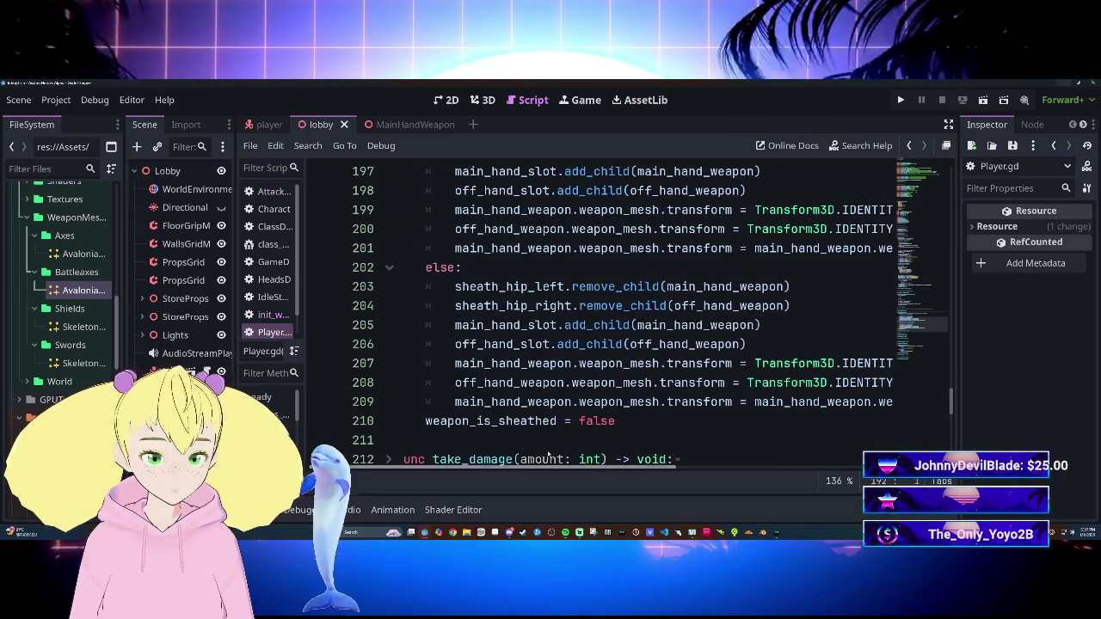
{"action": "scroll", "coordinate": [572, 447], "scroll_direction": "up", "scroll_amount": 10}
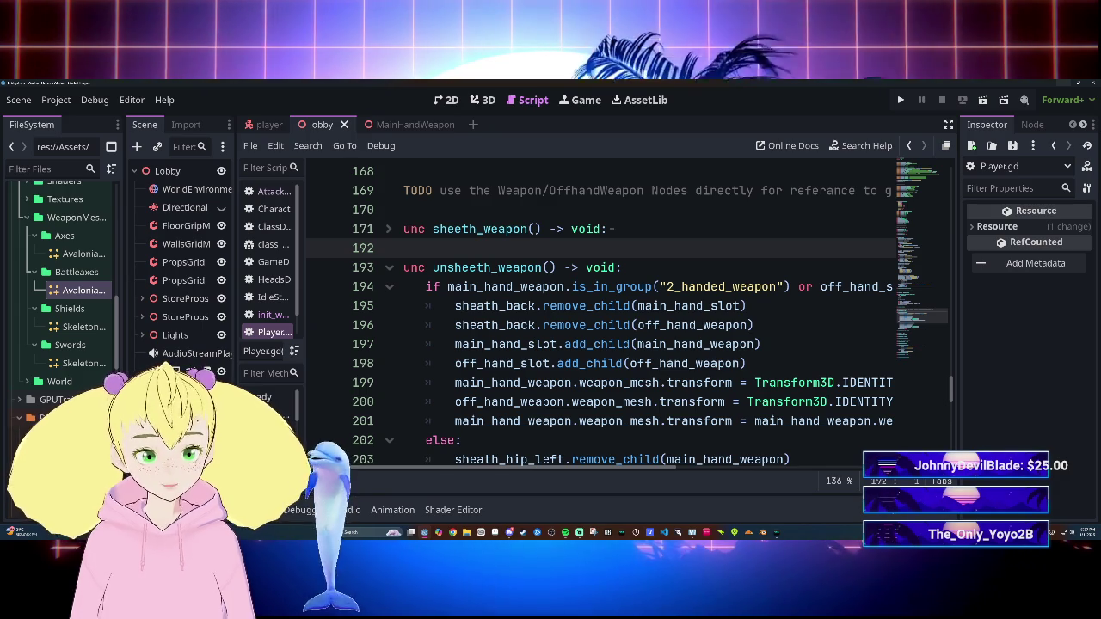
{"action": "scroll", "coordinate": [601, 344], "scroll_direction": "down", "scroll_amount": 10}
{"action": "scroll", "coordinate": [602, 344], "scroll_direction": "up", "scroll_amount": 1}
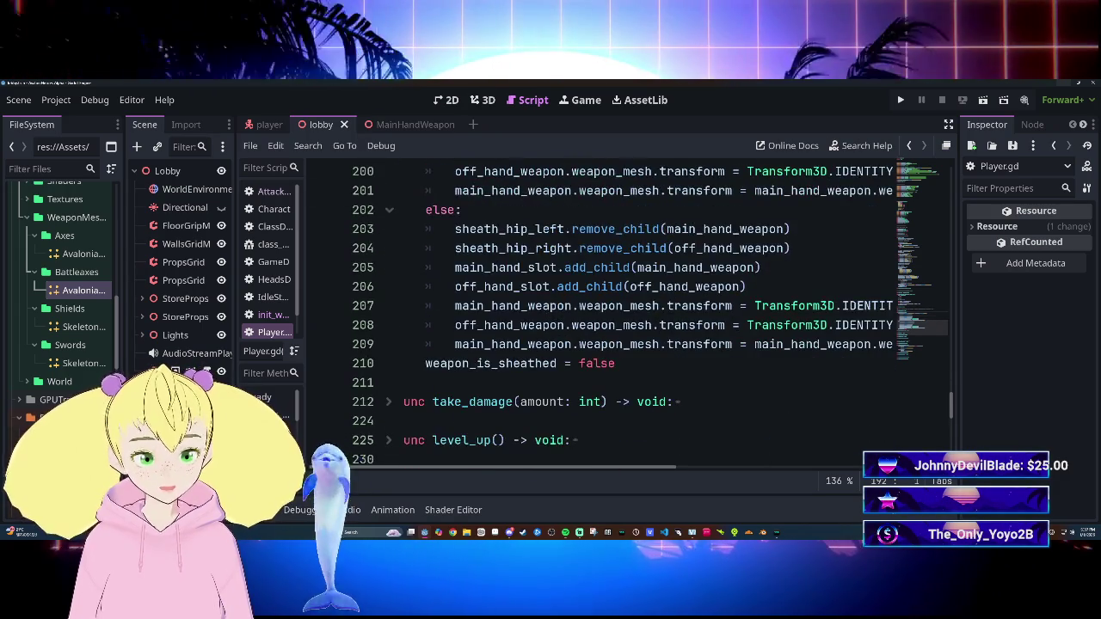
{"action": "scroll", "coordinate": [602, 344], "scroll_direction": "up", "scroll_amount": 10}
{"action": "scroll", "coordinate": [602, 344], "scroll_direction": "down", "scroll_amount": 1}
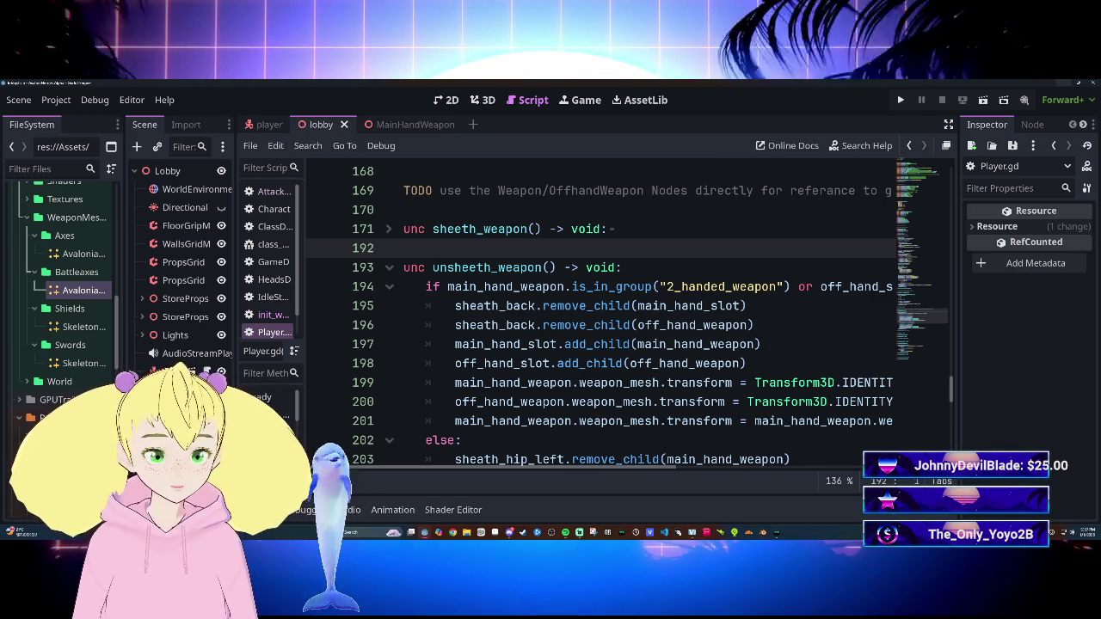
{"action": "mouse_move", "coordinate": [584, 325]}
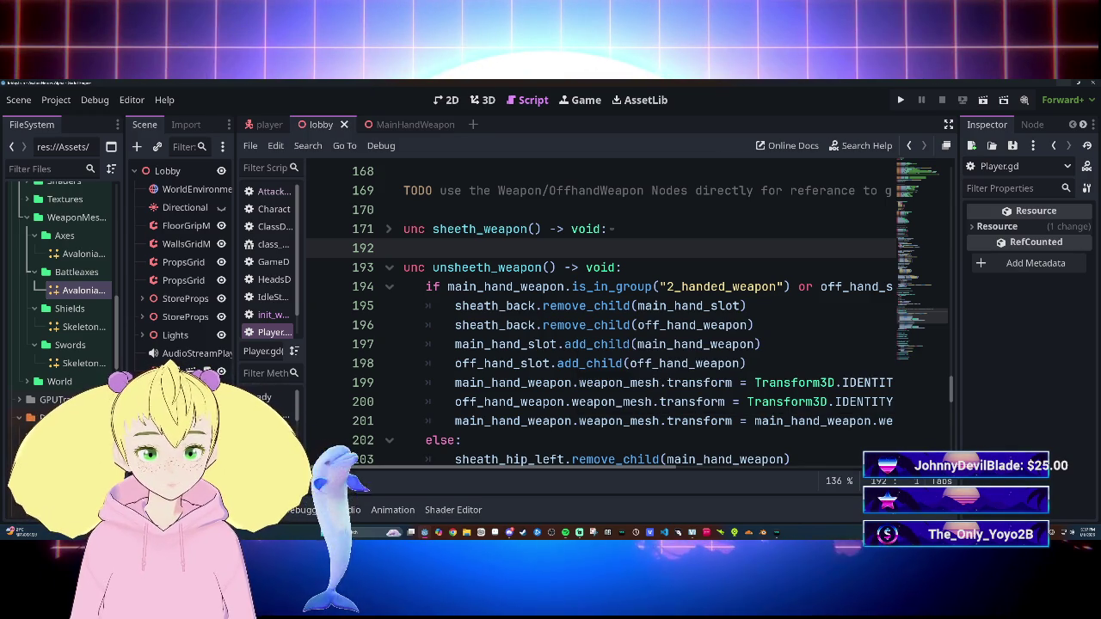
{"action": "mouse_move", "coordinate": [508, 471]}
{"action": "left_mouse_down"}
{"action": "mouse_move", "coordinate": [669, 472]}
{"action": "mouse_move", "coordinate": [498, 469]}
{"action": "mouse_move", "coordinate": [593, 469]}
{"action": "mouse_move", "coordinate": [555, 465]}
{"action": "left_mouse_up"}
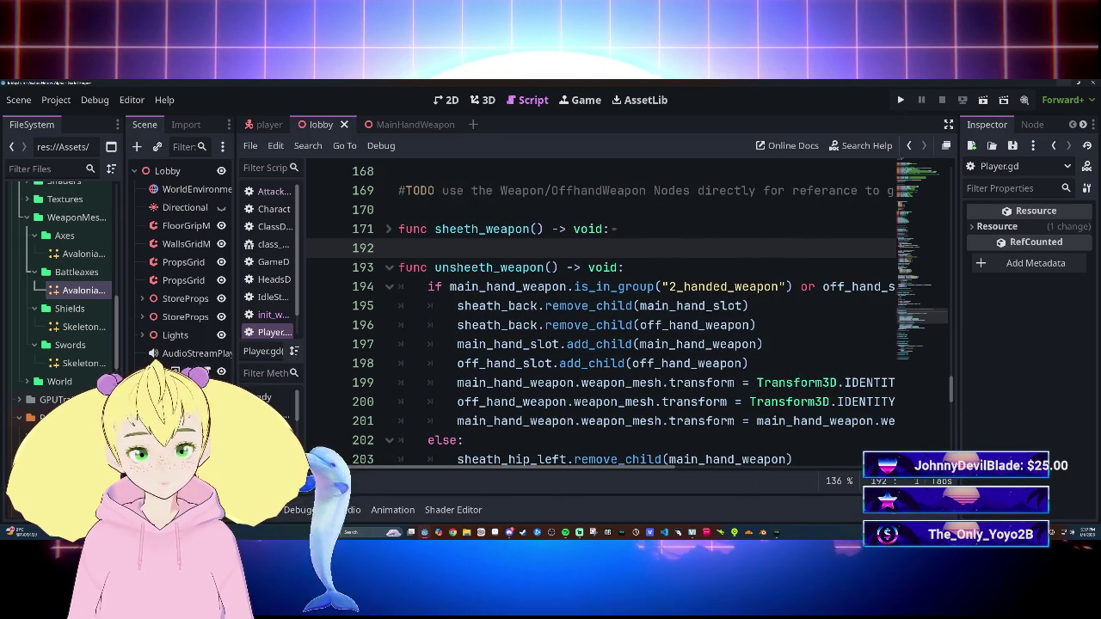
{"action": "left_click", "coordinate": [750, 306]}
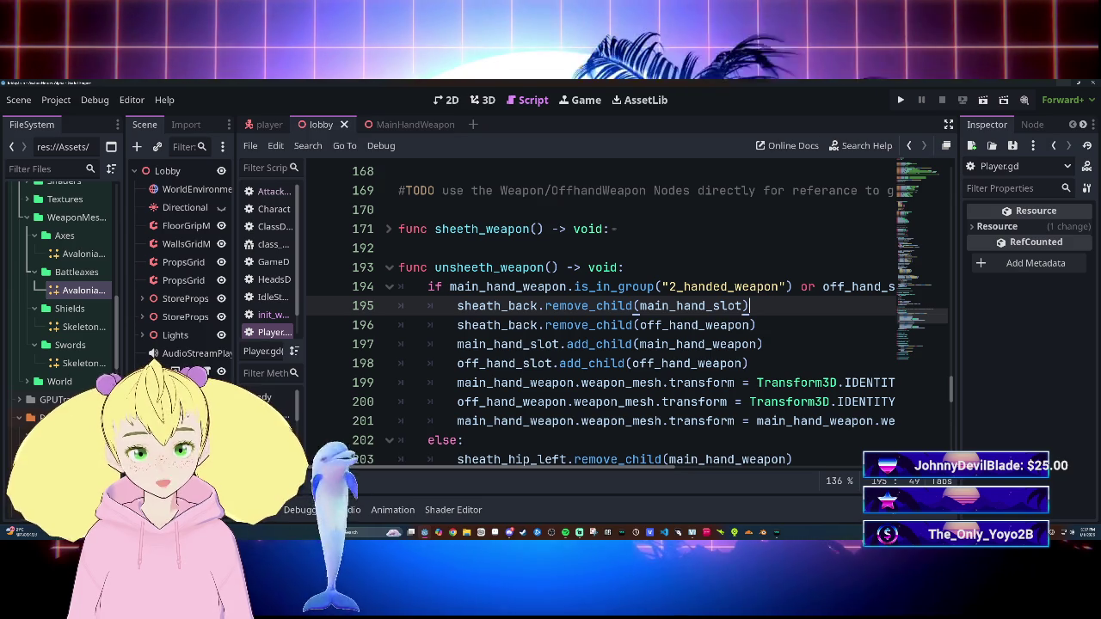
{"action": "mouse_move", "coordinate": [555, 350]}
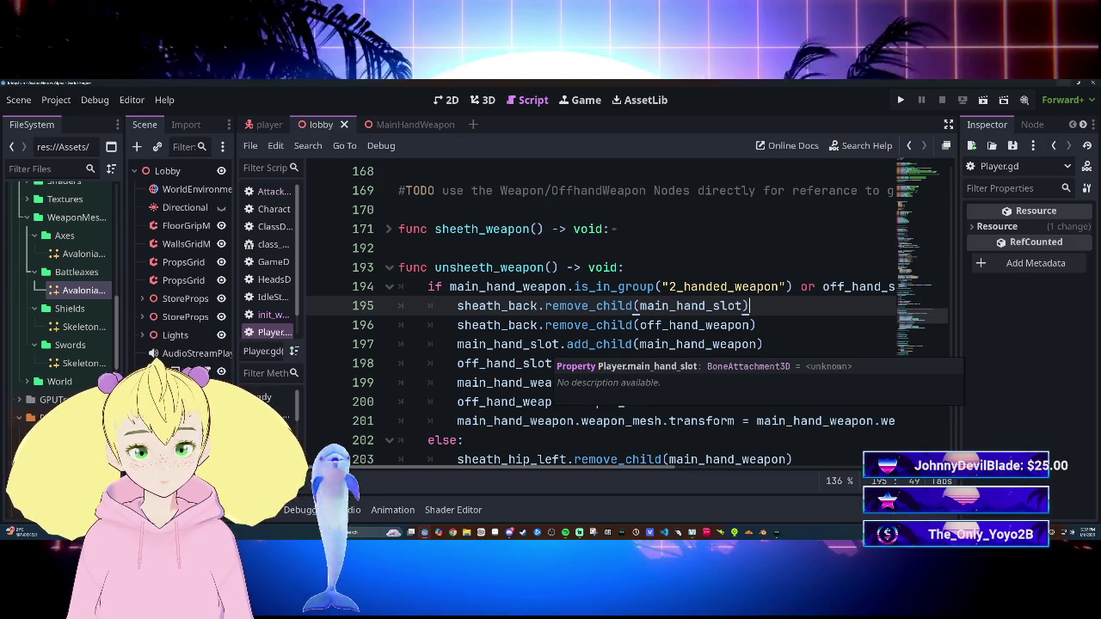
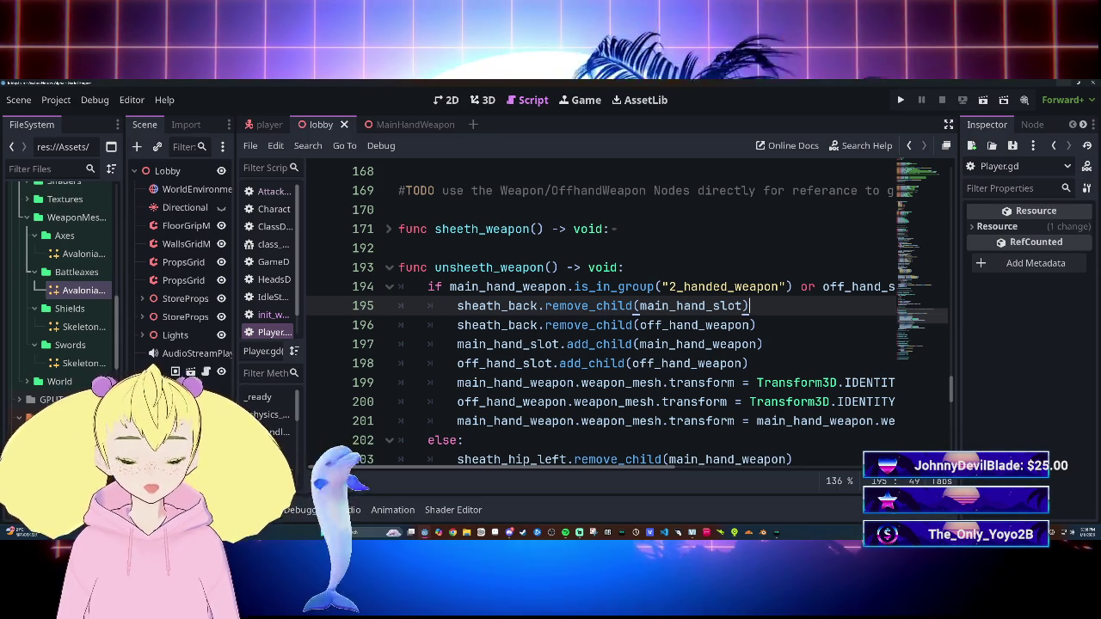
Step: Scroll through Player.gd to inspect the unsheath_weapon code
{"action": "scroll", "coordinate": [666, 471], "scroll_direction": "right", "scroll_amount": 1}
{"action": "mouse_move", "coordinate": [666, 471]}
{"action": "left_mouse_down"}
{"action": "mouse_move", "coordinate": [738, 476]}
{"action": "mouse_move", "coordinate": [662, 477]}
{"action": "left_mouse_up"}
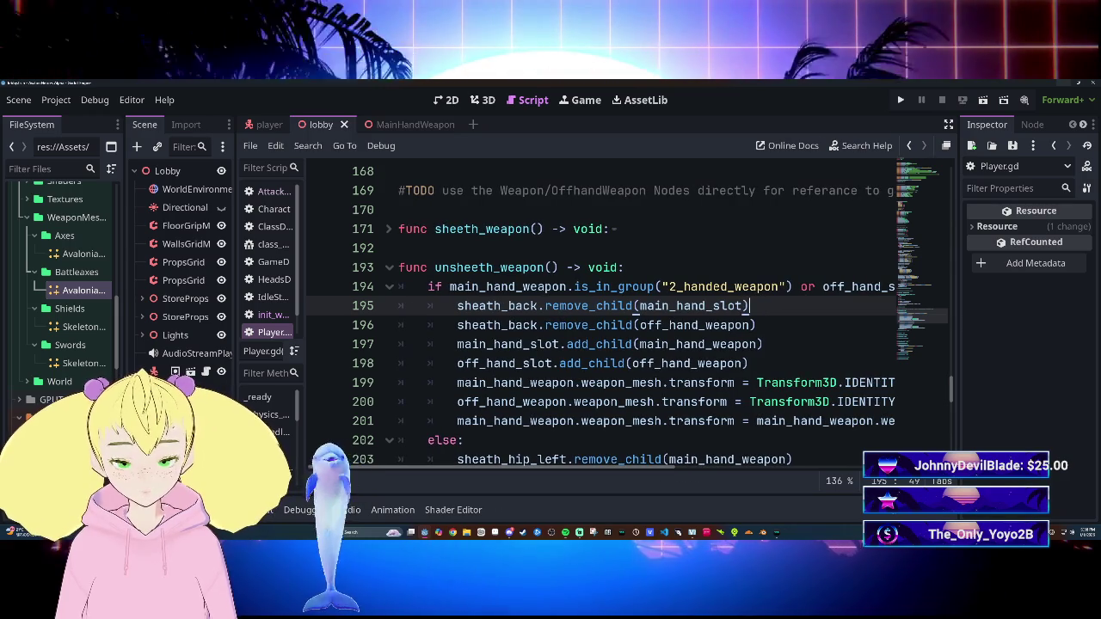
{"action": "scroll", "coordinate": [602, 327], "scroll_direction": "up", "scroll_amount": 4}
{"action": "scroll", "coordinate": [602, 327], "scroll_direction": "down", "scroll_amount": 5}
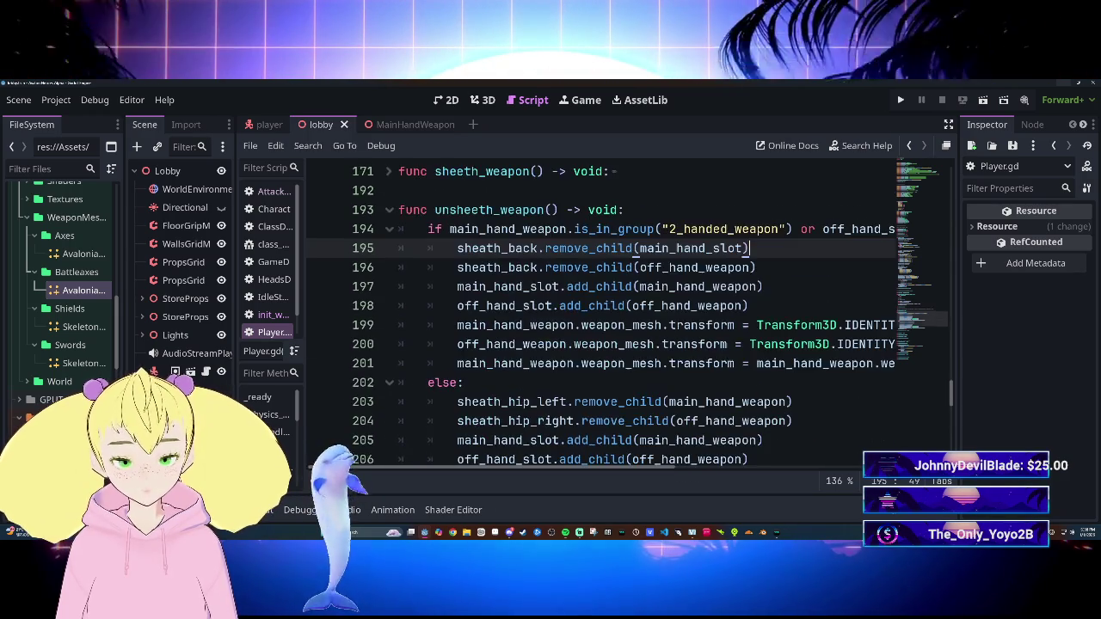
{"action": "scroll", "coordinate": [602, 327], "scroll_direction": "down", "scroll_amount": 9}
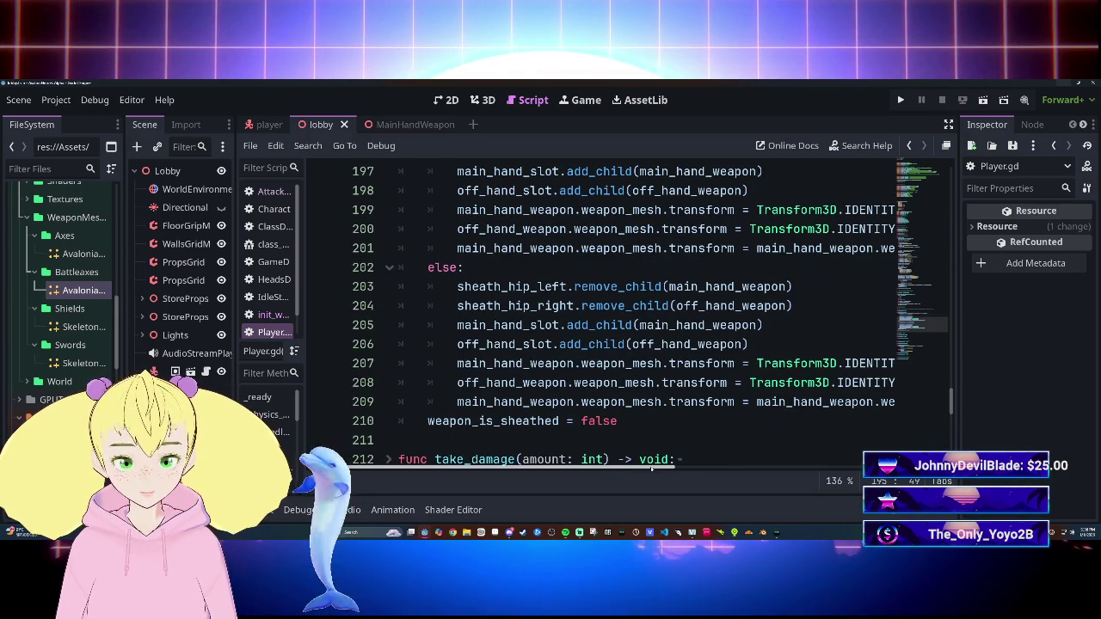
{"action": "mouse_move", "coordinate": [630, 469]}
{"action": "left_mouse_down"}
{"action": "mouse_move", "coordinate": [764, 469]}
{"action": "mouse_move", "coordinate": [593, 464]}
{"action": "left_mouse_up"}
{"action": "scroll", "coordinate": [602, 344], "scroll_direction": "up", "scroll_amount": 2}
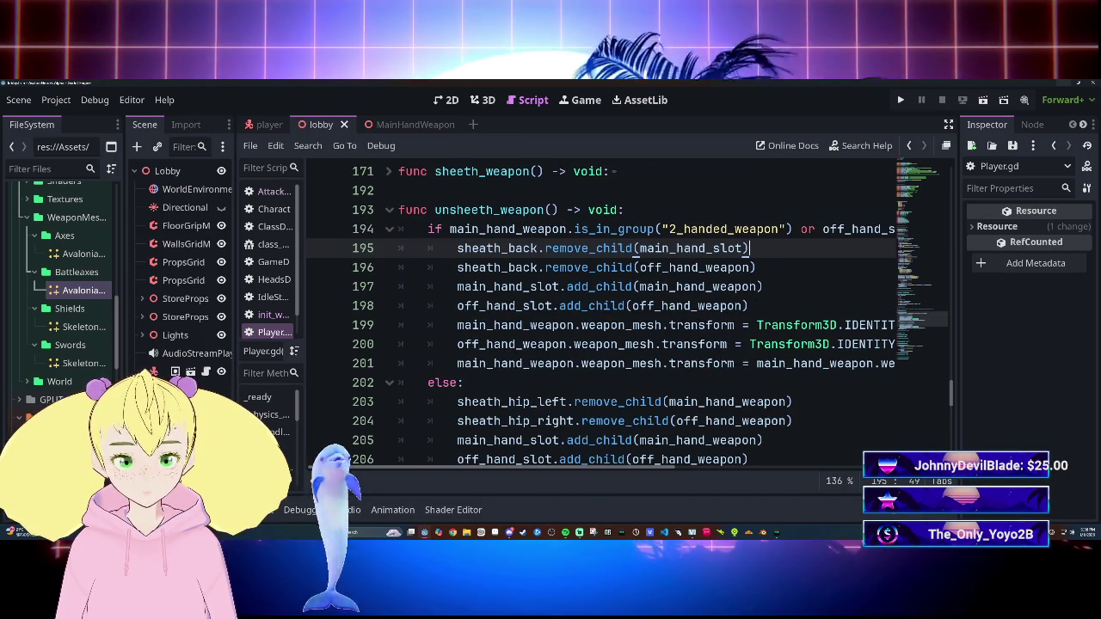
{"action": "scroll", "coordinate": [602, 344], "scroll_direction": "up", "scroll_amount": 2}
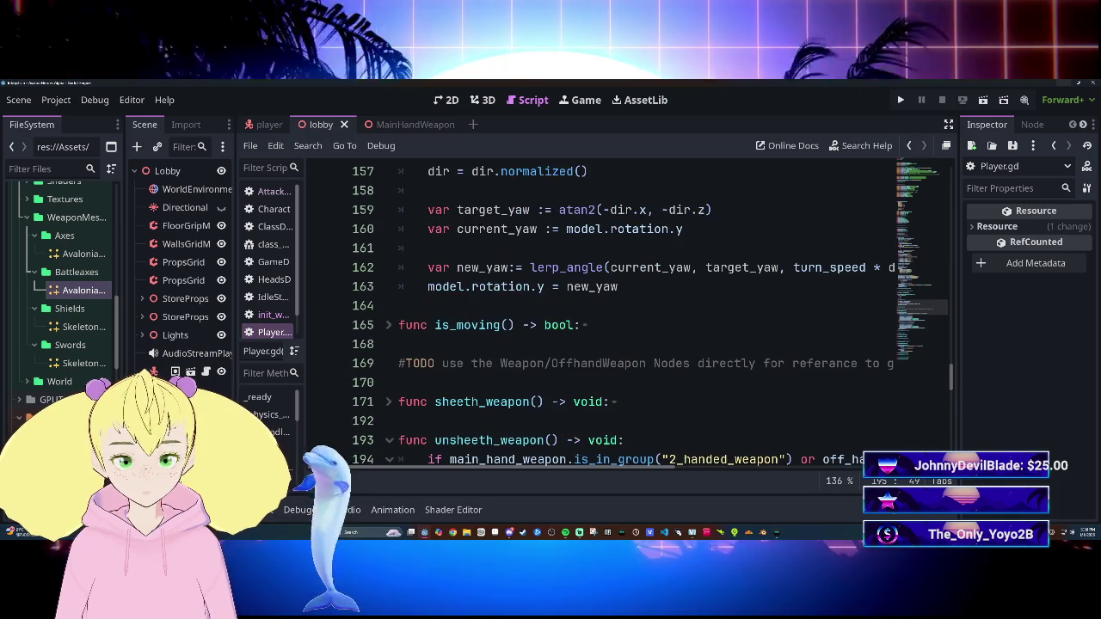
{"action": "scroll", "coordinate": [602, 344], "scroll_direction": "down", "scroll_amount": 1}
Step: Expand the sheeth_weapon function to read it, then collapse its one-handed branch
{"action": "left_click", "coordinate": [389, 286]}
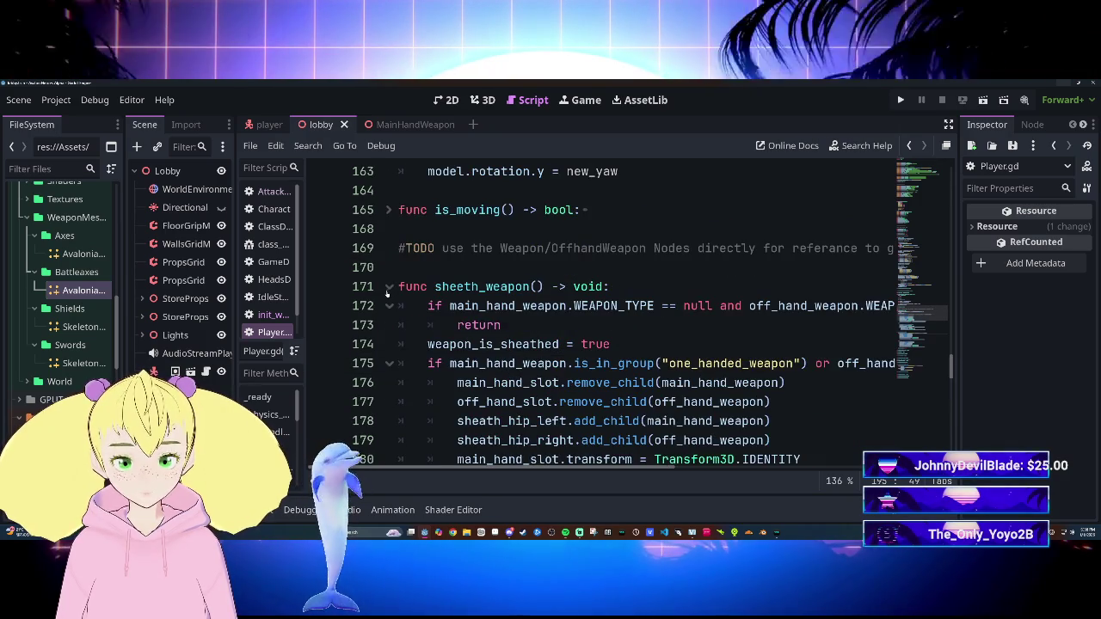
{"action": "left_click", "coordinate": [388, 286]}
{"action": "scroll", "coordinate": [389, 286], "scroll_direction": "down", "scroll_amount": 2}
{"action": "scroll", "coordinate": [654, 383], "scroll_direction": "up", "scroll_amount": 2}
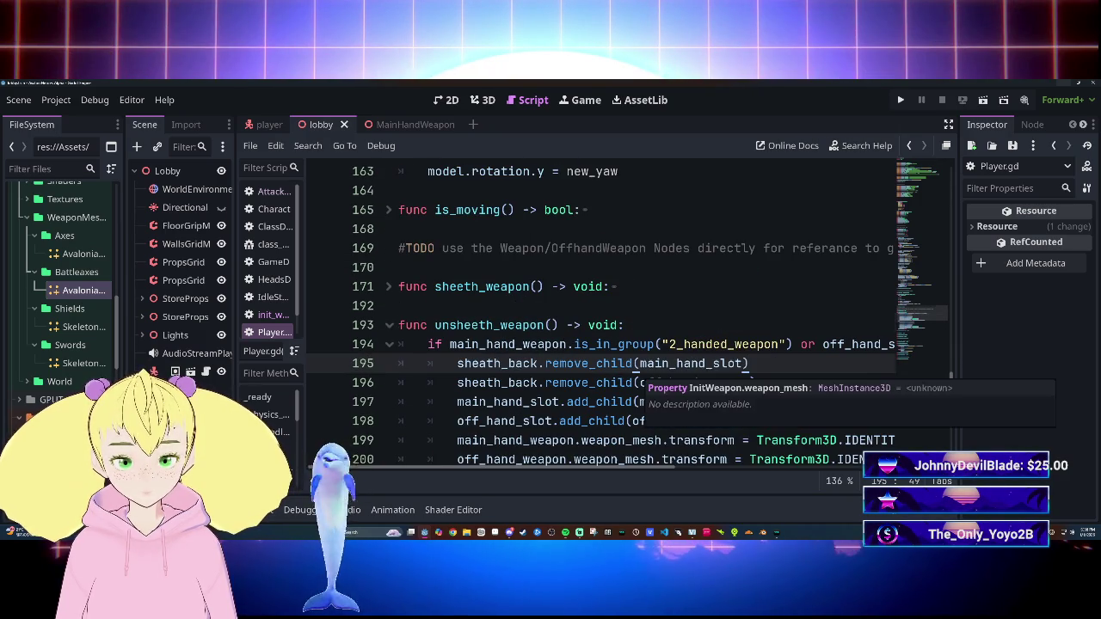
{"action": "left_click", "coordinate": [389, 287]}
{"action": "scroll", "coordinate": [602, 344], "scroll_direction": "down", "scroll_amount": 3}
{"action": "mouse_move", "coordinate": [571, 471]}
{"action": "left_mouse_down"}
{"action": "mouse_move", "coordinate": [735, 472]}
{"action": "mouse_move", "coordinate": [598, 471]}
{"action": "left_mouse_up"}
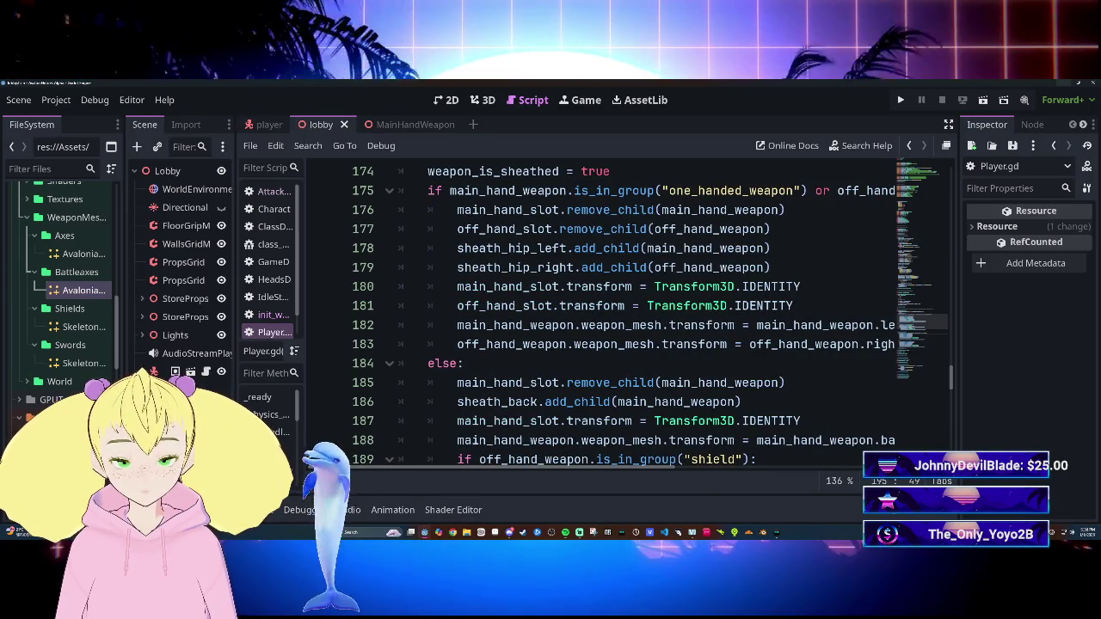
{"action": "left_click", "coordinate": [389, 191]}
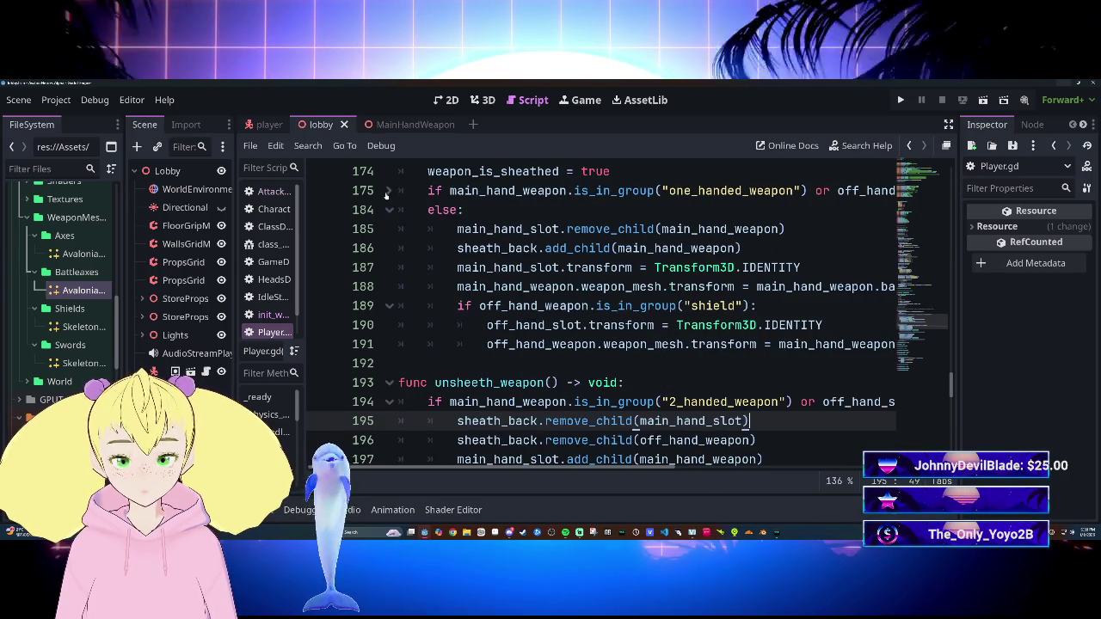
{"action": "scroll", "coordinate": [602, 314], "scroll_direction": "down", "scroll_amount": 3}
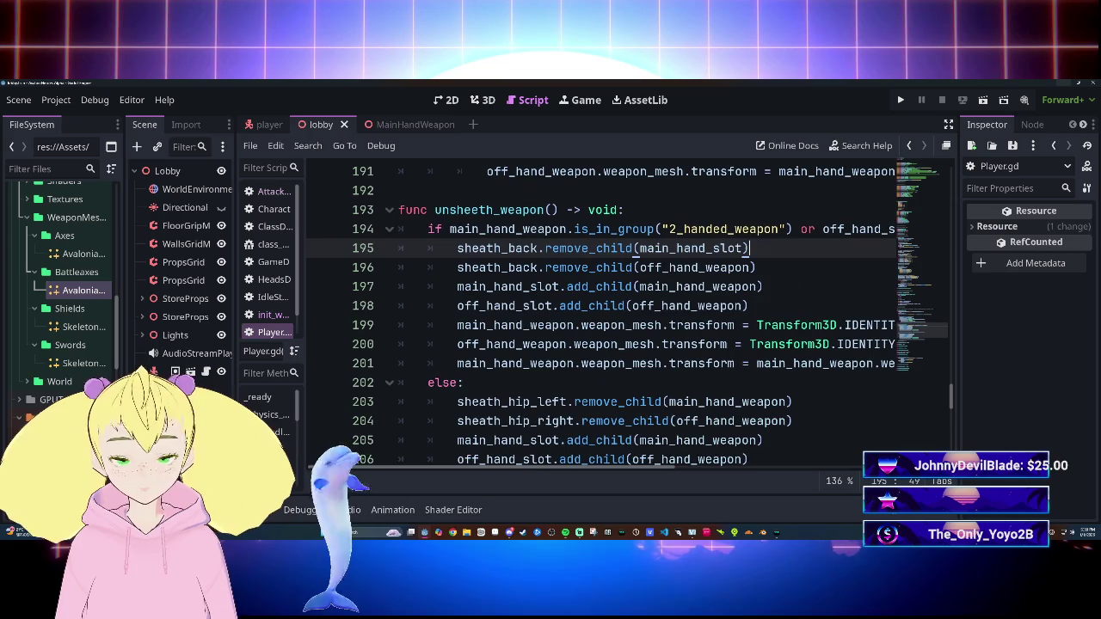
Step: Remove 'weapon_mesh.' from the transform resets on lines 199 and 200 and save
{"action": "double_click", "coordinate": [621, 325]}
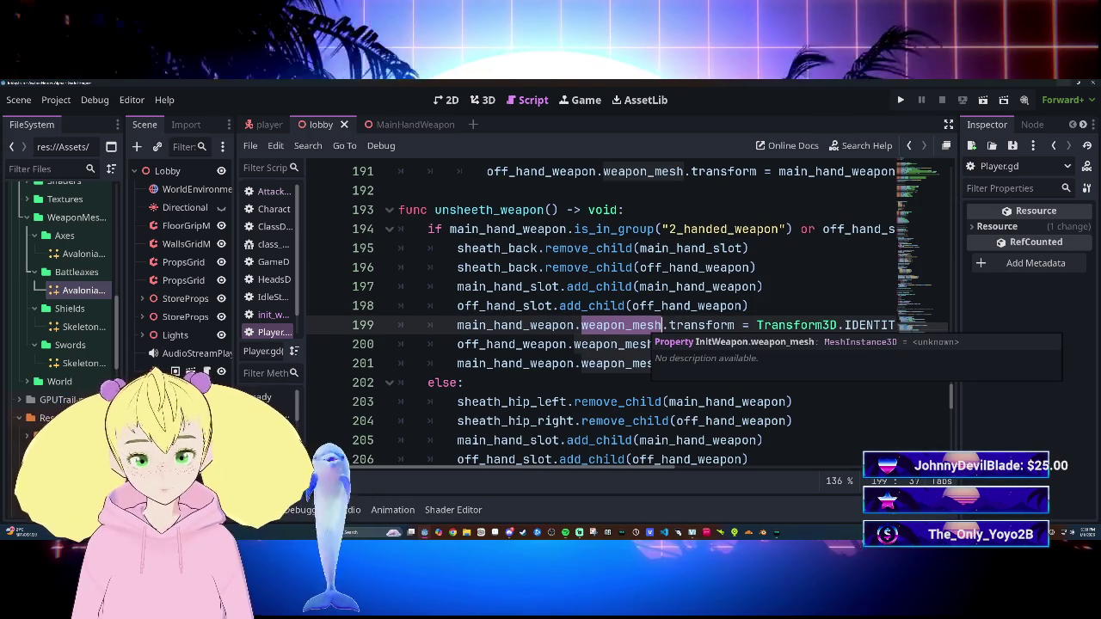
{"action": "key", "text": "ctrl+d"}
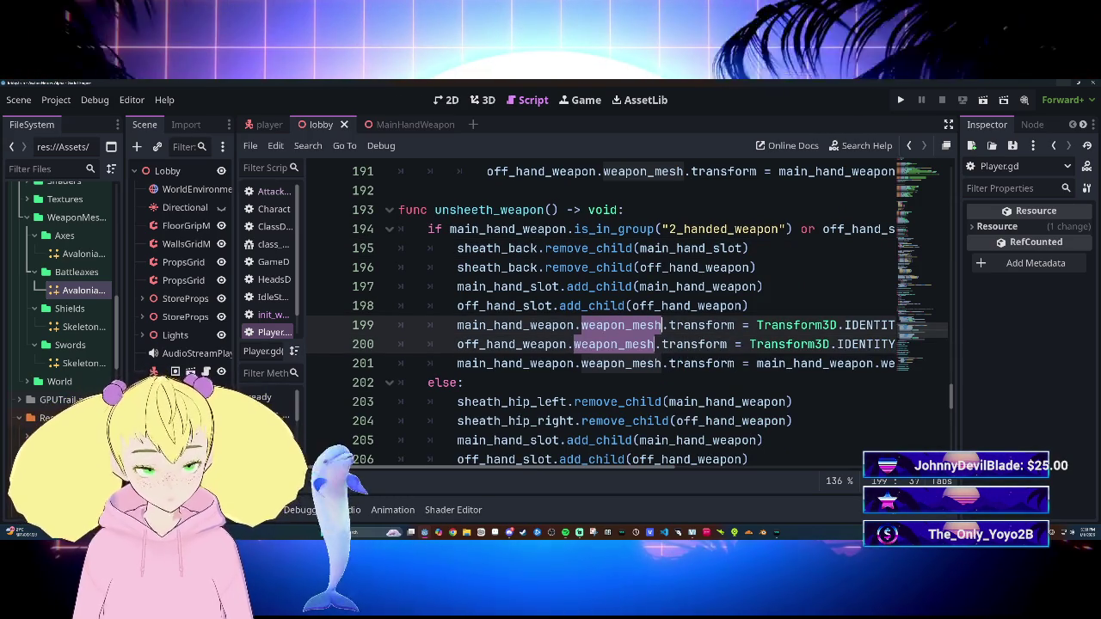
{"action": "key", "text": "BackSpace"}
{"action": "key", "text": "BackSpace"}
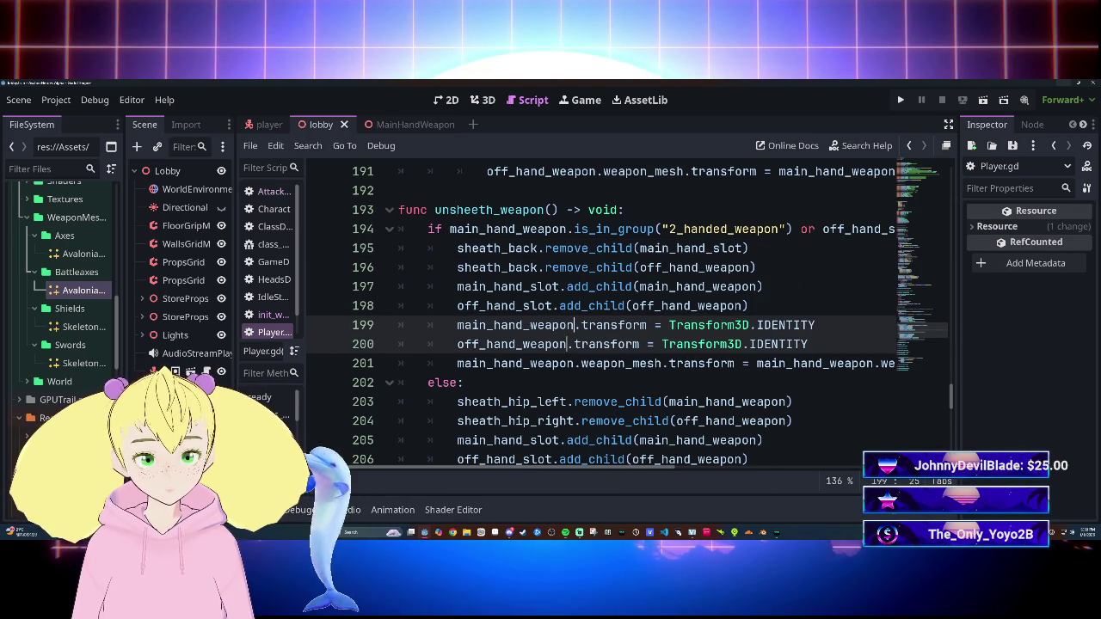
{"action": "key", "text": "ctrl+s"}
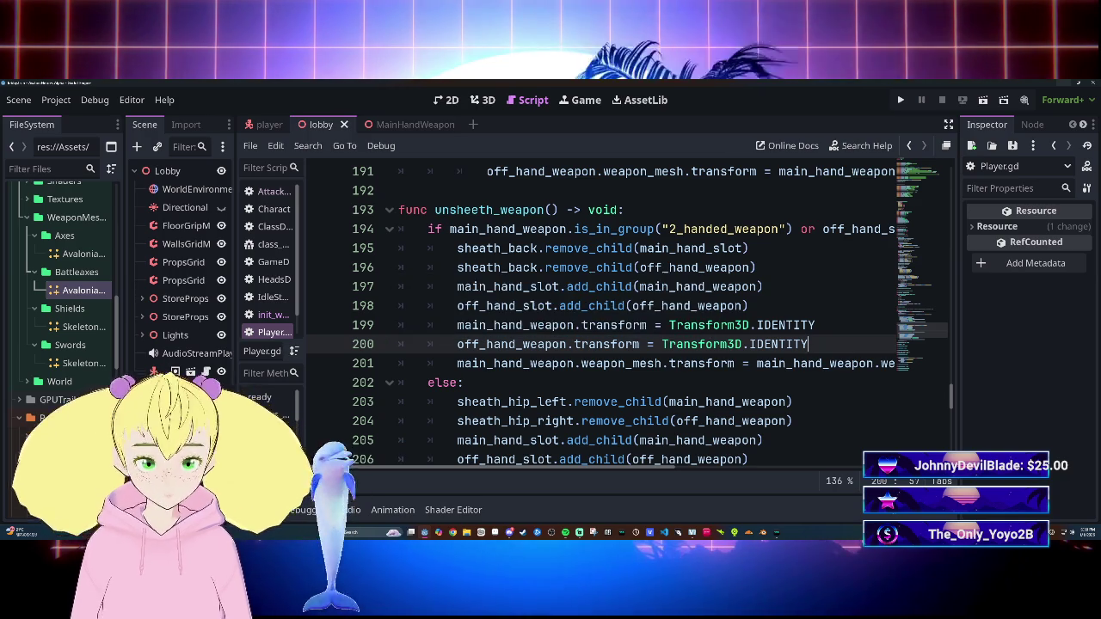
Step: Remove 'weapon_mesh.' from lines 207–208 so each weapon's transform resets, then run the game
{"action": "scroll", "coordinate": [628, 309], "scroll_direction": "down", "scroll_amount": 3}
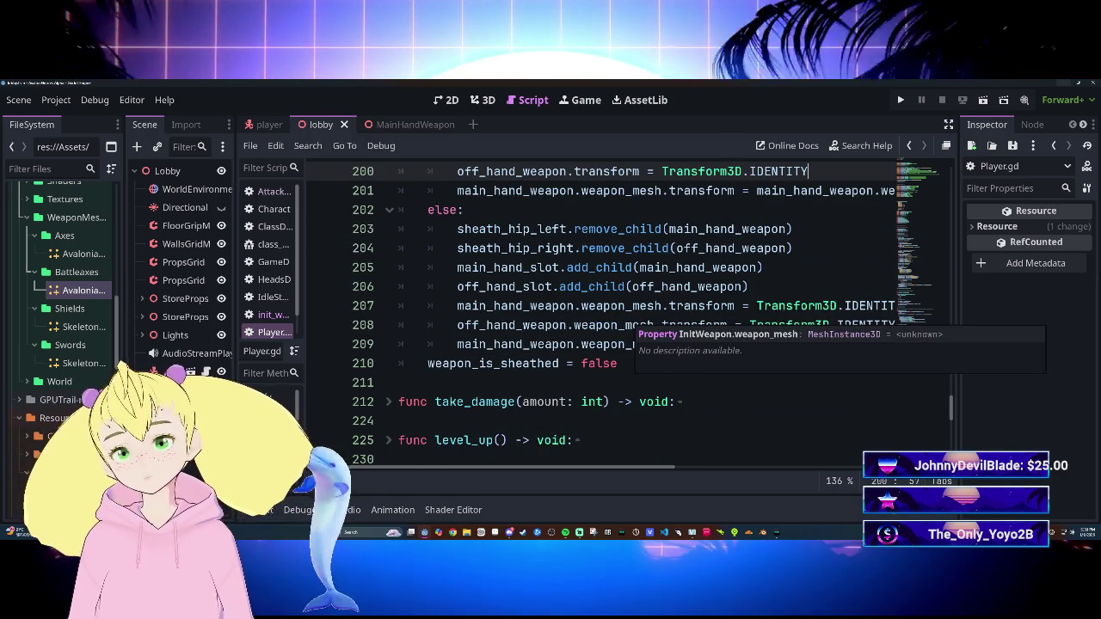
{"action": "double_click", "coordinate": [621, 306]}
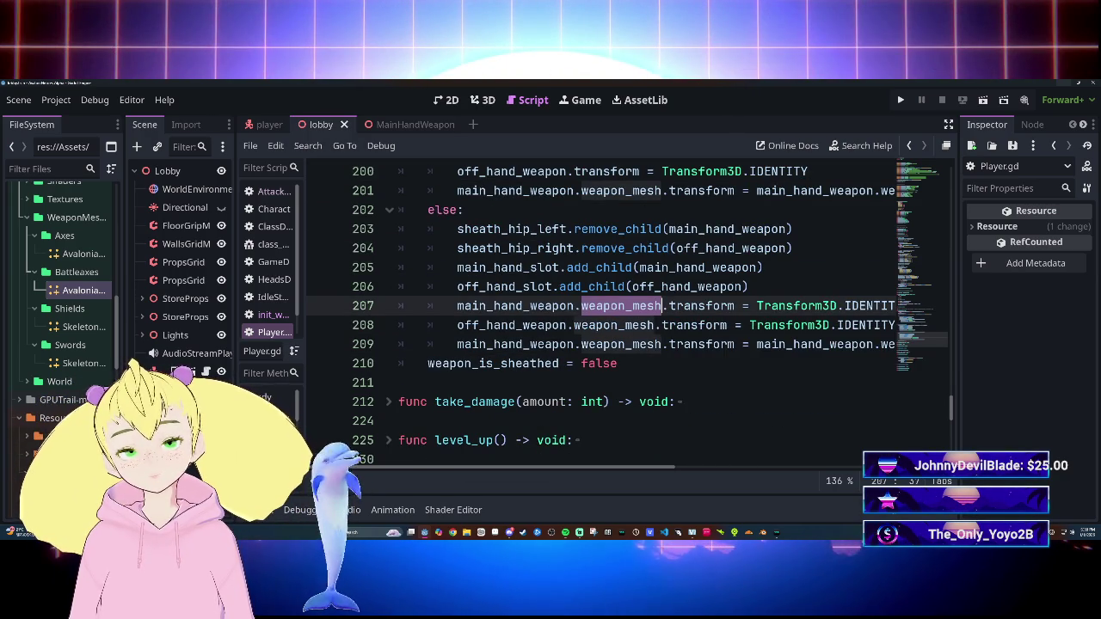
{"action": "key", "text": "ctrl+d"}
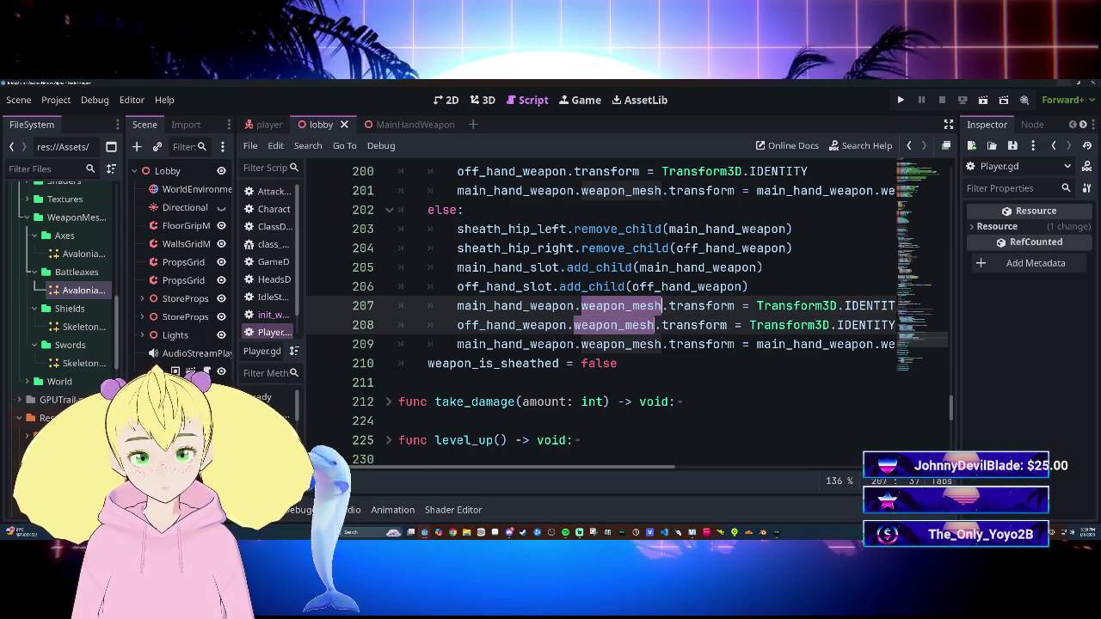
{"action": "key", "text": "Delete"}
{"action": "key", "text": "Delete"}
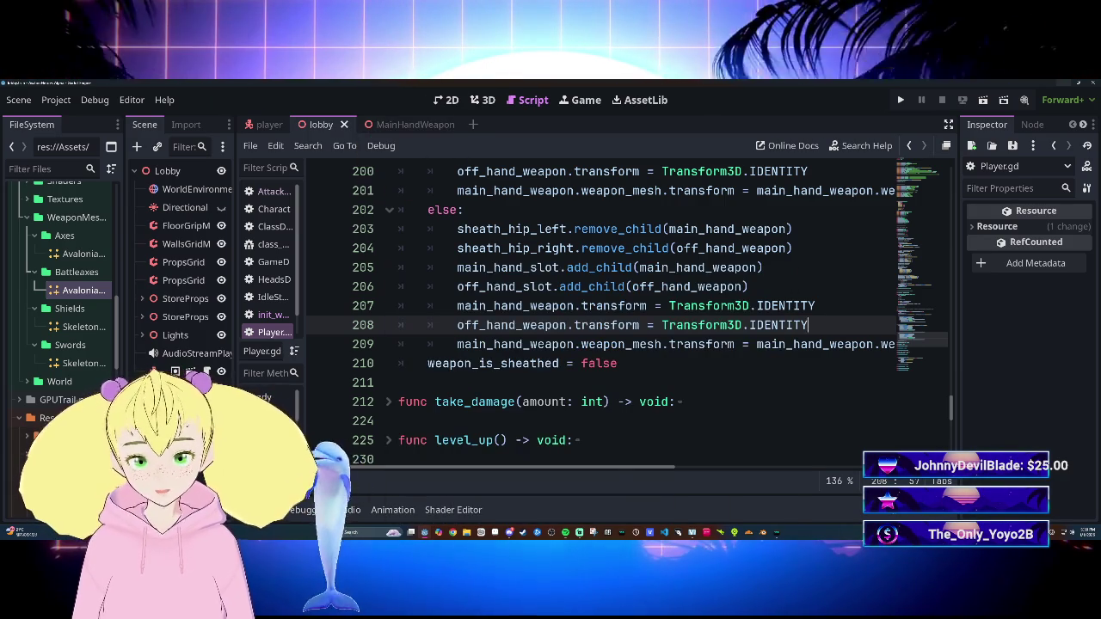
{"action": "key", "text": "F5"}
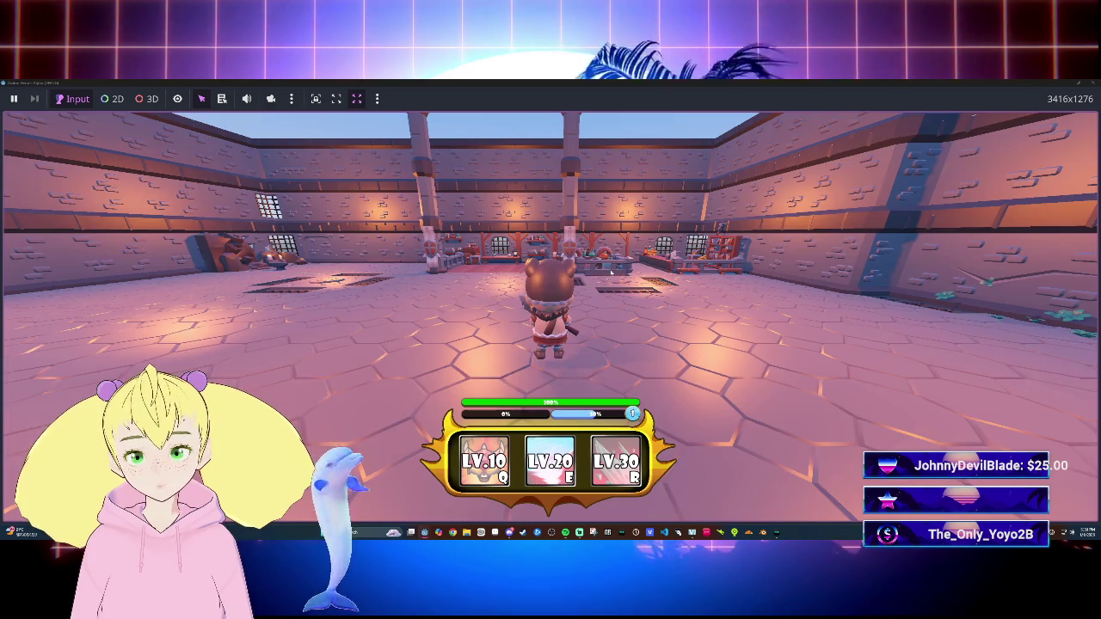
Step: Run the character back and forth with W and S to check the weapons, then stop the game
{"action": "key", "text": "w"}
{"action": "key", "text": "s"}
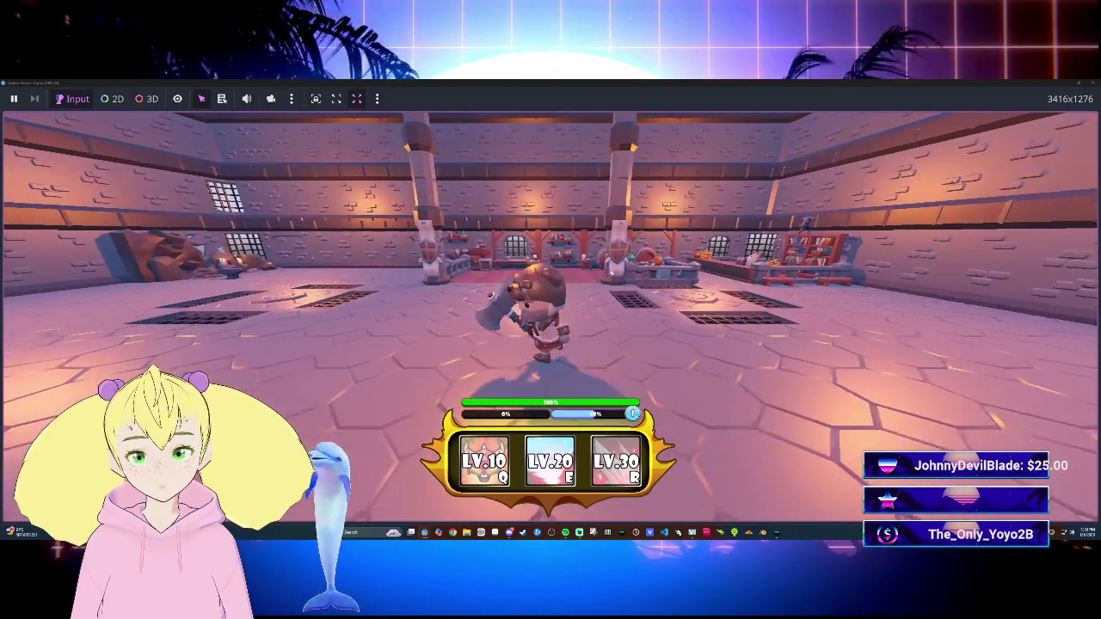
{"action": "key", "text": "w"}
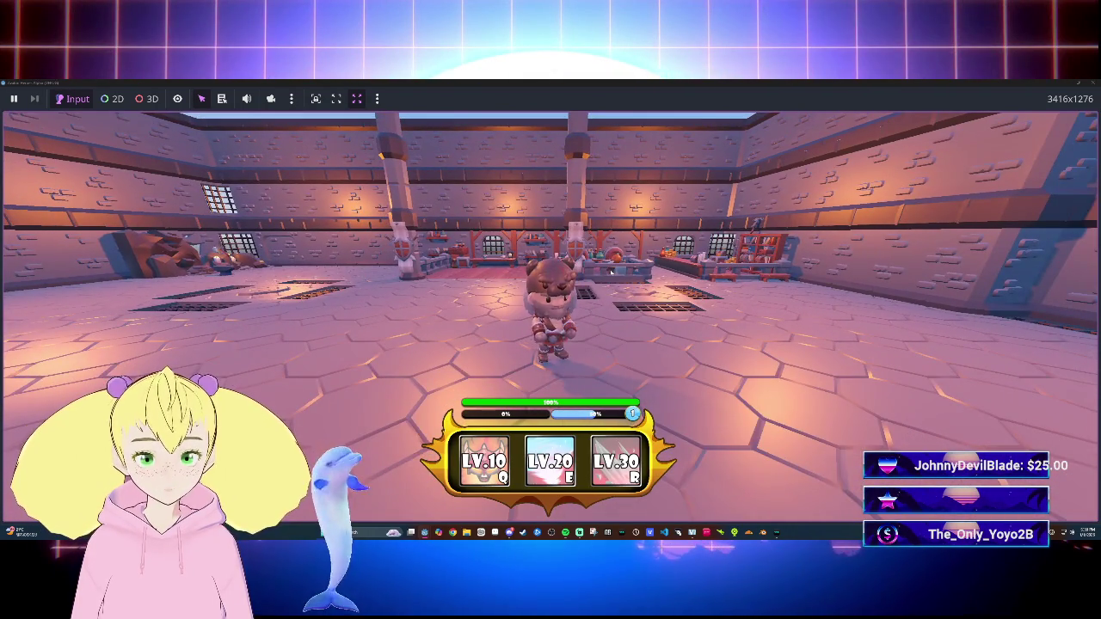
{"action": "key", "text": "w"}
{"action": "key", "text": "w"}
{"action": "key", "text": "s"}
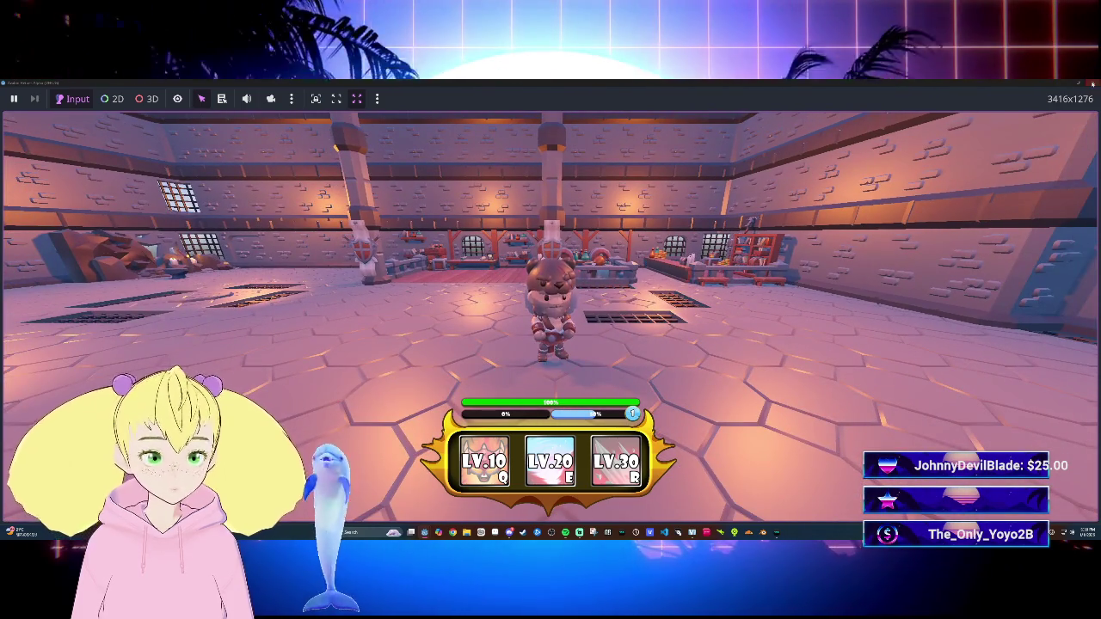
{"action": "key", "text": "F8"}
{"action": "scroll", "coordinate": [602, 250], "scroll_direction": "down", "scroll_amount": 2}
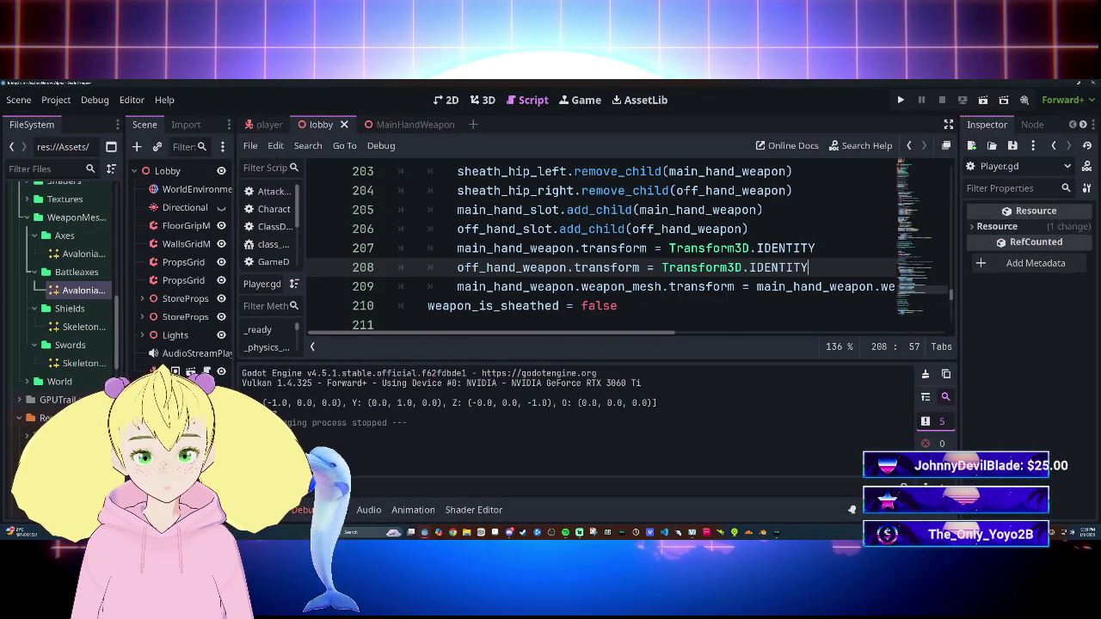
Step: Scroll around the unsheath code to locate line 201
{"action": "mouse_move", "coordinate": [607, 267]}
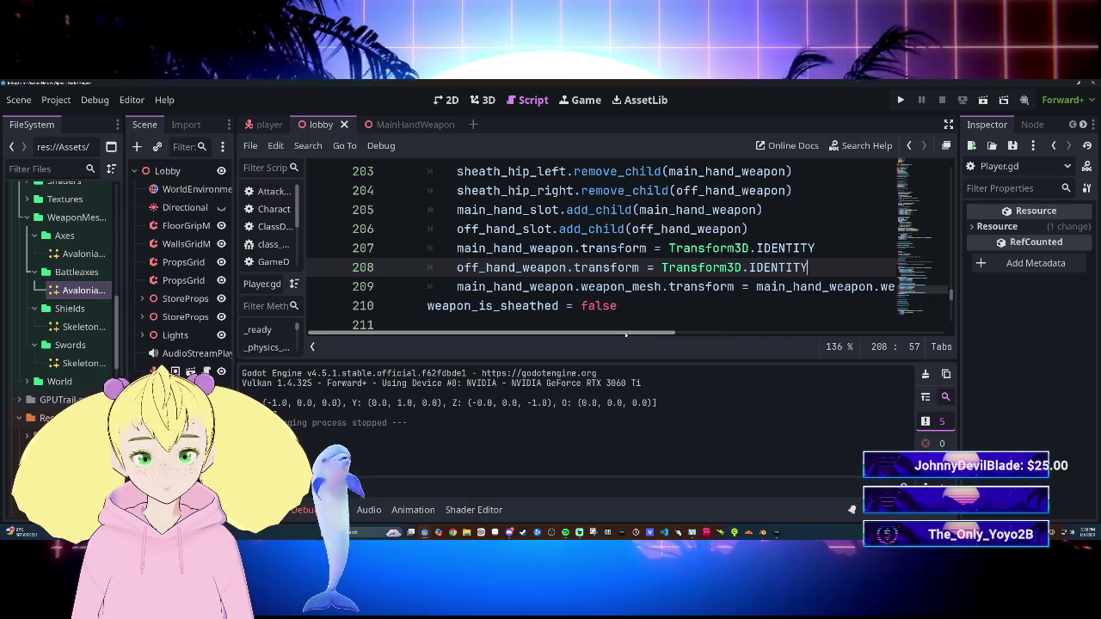
{"action": "scroll", "coordinate": [663, 337], "scroll_direction": "right", "scroll_amount": 2}
{"action": "scroll", "coordinate": [663, 337], "scroll_direction": "left", "scroll_amount": 2}
{"action": "scroll", "coordinate": [663, 257], "scroll_direction": "up", "scroll_amount": 2}
{"action": "scroll", "coordinate": [663, 318], "scroll_direction": "down", "scroll_amount": 2}
{"action": "scroll", "coordinate": [663, 318], "scroll_direction": "up", "scroll_amount": 3}
{"action": "scroll", "coordinate": [663, 318], "scroll_direction": "up", "scroll_amount": 1}
{"action": "scroll", "coordinate": [663, 257], "scroll_direction": "down", "scroll_amount": 2}
{"action": "mouse_move", "coordinate": [642, 340]}
{"action": "left_mouse_down"}
{"action": "mouse_move", "coordinate": [754, 336]}
{"action": "mouse_move", "coordinate": [738, 336]}
{"action": "left_mouse_up"}
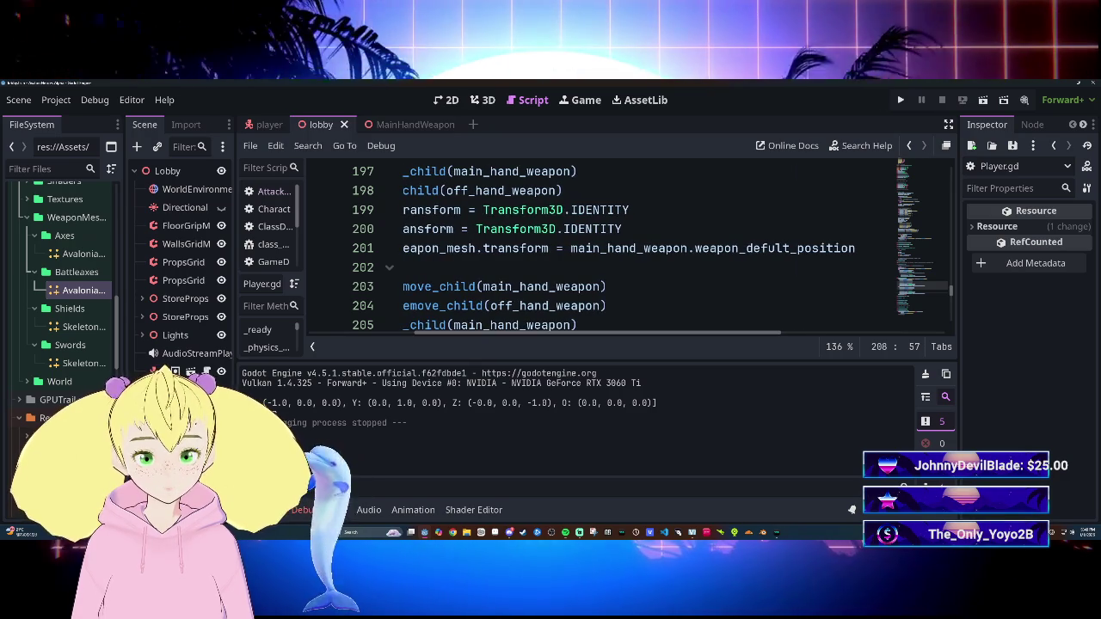
Step: Replace weapon_defult_position on line 201 with Transform3D.IDENTITY, save, and relaunch the game
{"action": "left_click_drag", "start_coordinate": [855, 247], "coordinate": [694, 248]}
{"action": "left_click", "coordinate": [675, 247]}
{"action": "left_click_drag", "start_coordinate": [668, 344], "coordinate": [534, 336]}
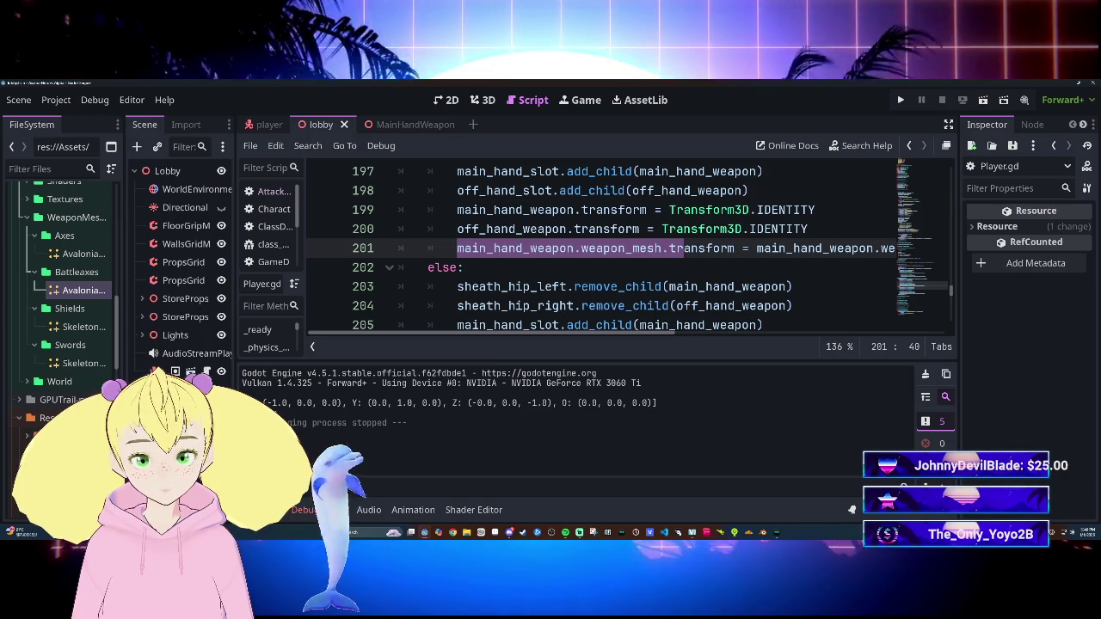
{"action": "key", "text": "Down"}
{"action": "left_click_drag", "start_coordinate": [757, 247], "coordinate": [894, 248]}
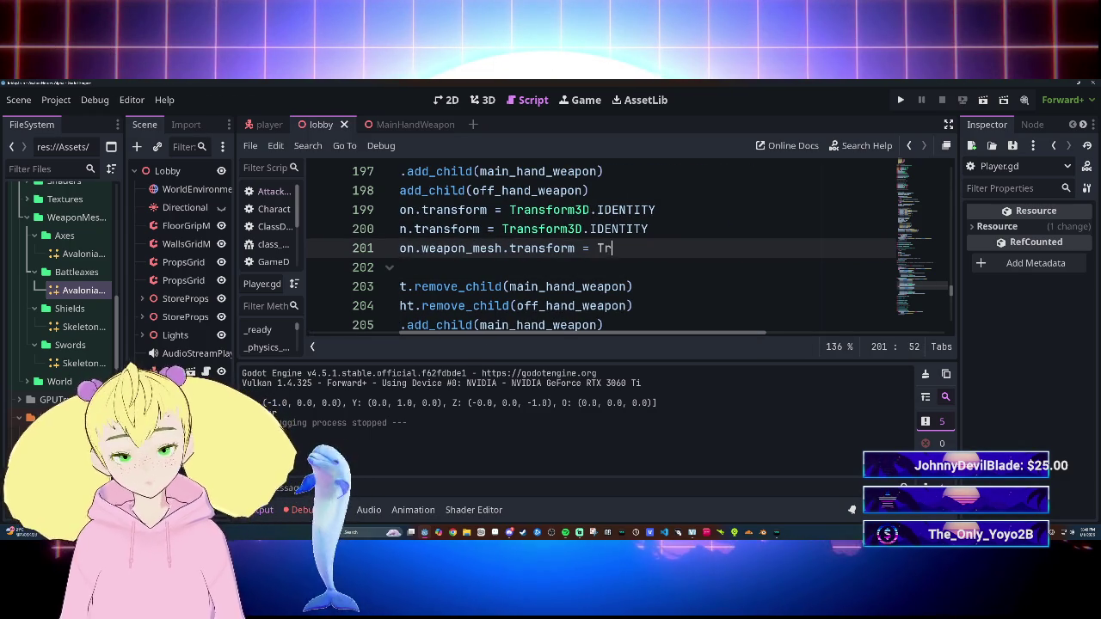
{"action": "type", "text": "a"}
{"action": "key", "text": "Down"}
{"action": "key", "text": "Return"}
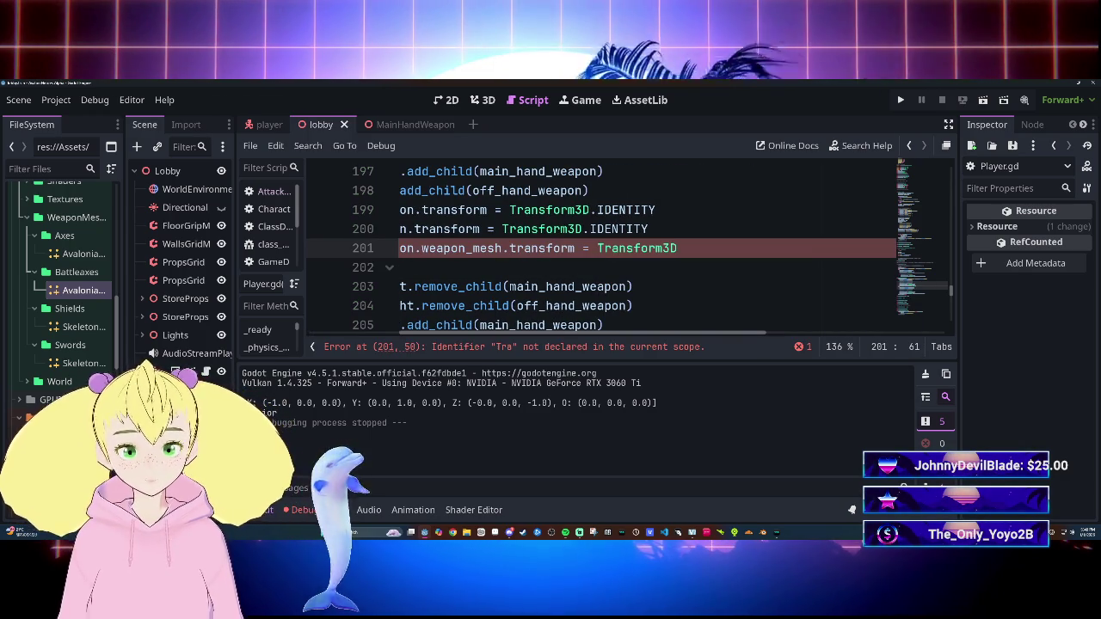
{"action": "type", "text": ".I"}
{"action": "key", "text": "Return"}
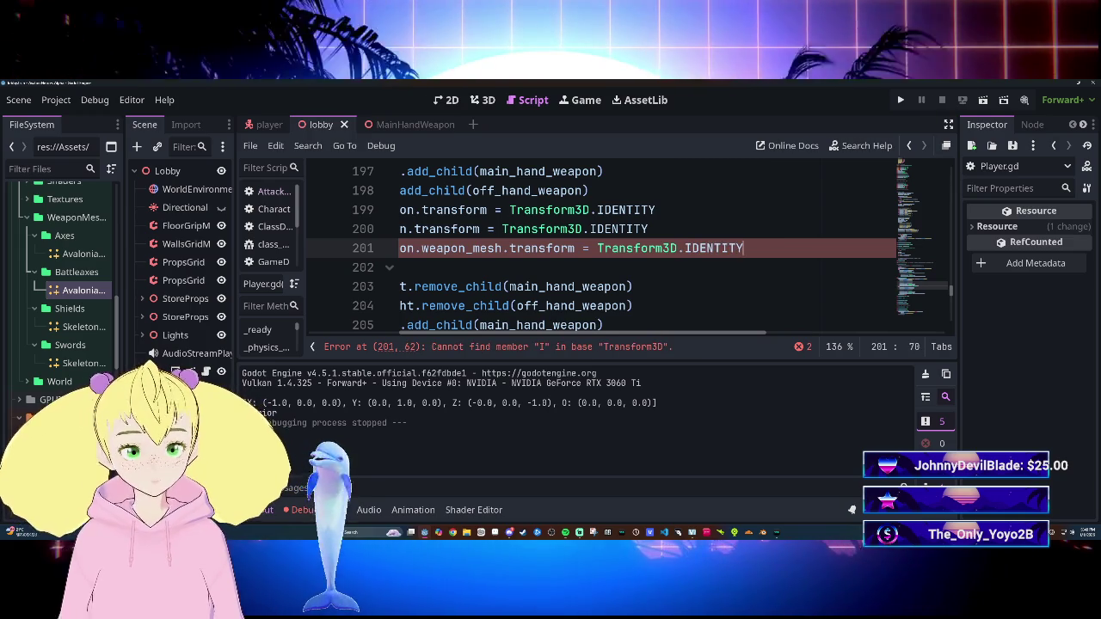
{"action": "key", "text": "ctrl+s"}
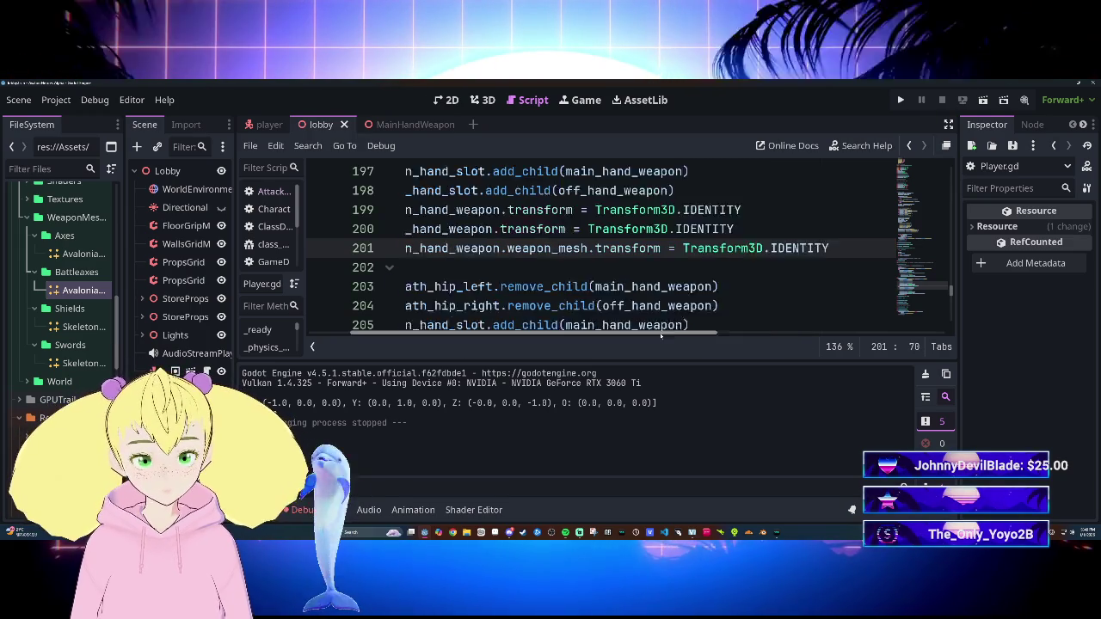
{"action": "key", "text": "F5"}
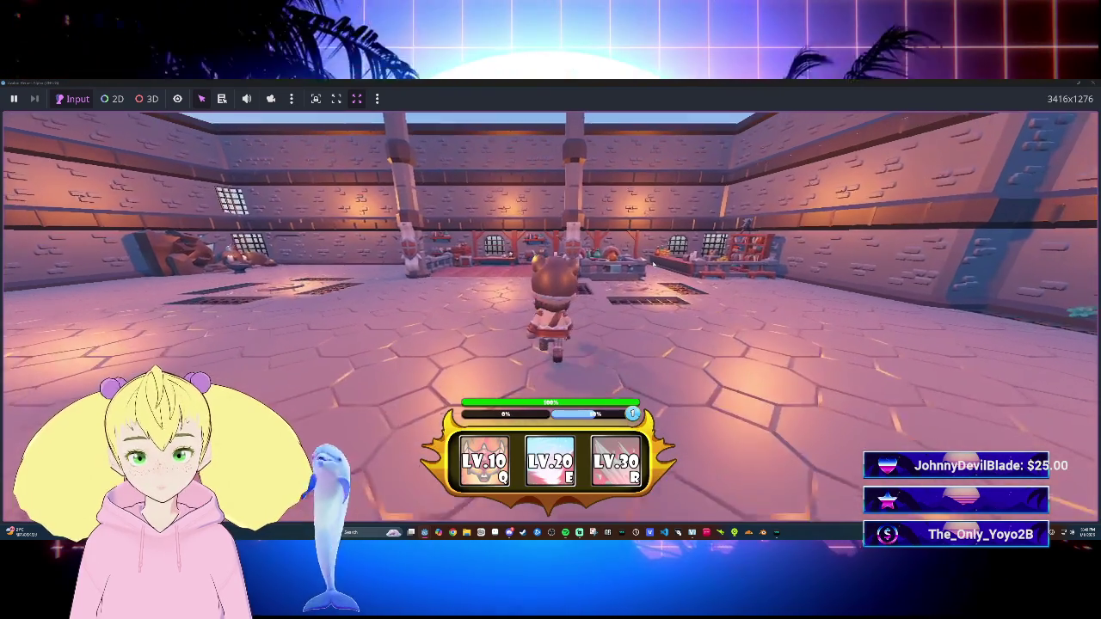
Step: Walk the character back and forth with S and W, then stop the game with F8
{"action": "key", "text": "s"}
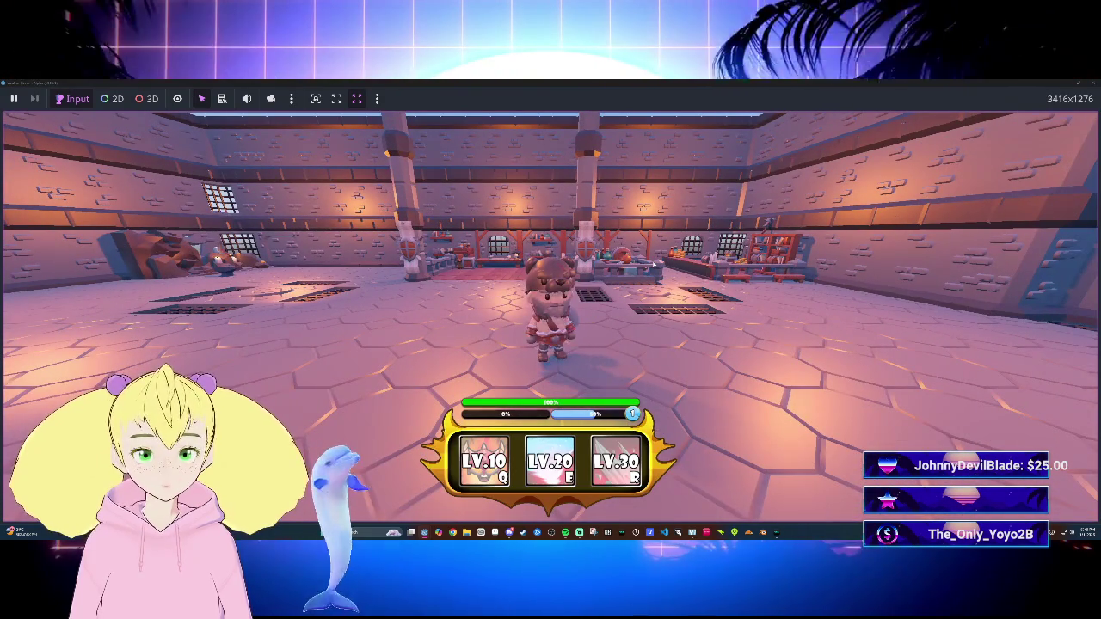
{"action": "key", "text": "w"}
{"action": "key", "text": "s"}
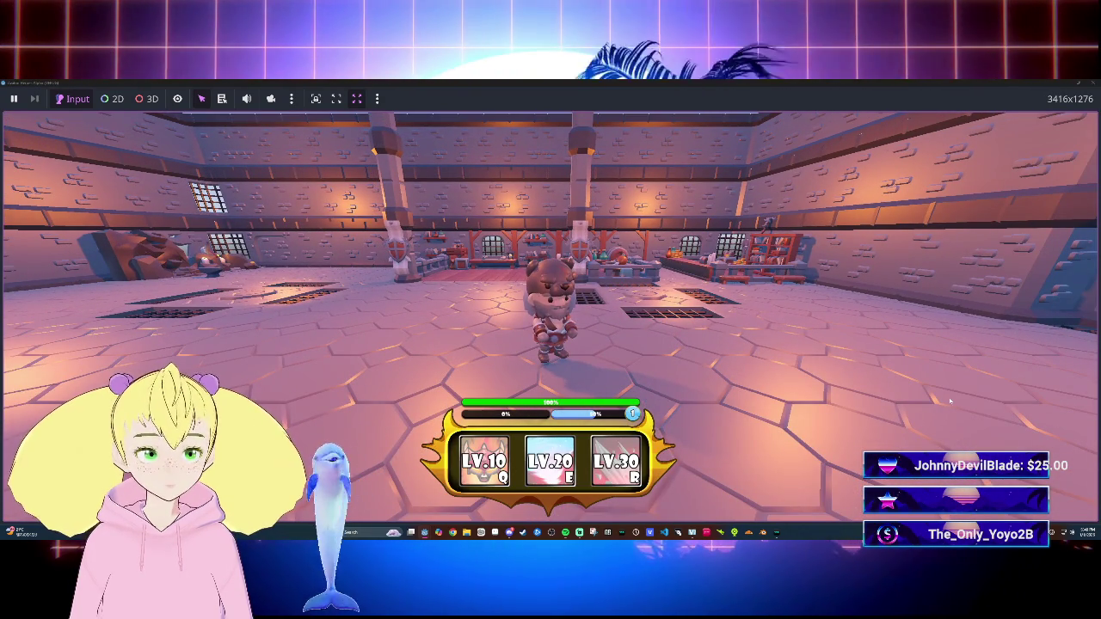
{"action": "key", "text": "F8"}
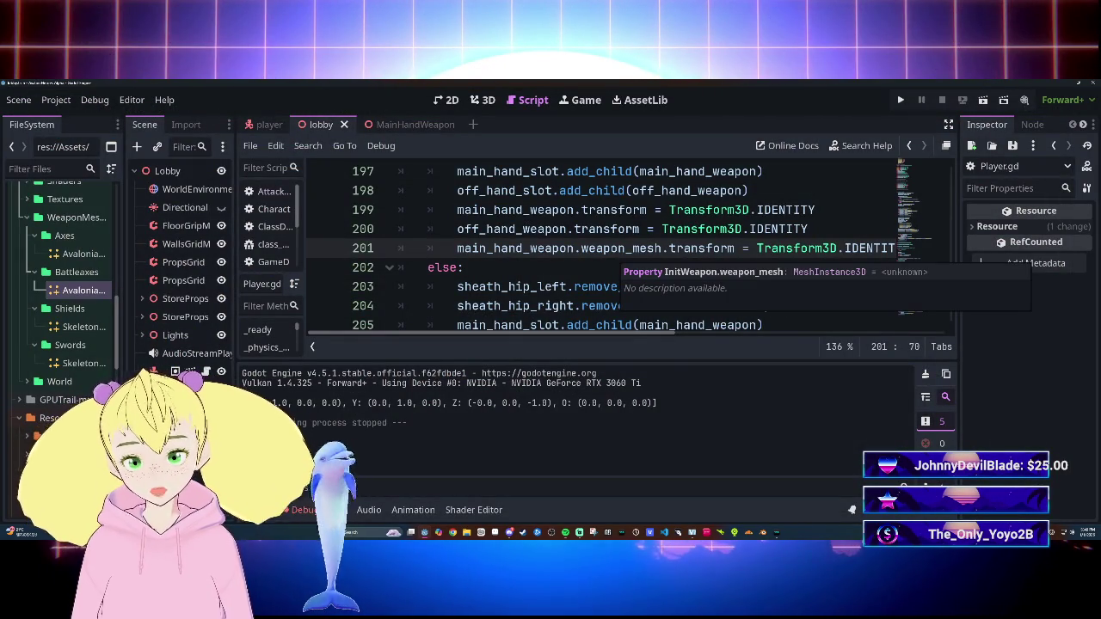
Step: Open the Debugger errors list and jump to the line 205 'already has a parent' error
{"action": "left_click", "coordinate": [303, 509]}
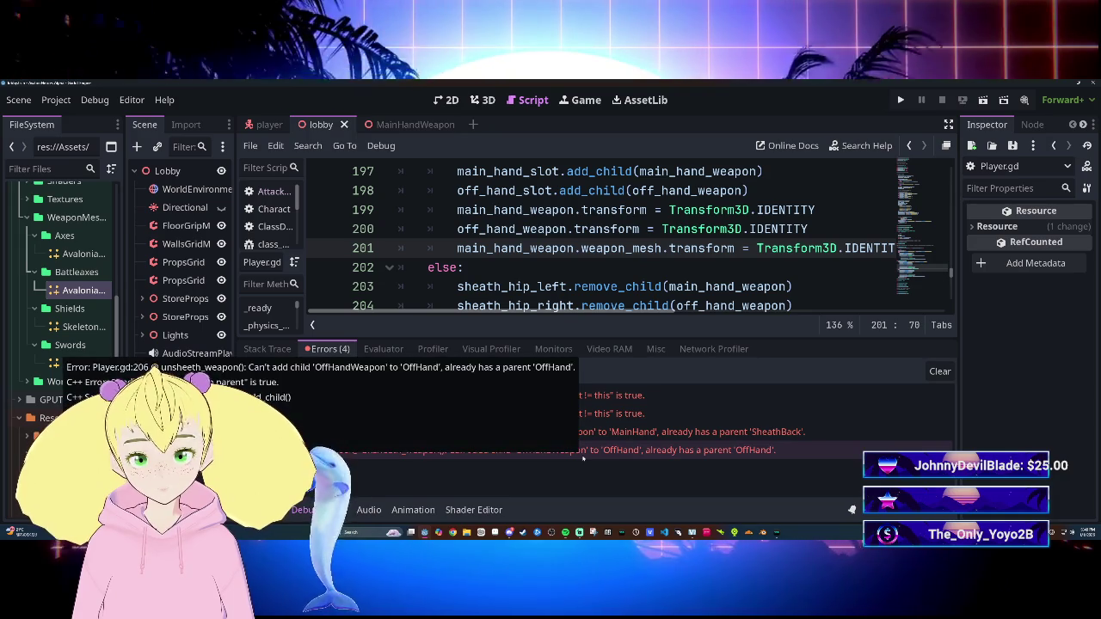
{"action": "scroll", "coordinate": [602, 238], "scroll_direction": "down", "scroll_amount": 2}
{"action": "mouse_move", "coordinate": [623, 248]}
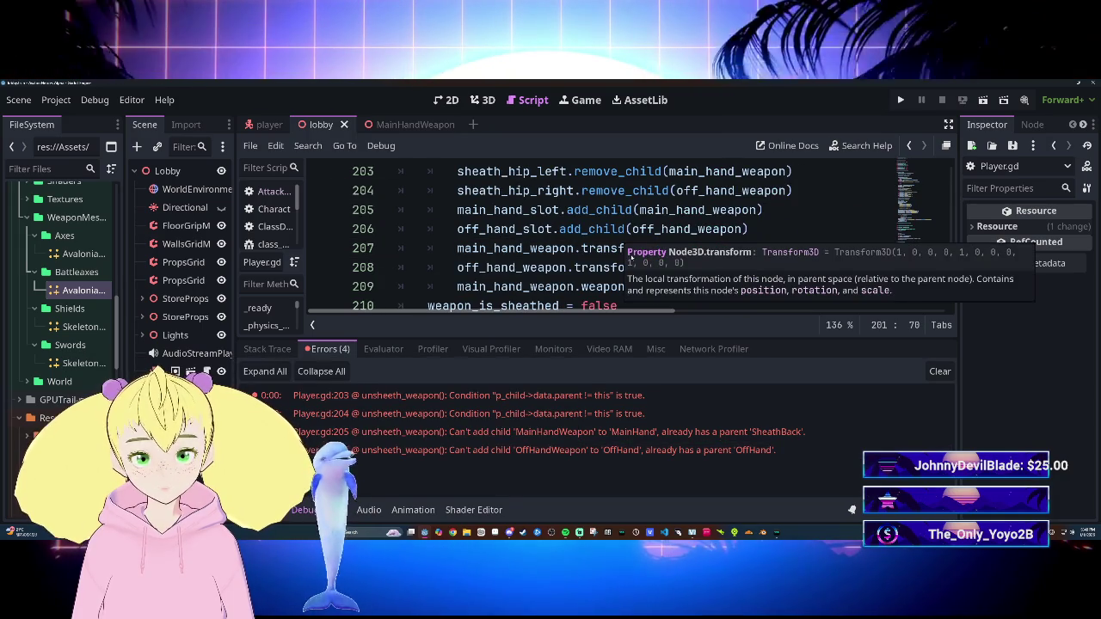
{"action": "left_click", "coordinate": [762, 210]}
{"action": "scroll", "coordinate": [602, 238], "scroll_direction": "up", "scroll_amount": 4}
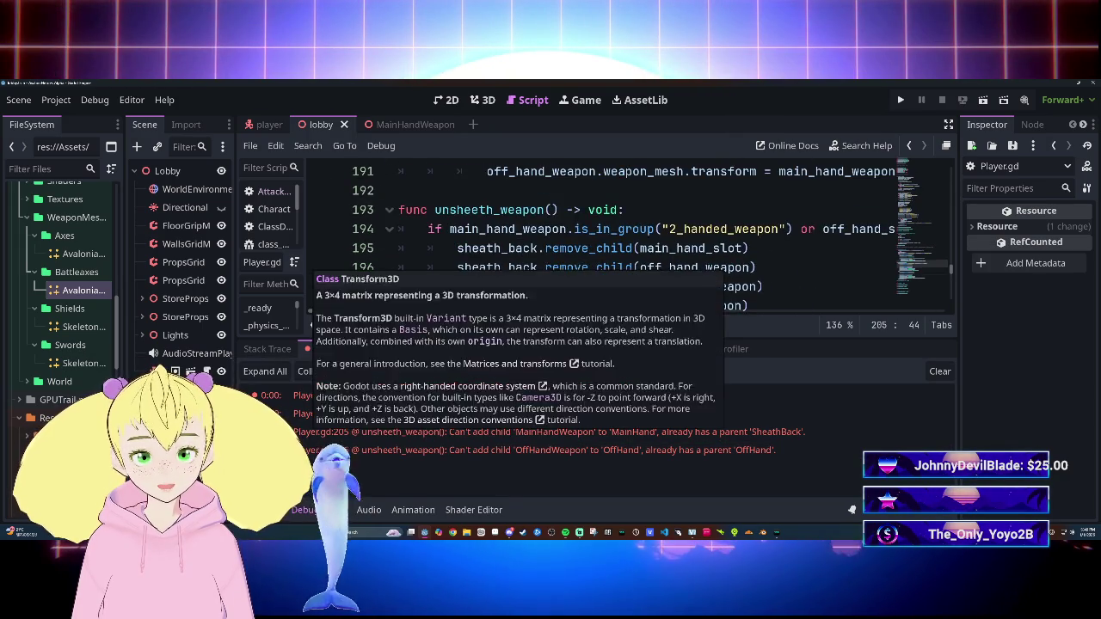
{"action": "scroll", "coordinate": [602, 239], "scroll_direction": "down", "scroll_amount": 1}
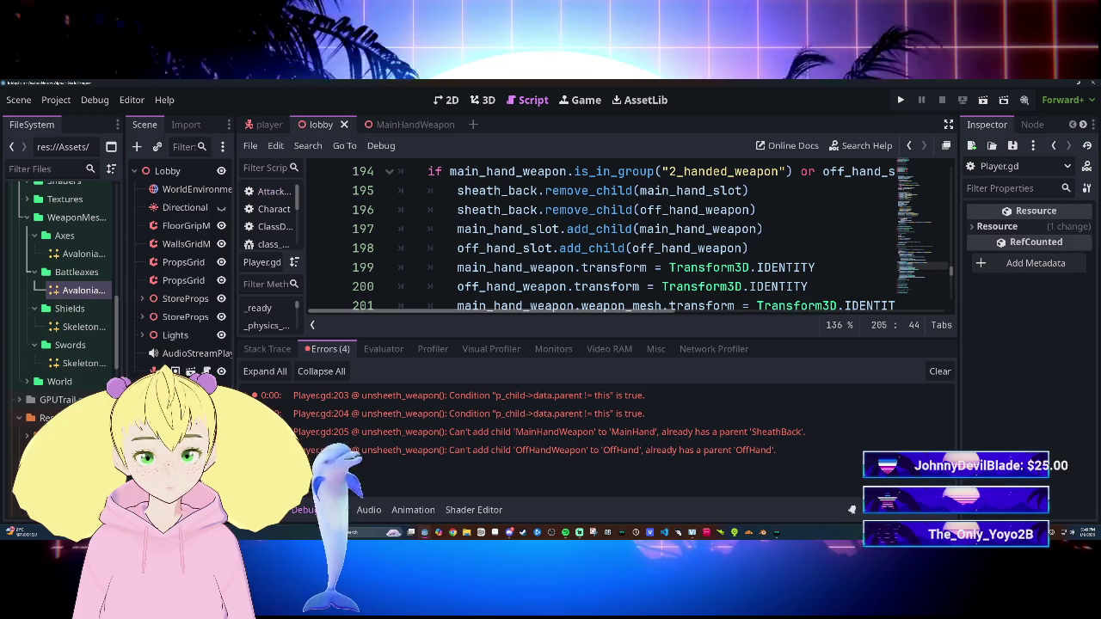
{"action": "mouse_move", "coordinate": [572, 234]}
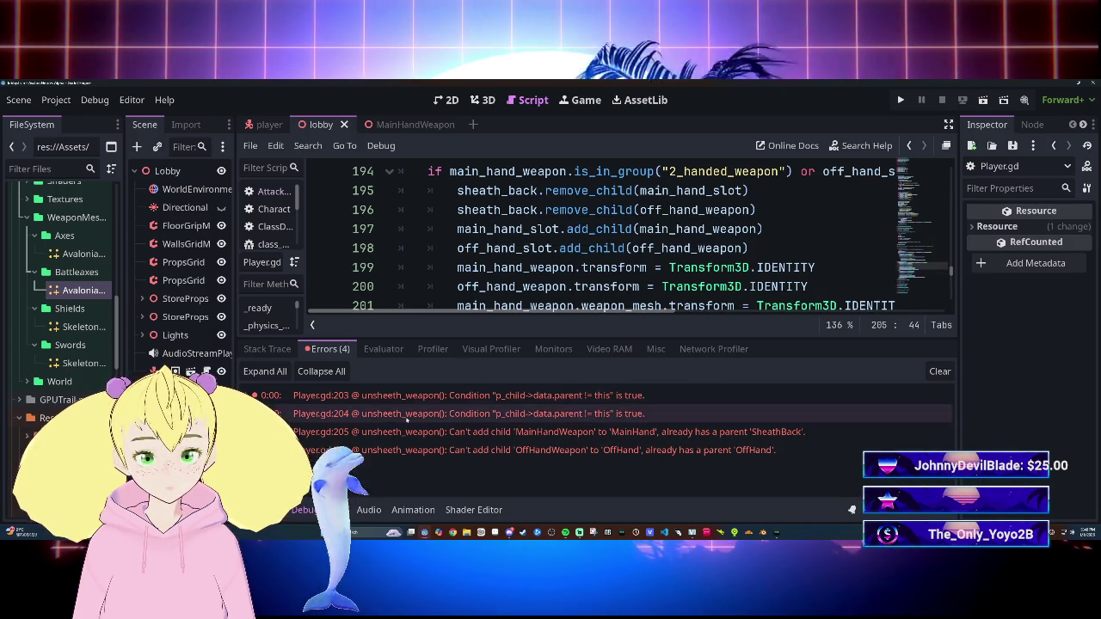
Step: Collapse the bottom panel and scroll up the script
{"action": "left_click", "coordinate": [302, 510]}
{"action": "scroll", "coordinate": [619, 315], "scroll_direction": "up", "scroll_amount": 20}
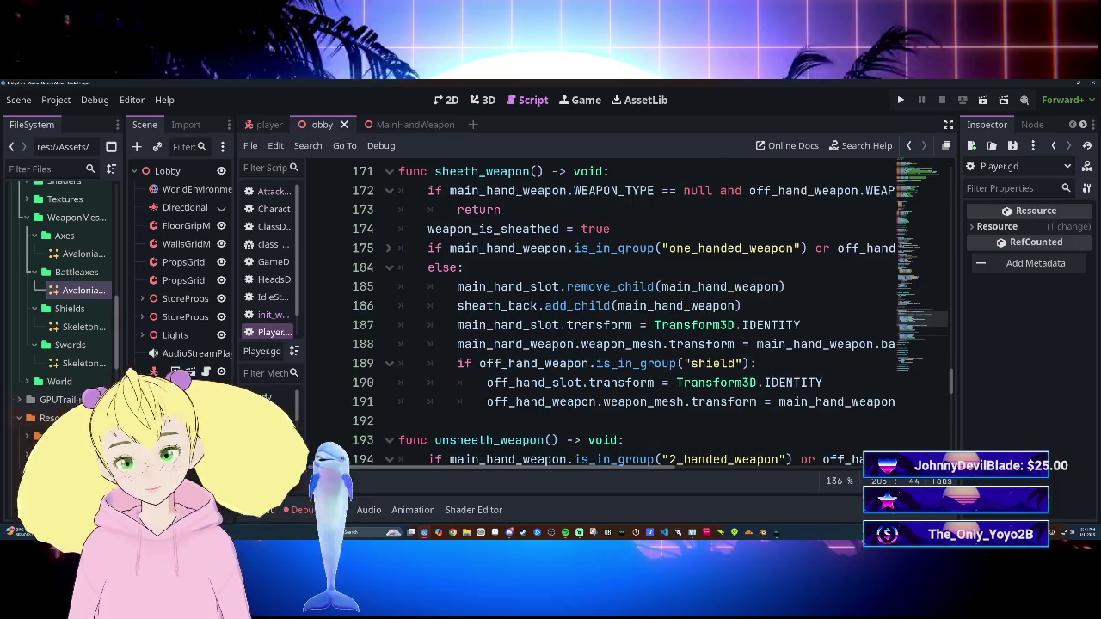
{"action": "scroll", "coordinate": [619, 315], "scroll_direction": "up", "scroll_amount": 20}
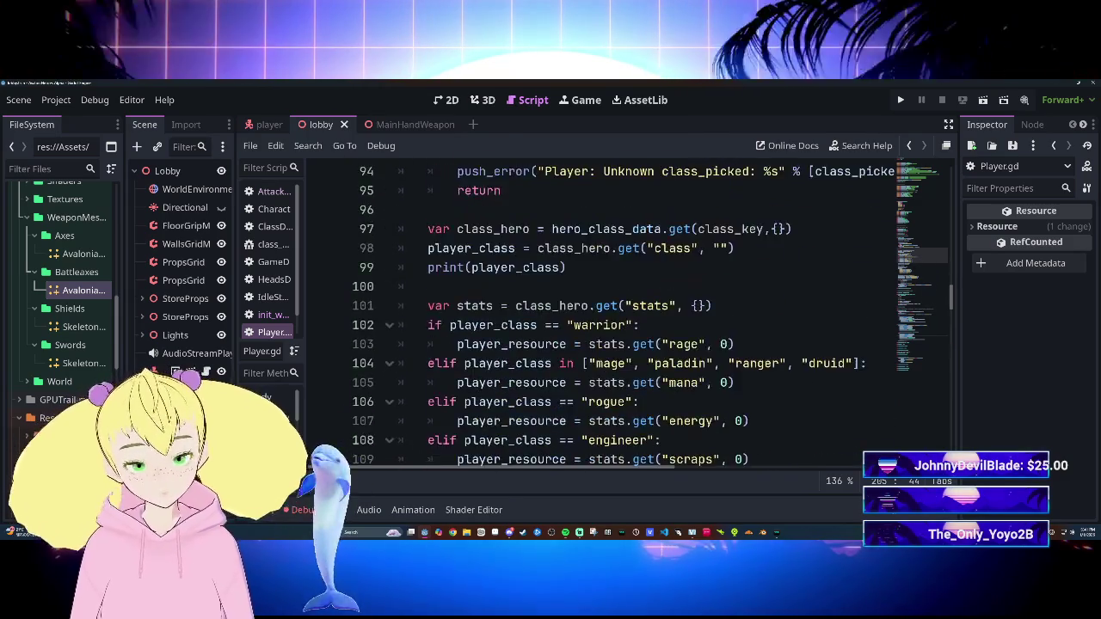
Step: Change sheath_back's type on line 34 from Node3D to BoneAttachment3D
{"action": "scroll", "coordinate": [620, 315], "scroll_direction": "up", "scroll_amount": 4}
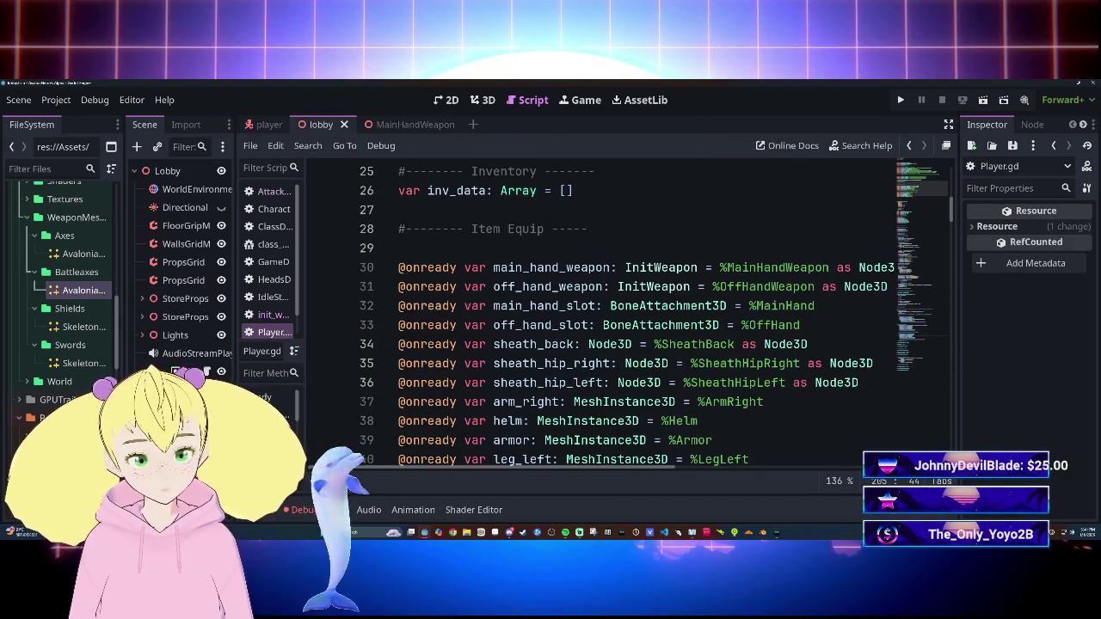
{"action": "scroll", "coordinate": [632, 315], "scroll_direction": "down", "scroll_amount": 2}
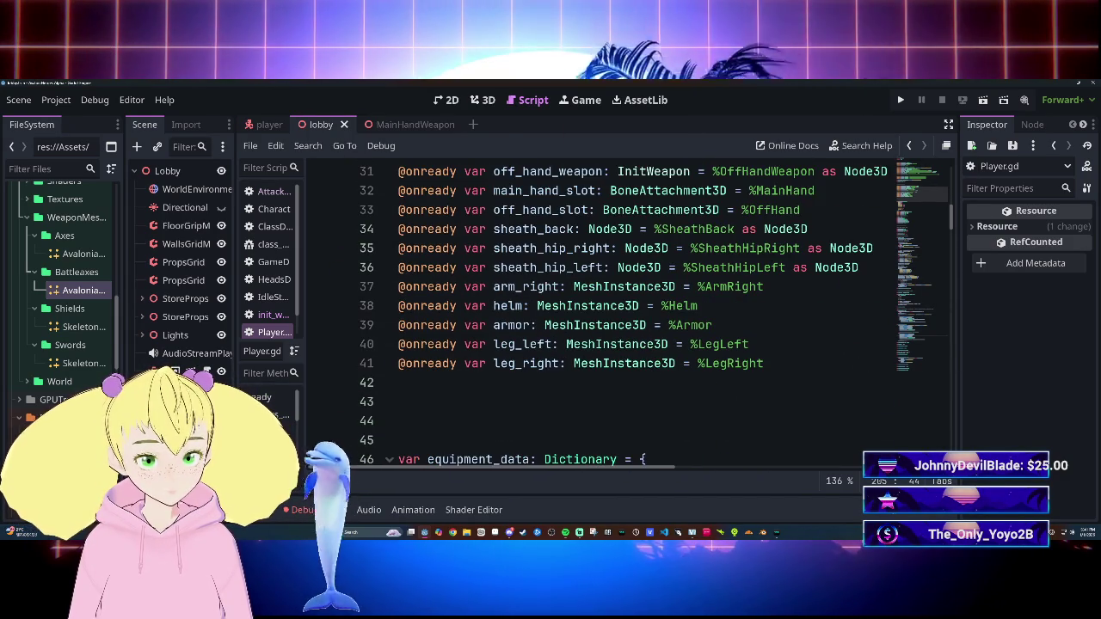
{"action": "scroll", "coordinate": [632, 314], "scroll_direction": "up", "scroll_amount": 1}
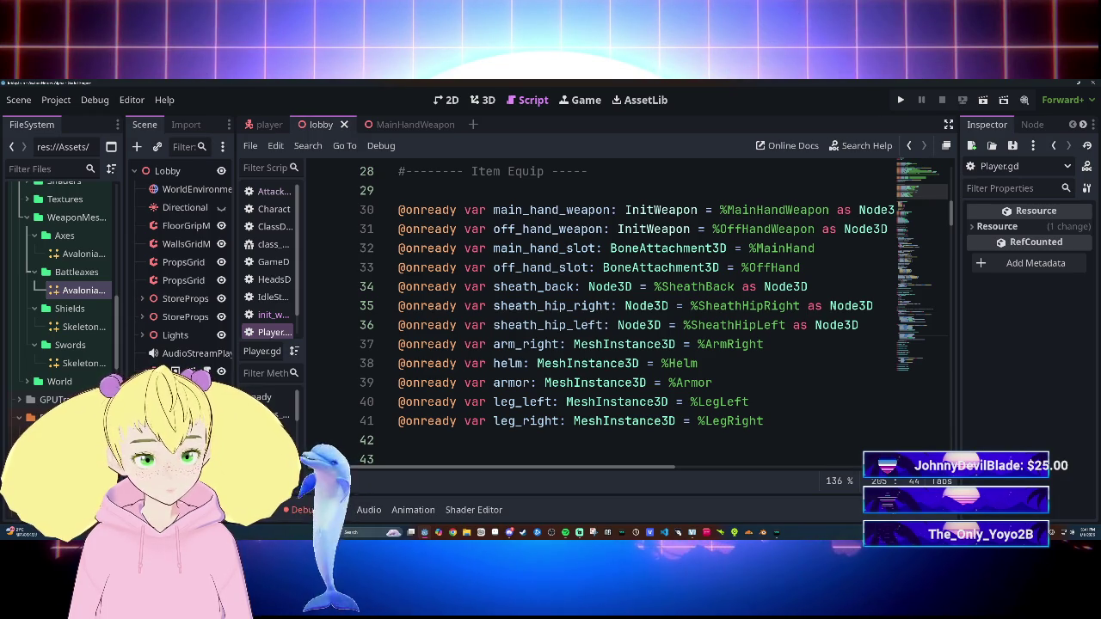
{"action": "key", "text": "BackSpace"}
{"action": "key", "text": "BackSpace"}
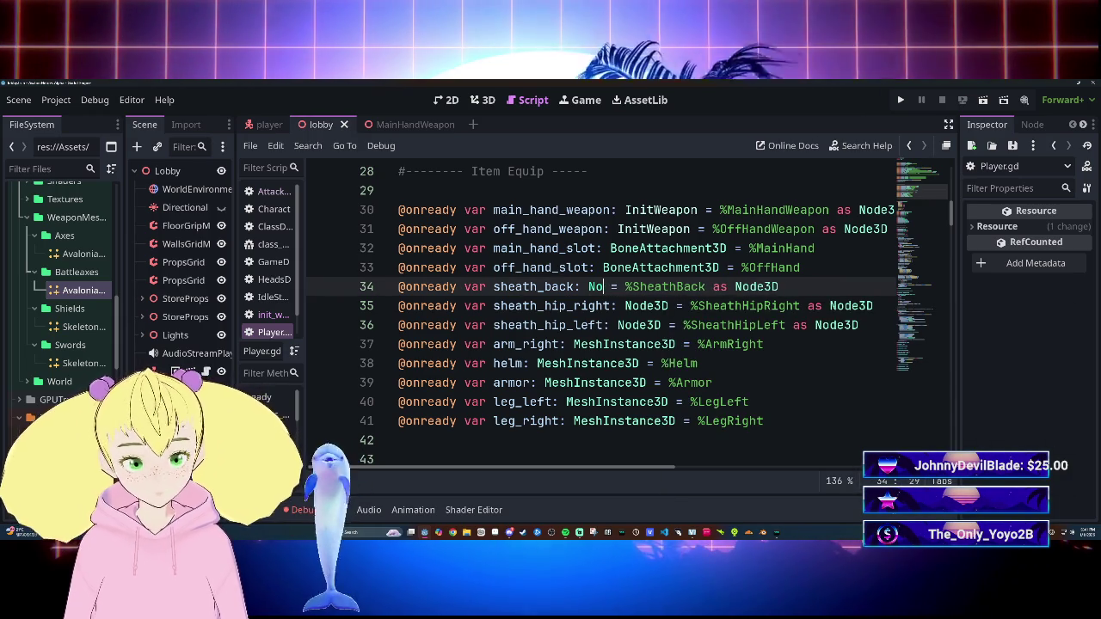
{"action": "type", "text": "Bon"}
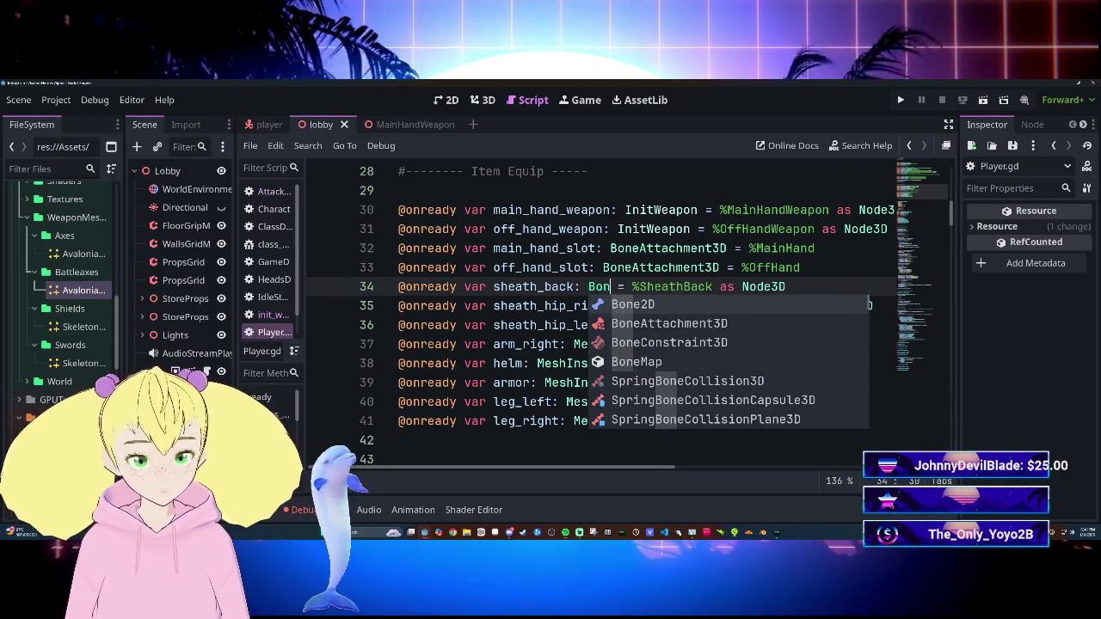
{"action": "key", "text": "Return"}
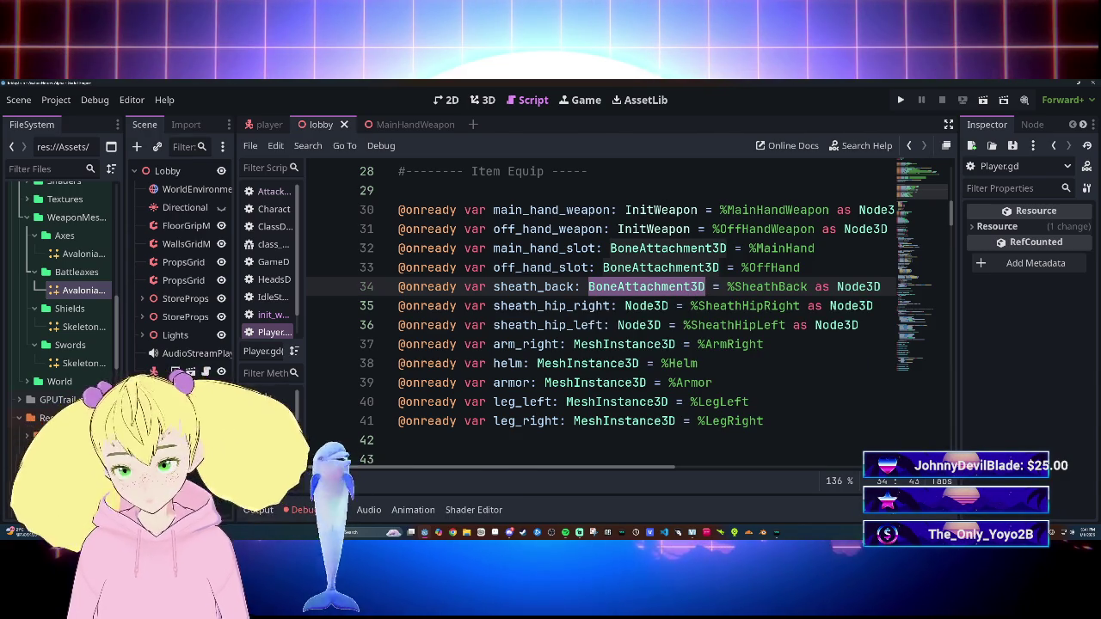
Step: Make sheath_hip_right and sheath_hip_left BoneAttachment3D too, save, and launch the game
{"action": "left_click", "coordinate": [645, 305]}
{"action": "type", "text": "BoneAttachment3D"}
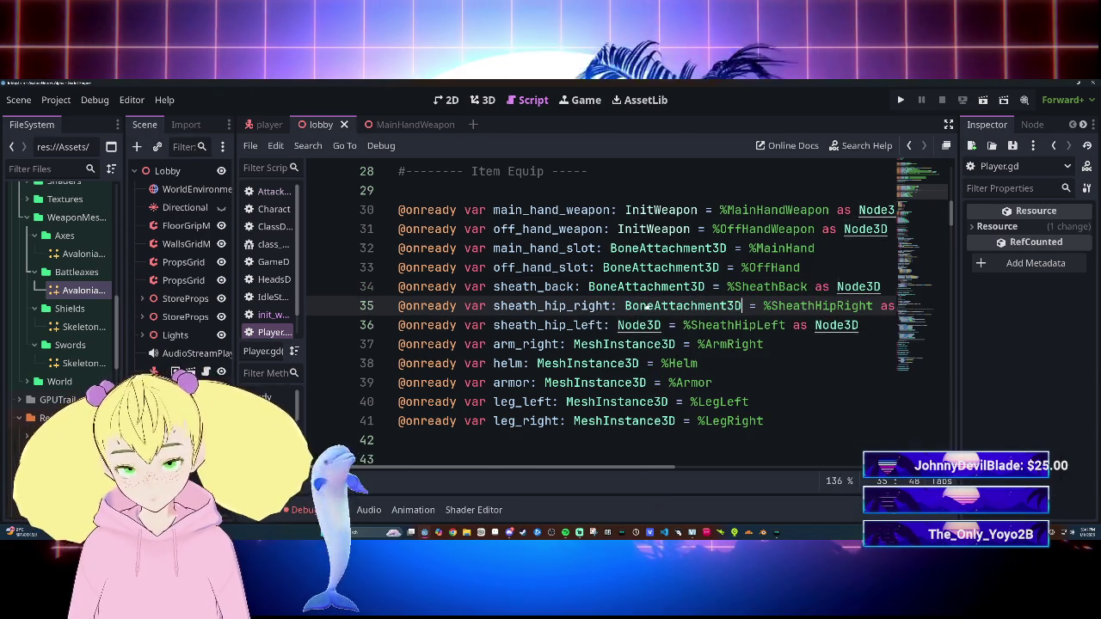
{"action": "double_click", "coordinate": [662, 325]}
{"action": "type", "text": "BoneAttachment3D"}
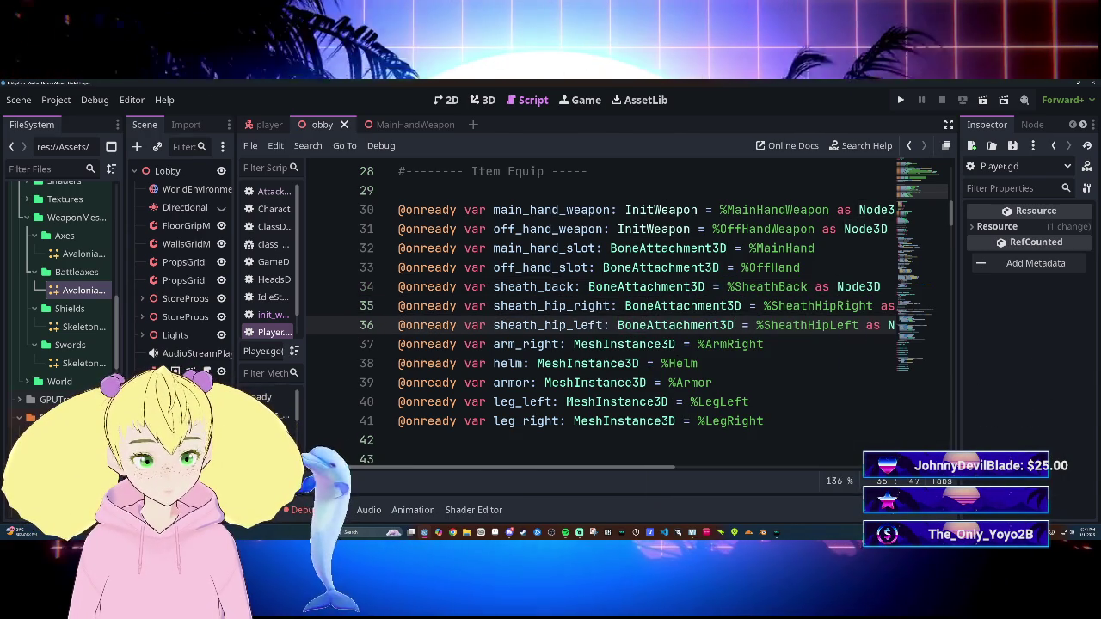
{"action": "left_click", "coordinate": [539, 305]}
{"action": "scroll", "coordinate": [645, 310], "scroll_direction": "right", "scroll_amount": 2}
{"action": "key", "text": "ctrl+s"}
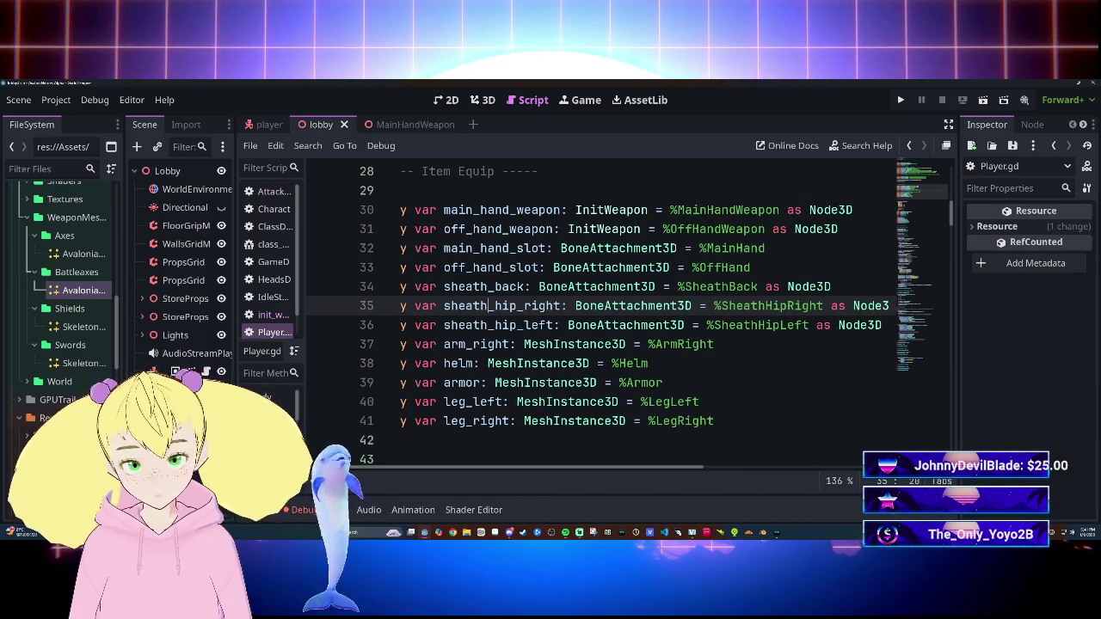
{"action": "key", "text": "F5"}
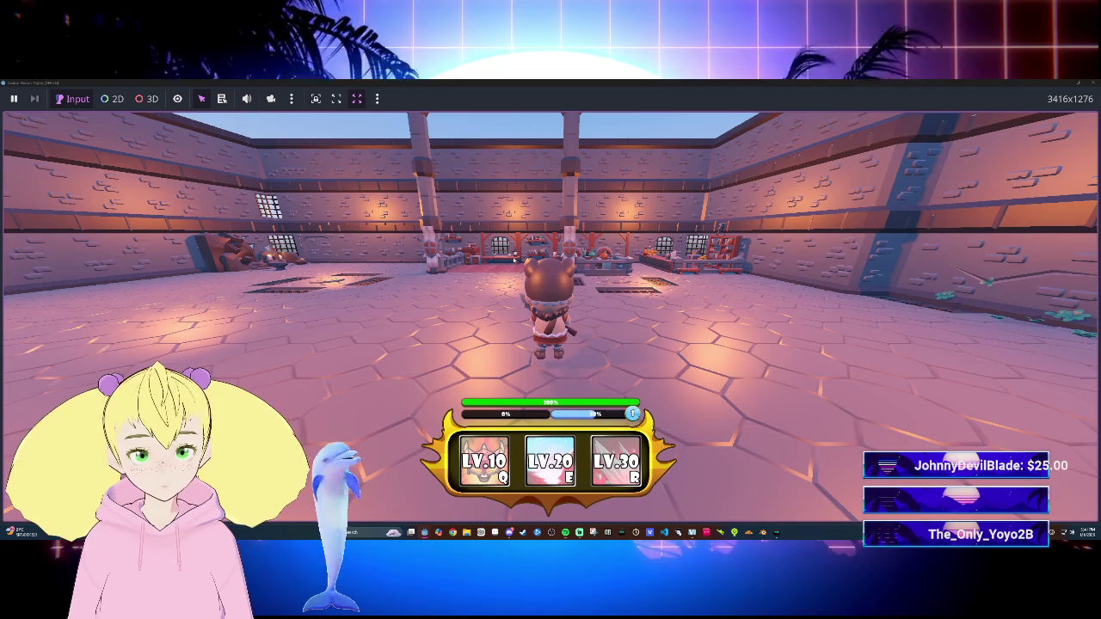
Step: Walk the character around the room with W, A and S to test the weapon, then stop the game
{"action": "key", "text": "w"}
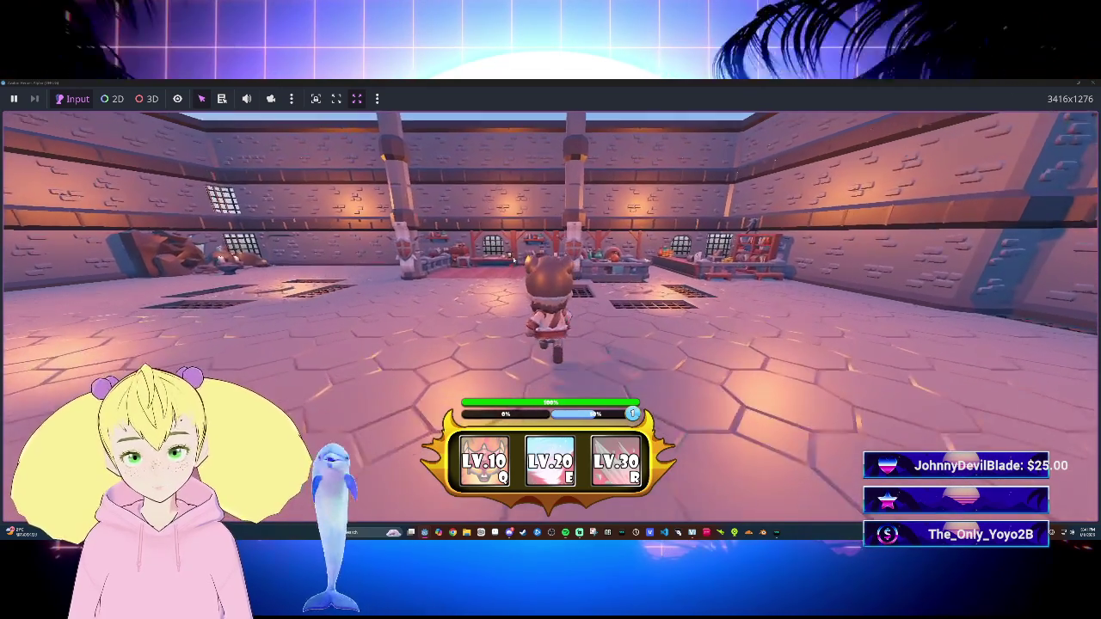
{"action": "key", "text": "s"}
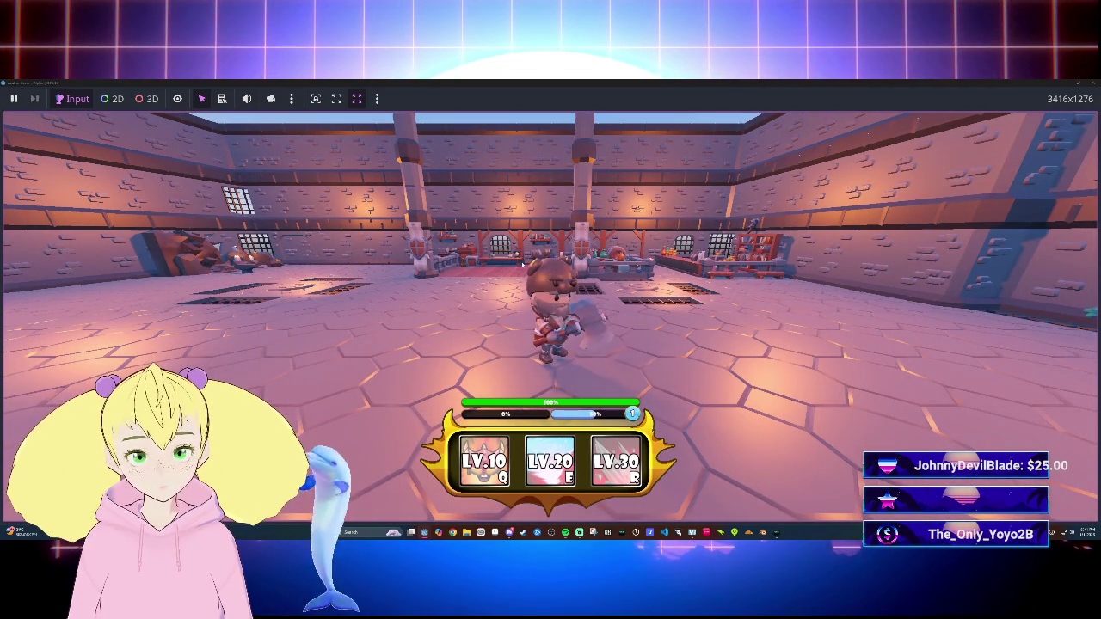
{"action": "key", "text": "w"}
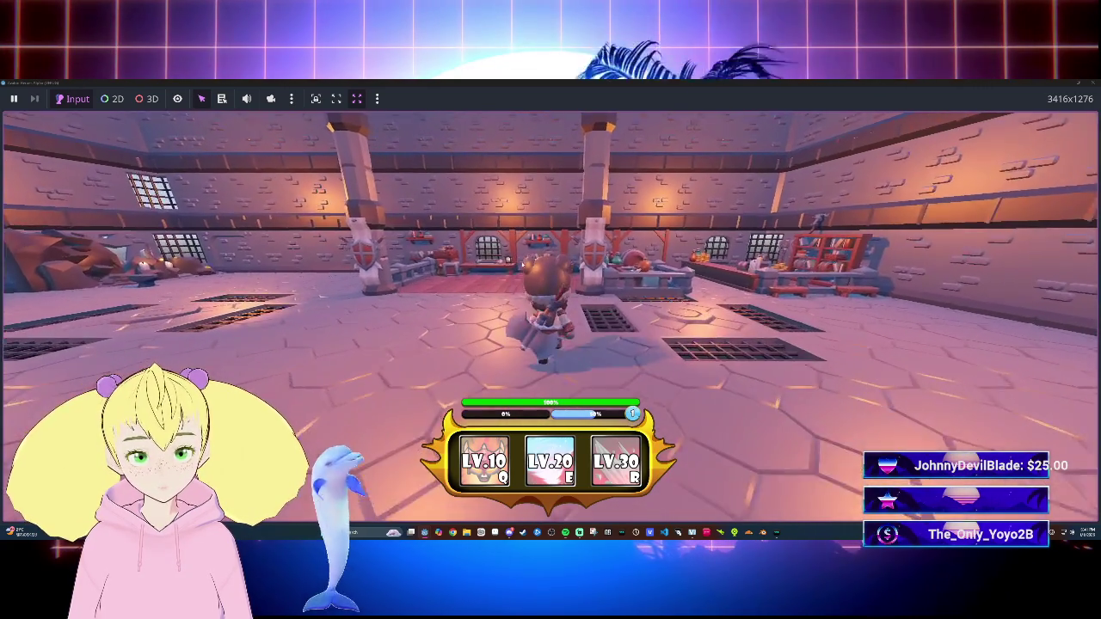
{"action": "key", "text": "s"}
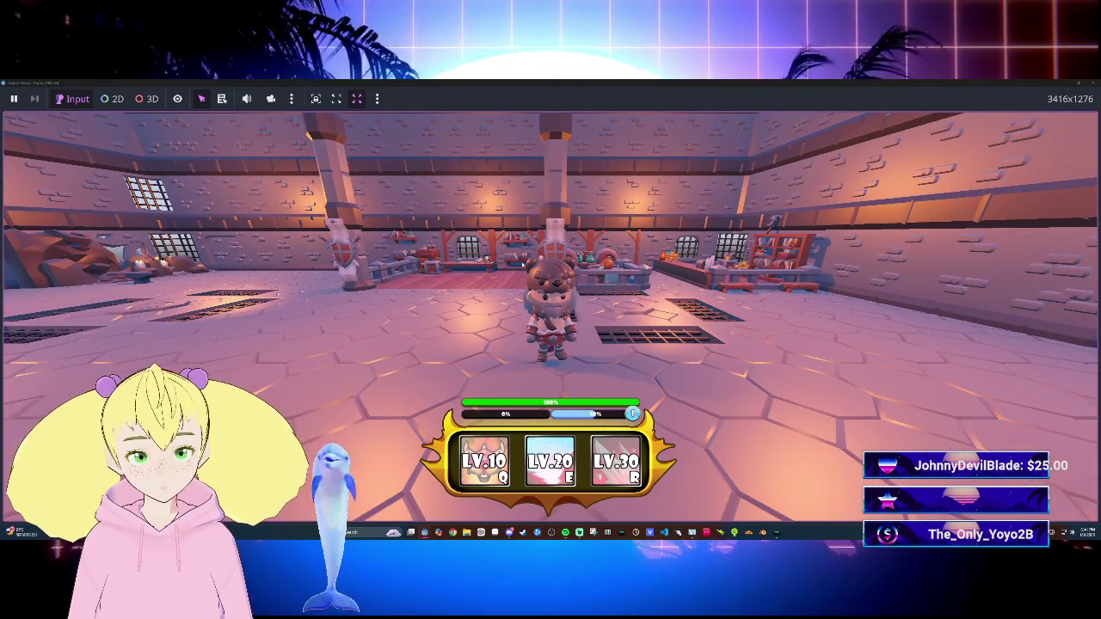
{"action": "key", "text": "w"}
{"action": "key", "text": "a"}
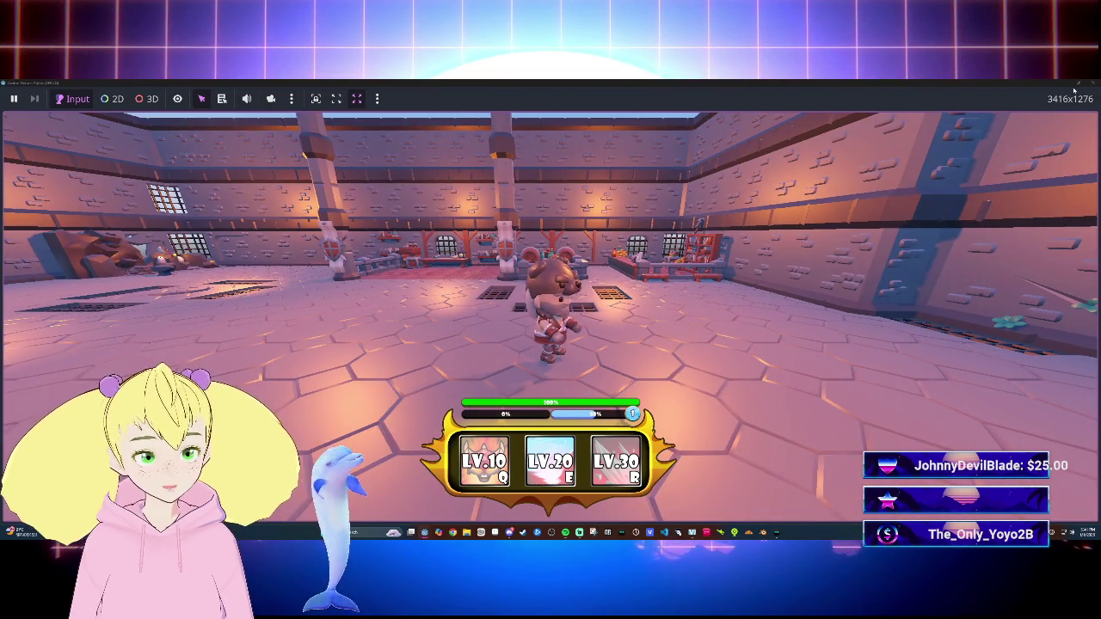
{"action": "key", "text": "w"}
{"action": "key", "text": "s"}
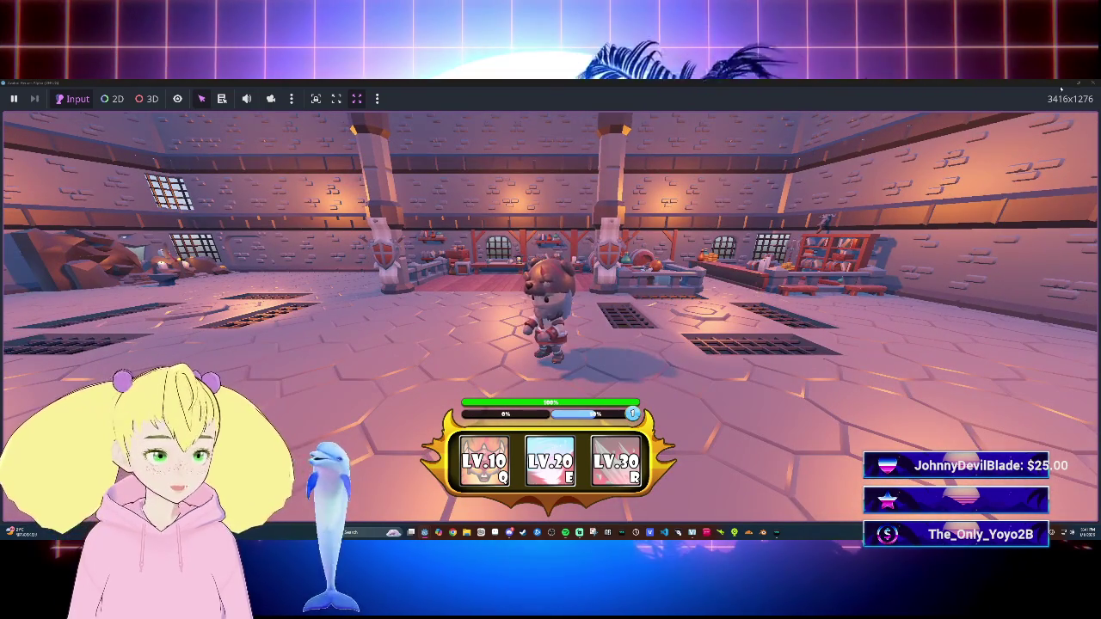
{"action": "key", "text": "F8"}
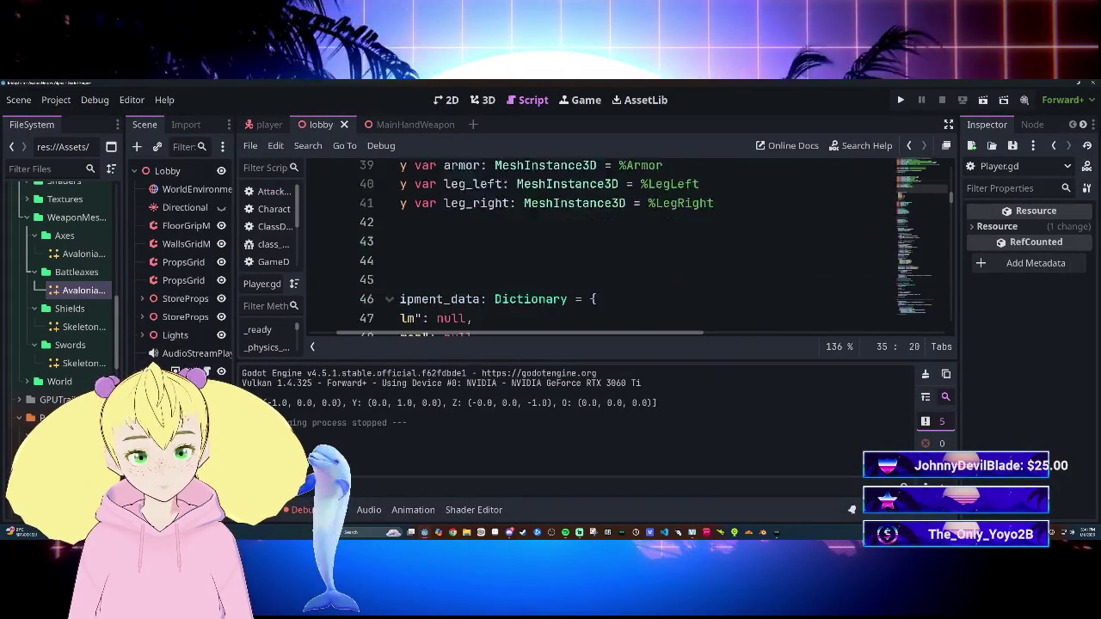
{"action": "scroll", "coordinate": [627, 245], "scroll_direction": "down", "scroll_amount": 9}
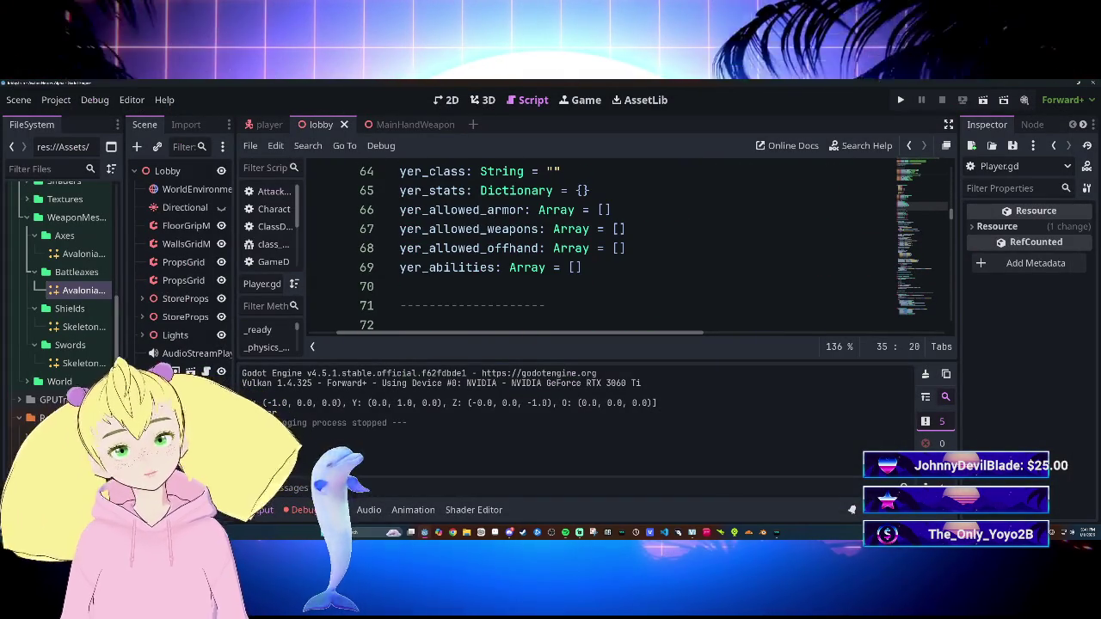
{"action": "left_click", "coordinate": [946, 147]}
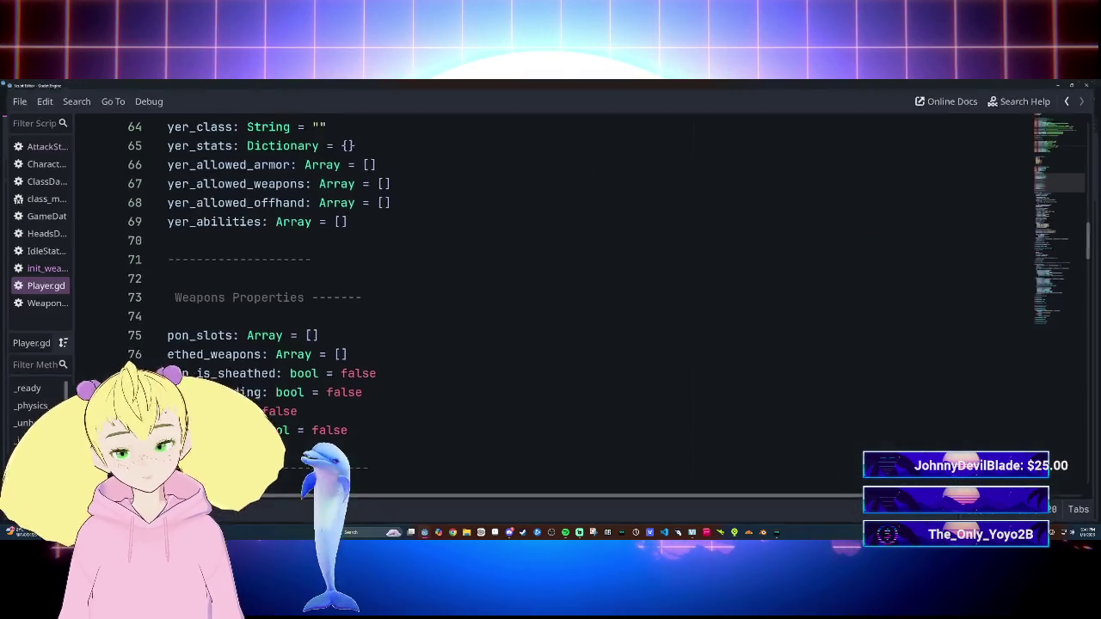
{"action": "scroll", "coordinate": [550, 301], "scroll_direction": "down", "scroll_amount": 18}
{"action": "scroll", "coordinate": [551, 301], "scroll_direction": "down", "scroll_amount": 20}
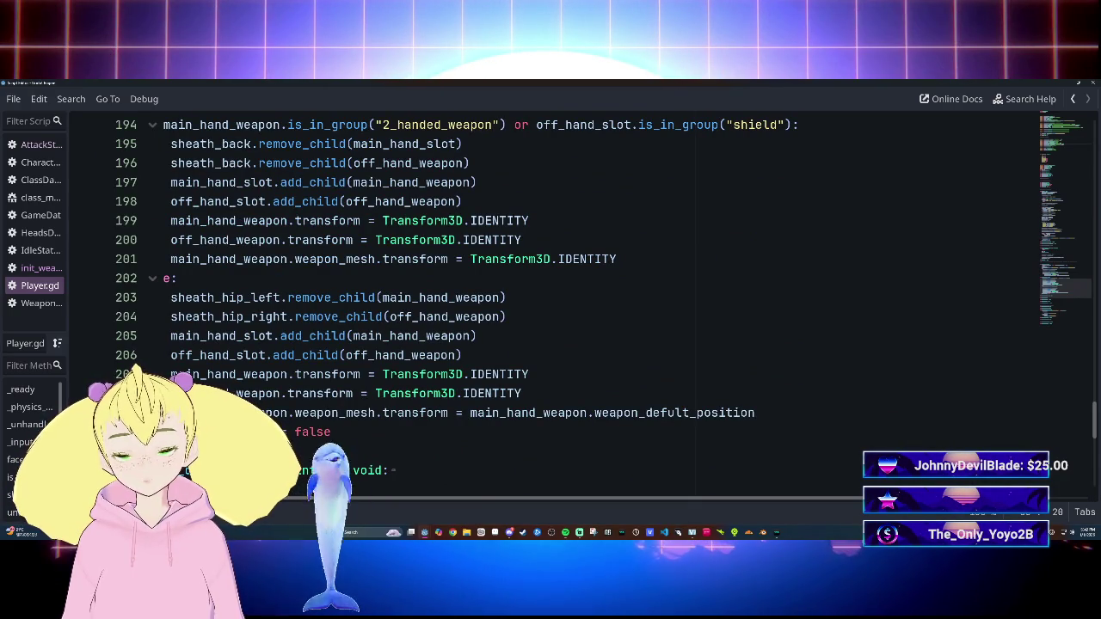
{"action": "scroll", "coordinate": [387, 344], "scroll_direction": "up", "scroll_amount": 1}
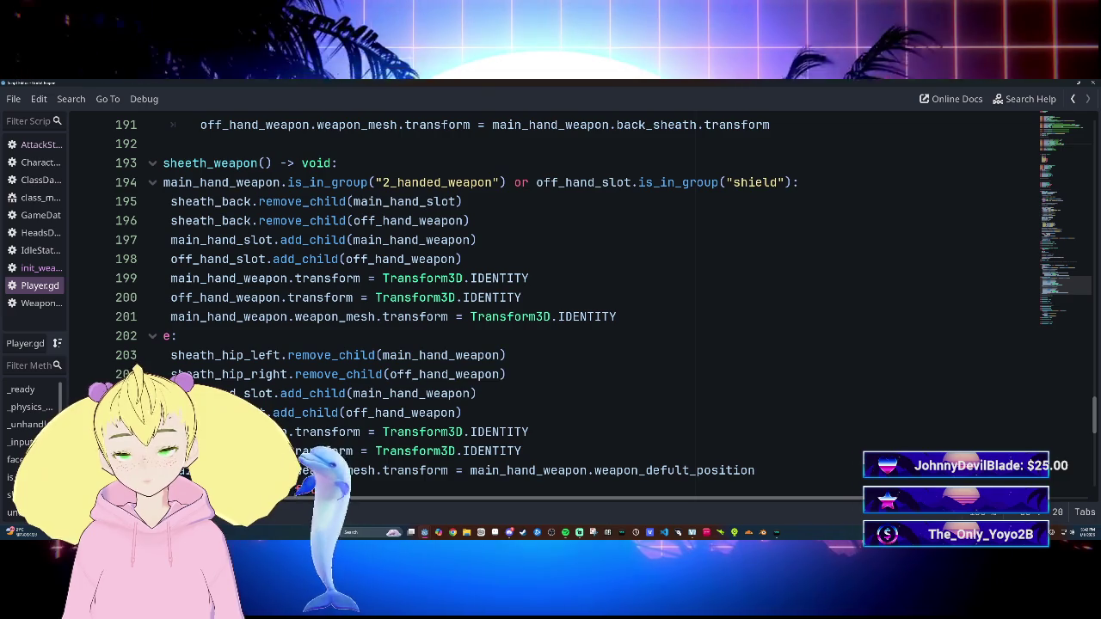
{"action": "scroll", "coordinate": [383, 489], "scroll_direction": "left", "scroll_amount": 1}
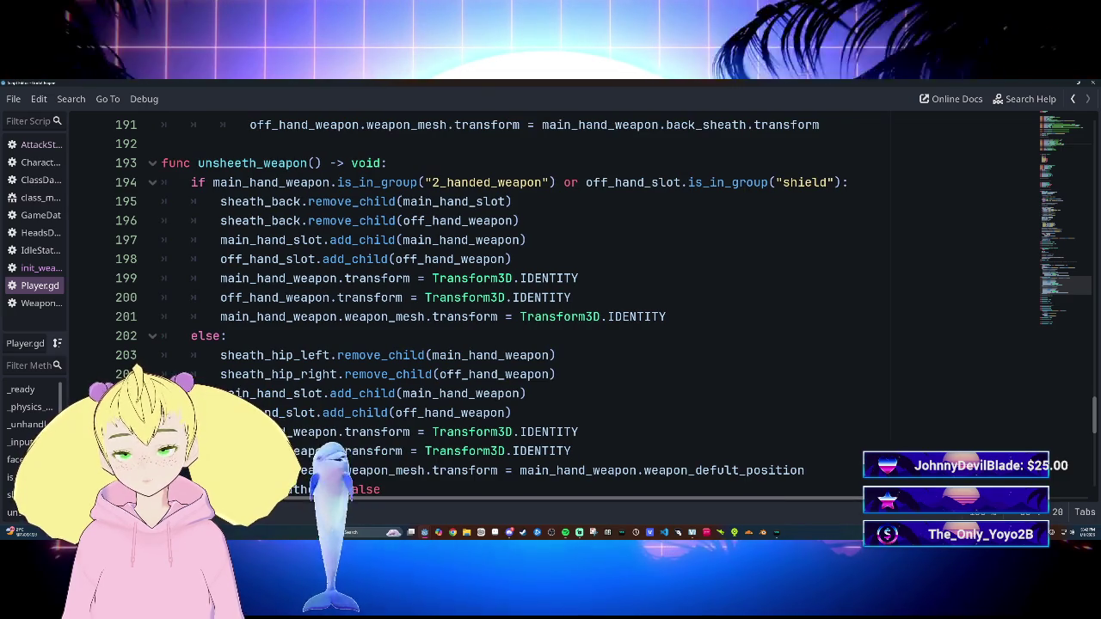
{"action": "scroll", "coordinate": [383, 490], "scroll_direction": "up", "scroll_amount": 2}
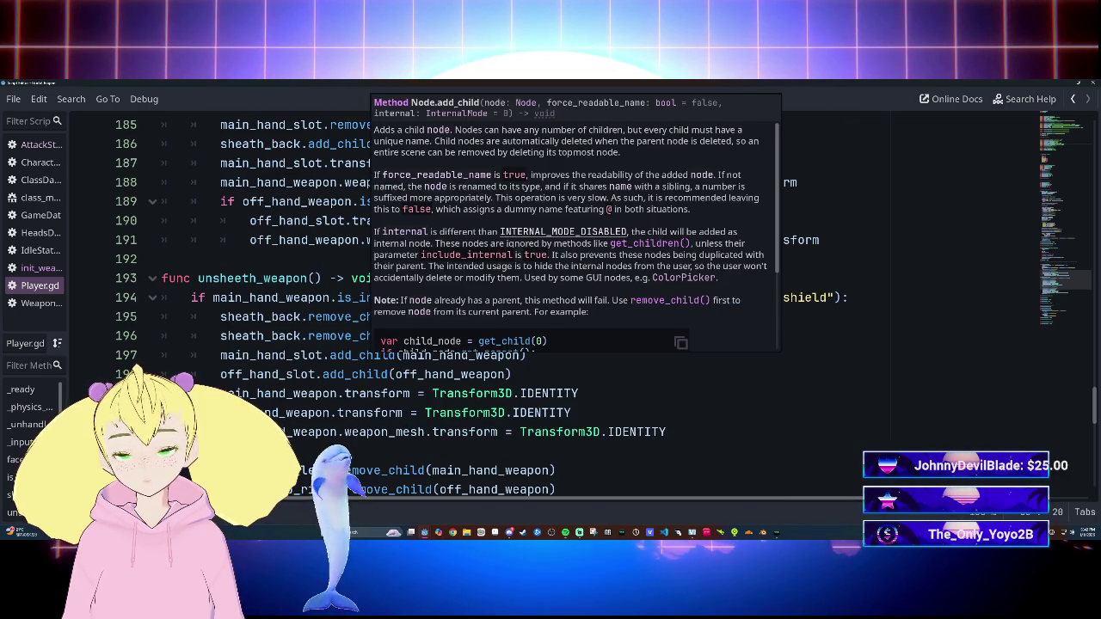
{"action": "left_click", "coordinate": [330, 355]}
{"action": "left_click_drag", "start_coordinate": [220, 336], "coordinate": [520, 337]}
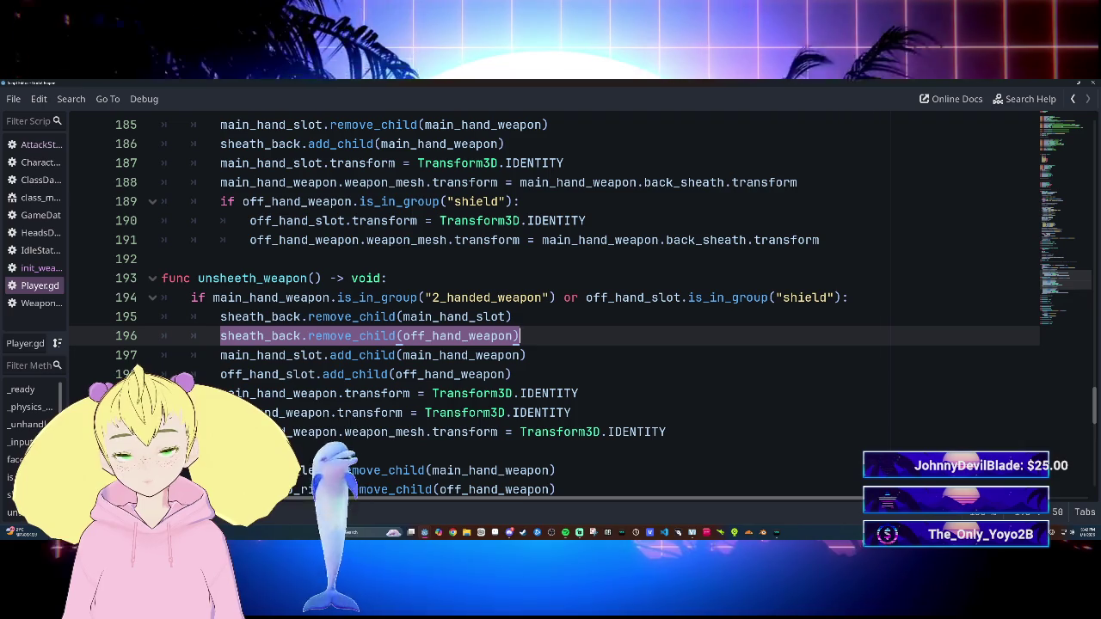
{"action": "left_click", "coordinate": [527, 355]}
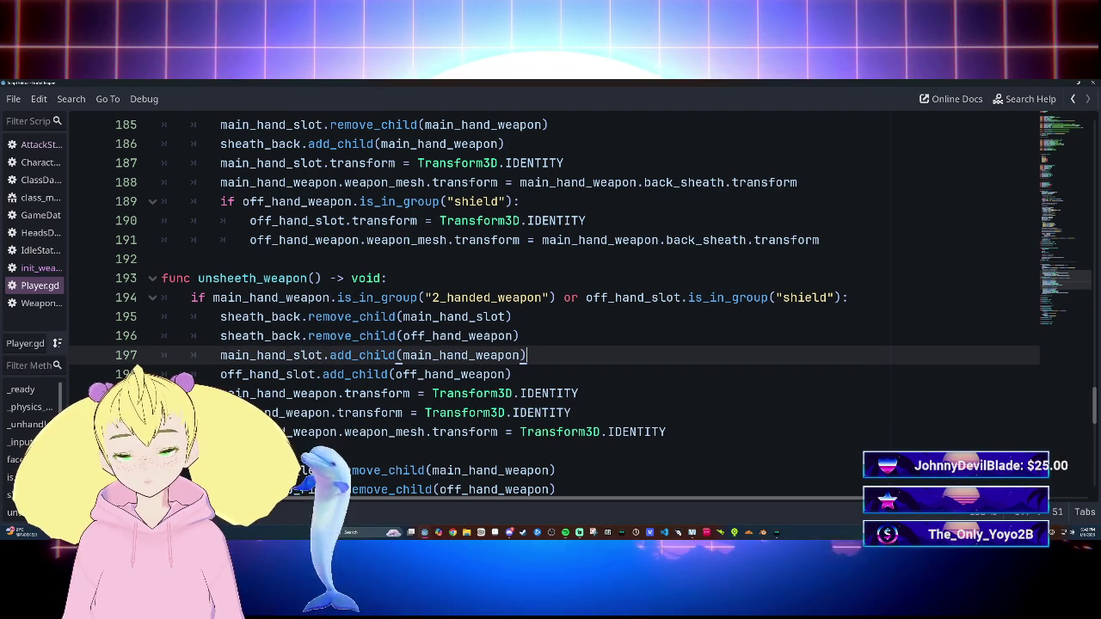
Step: Add a new line after 195 reading if sheath_back.has_node("OffHand"):
{"action": "left_click", "coordinate": [512, 317]}
{"action": "key", "text": "Return"}
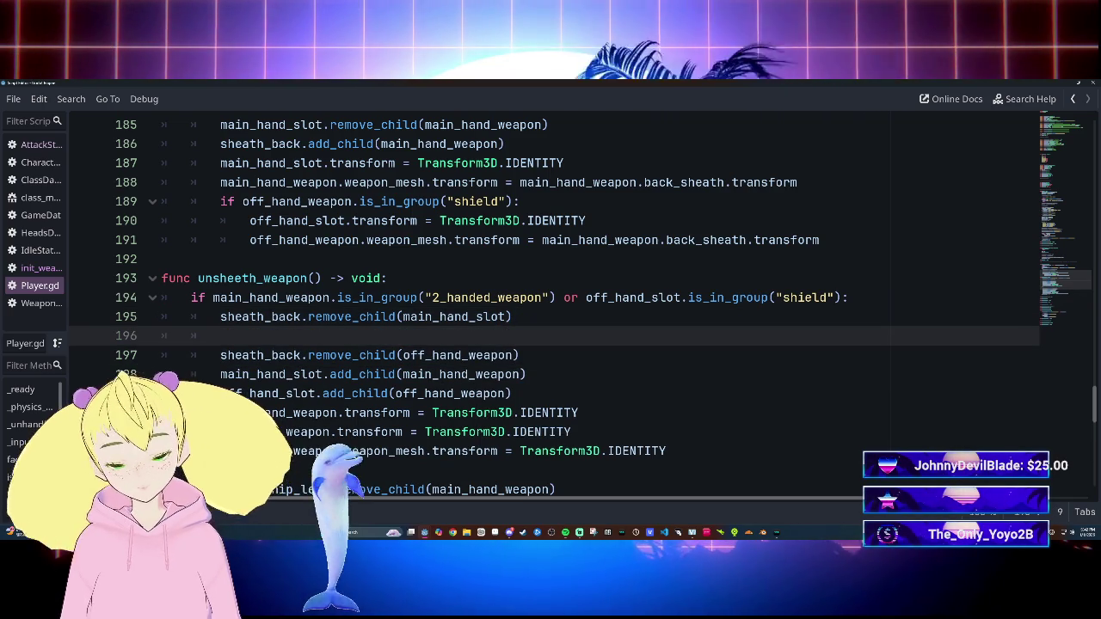
{"action": "type", "text": "if"}
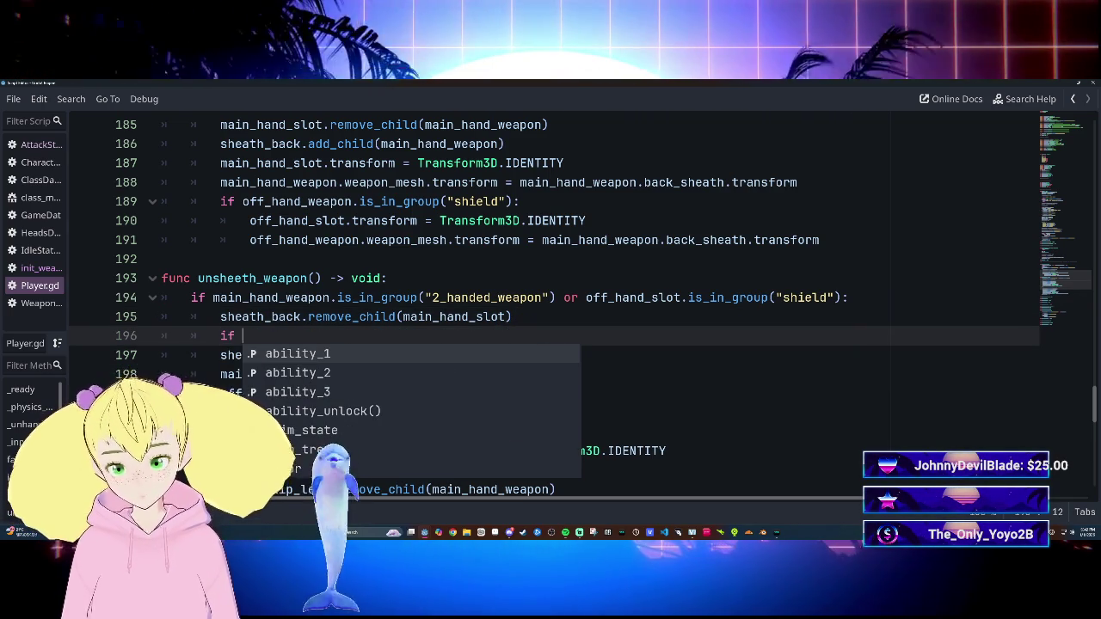
{"action": "key", "text": "BackSpace"}
{"action": "key", "text": "BackSpace"}
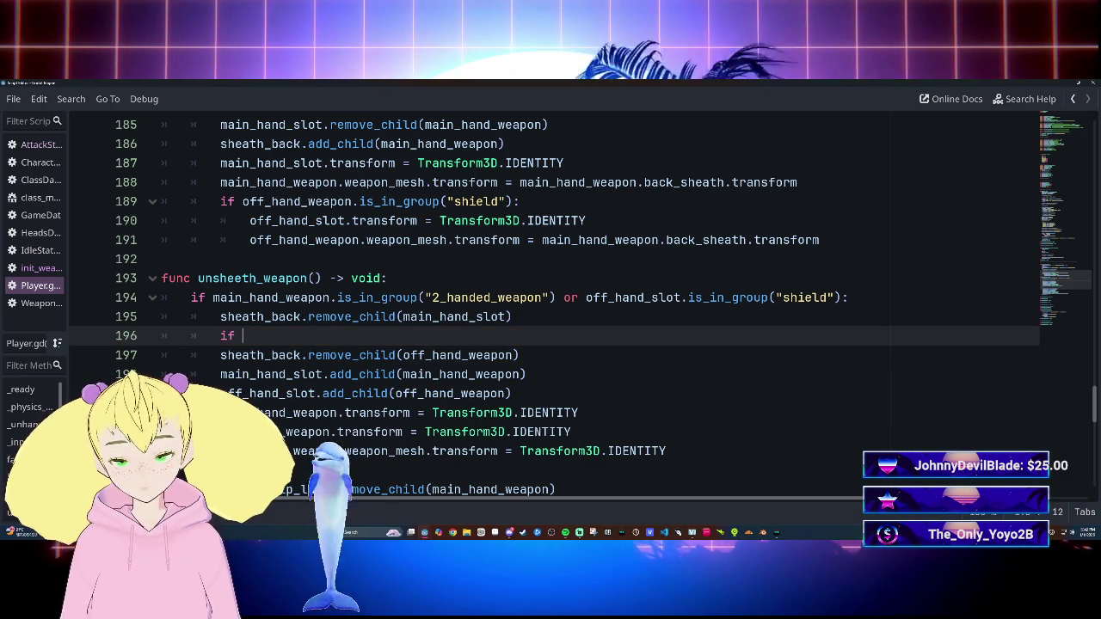
{"action": "type", "text": "ch"}
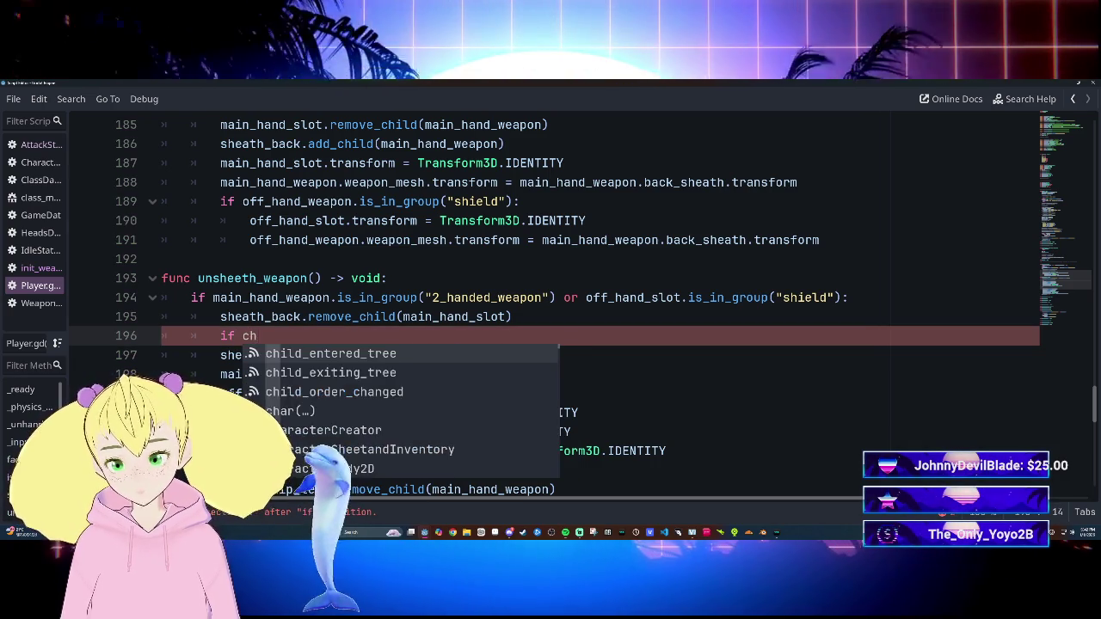
{"action": "key", "text": "BackSpace"}
{"action": "key", "text": "BackSpace"}
{"action": "type", "text": "back"}
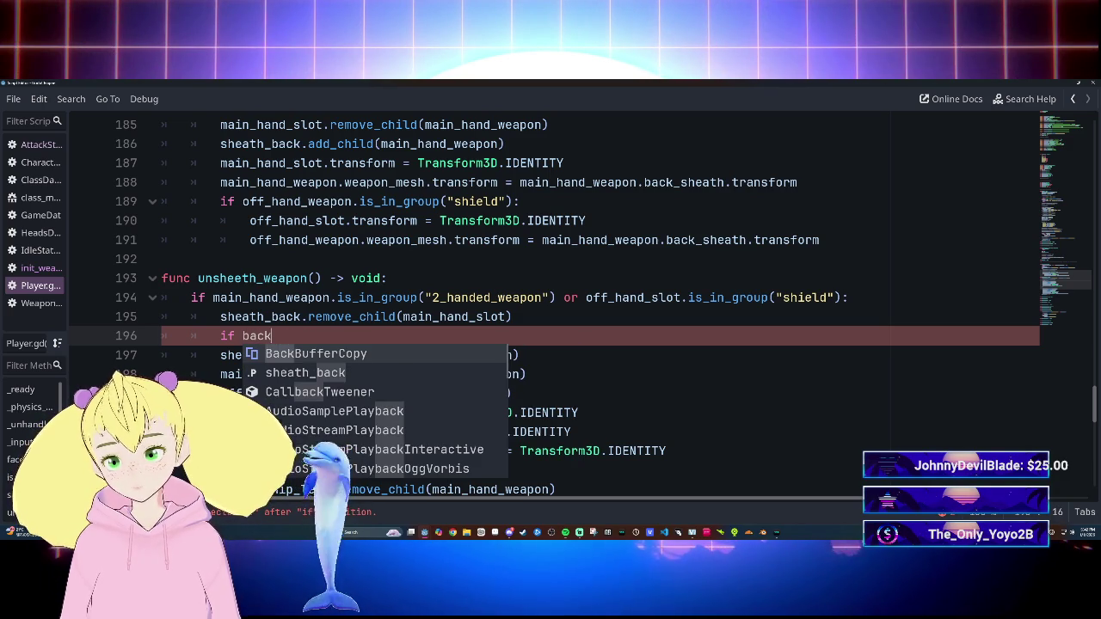
{"action": "key", "text": "Return"}
{"action": "key", "text": "BackSpace"}
{"action": "type", "text": "she"}
{"action": "key", "text": "Return"}
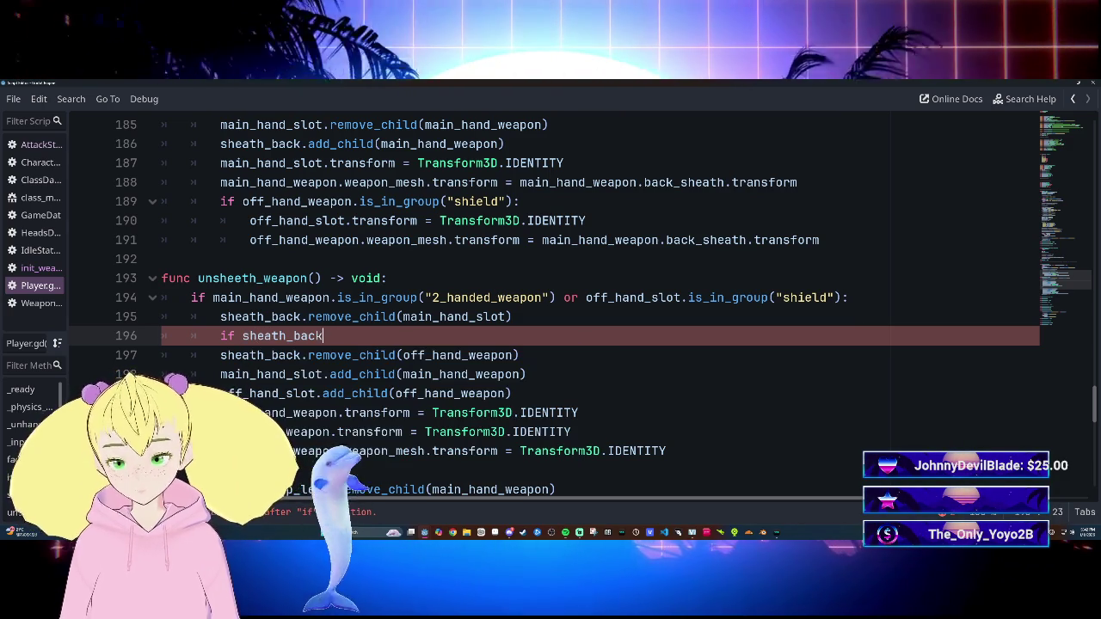
{"action": "type", "text": ".has_"}
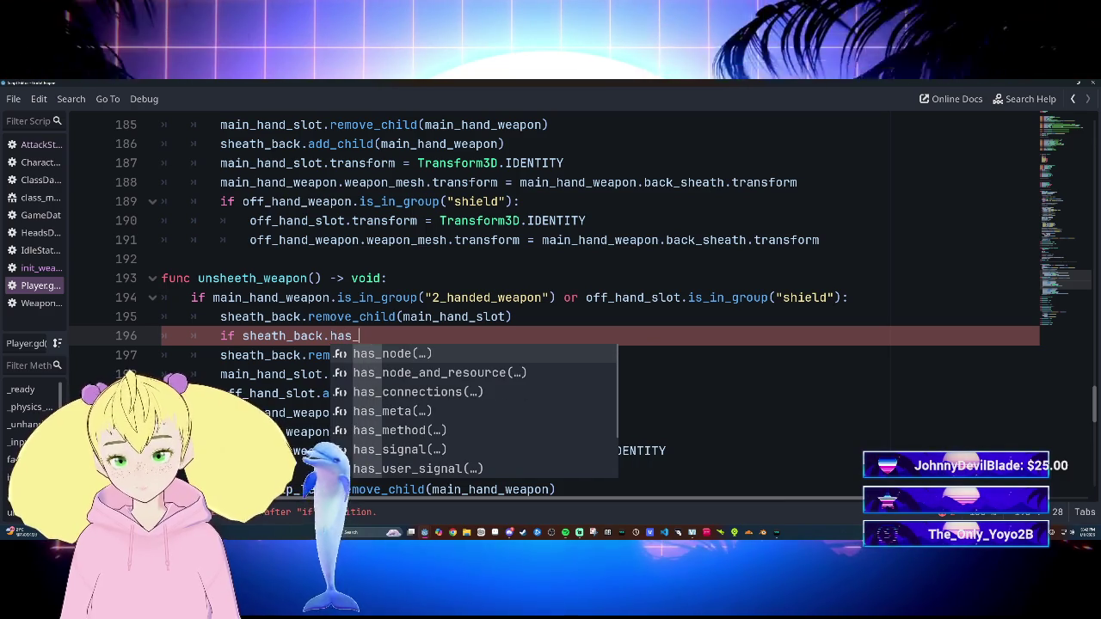
{"action": "type", "text": "c"}
{"action": "key", "text": "BackSpace"}
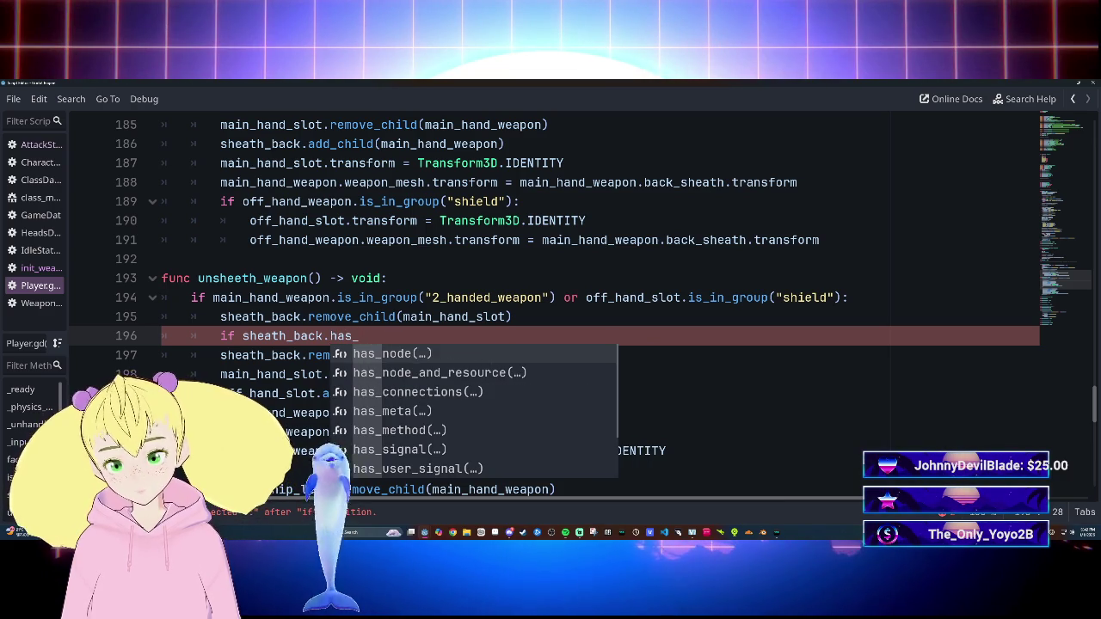
{"action": "key", "text": "Return"}
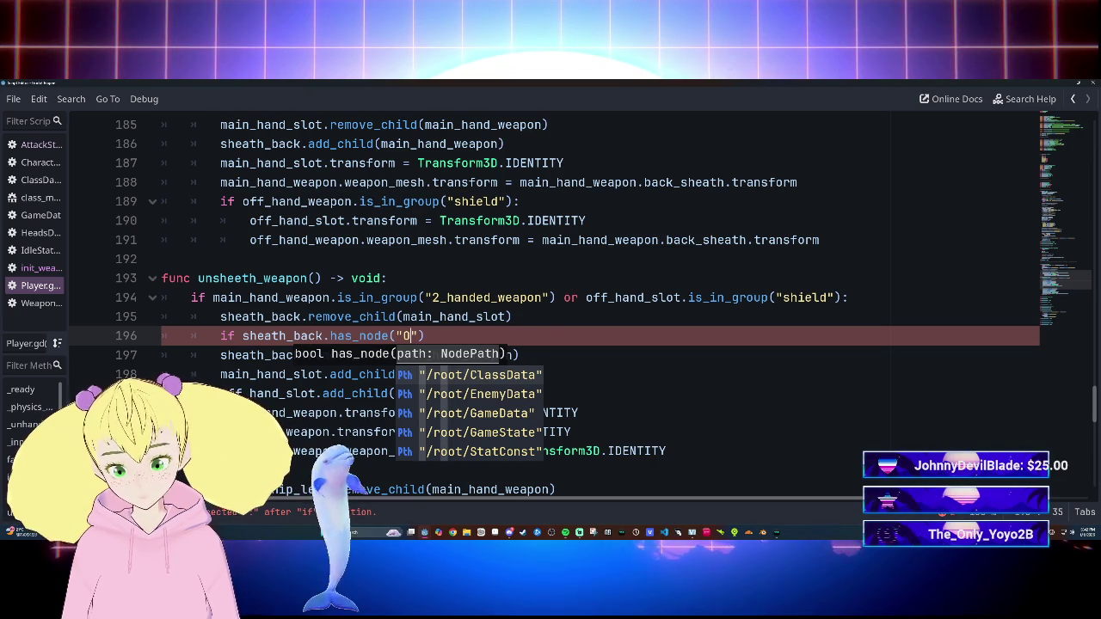
{"action": "type", "text": "ffHand"}
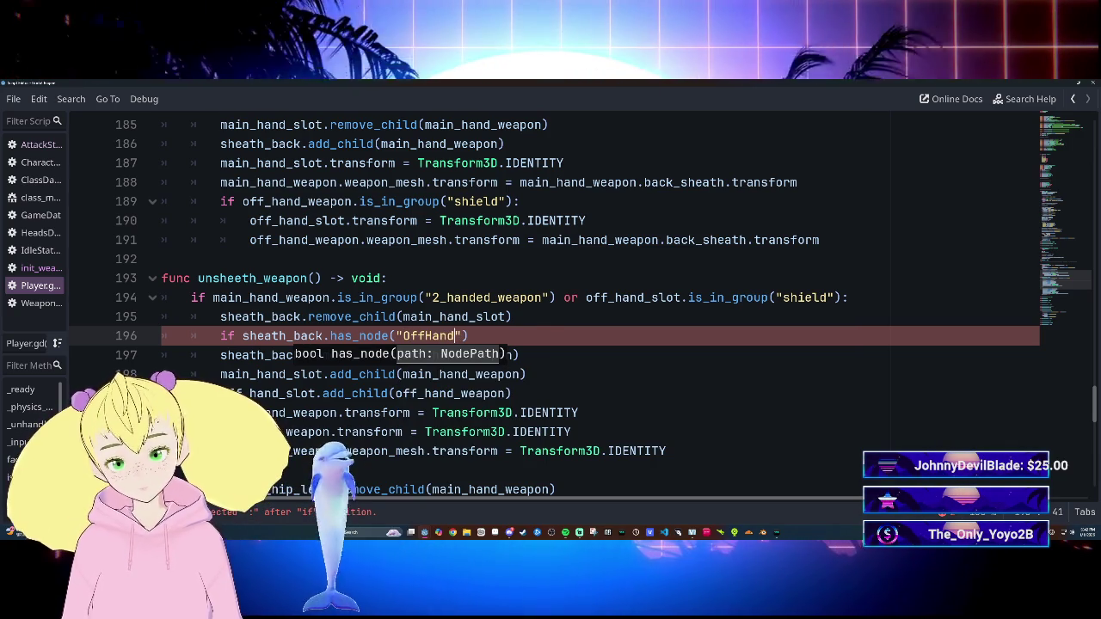
{"action": "key", "text": "End"}
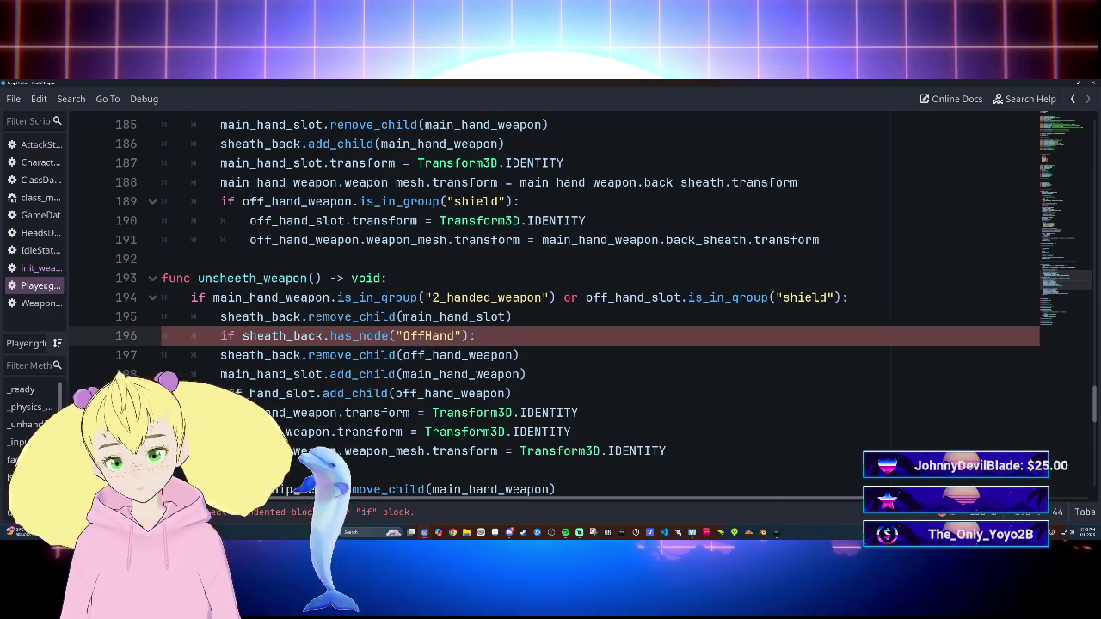
Step: Indent the off-hand remove_child line under the new if and run the game
{"action": "left_click", "coordinate": [220, 355]}
{"action": "key", "text": "Tab"}
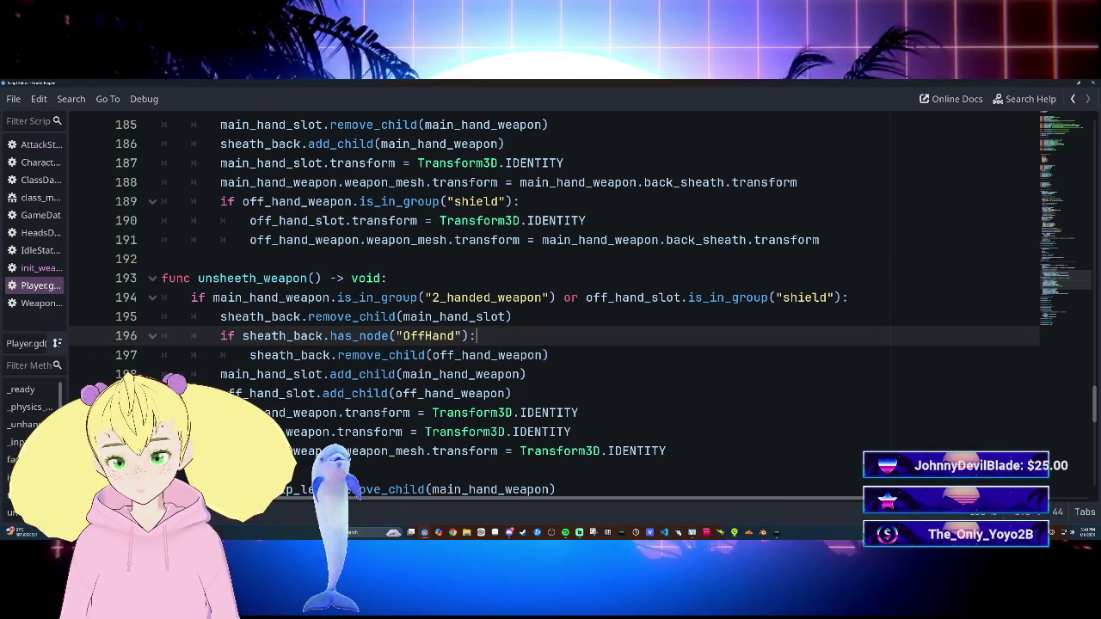
{"action": "left_click", "coordinate": [511, 316]}
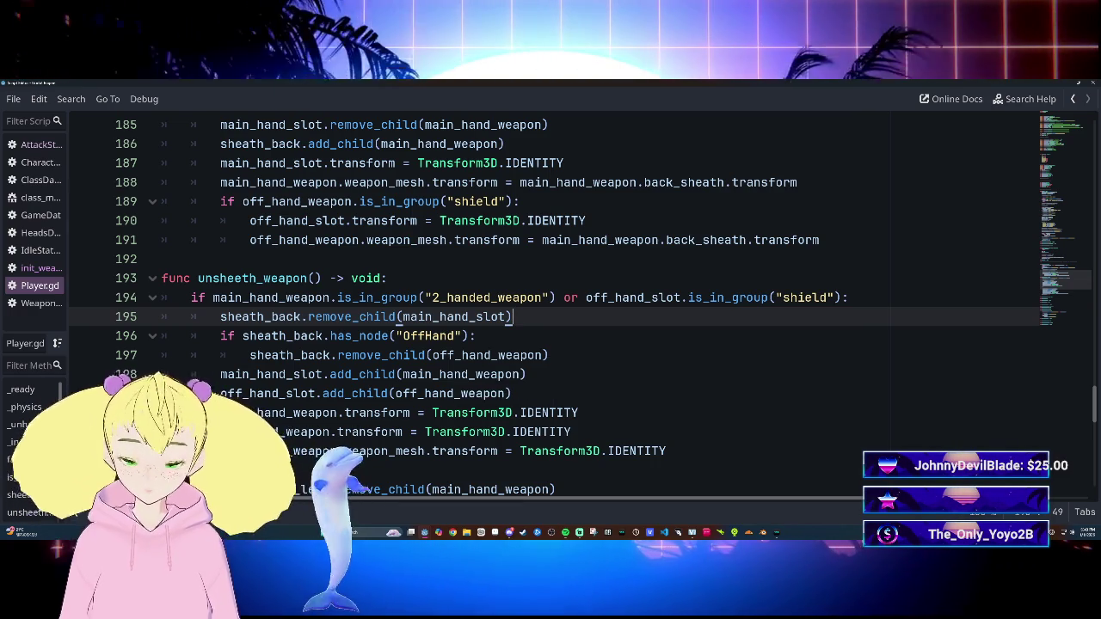
{"action": "key", "text": "F5"}
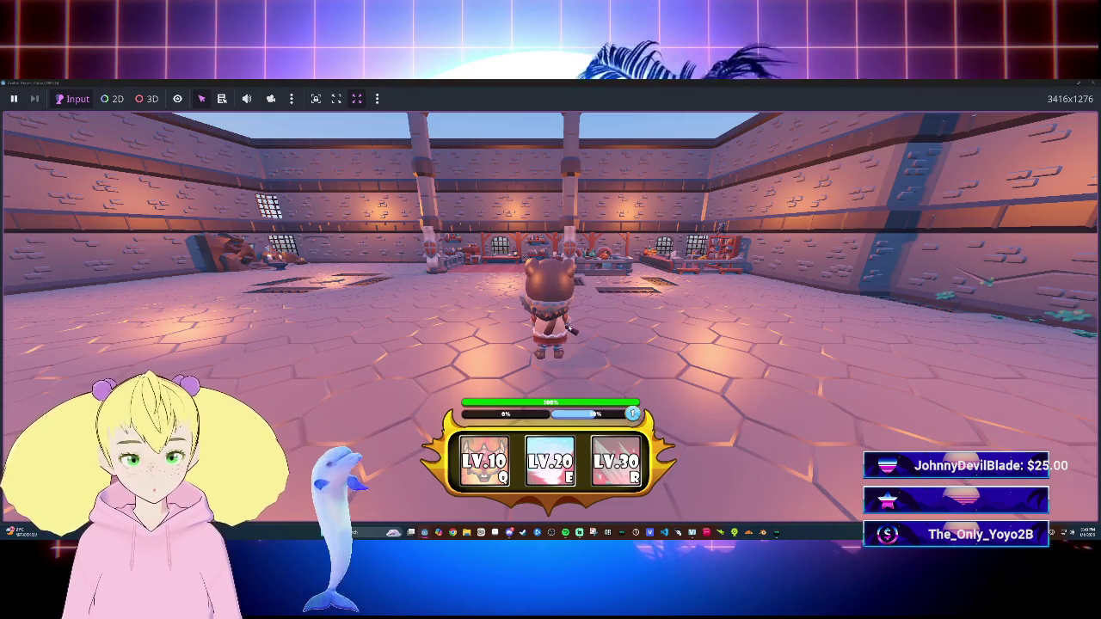
Step: Move the character with D and W around the arena, then stop the game with F8
{"action": "key", "text": "d"}
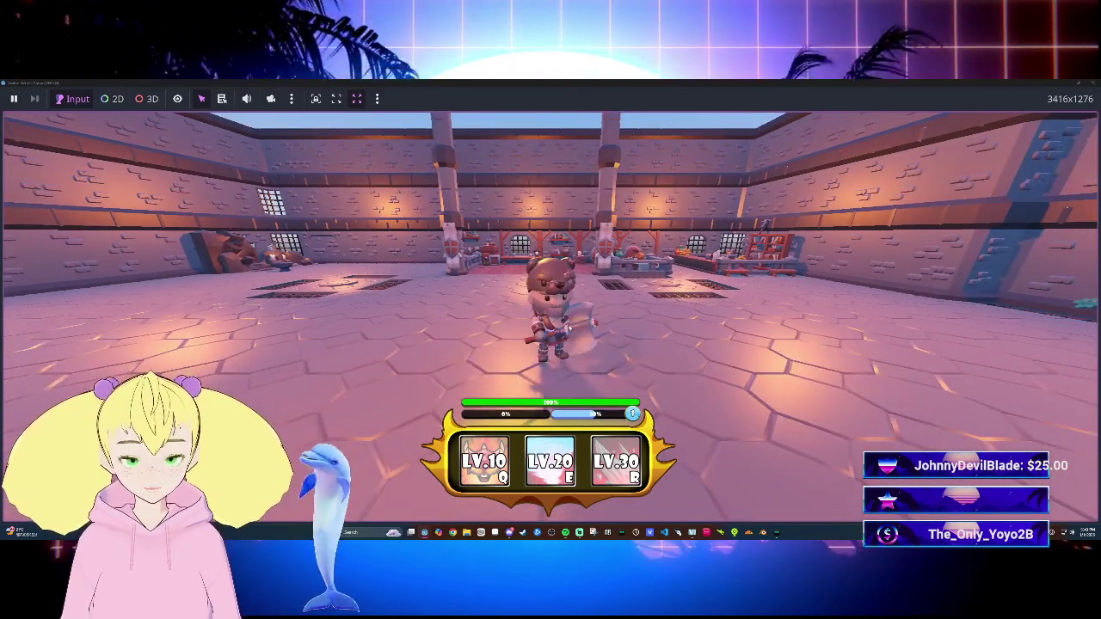
{"action": "key", "text": "w"}
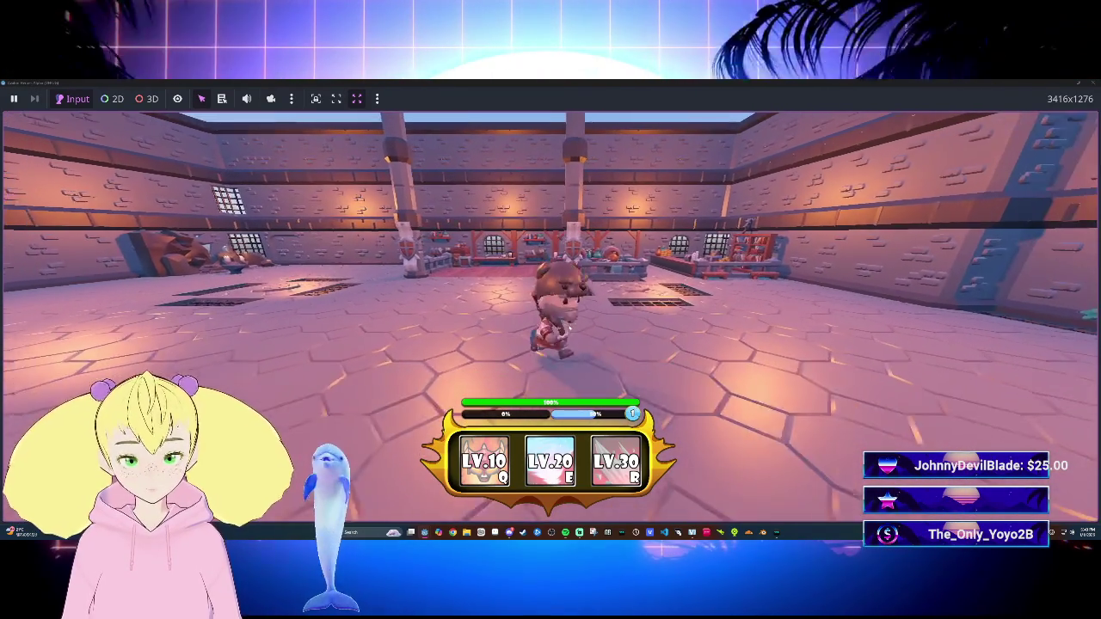
{"action": "key", "text": "w"}
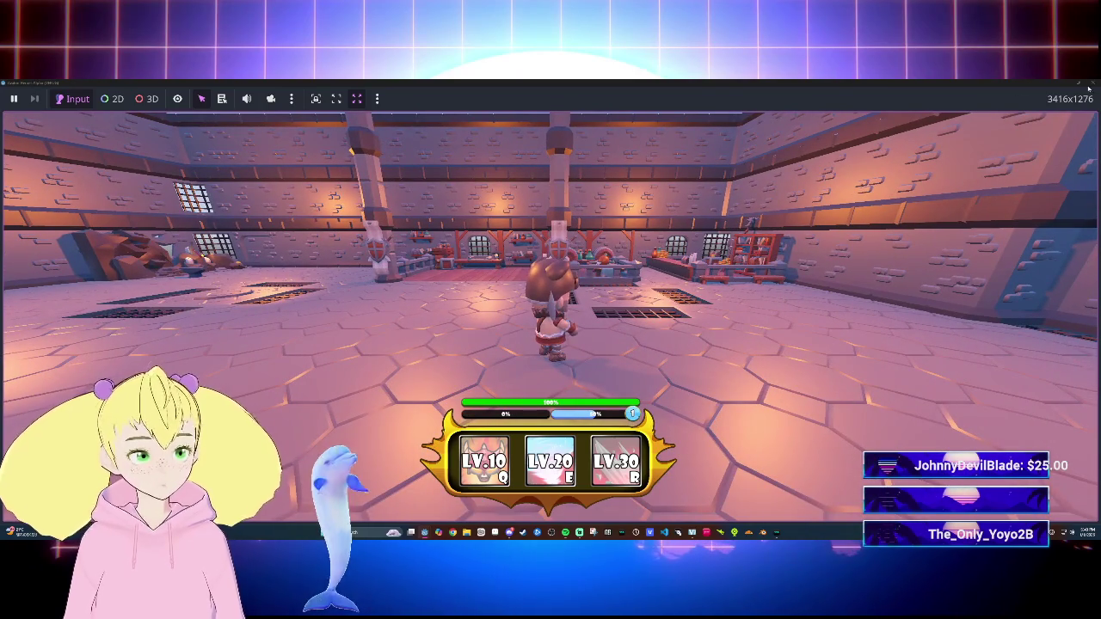
{"action": "key", "text": "F8"}
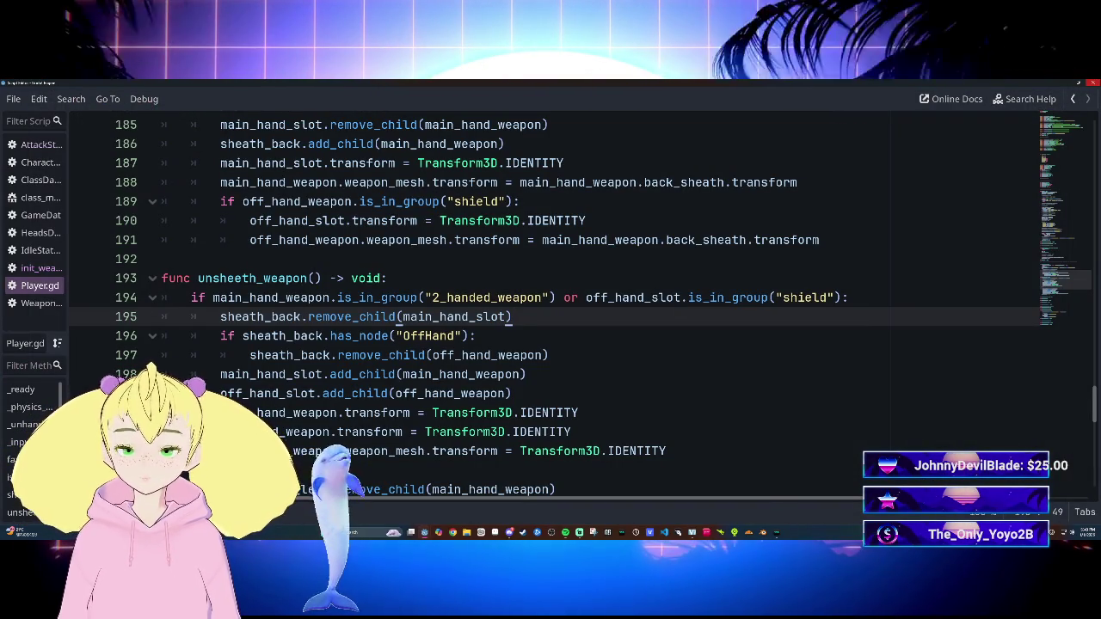
Step: Delete the main_hand_weapon.weapon_mesh.transform = Transform3D.IDENTITY line and rerun the game
{"action": "left_click", "coordinate": [513, 393]}
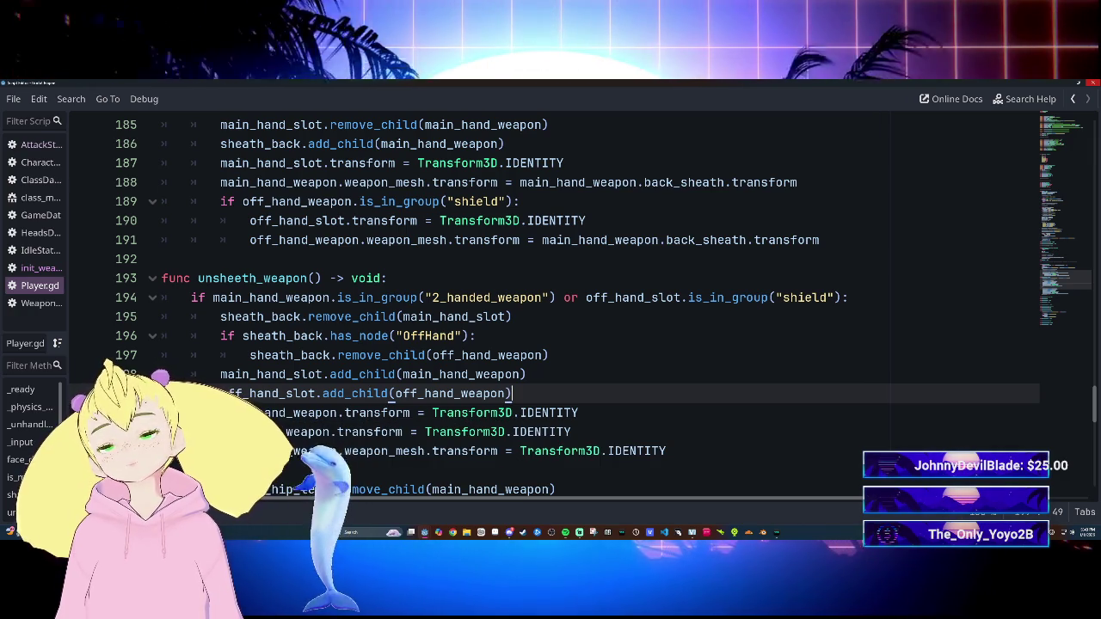
{"action": "left_click_drag", "start_coordinate": [221, 451], "coordinate": [666, 451]}
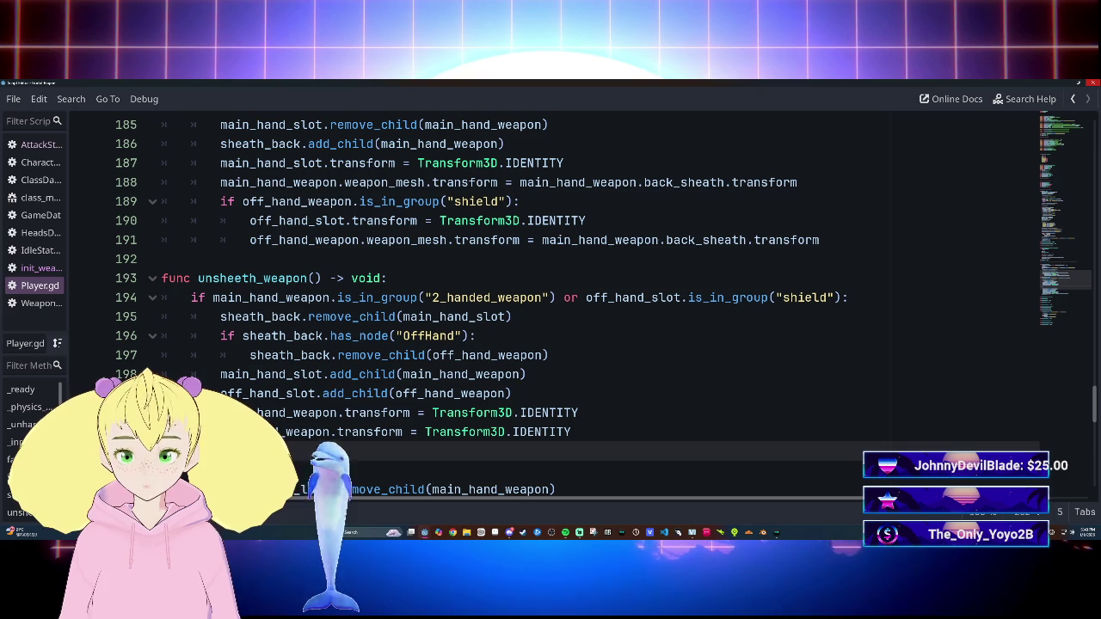
{"action": "key", "text": "BackSpace"}
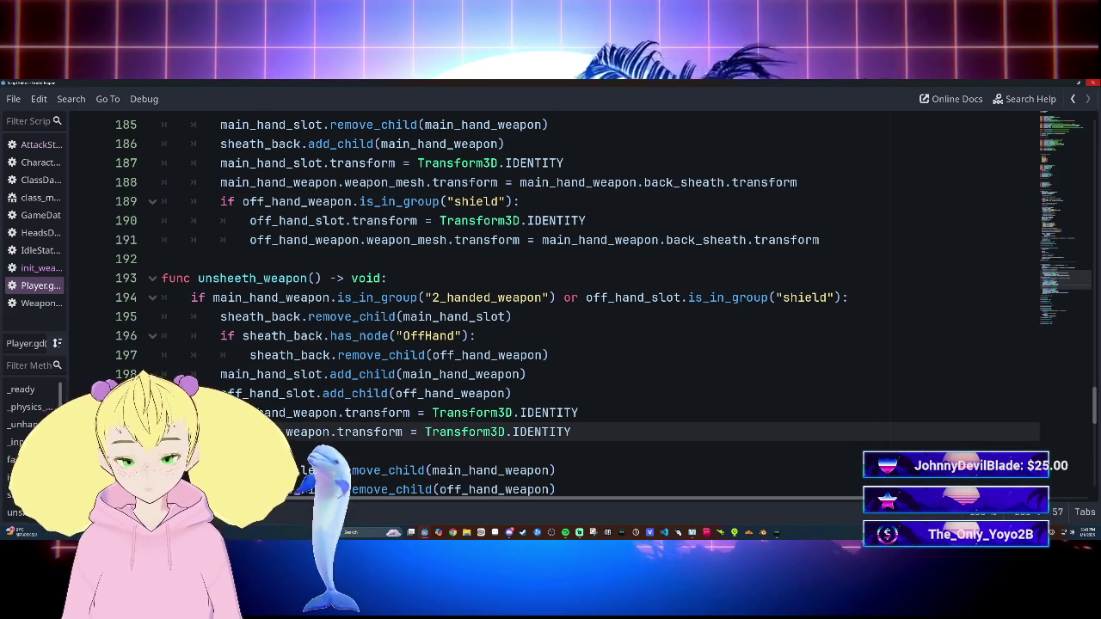
{"action": "key", "text": "F5"}
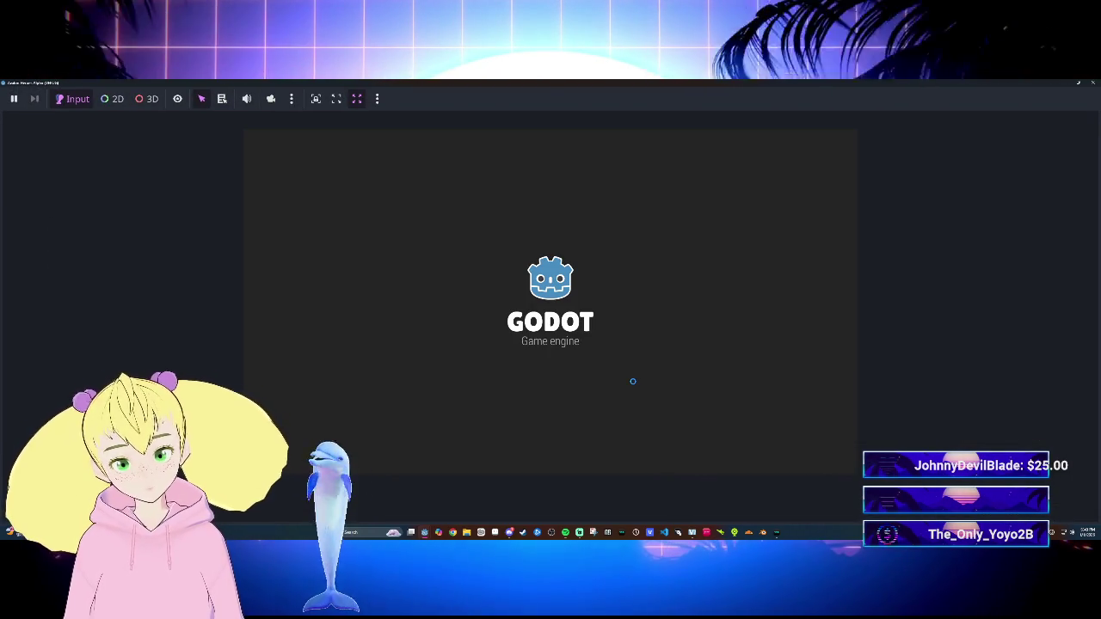
Step: Run the character forward, swing its weapon, then stop the test run with F8
{"action": "key", "text": "w"}
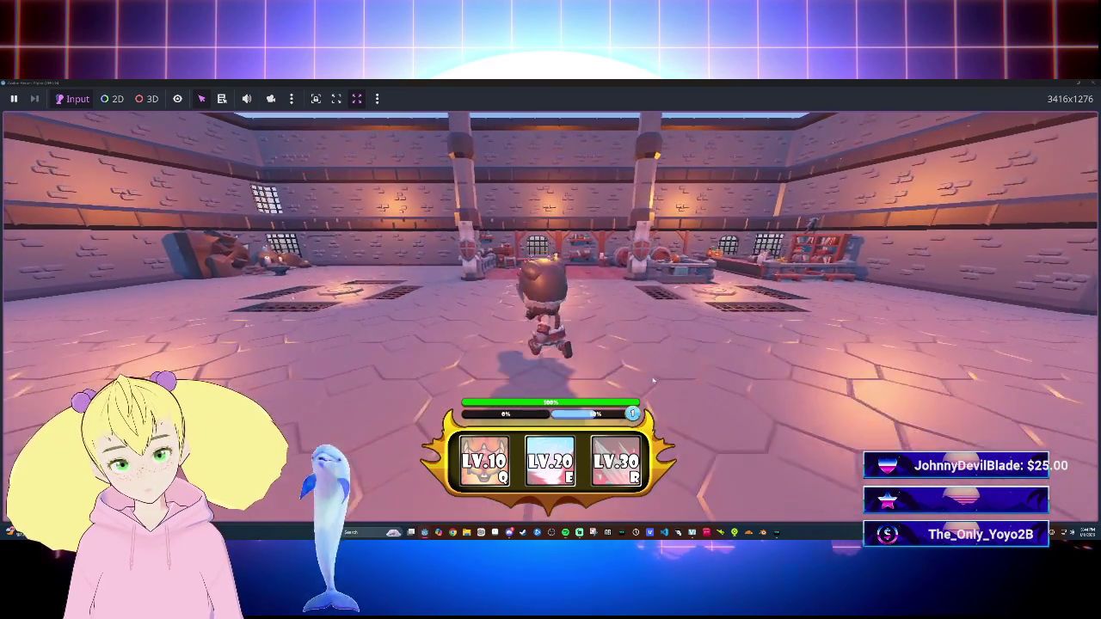
{"action": "left_click", "coordinate": [653, 381]}
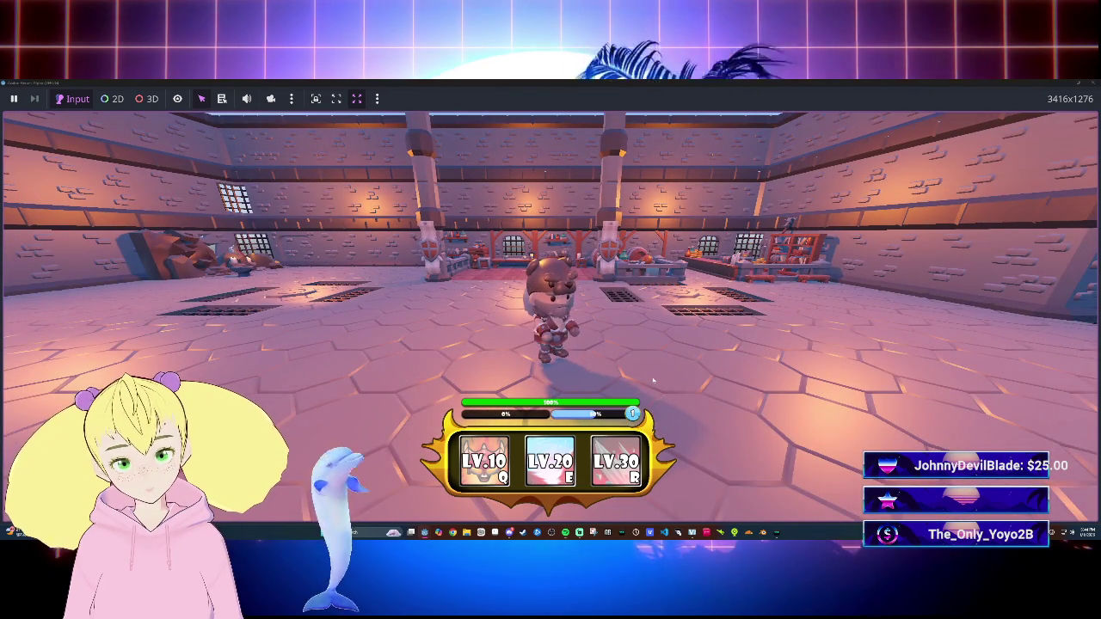
{"action": "key", "text": "w"}
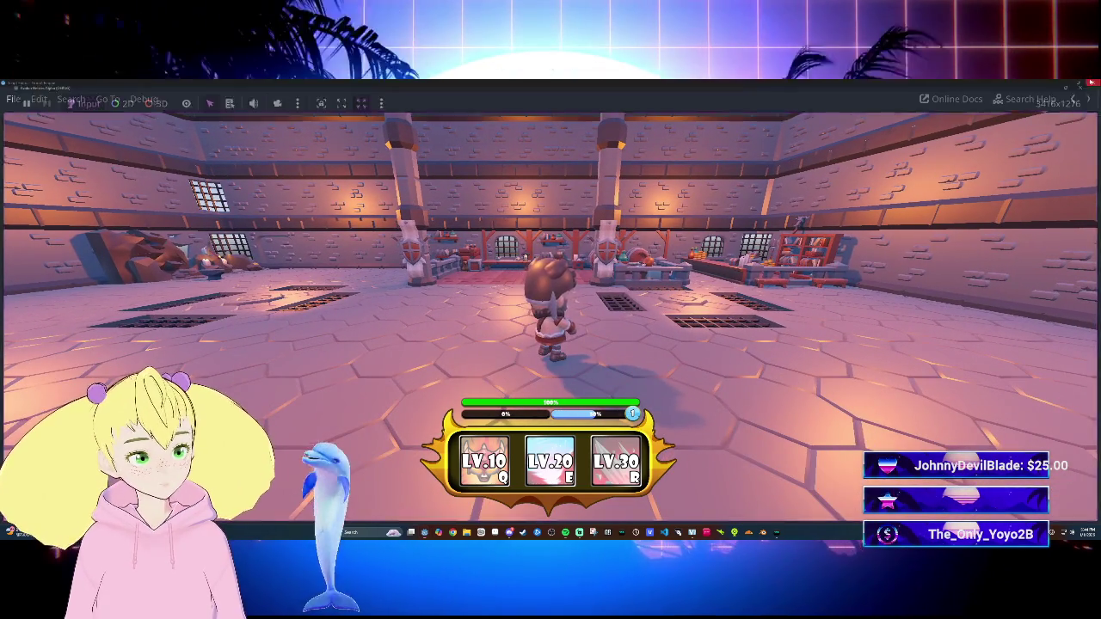
{"action": "key", "text": "F8"}
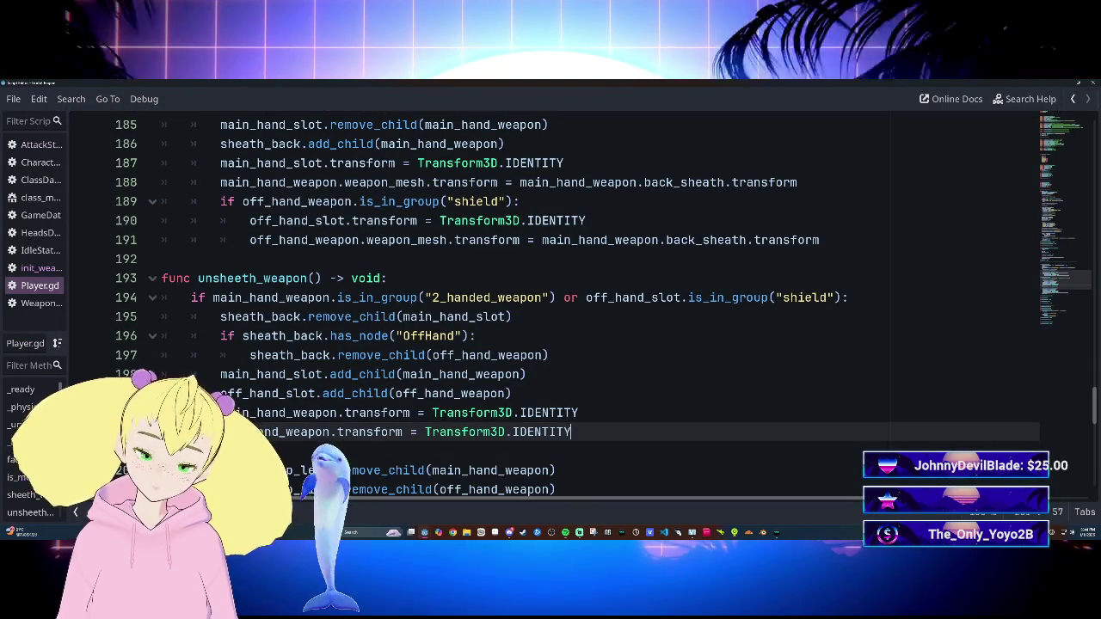
{"action": "scroll", "coordinate": [550, 301], "scroll_direction": "down", "scroll_amount": 4}
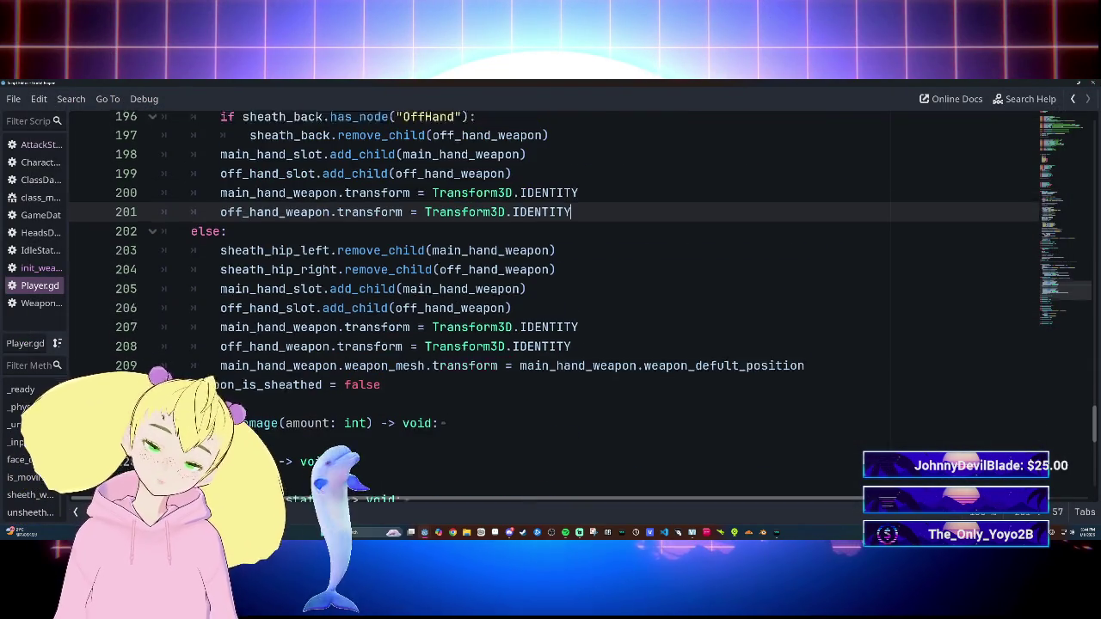
{"action": "scroll", "coordinate": [550, 301], "scroll_direction": "up", "scroll_amount": 2}
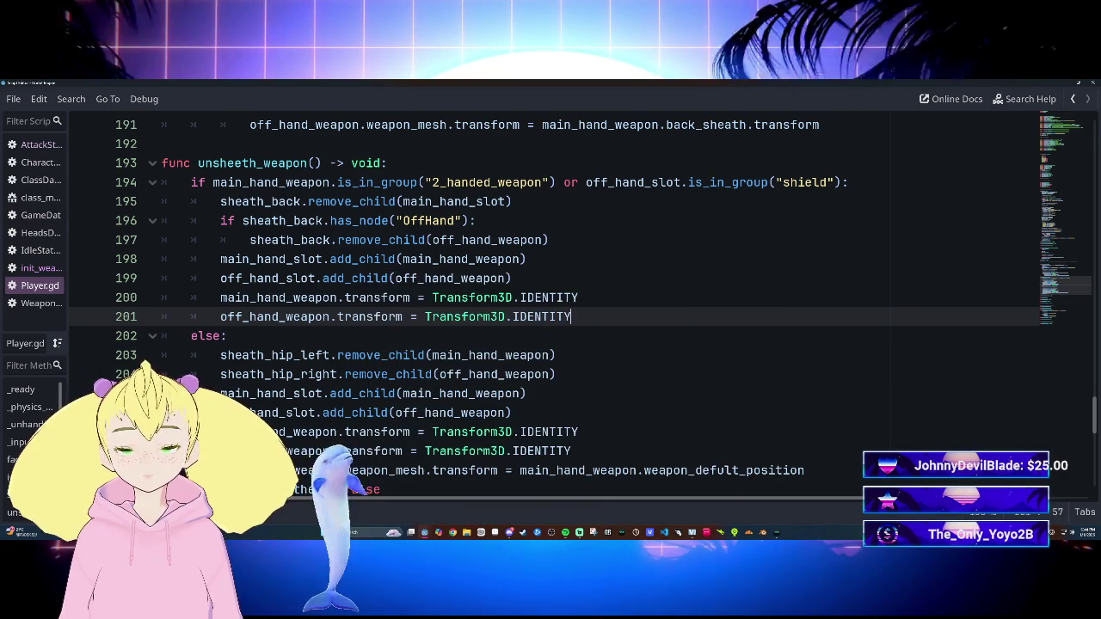
{"action": "mouse_move", "coordinate": [365, 259]}
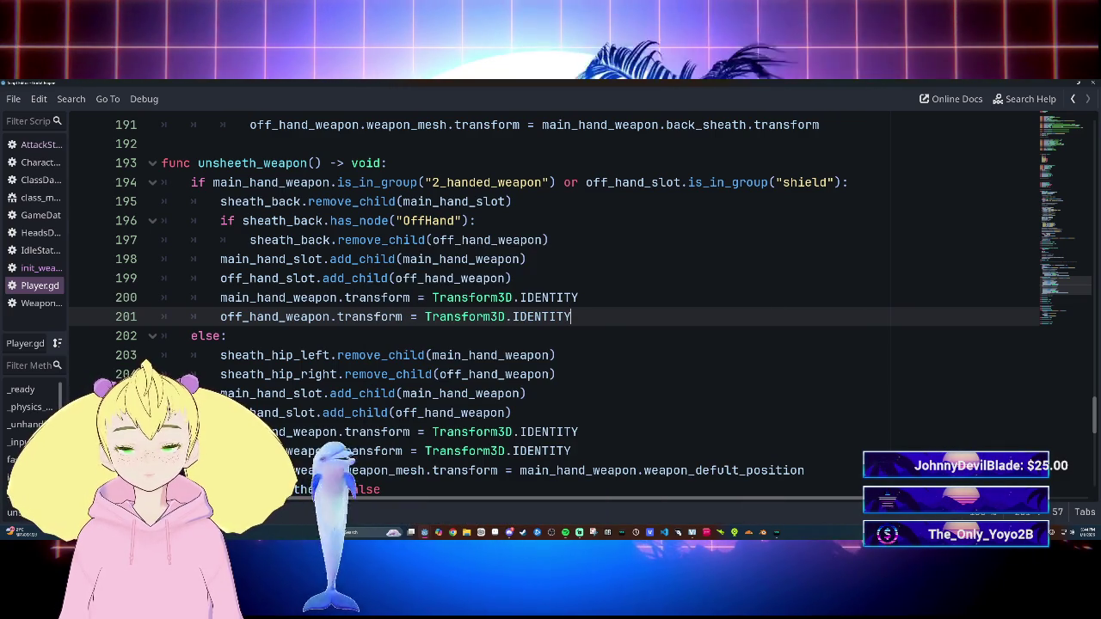
{"action": "mouse_move", "coordinate": [348, 201]}
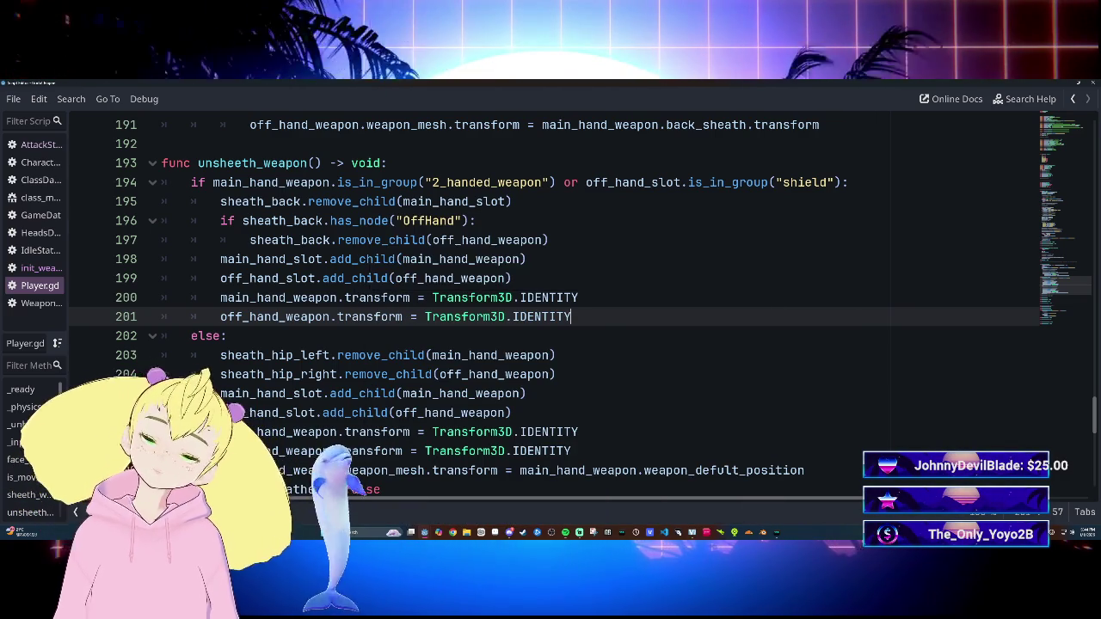
{"action": "mouse_move", "coordinate": [456, 278]}
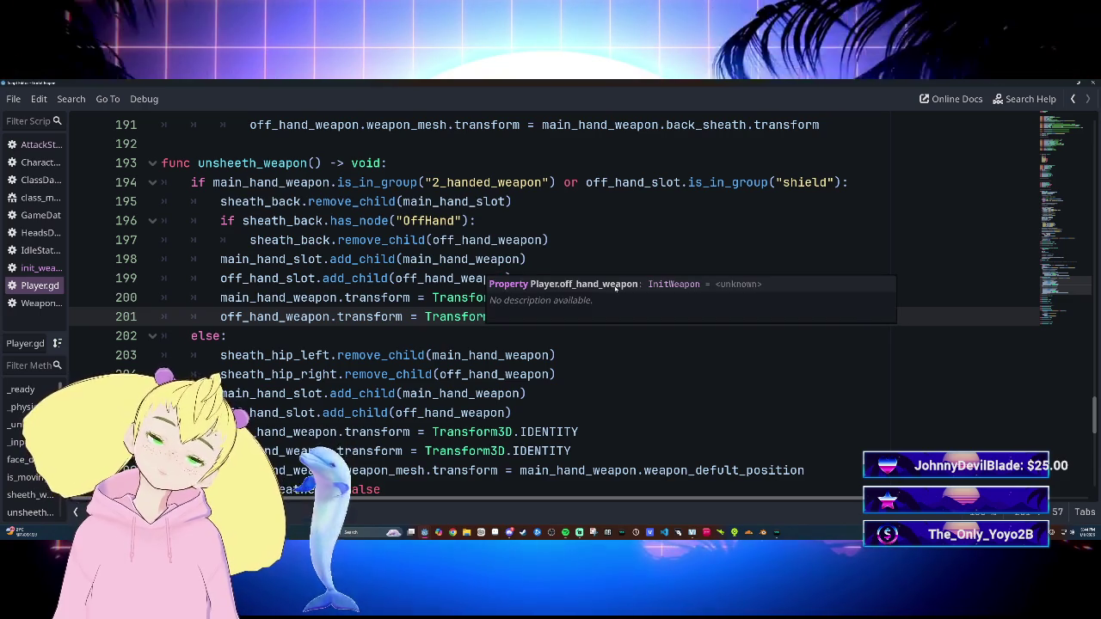
{"action": "scroll", "coordinate": [456, 278], "scroll_direction": "up", "scroll_amount": 3}
{"action": "scroll", "coordinate": [551, 301], "scroll_direction": "up", "scroll_amount": 2}
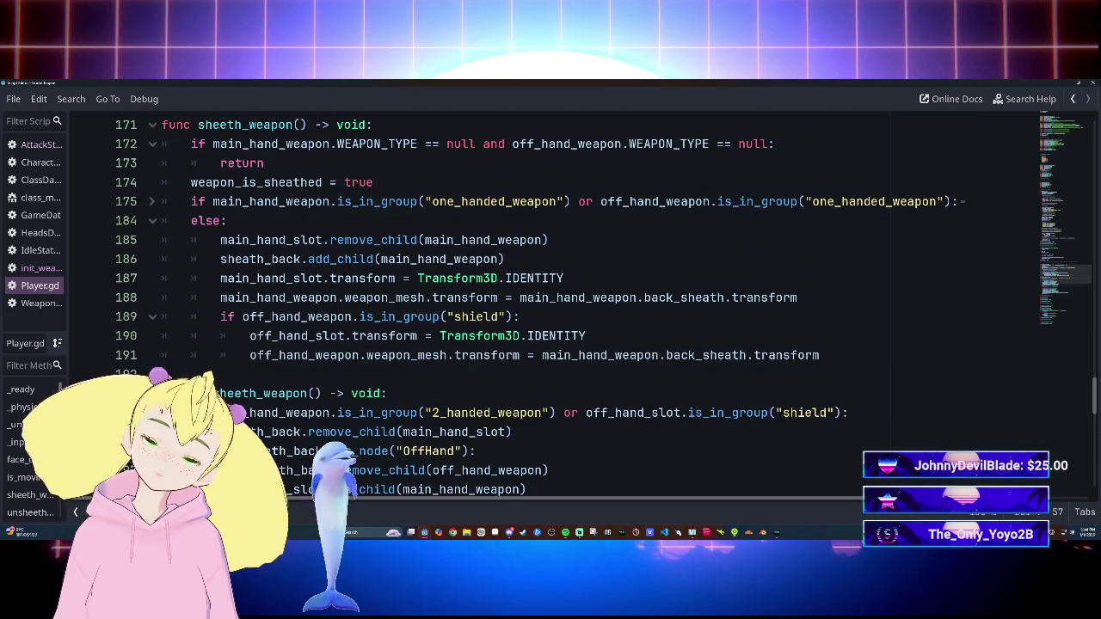
{"action": "scroll", "coordinate": [550, 301], "scroll_direction": "up", "scroll_amount": 3}
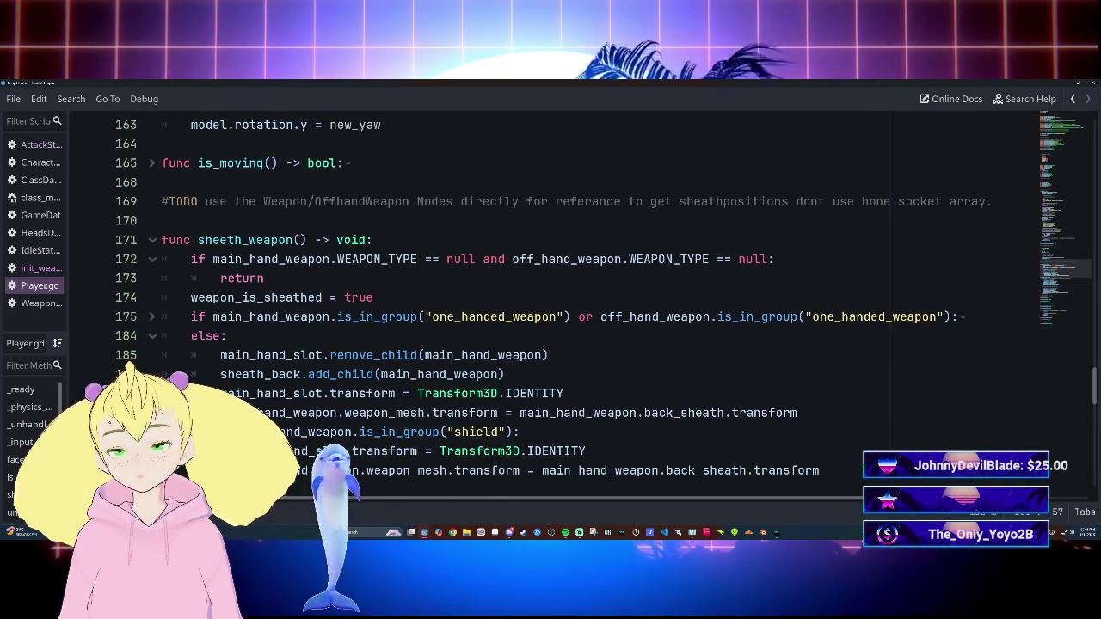
{"action": "scroll", "coordinate": [551, 301], "scroll_direction": "down", "scroll_amount": 2}
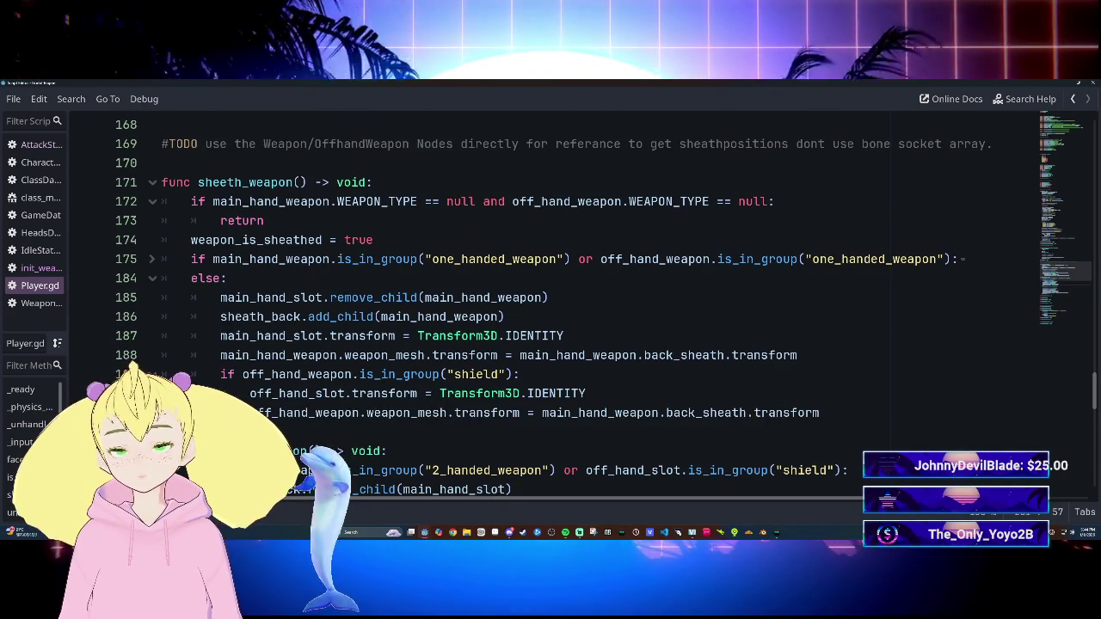
{"action": "left_click", "coordinate": [151, 259]}
{"action": "scroll", "coordinate": [152, 312], "scroll_direction": "down", "scroll_amount": 3}
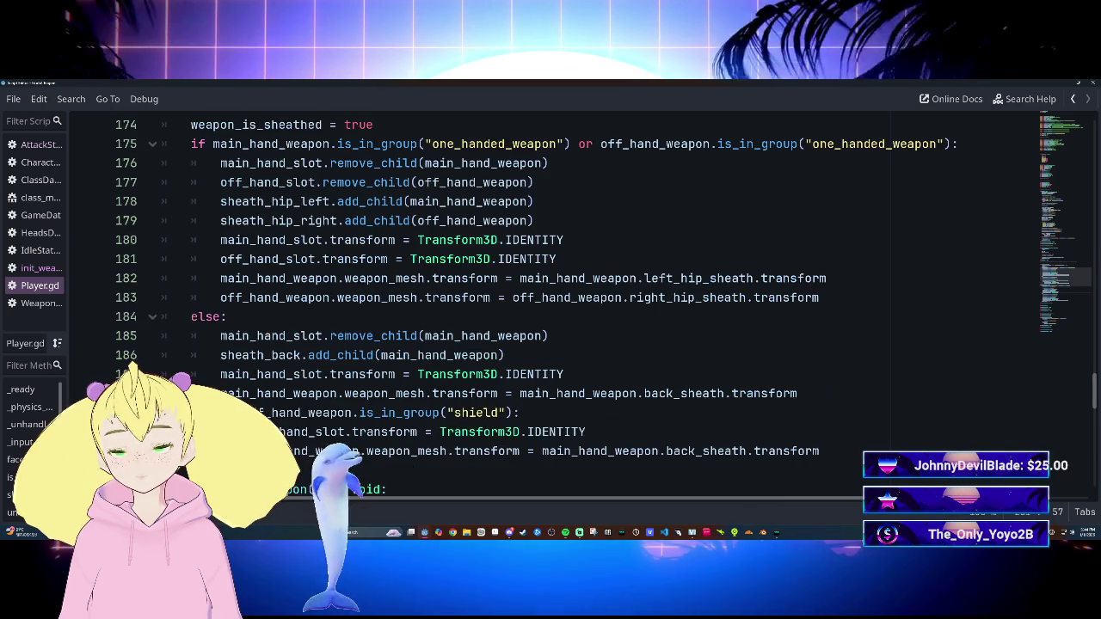
{"action": "left_click", "coordinate": [152, 312]}
{"action": "scroll", "coordinate": [152, 312], "scroll_direction": "up", "scroll_amount": 2}
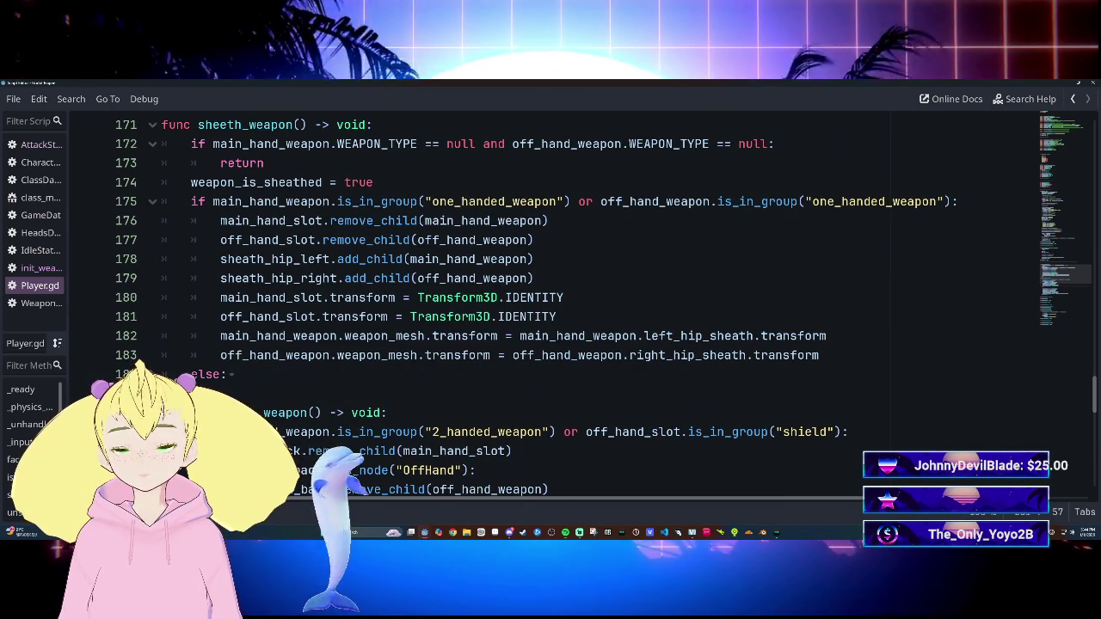
{"action": "scroll", "coordinate": [559, 301], "scroll_direction": "down", "scroll_amount": 1}
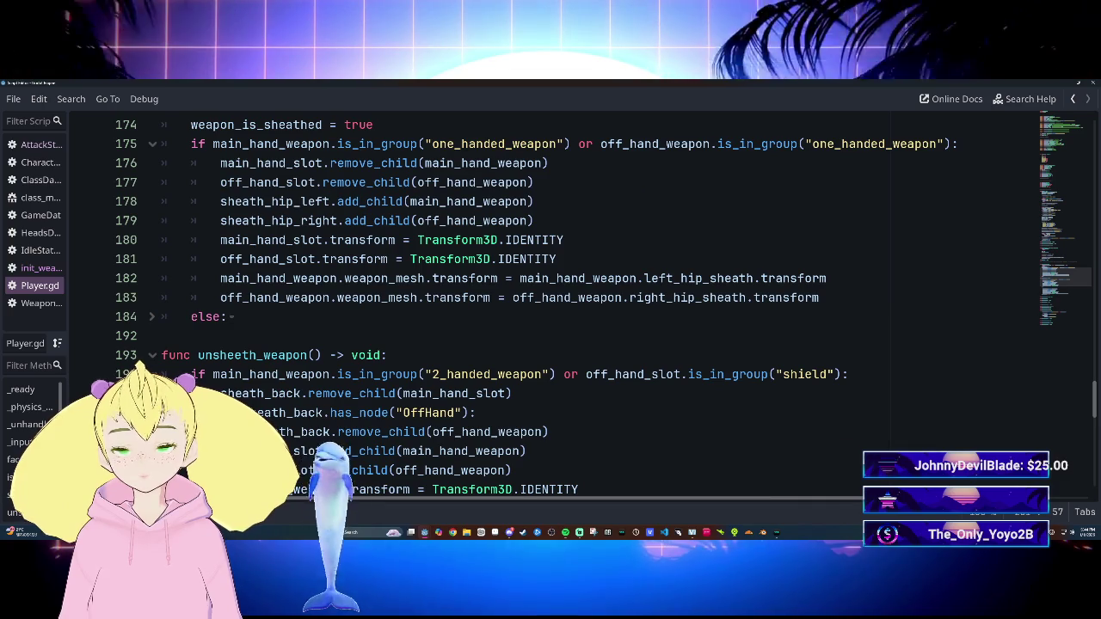
{"action": "scroll", "coordinate": [559, 301], "scroll_direction": "up", "scroll_amount": 2}
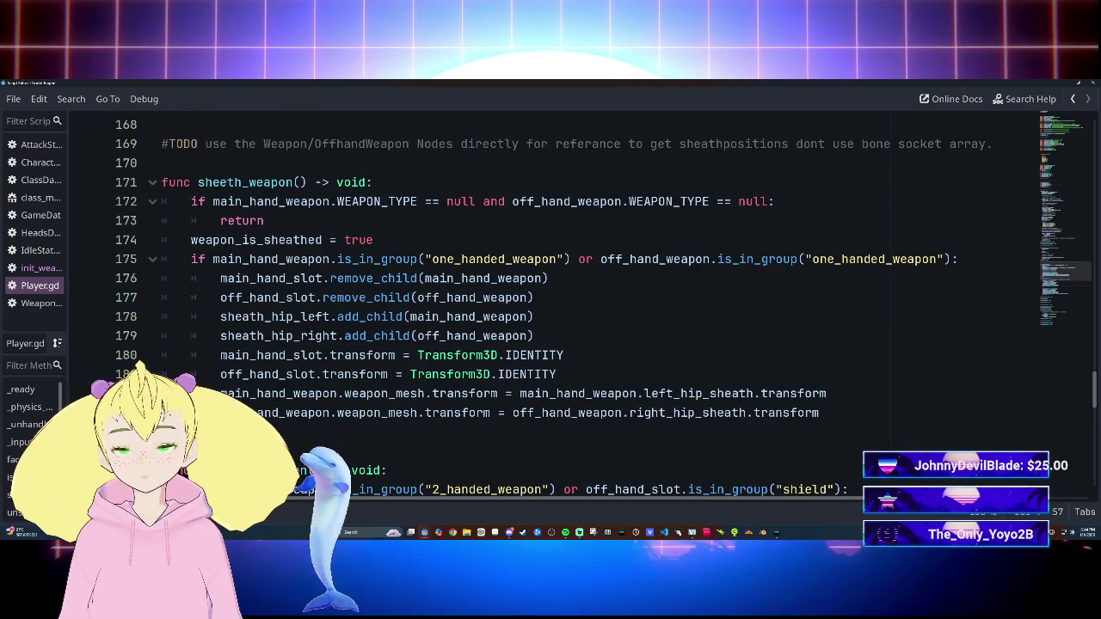
{"action": "left_click", "coordinate": [153, 259]}
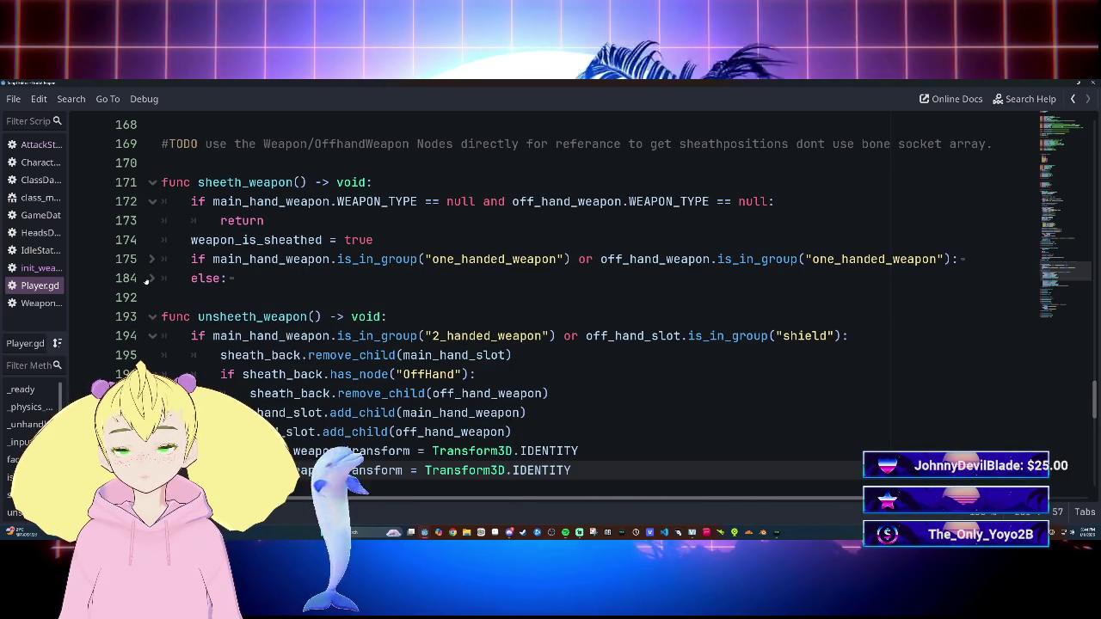
{"action": "left_click", "coordinate": [151, 279]}
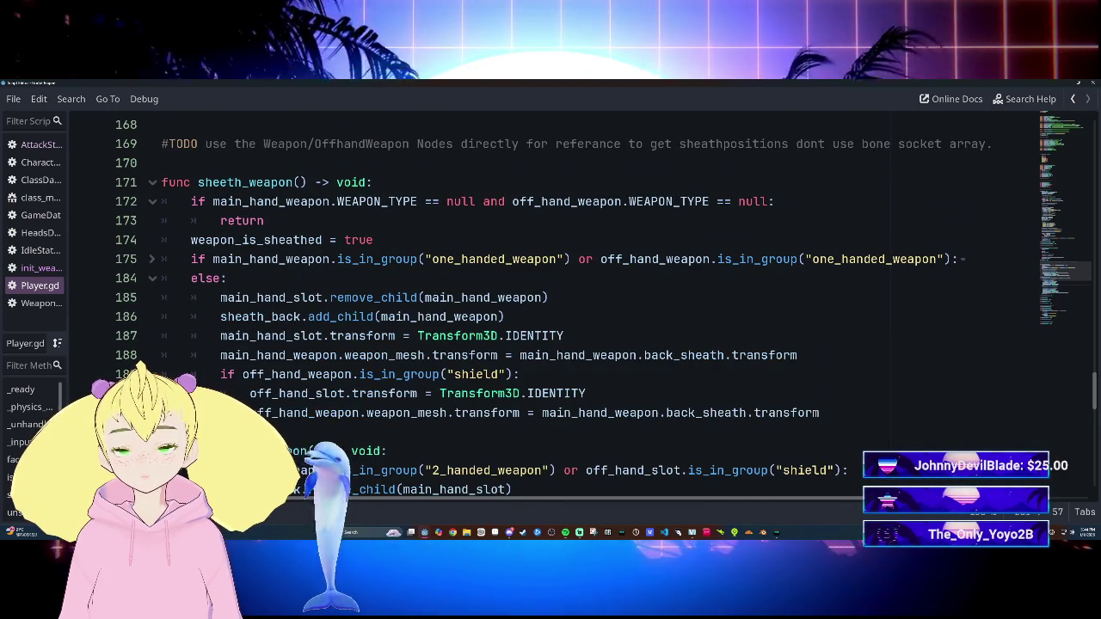
{"action": "scroll", "coordinate": [465, 335], "scroll_direction": "down", "scroll_amount": 2}
{"action": "scroll", "coordinate": [465, 336], "scroll_direction": "up", "scroll_amount": 1}
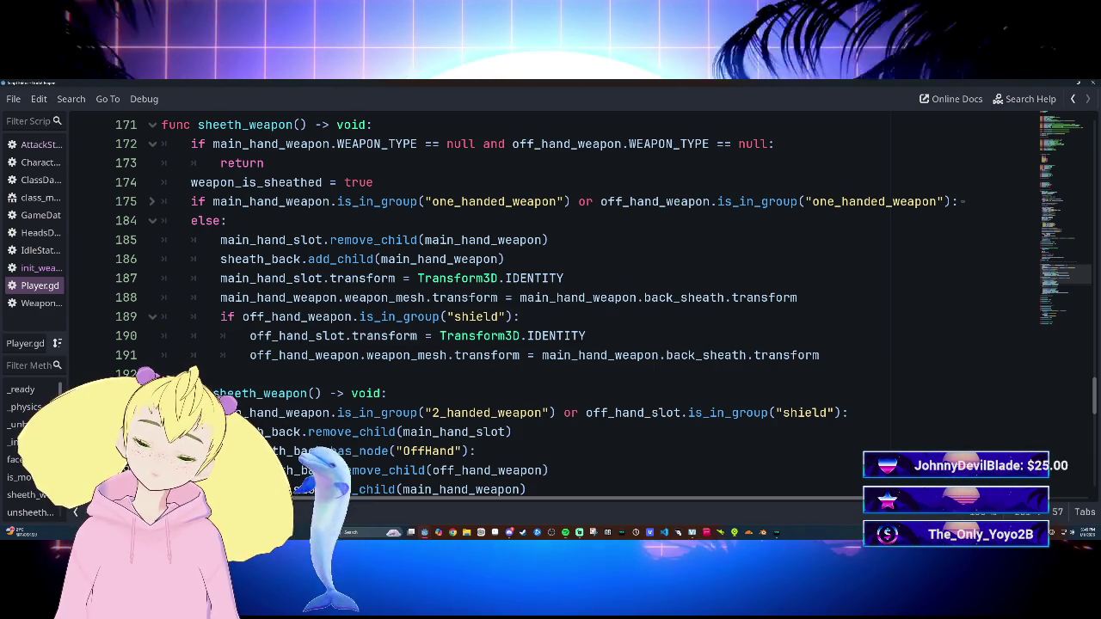
{"action": "left_click", "coordinate": [505, 259]}
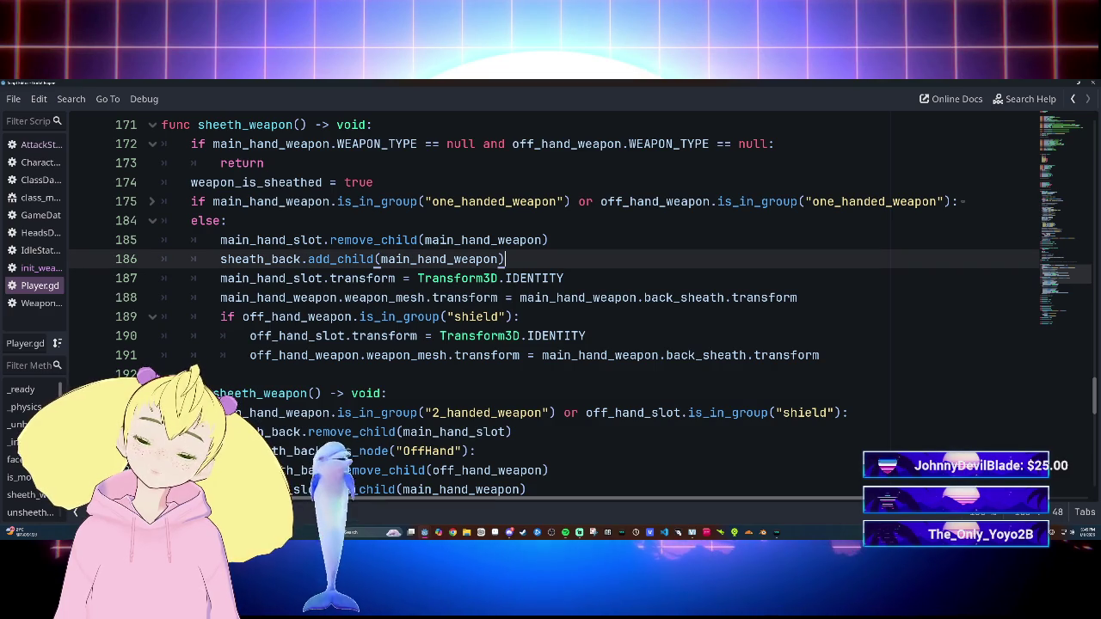
{"action": "key", "text": "Return"}
{"action": "type", "text": "shea"}
{"action": "key", "text": "Return"}
{"action": "type", "text": ".a"}
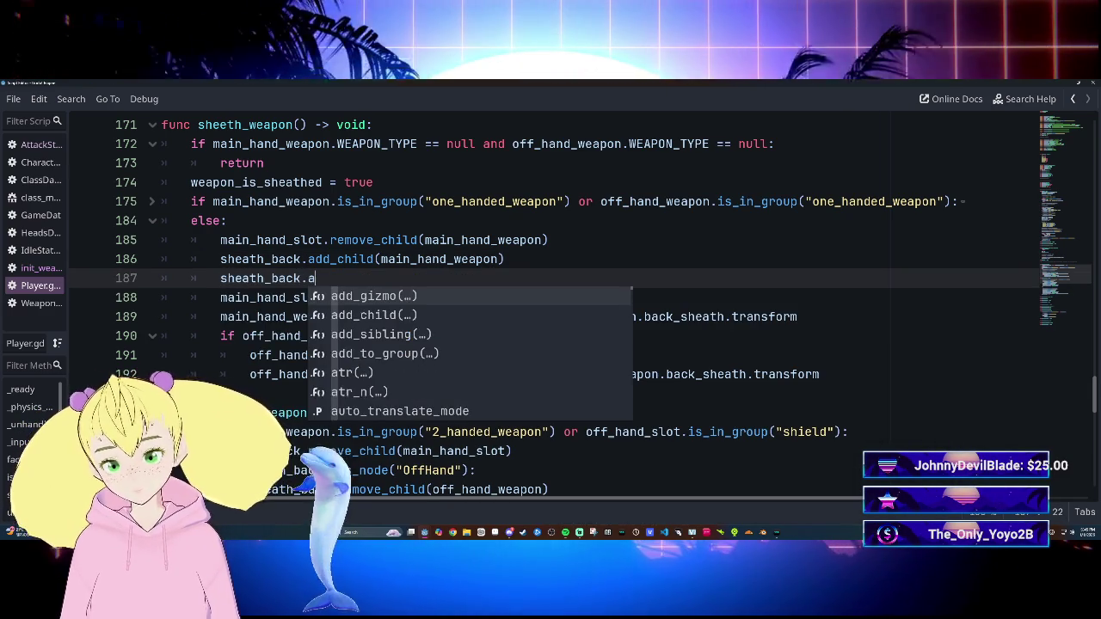
{"action": "key", "text": "BackSpace"}
{"action": "key", "text": "BackSpace"}
{"action": "key", "text": "BackSpace"}
{"action": "key", "text": "BackSpace"}
{"action": "key", "text": "BackSpace"}
{"action": "key", "text": "BackSpace"}
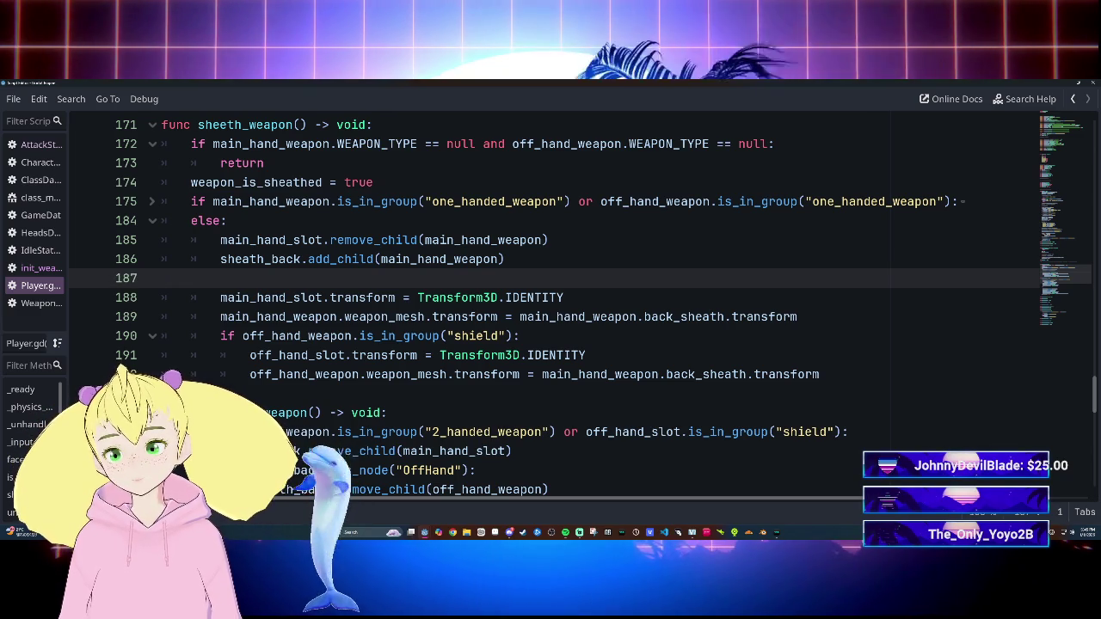
{"action": "key", "text": "BackSpace"}
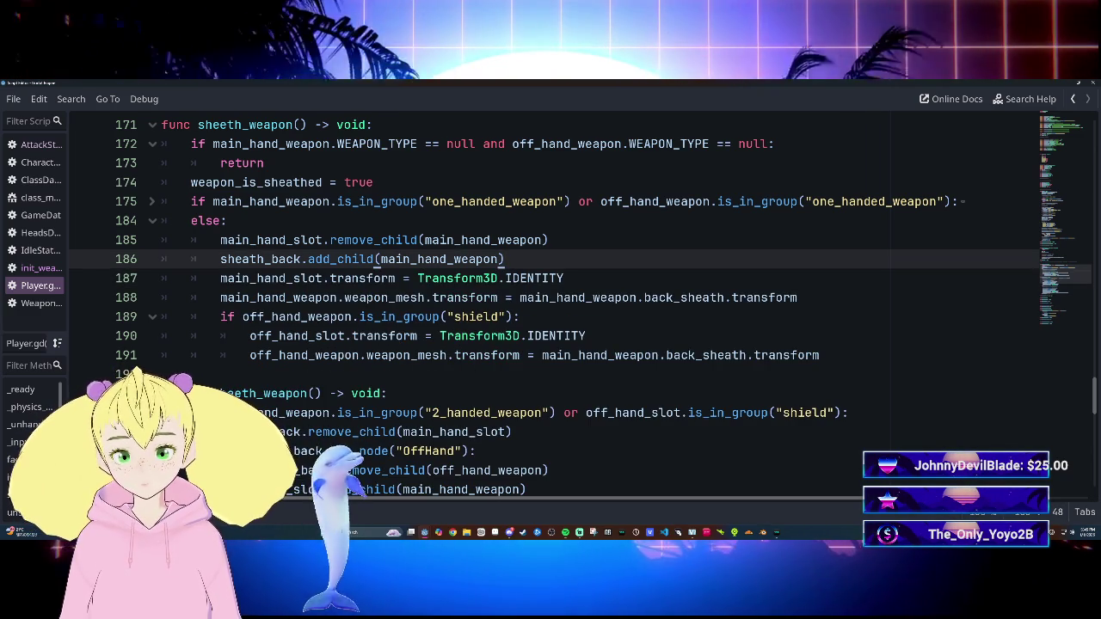
{"action": "mouse_move", "coordinate": [440, 279]}
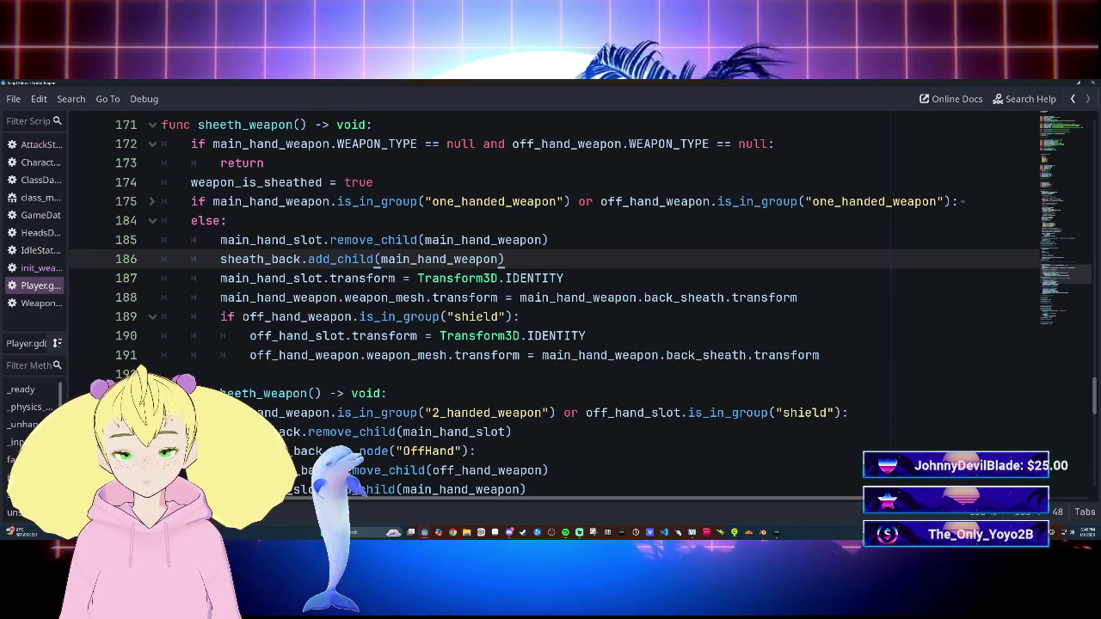
{"action": "left_click", "coordinate": [519, 317]}
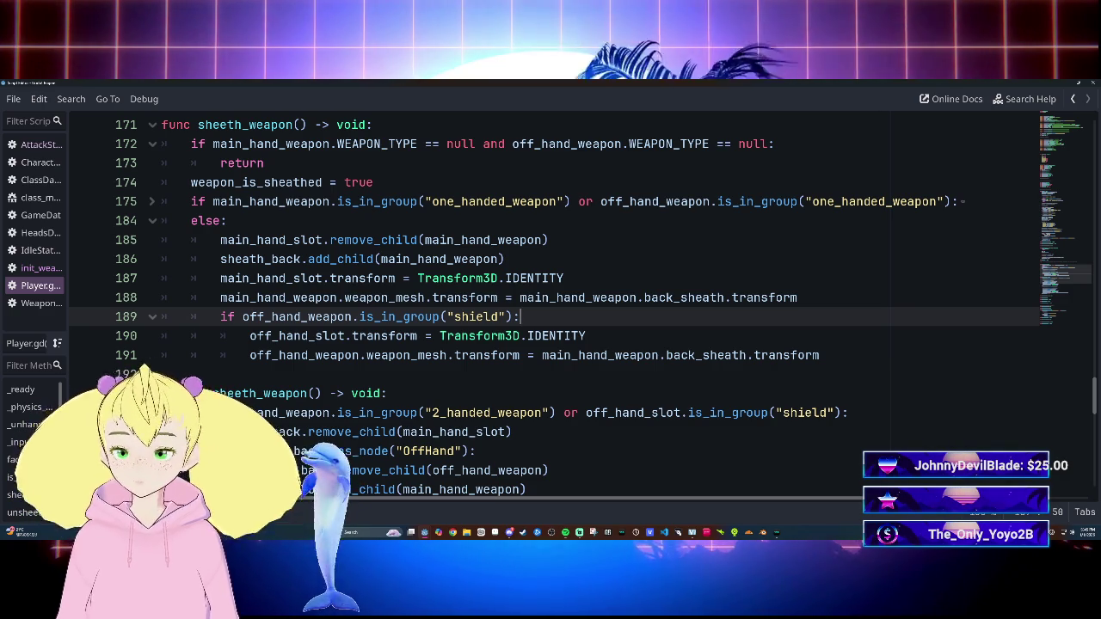
Step: Add sheath_back.add_child(off_hand_weapon) in the shield branch of sheeth_weapon
{"action": "key", "text": "Return"}
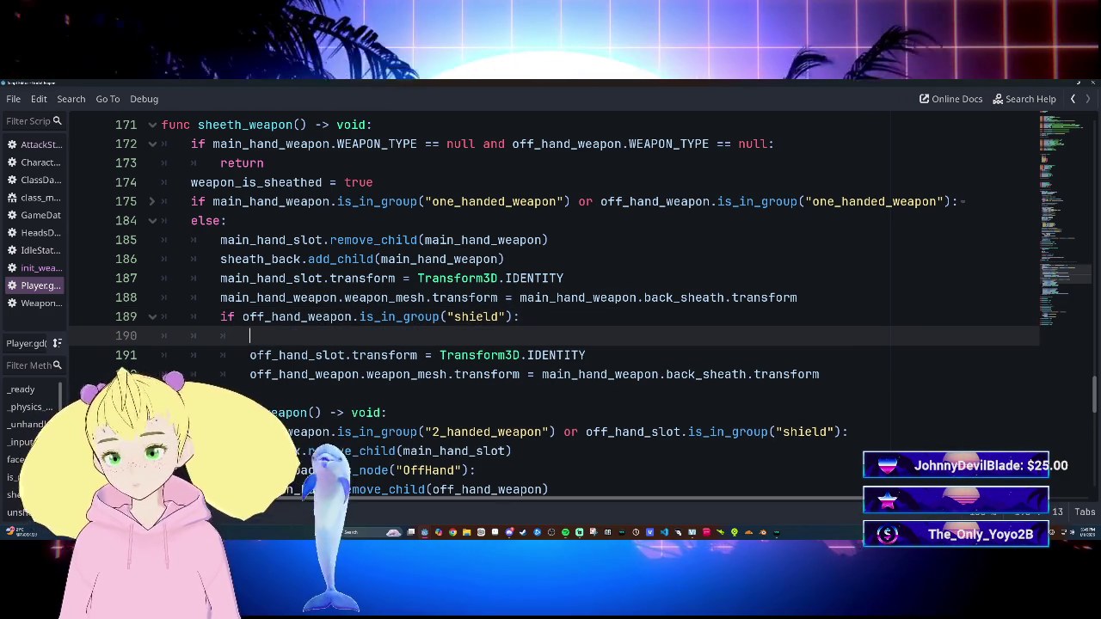
{"action": "type", "text": "she"}
{"action": "key", "text": "Return"}
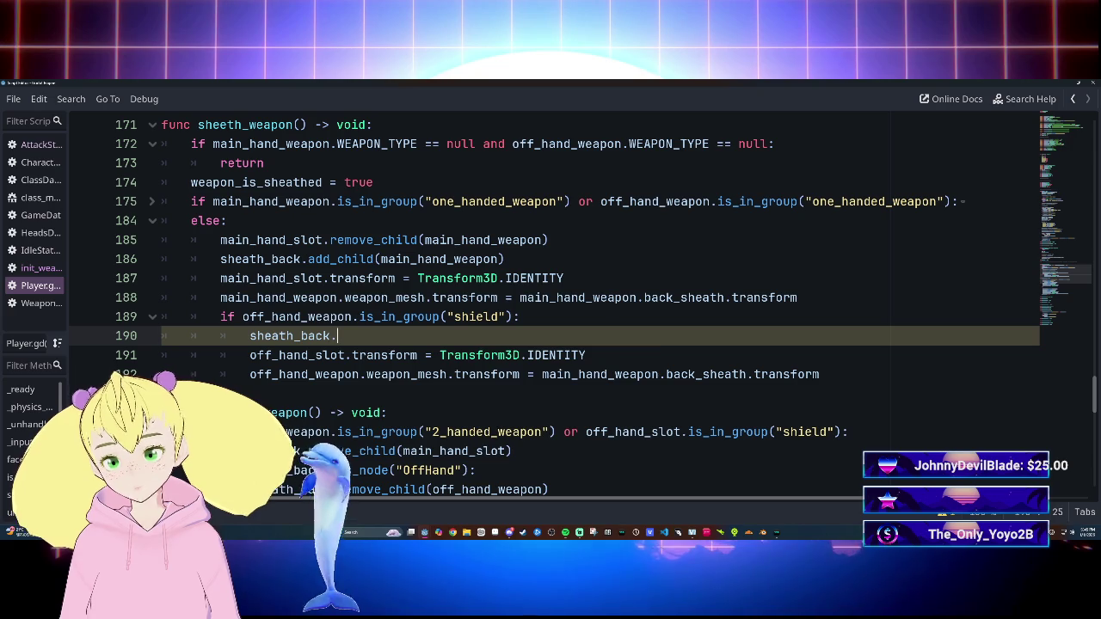
{"action": "type", "text": "add"}
{"action": "key", "text": "Down"}
{"action": "key", "text": "Return"}
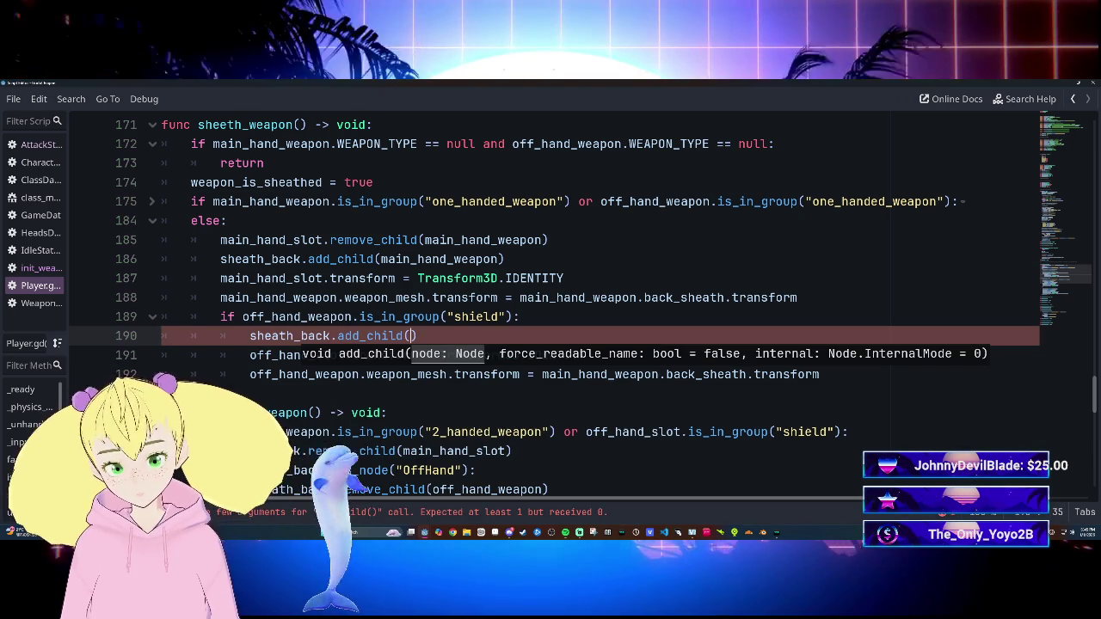
{"action": "type", "text": "o"}
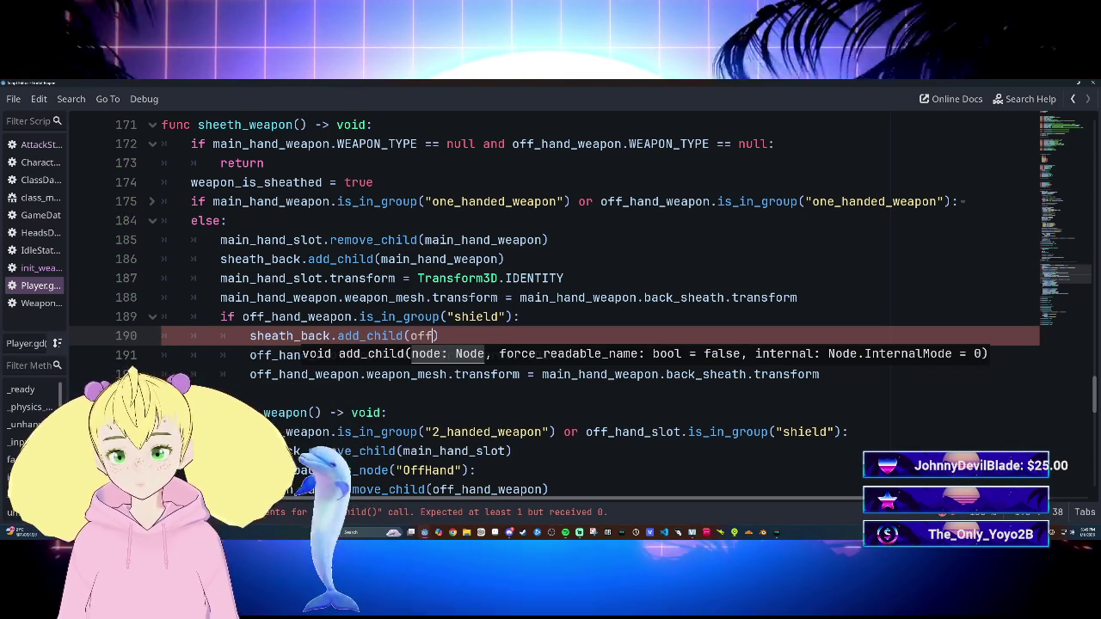
{"action": "type", "text": "ff"}
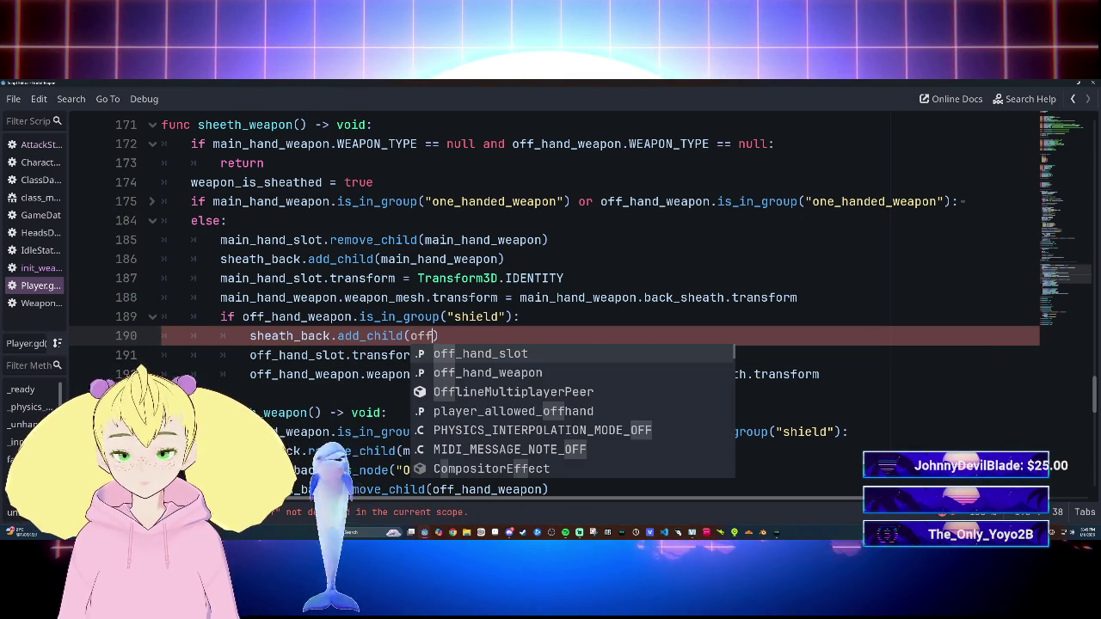
{"action": "key", "text": "Down"}
{"action": "key", "text": "Return"}
Step: Change line 196 to sheath_back.remove_child(main_hand_weapon) and launch the game with F5
{"action": "scroll", "coordinate": [550, 301], "scroll_direction": "down", "scroll_amount": 5}
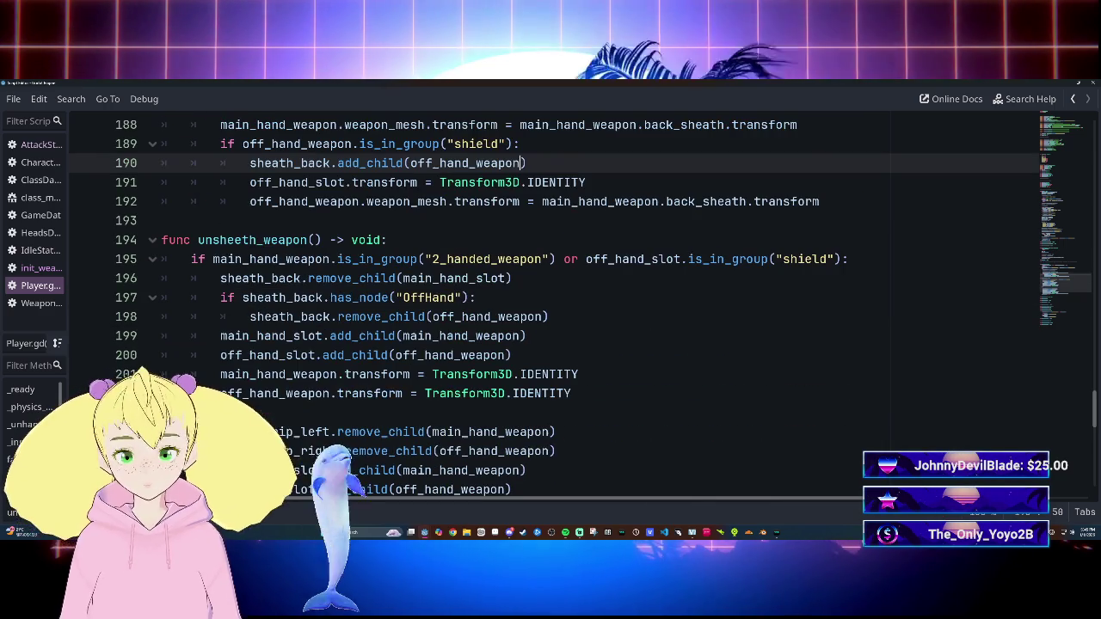
{"action": "left_click", "coordinate": [511, 278]}
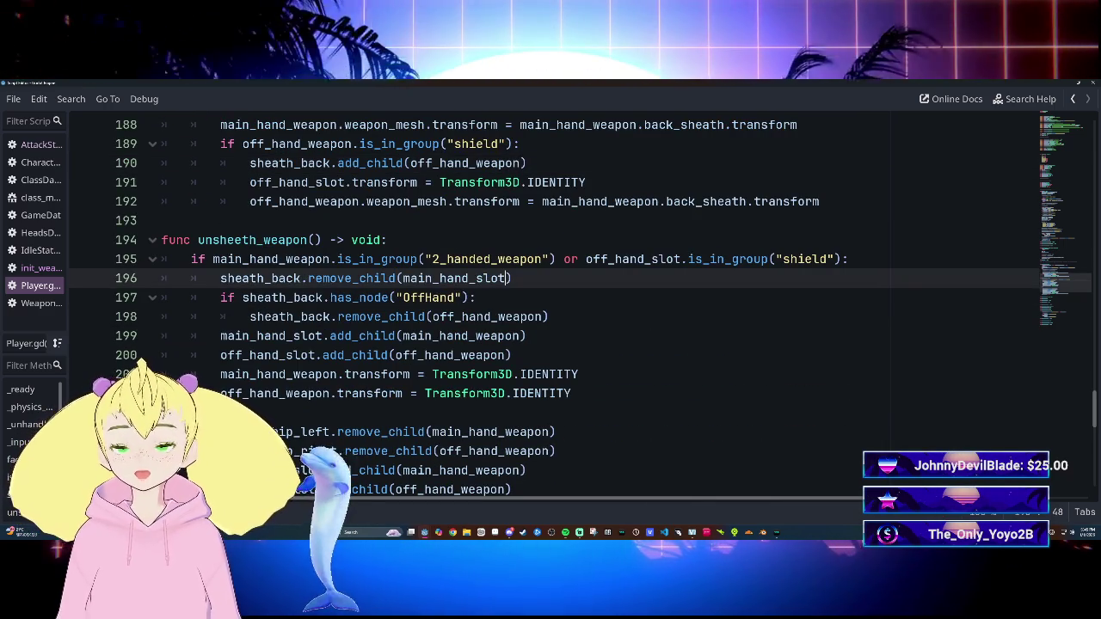
{"action": "key", "text": "BackSpace"}
{"action": "key", "text": "BackSpace"}
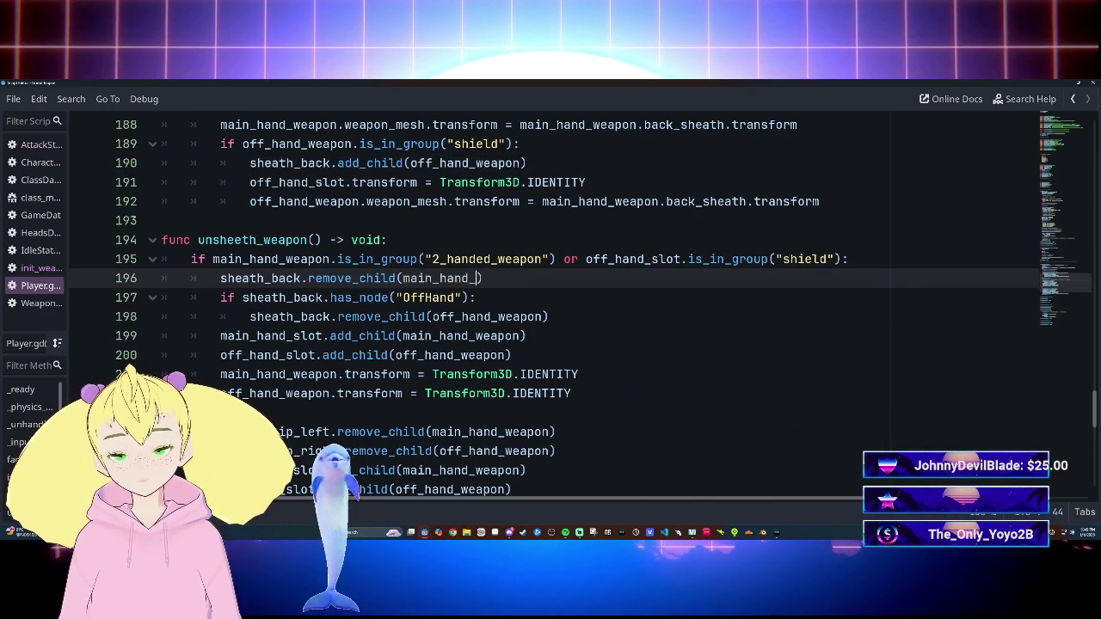
{"action": "type", "text": "weap"}
{"action": "key", "text": "Return"}
{"action": "left_click", "coordinate": [549, 316]}
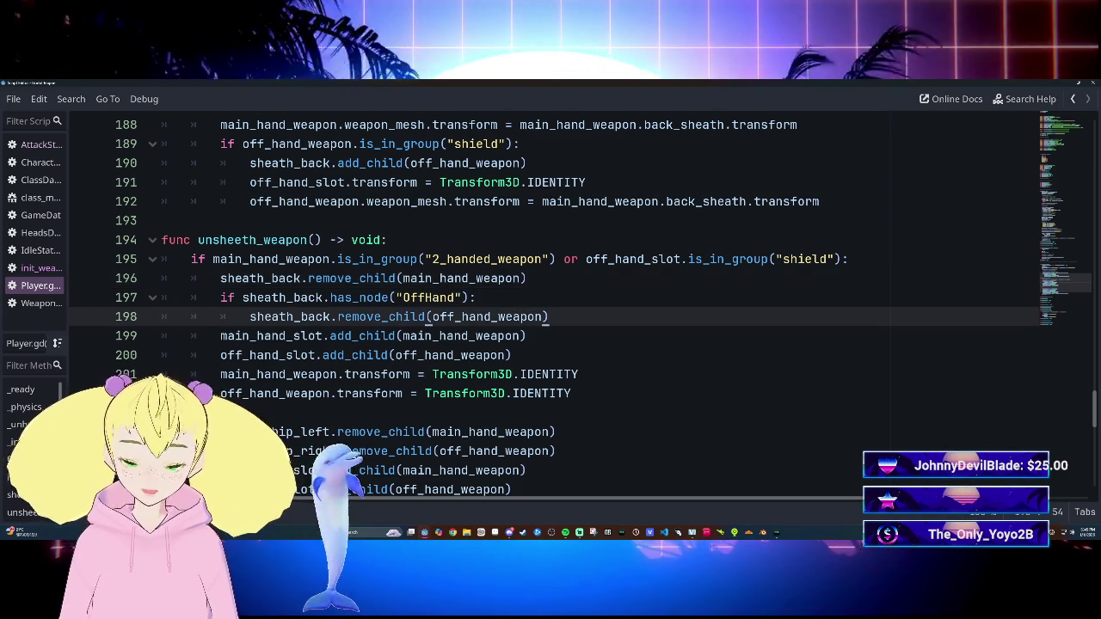
{"action": "key", "text": "F5"}
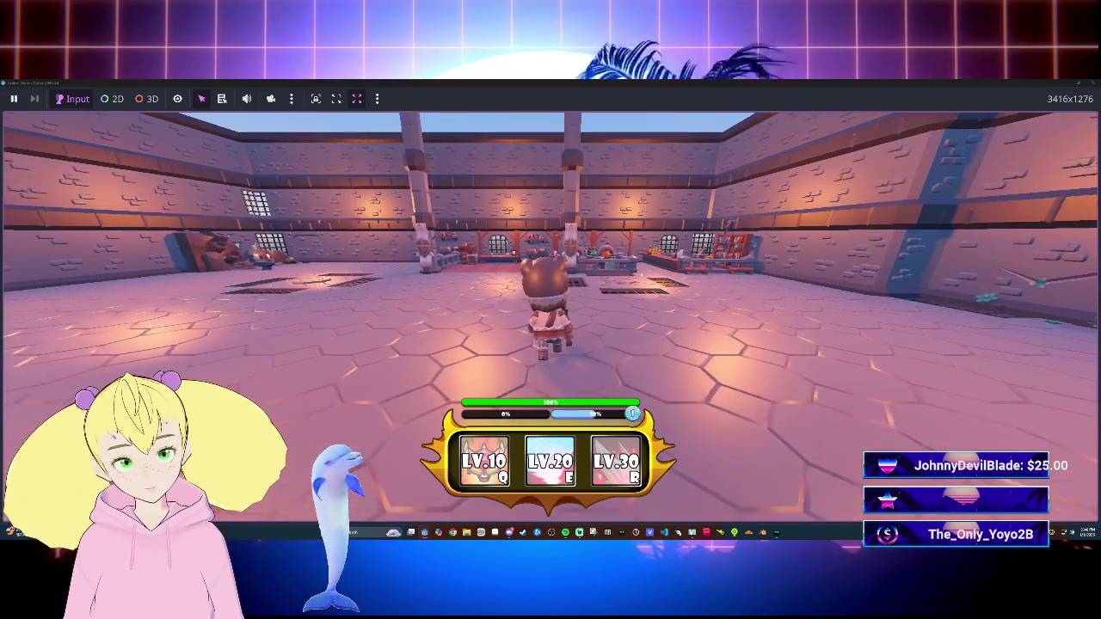
Step: Walk the character forward, stop the game with F8, and return to line 196
{"action": "key", "text": "w"}
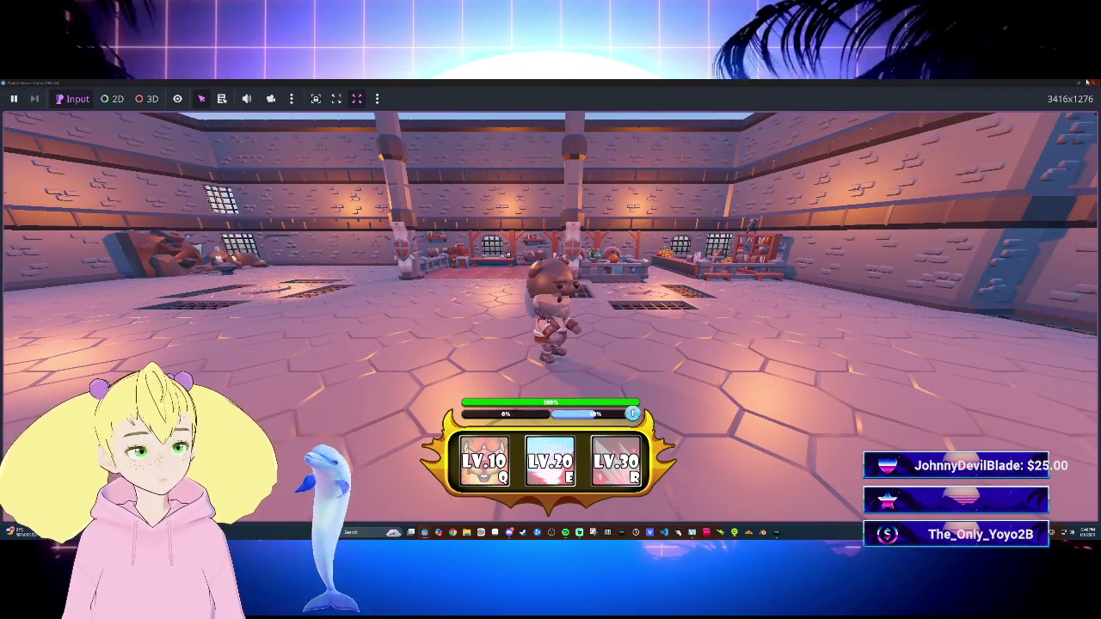
{"action": "key", "text": "F8"}
{"action": "left_click", "coordinate": [527, 278]}
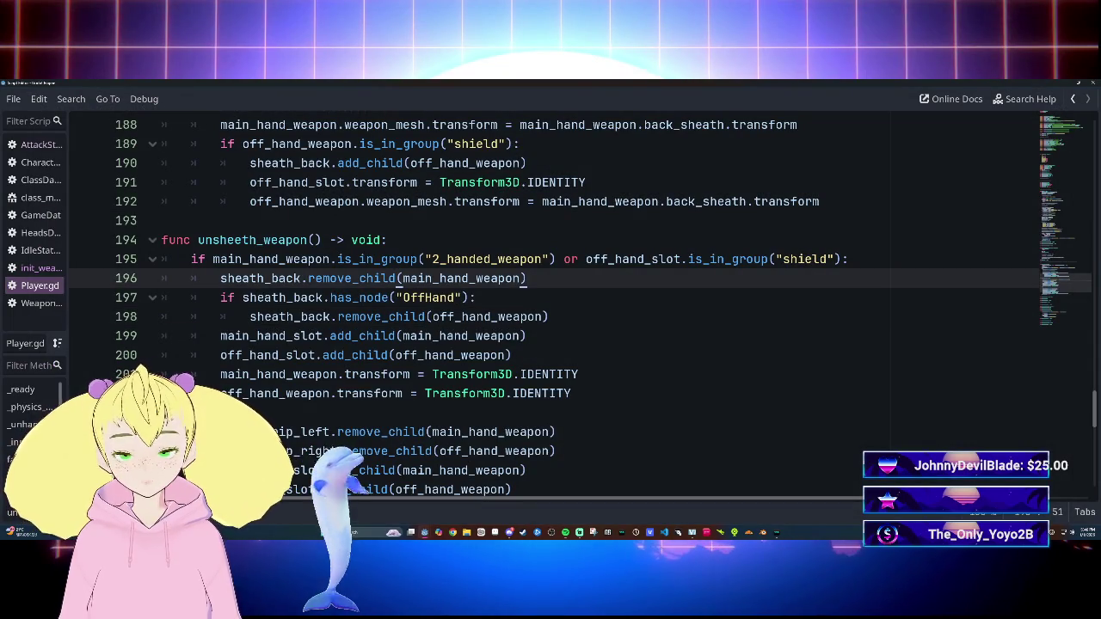
Step: Bring up the lobby scene to view the four unsheath_weapon 'already has a parent' errors
{"action": "left_click", "coordinate": [476, 297]}
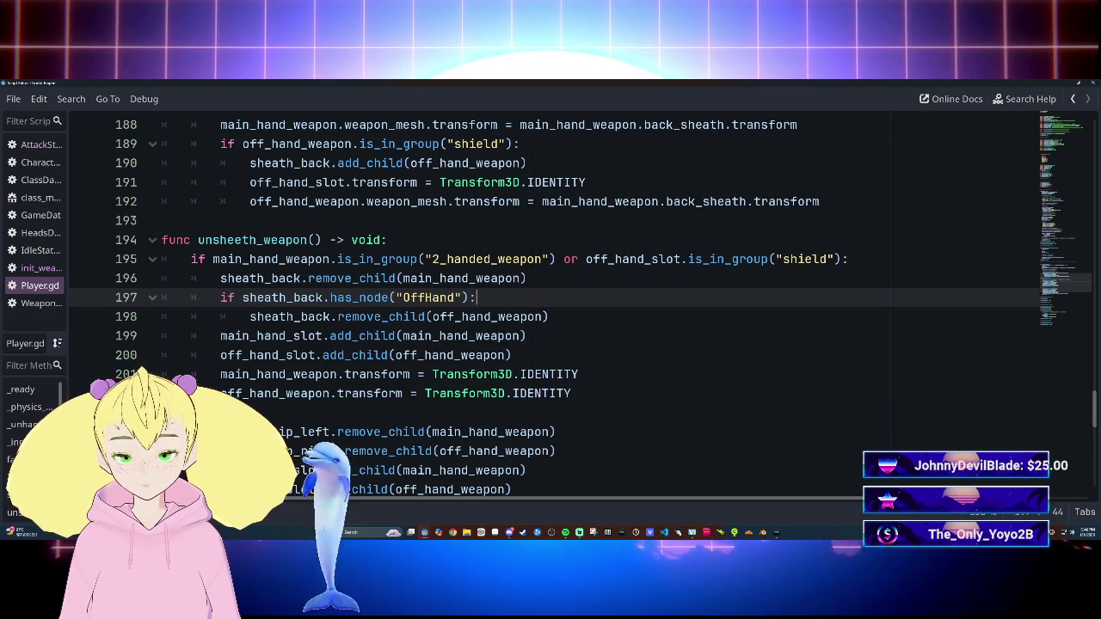
{"action": "left_click", "coordinate": [415, 516]}
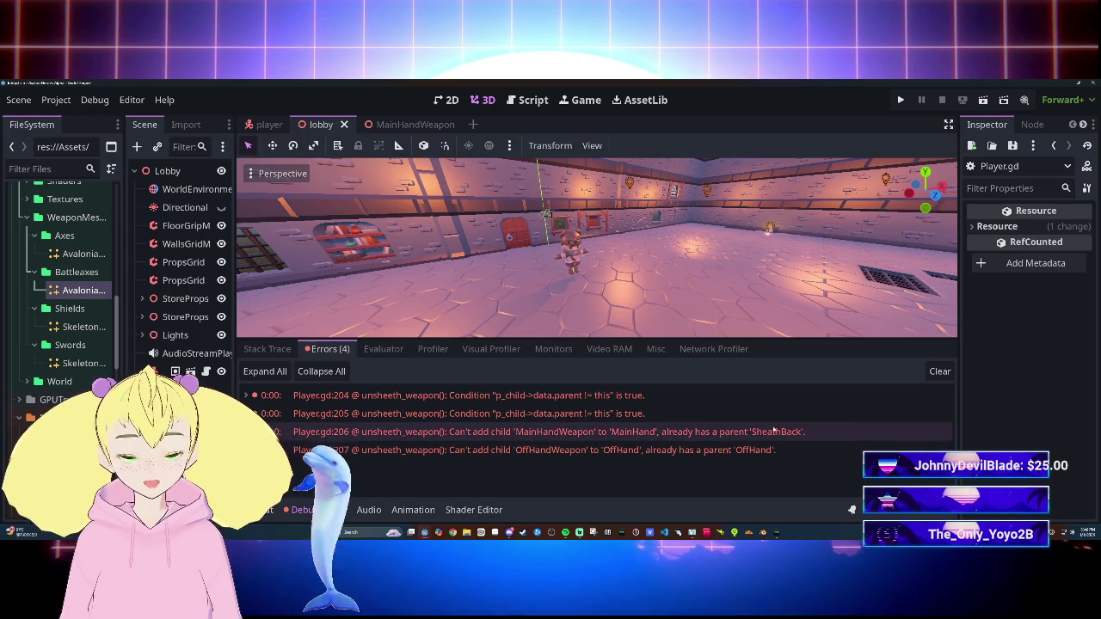
Step: Read the third unsheath_weapon error's details, then return to Player.gd with Ctrl+F3
{"action": "mouse_move", "coordinate": [778, 432]}
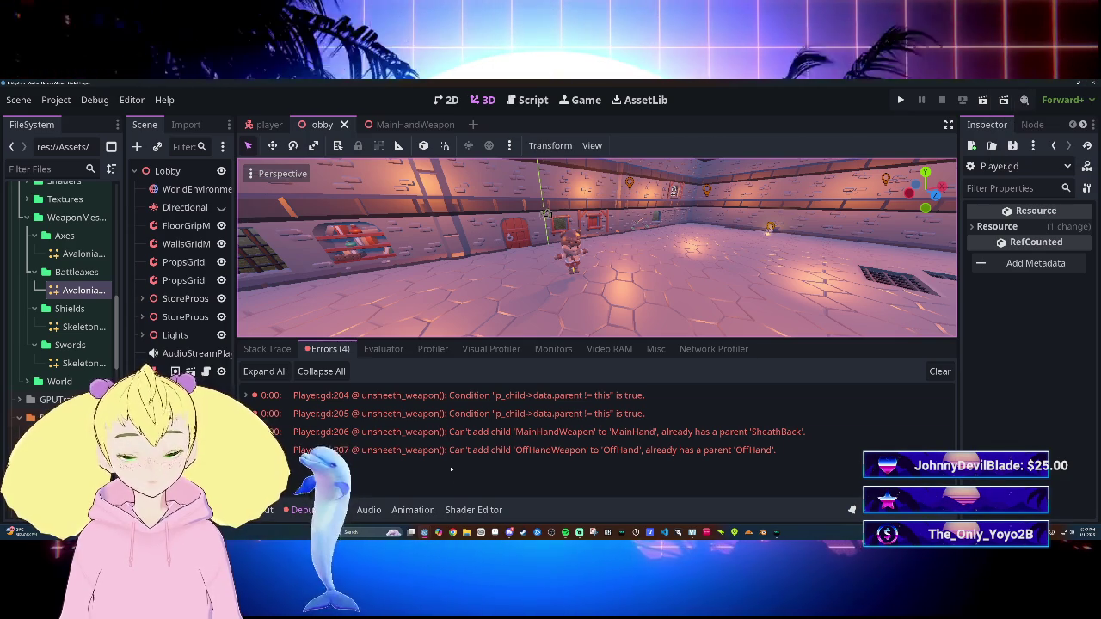
{"action": "key", "text": "ctrl+F3"}
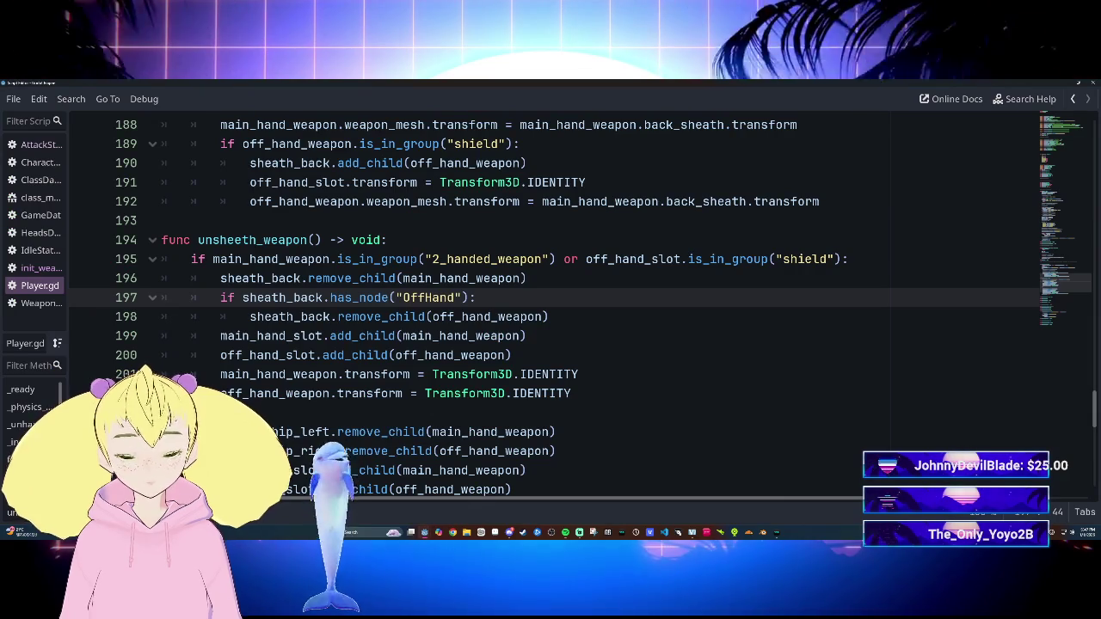
Step: Fold sheeth_weapon() at line 171 so unsheeth_weapon() sits fully visible beneath it
{"action": "scroll", "coordinate": [495, 387], "scroll_direction": "up", "scroll_amount": 4}
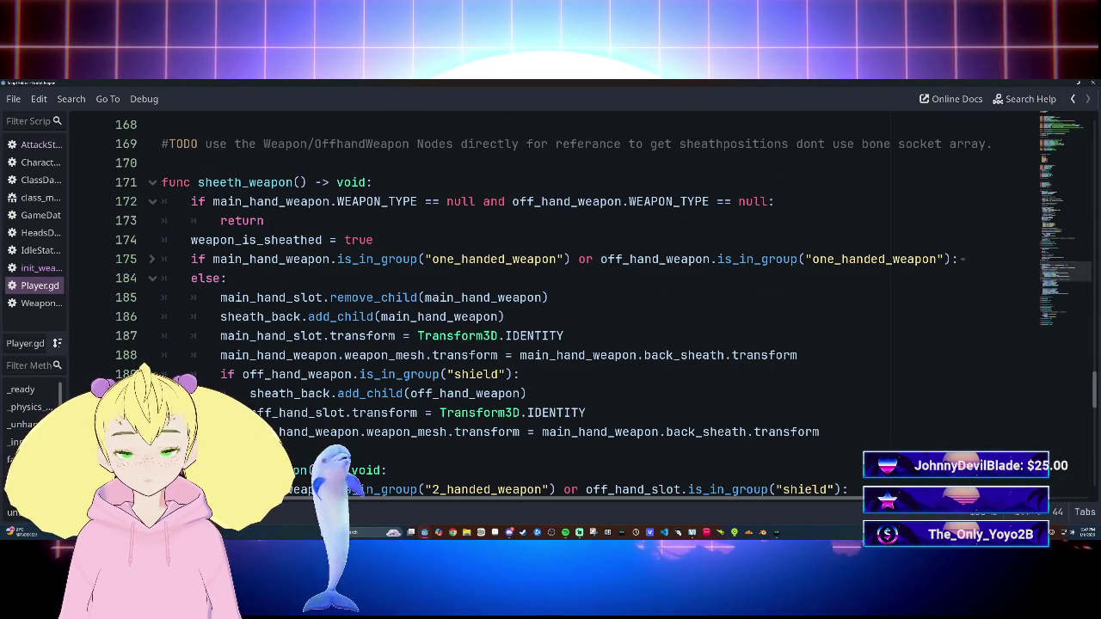
{"action": "scroll", "coordinate": [550, 301], "scroll_direction": "up", "scroll_amount": 3}
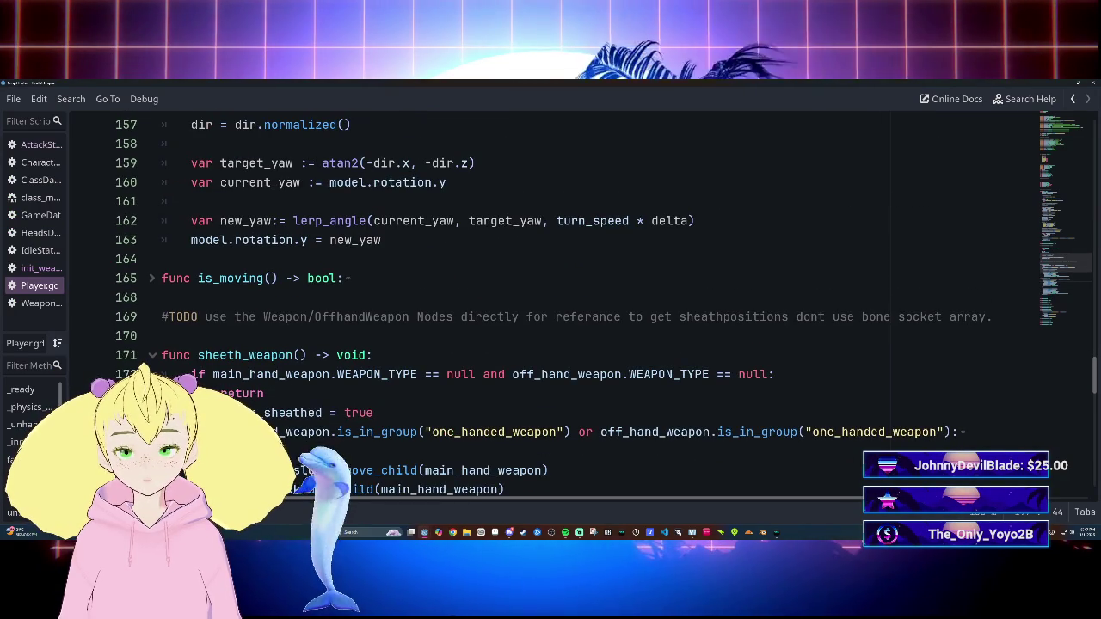
{"action": "scroll", "coordinate": [550, 301], "scroll_direction": "down", "scroll_amount": 5}
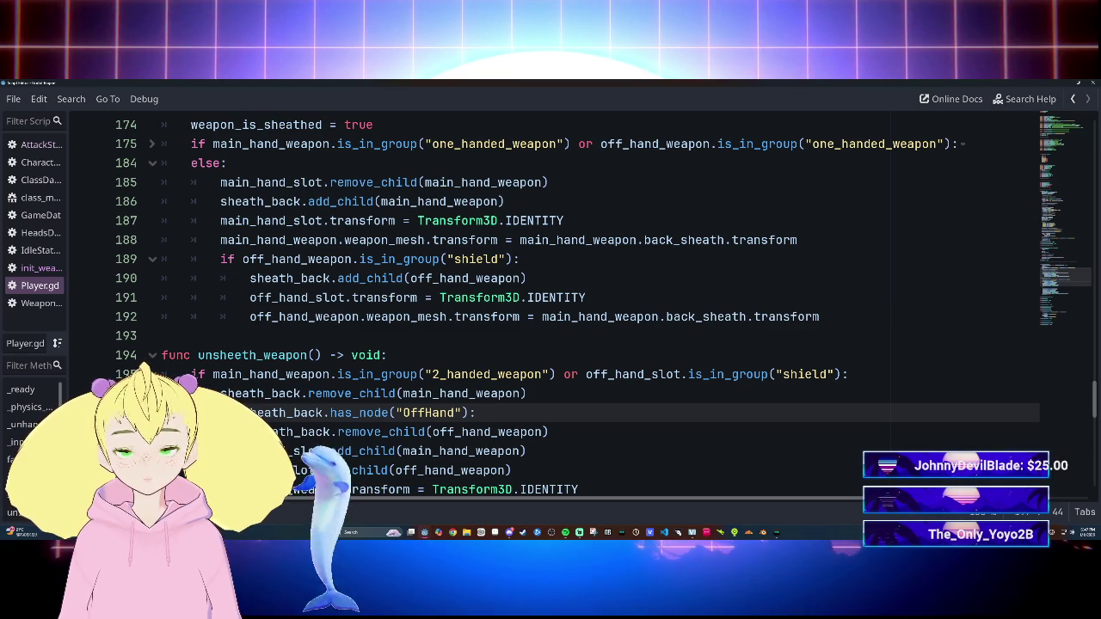
{"action": "scroll", "coordinate": [551, 301], "scroll_direction": "down", "scroll_amount": 1}
{"action": "scroll", "coordinate": [551, 301], "scroll_direction": "up", "scroll_amount": 3}
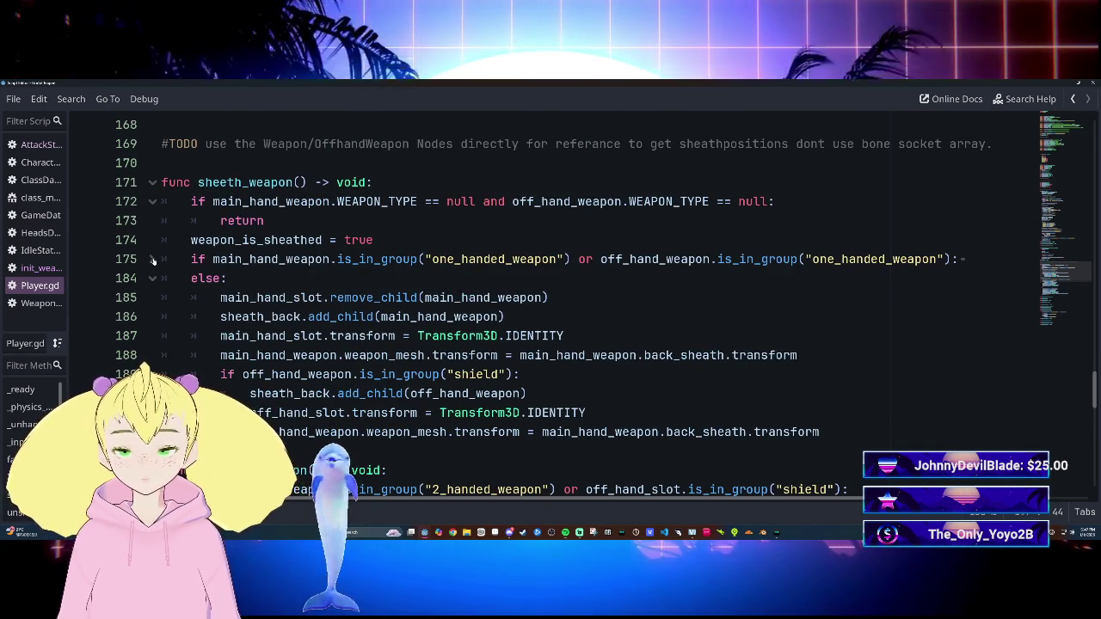
{"action": "left_click_drag", "start_coordinate": [155, 259], "coordinate": [361, 494]}
{"action": "left_click", "coordinate": [323, 240]}
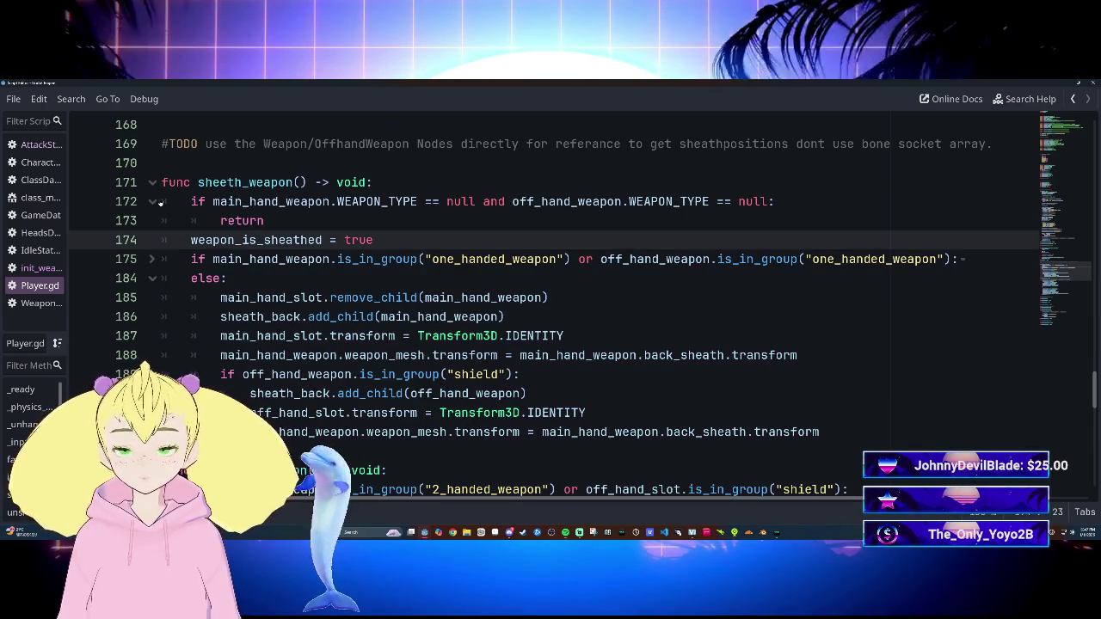
{"action": "left_click", "coordinate": [152, 201]}
{"action": "left_click", "coordinate": [152, 183]}
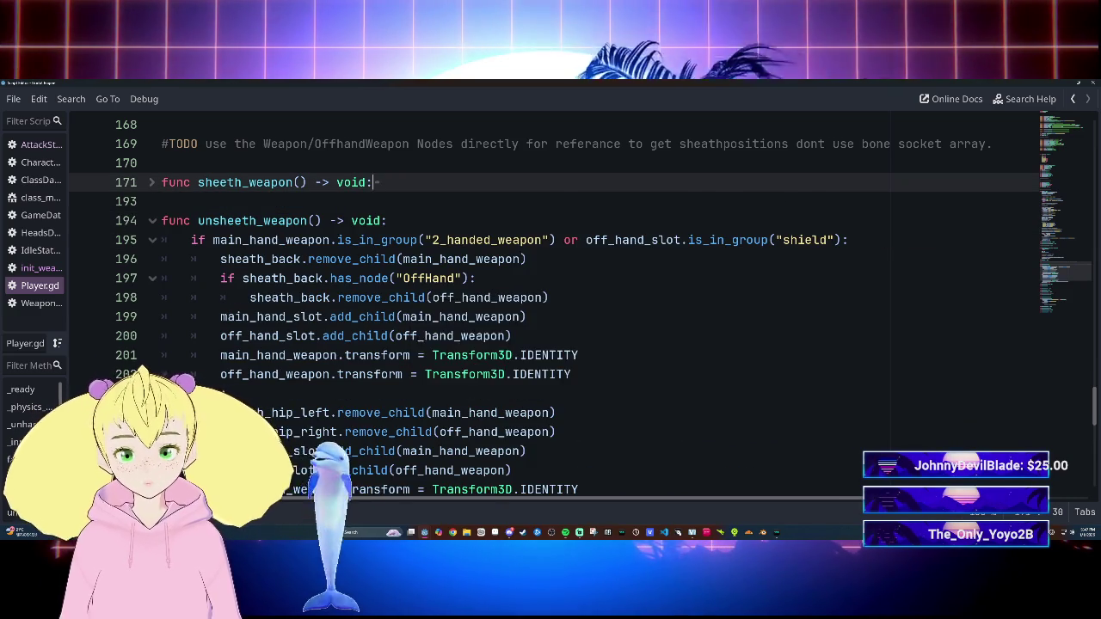
{"action": "scroll", "coordinate": [551, 310], "scroll_direction": "down", "scroll_amount": 3}
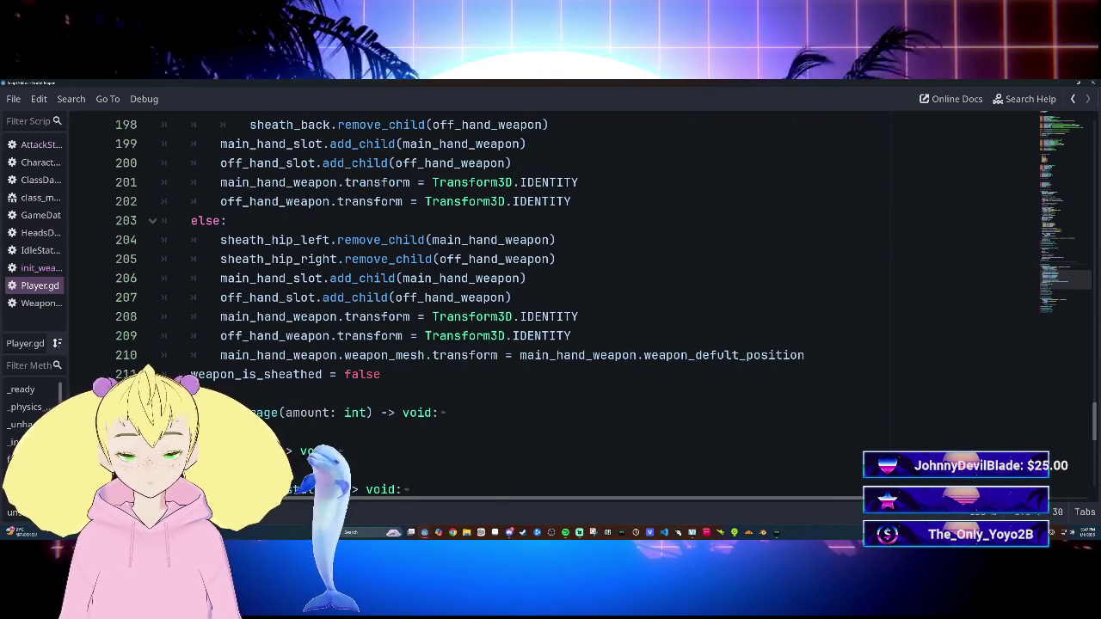
{"action": "scroll", "coordinate": [550, 309], "scroll_direction": "up", "scroll_amount": 2}
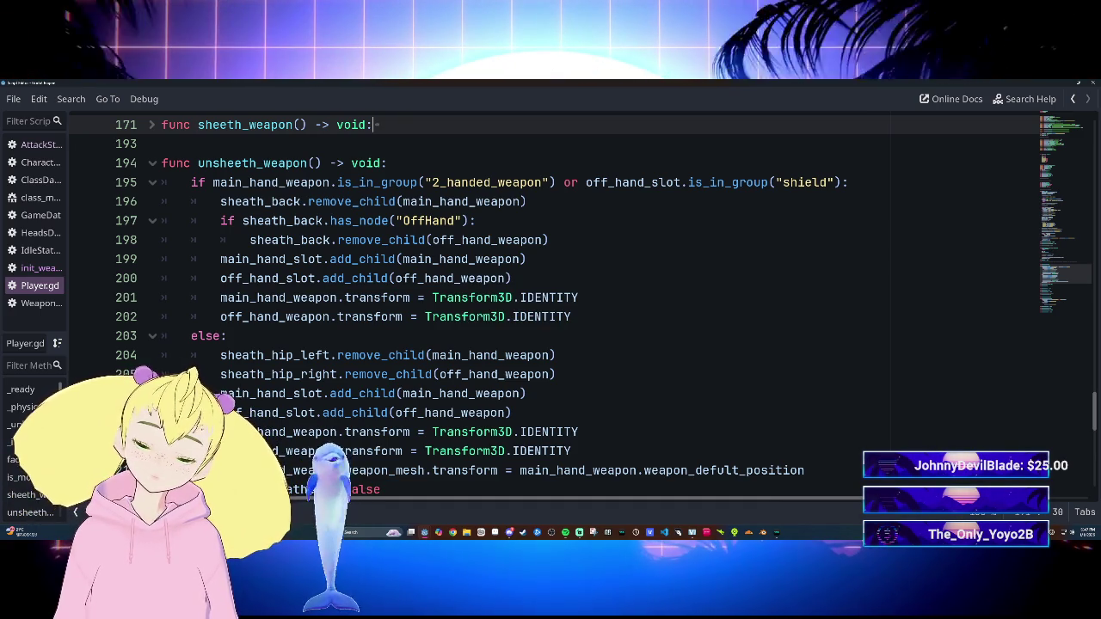
{"action": "scroll", "coordinate": [551, 301], "scroll_direction": "up", "scroll_amount": 1}
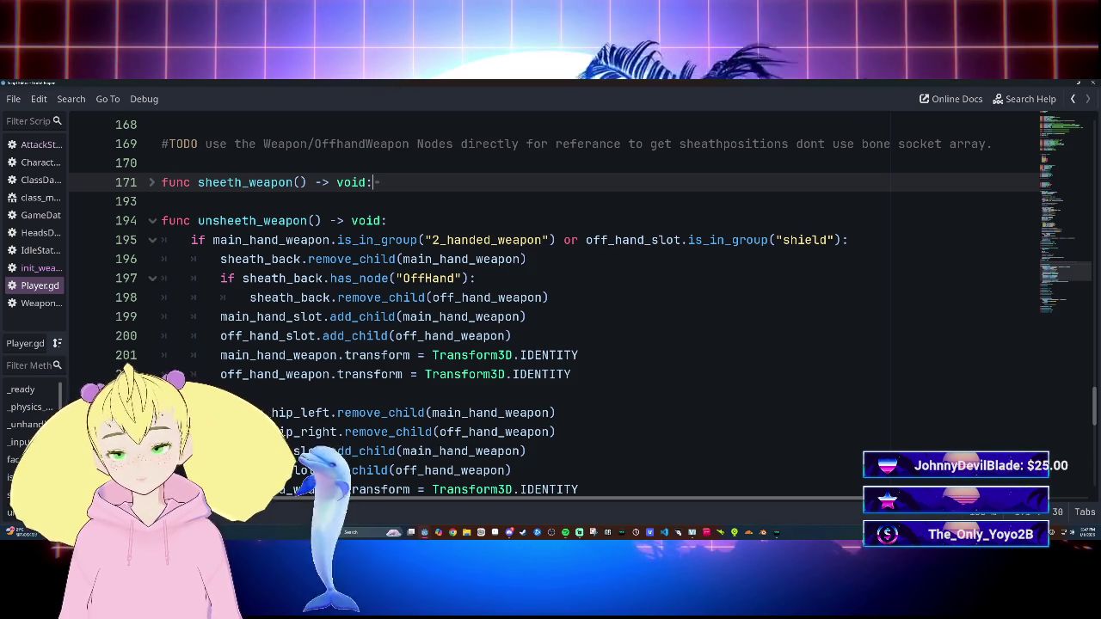
Step: Move the off_hand_slot.add_child line inside the has_node check block
{"action": "left_click_drag", "start_coordinate": [220, 335], "coordinate": [513, 335]}
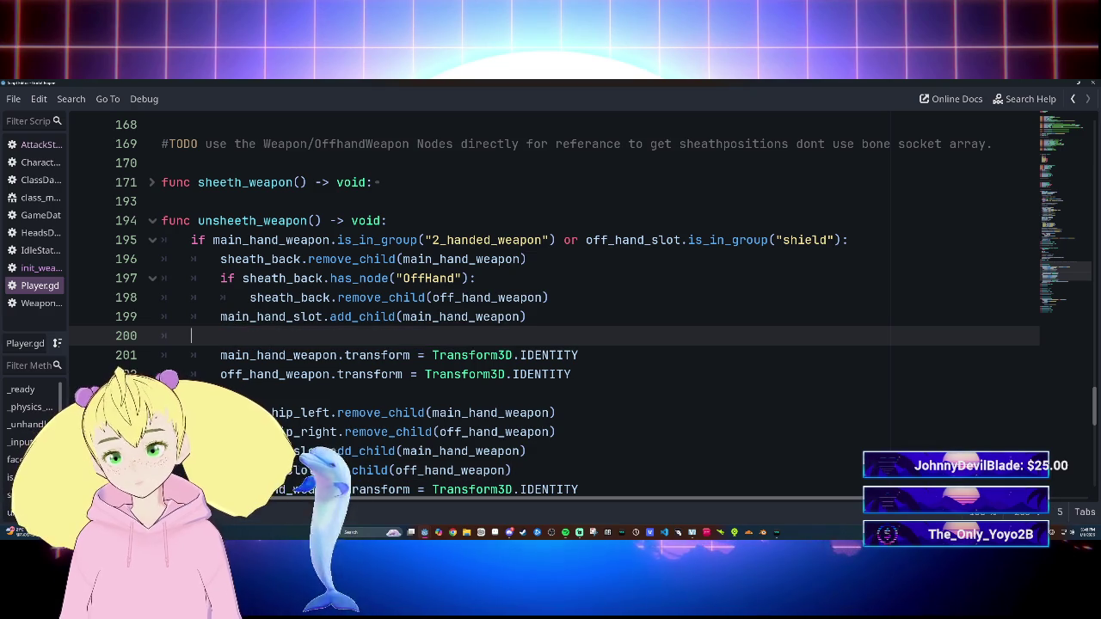
{"action": "key", "text": "BackSpace"}
{"action": "key", "text": "Up"}
{"action": "key", "text": "End"}
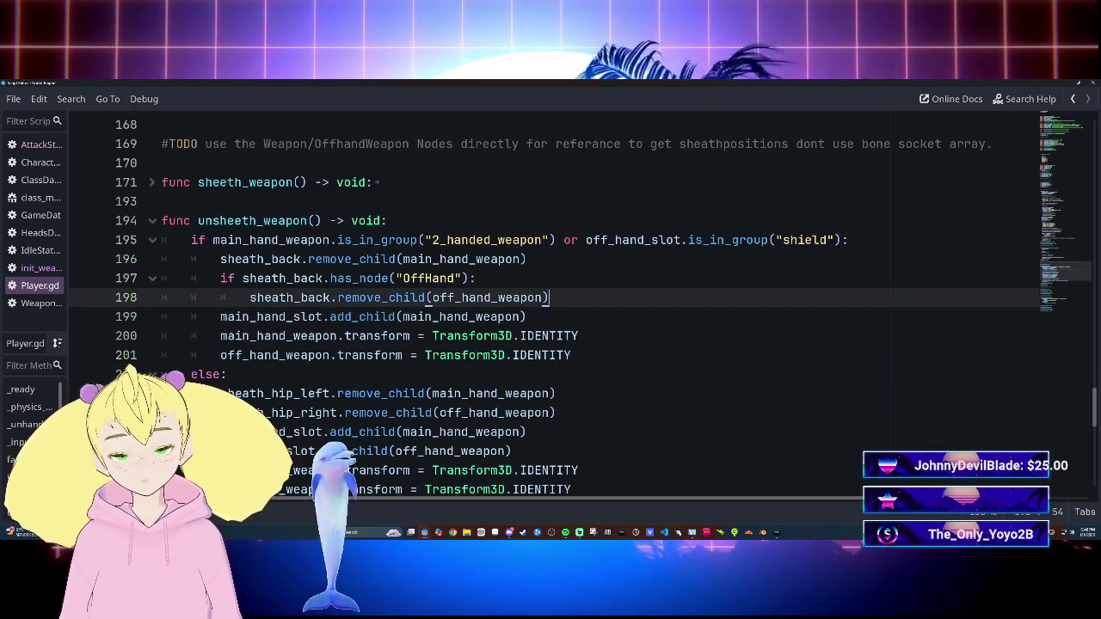
{"action": "key", "text": "Return"}
{"action": "type", "text": "off_hand_slot.add_child(off_hand_weapon)"}
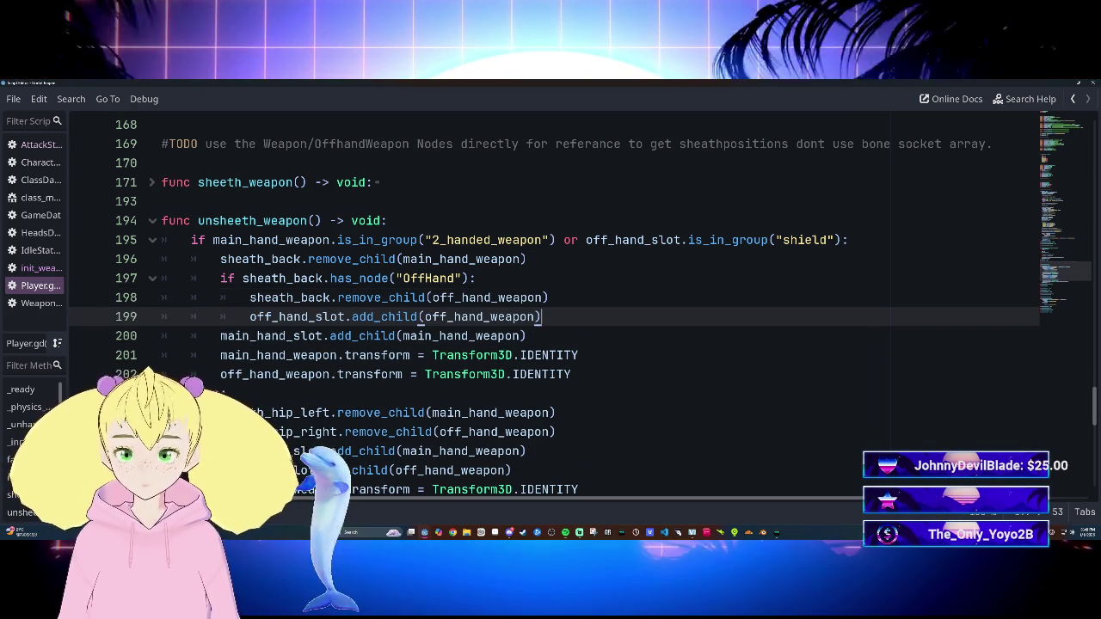
Step: Move the main_hand_slot.add_child line directly after the main-hand removal on line 196
{"action": "left_click", "coordinate": [220, 336]}
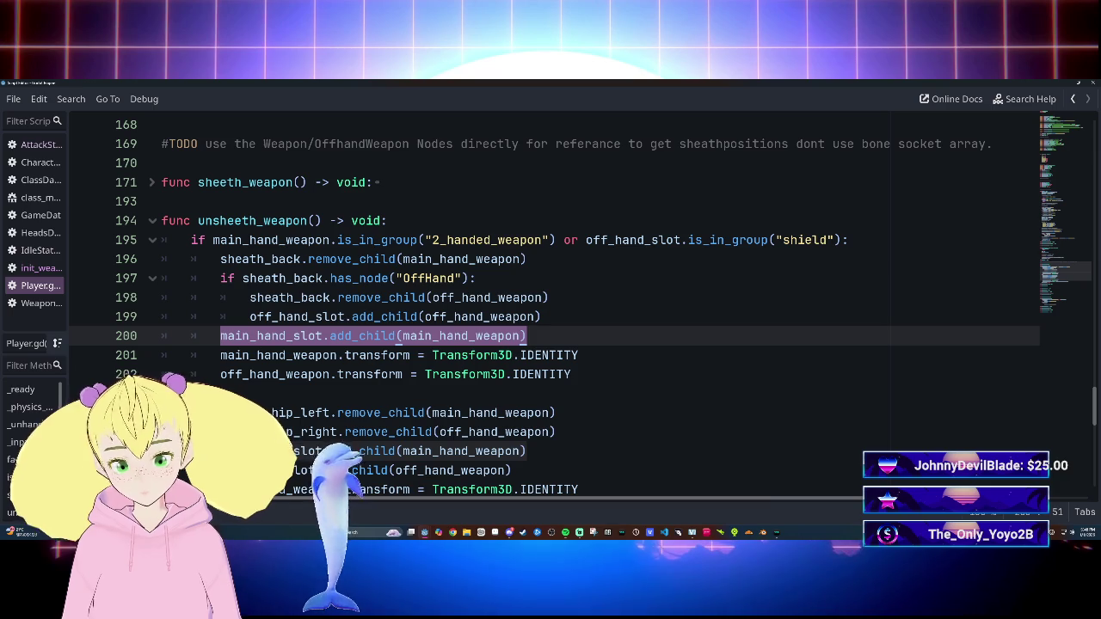
{"action": "key", "text": "BackSpace"}
{"action": "key", "text": "BackSpace"}
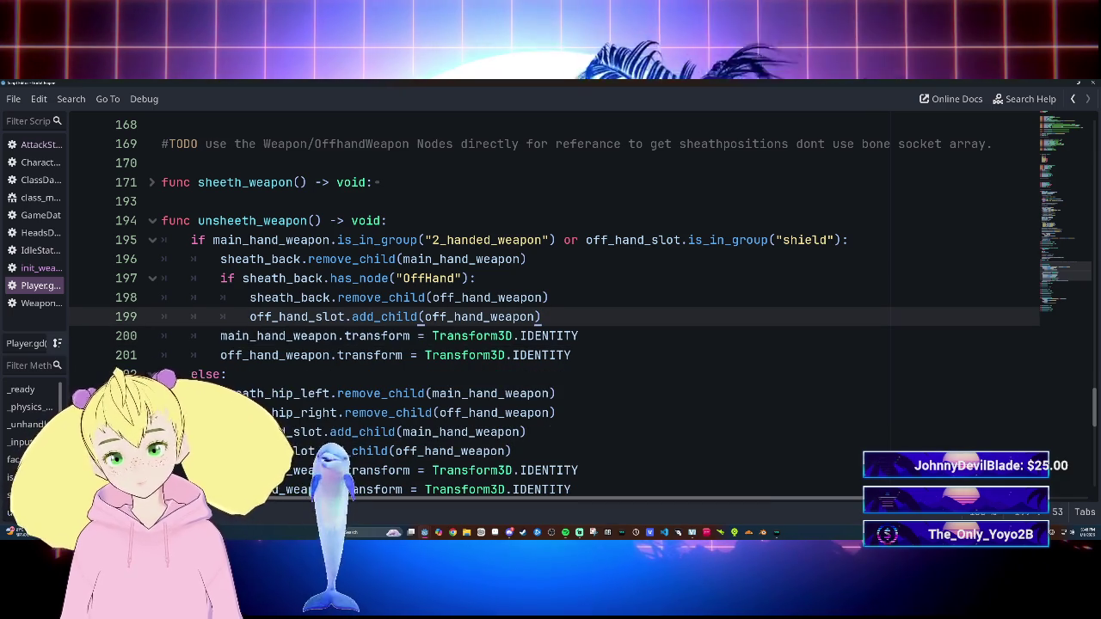
{"action": "left_click", "coordinate": [526, 259]}
{"action": "key", "text": "Return"}
{"action": "type", "text": "main_hand_slot.add_child(main_hand_weapon)"}
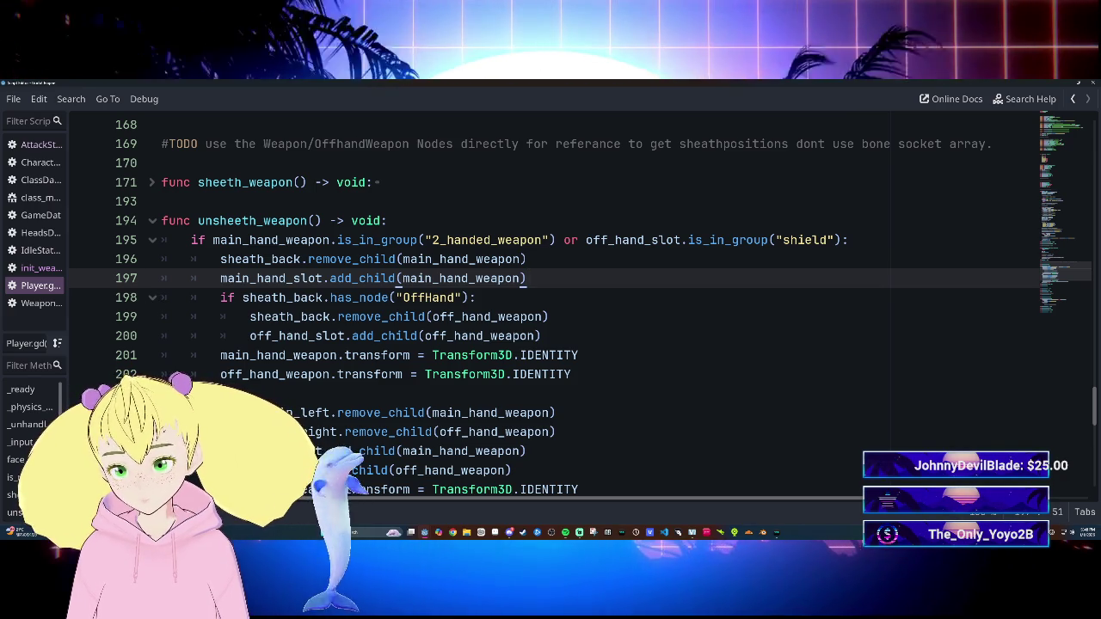
Step: Change the has_node check name from "OffHand" to "OffHandWeapon"
{"action": "left_click", "coordinate": [457, 298]}
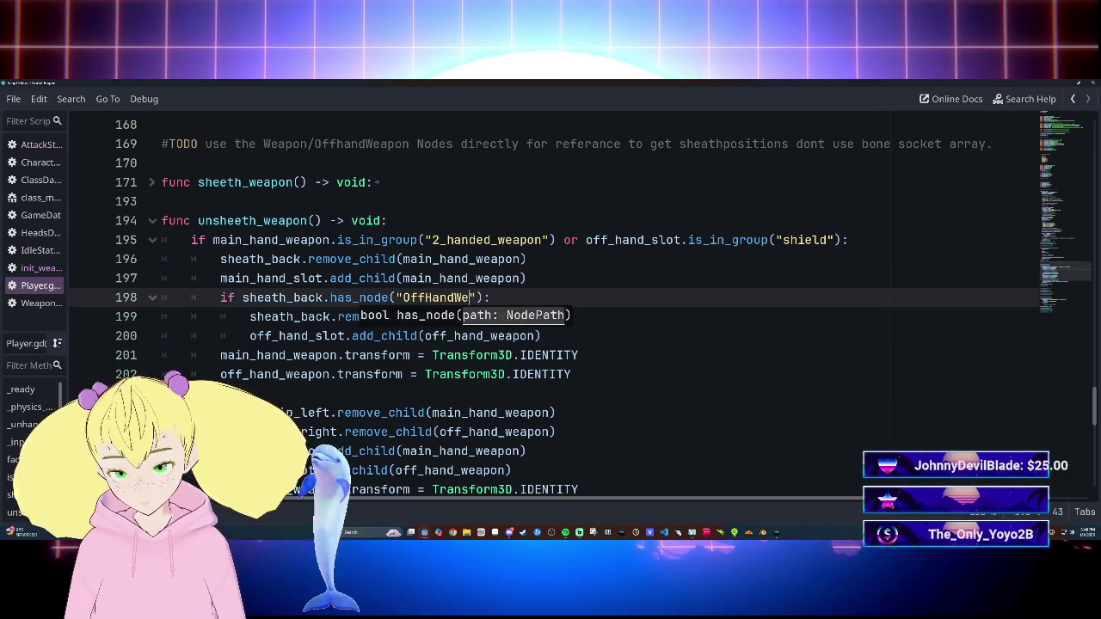
{"action": "type", "text": "apon"}
{"action": "left_click", "coordinate": [519, 297]}
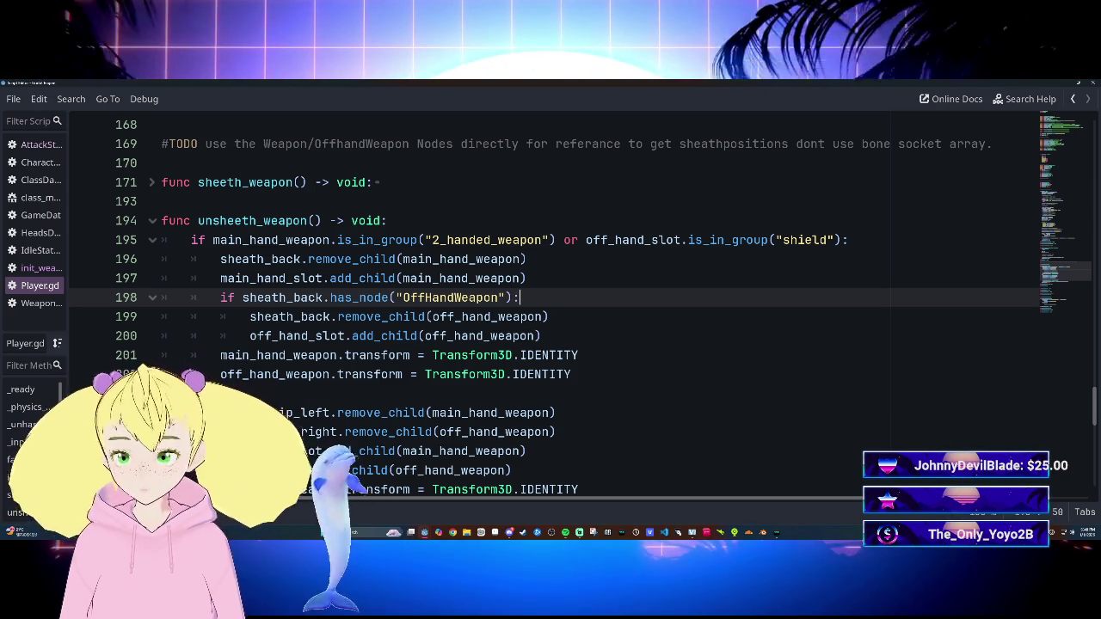
{"action": "scroll", "coordinate": [550, 301], "scroll_direction": "up", "scroll_amount": 1}
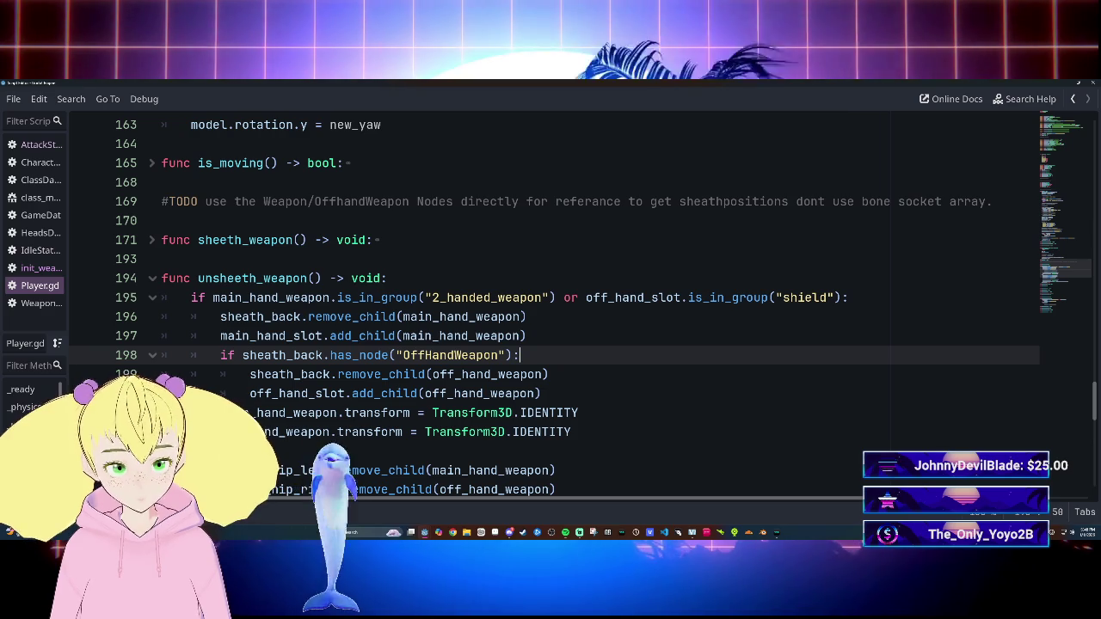
{"action": "scroll", "coordinate": [550, 301], "scroll_direction": "down", "scroll_amount": 3}
{"action": "scroll", "coordinate": [550, 301], "scroll_direction": "up", "scroll_amount": 1}
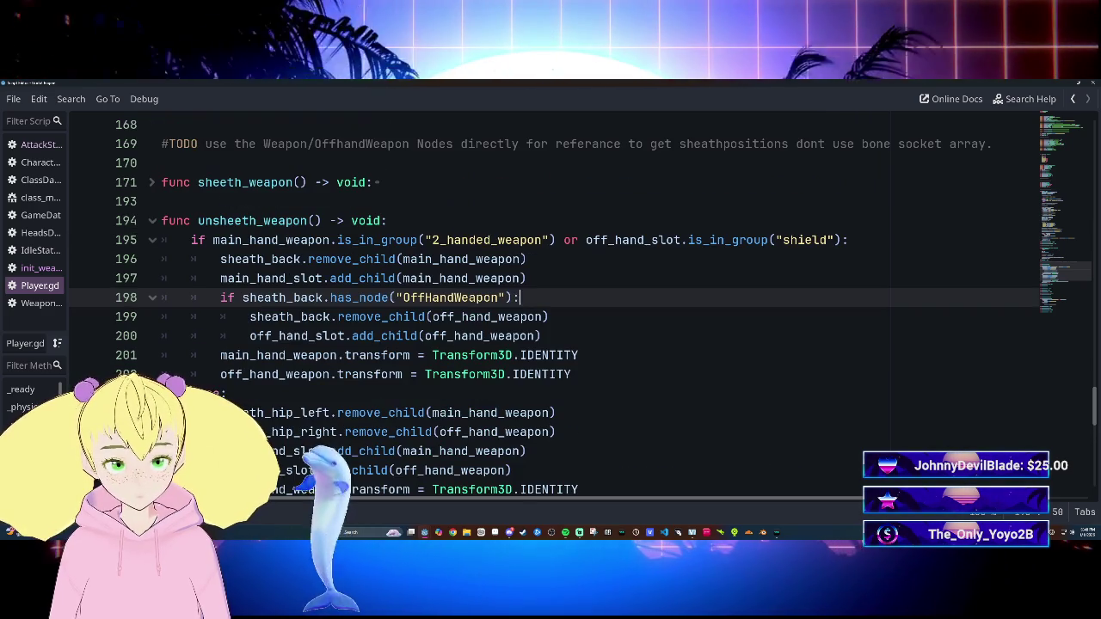
{"action": "left_click", "coordinate": [220, 259]}
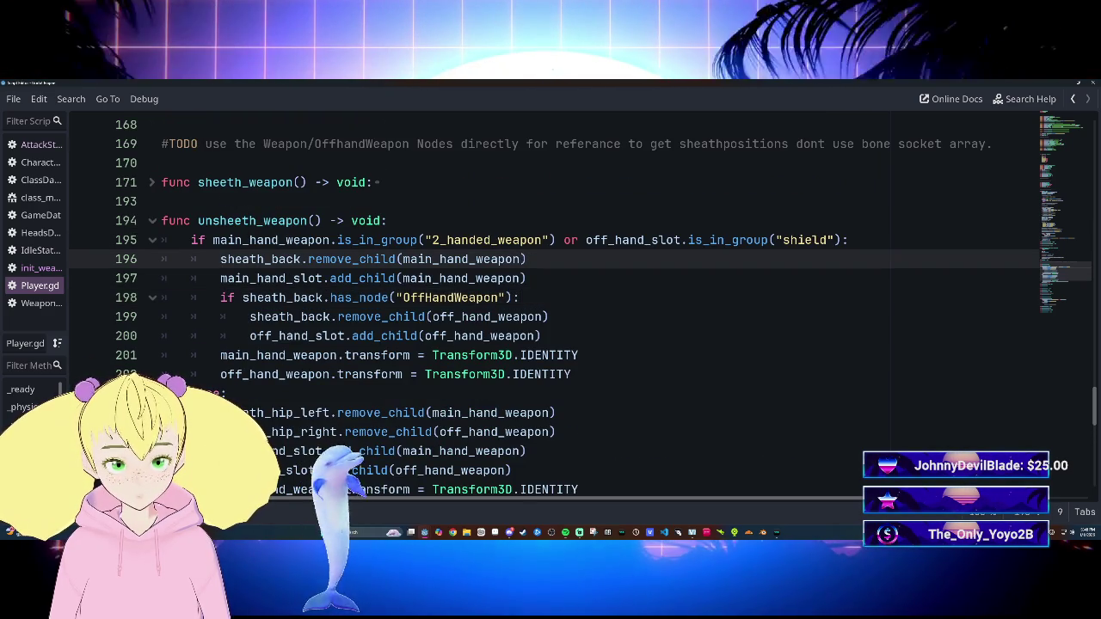
{"action": "mouse_move", "coordinate": [379, 274]}
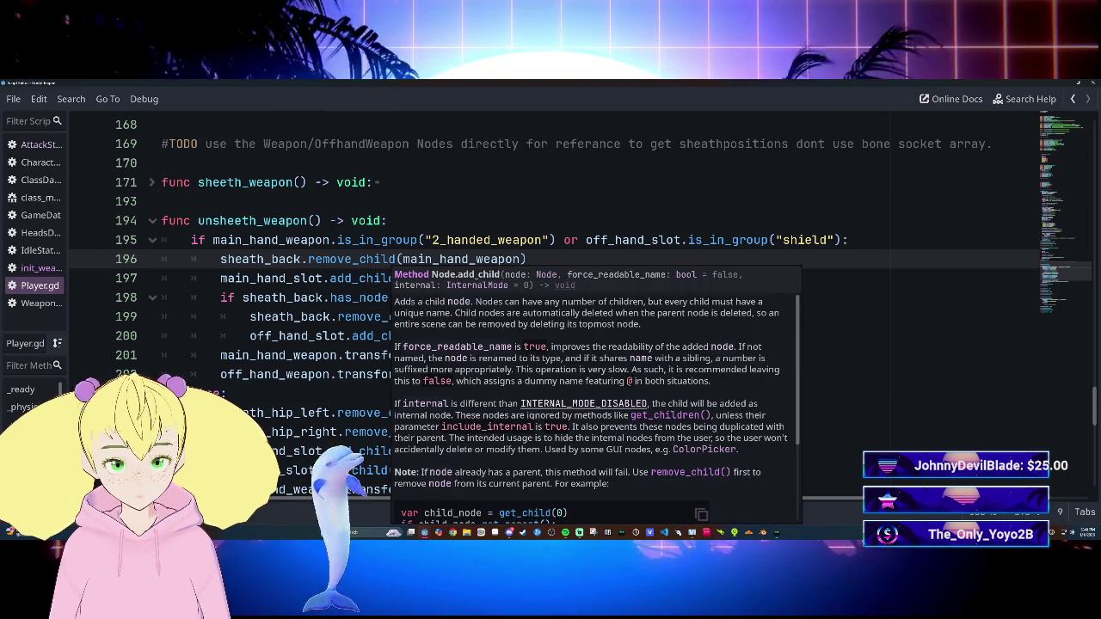
{"action": "left_click_drag", "start_coordinate": [220, 258], "coordinate": [525, 277]}
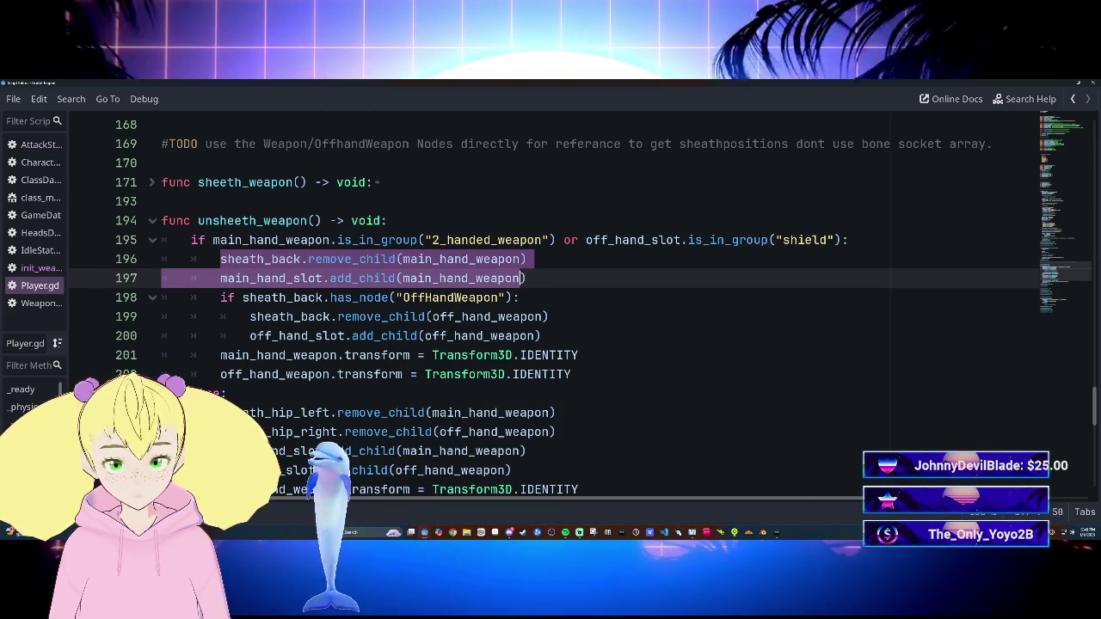
{"action": "left_click", "coordinate": [527, 278]}
{"action": "left_click", "coordinate": [220, 259]}
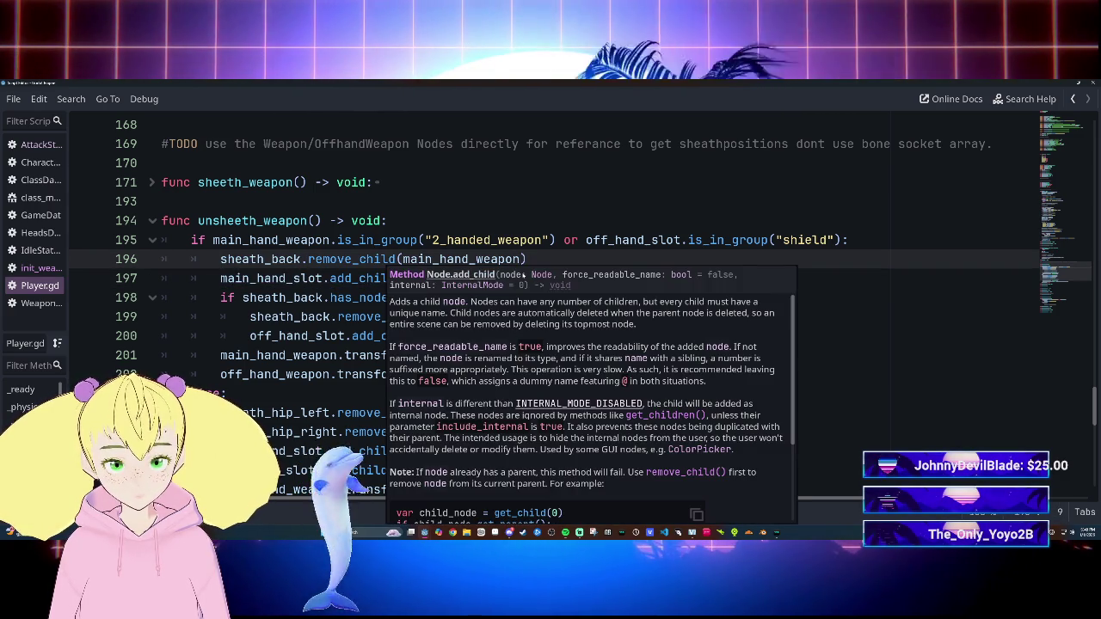
{"action": "left_click", "coordinate": [851, 240]}
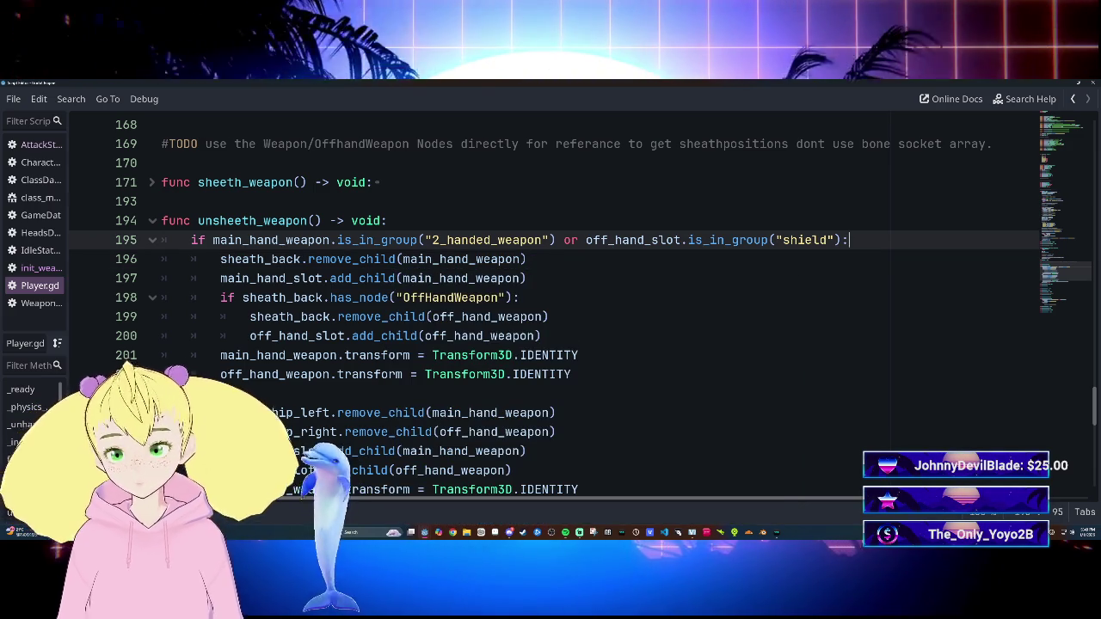
Step: Insert if sheath_back.has_node("MainHandWeapon"): as a new line 196
{"action": "key", "text": "Return"}
{"action": "type", "text": "if she"}
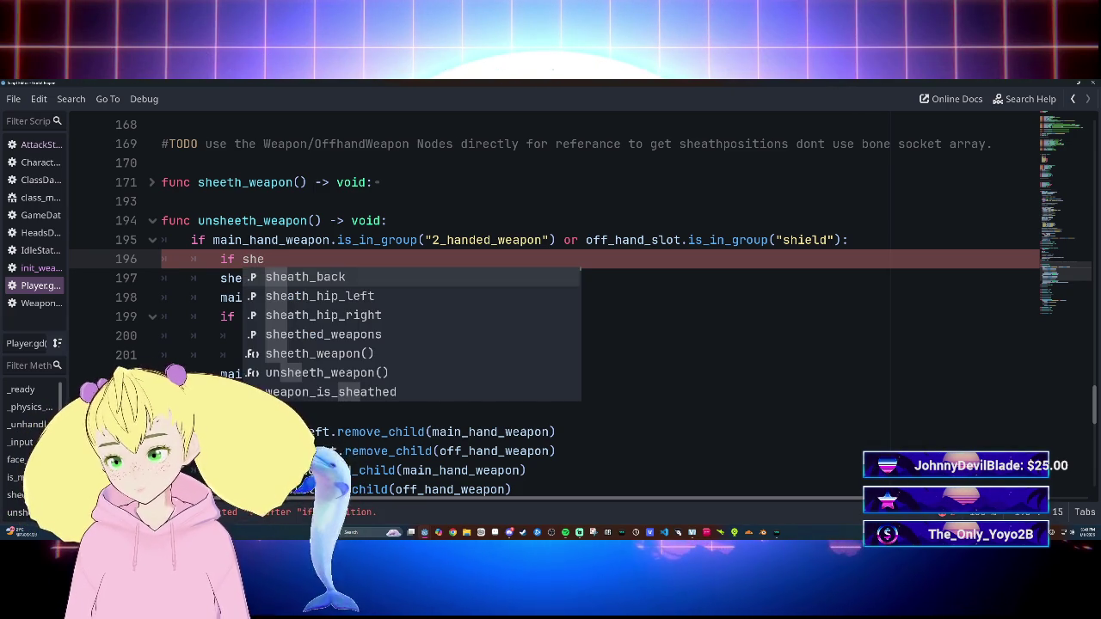
{"action": "key", "text": "Return"}
{"action": "type", "text": "."}
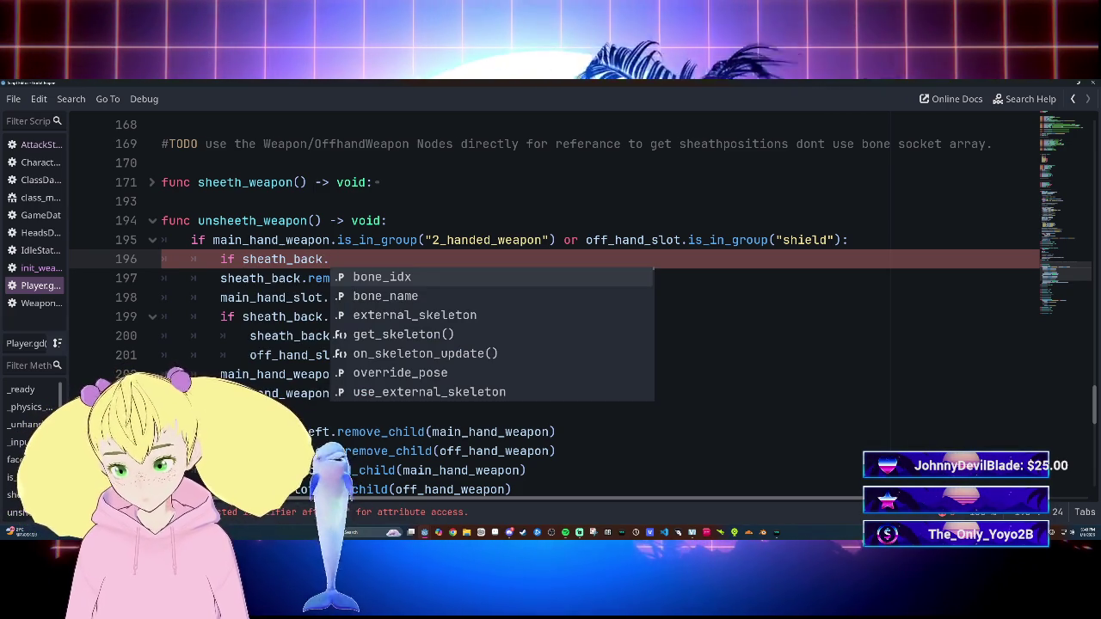
{"action": "type", "text": "has"}
{"action": "key", "text": "Return"}
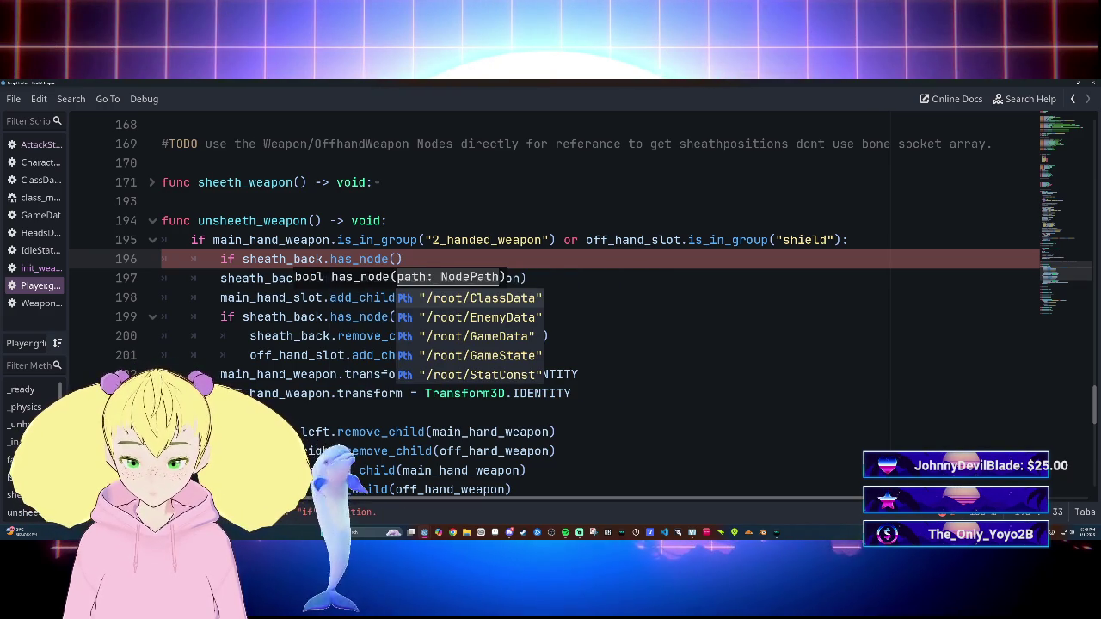
{"action": "type", "text": "in"}
{"action": "key", "text": "BackSpace"}
{"action": "key", "text": "BackSpace"}
{"action": "key", "text": "BackSpace"}
{"action": "type", "text": "\""}
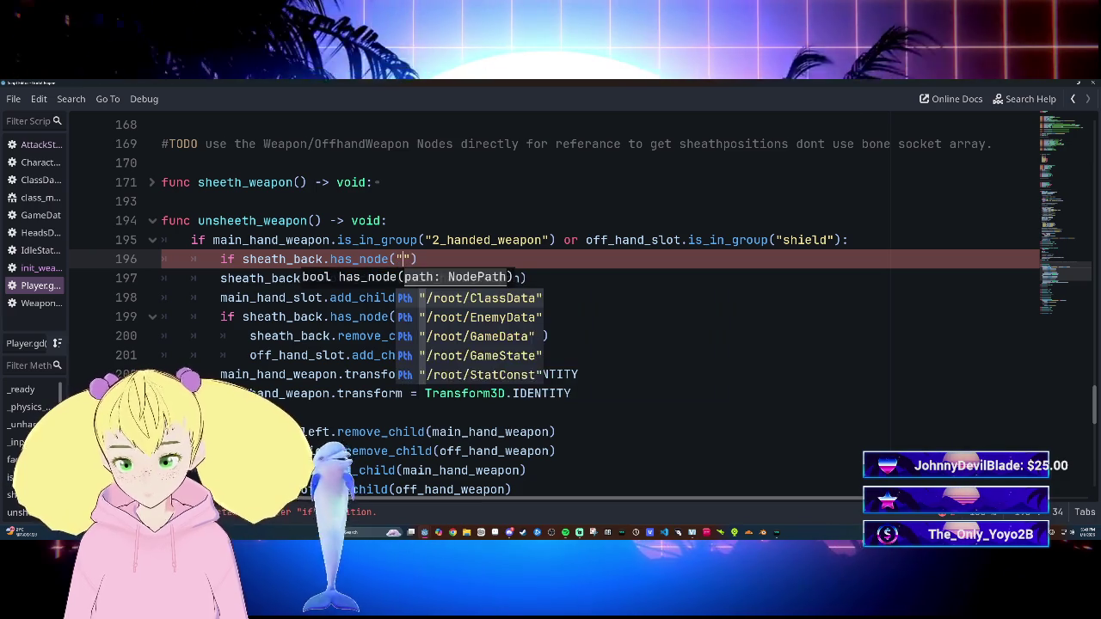
{"action": "type", "text": "Main_"}
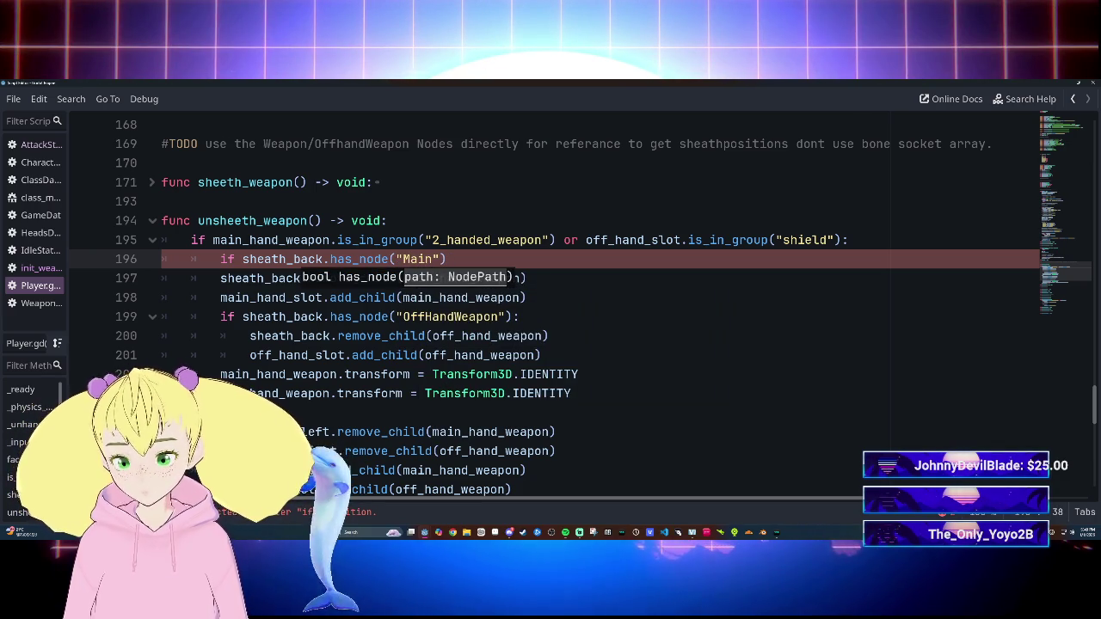
{"action": "type", "text": "eapon"}
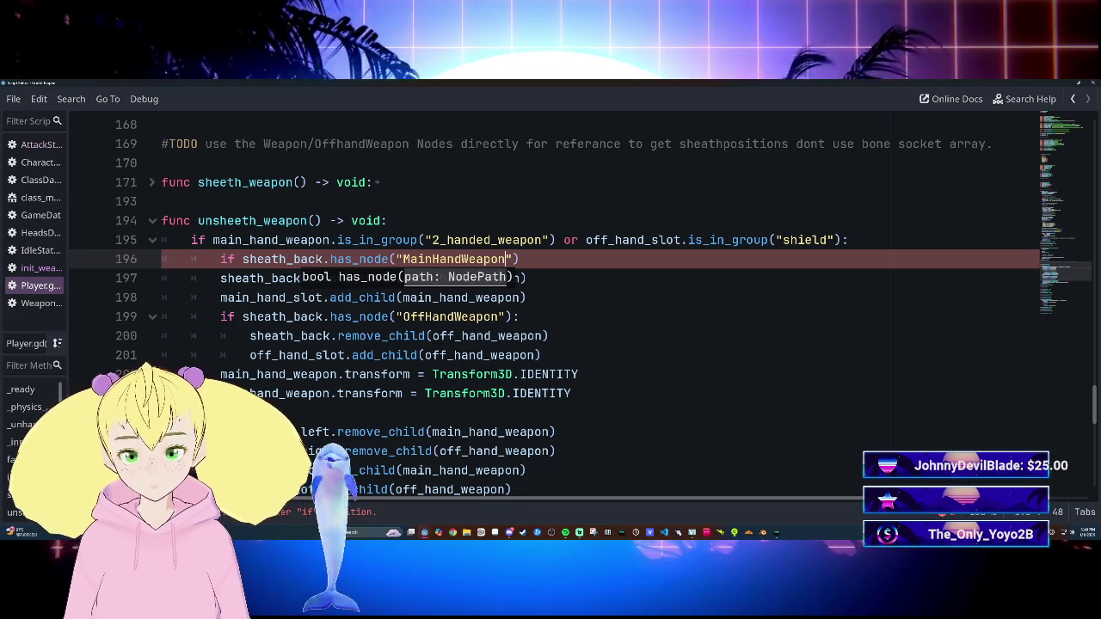
{"action": "key", "text": "End"}
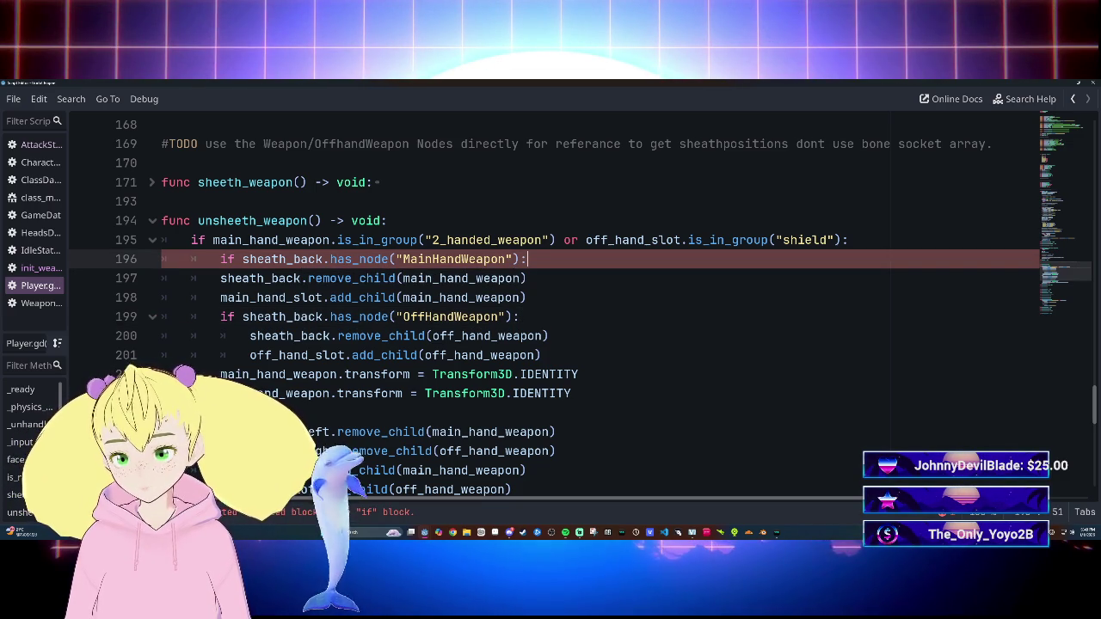
Step: Indent the two main-hand reparent lines under the new has_node check
{"action": "left_click_drag", "start_coordinate": [220, 278], "coordinate": [516, 298]}
{"action": "left_click", "coordinate": [519, 316]}
{"action": "left_click_drag", "start_coordinate": [221, 277], "coordinate": [526, 298]}
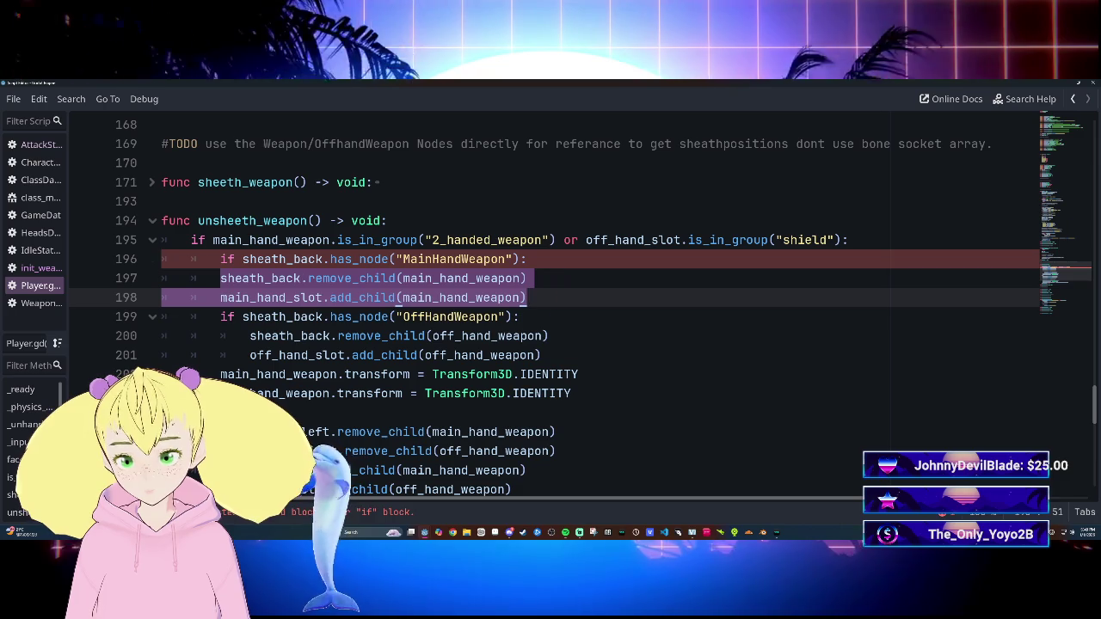
{"action": "key", "text": "Tab"}
{"action": "left_click", "coordinate": [495, 355]}
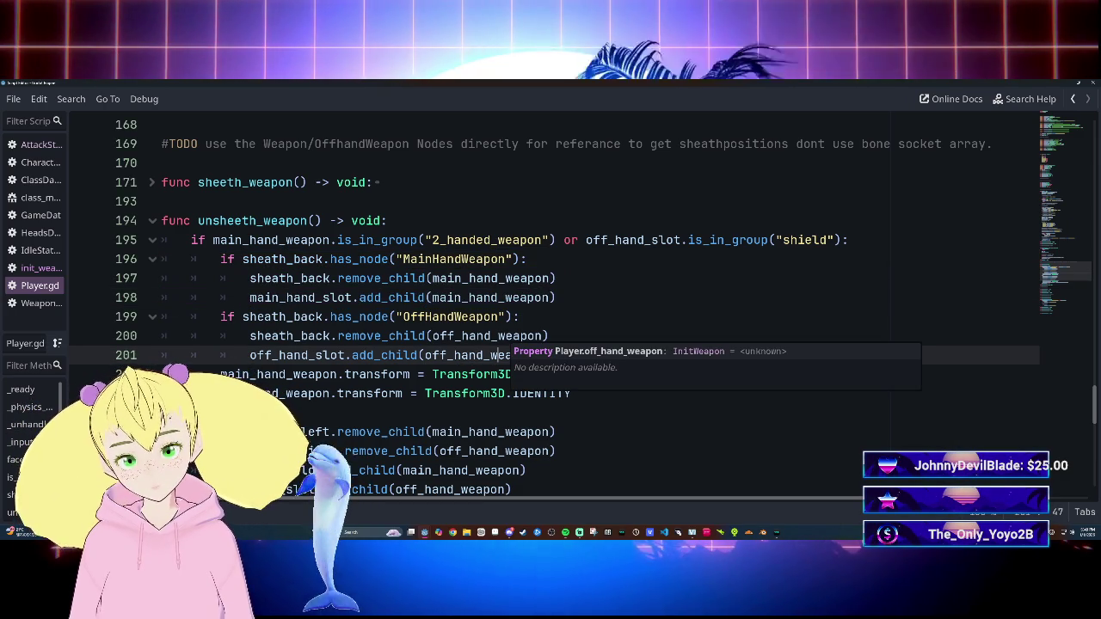
Step: Test-run the game, walking the character around, then close the game window
{"action": "key", "text": "F5"}
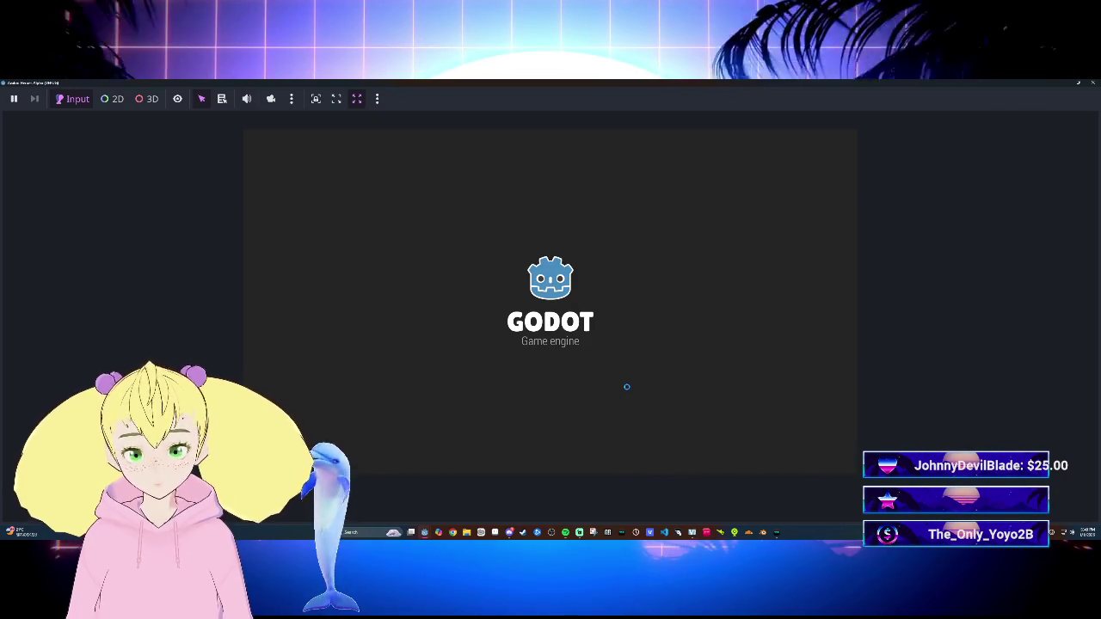
{"action": "key", "text": "w"}
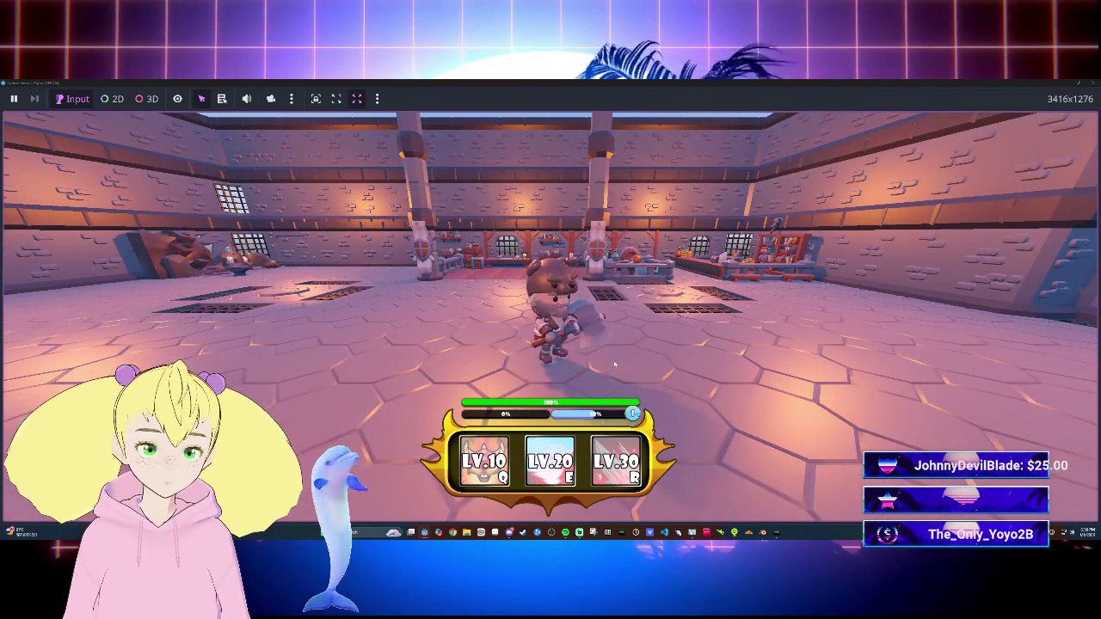
{"action": "key", "text": "w"}
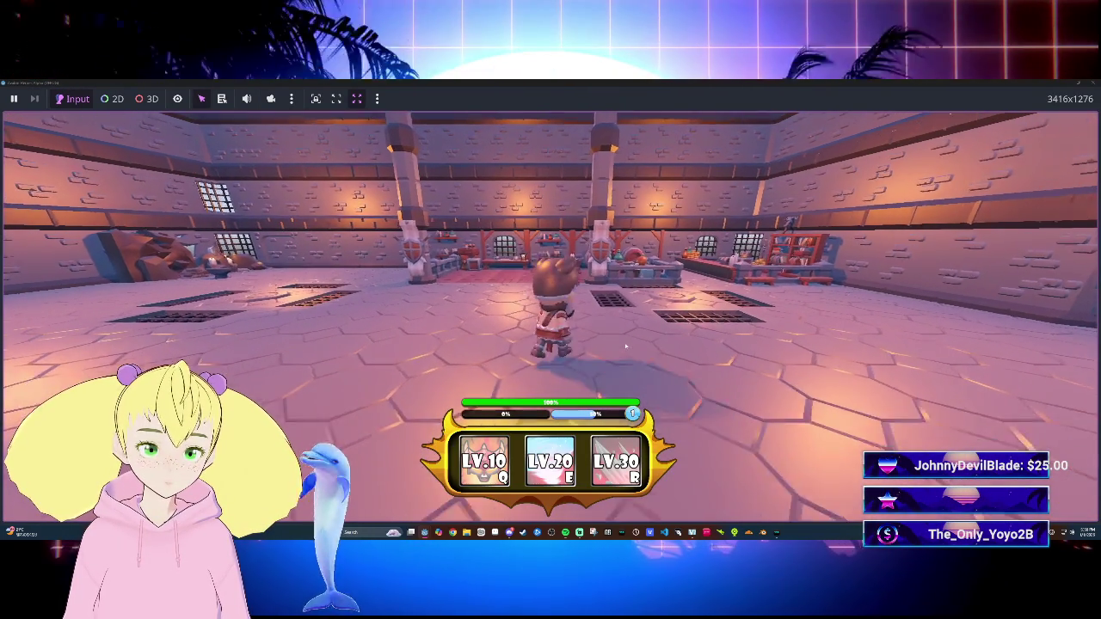
{"action": "key", "text": "w"}
{"action": "key", "text": "w"}
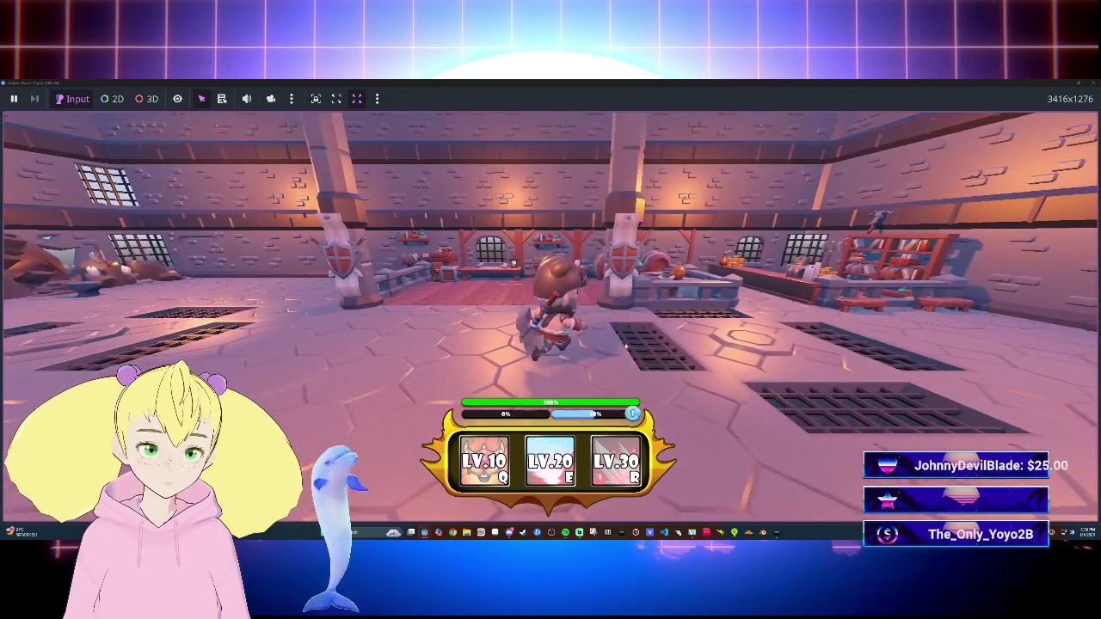
{"action": "key", "text": "s"}
{"action": "key", "text": "s"}
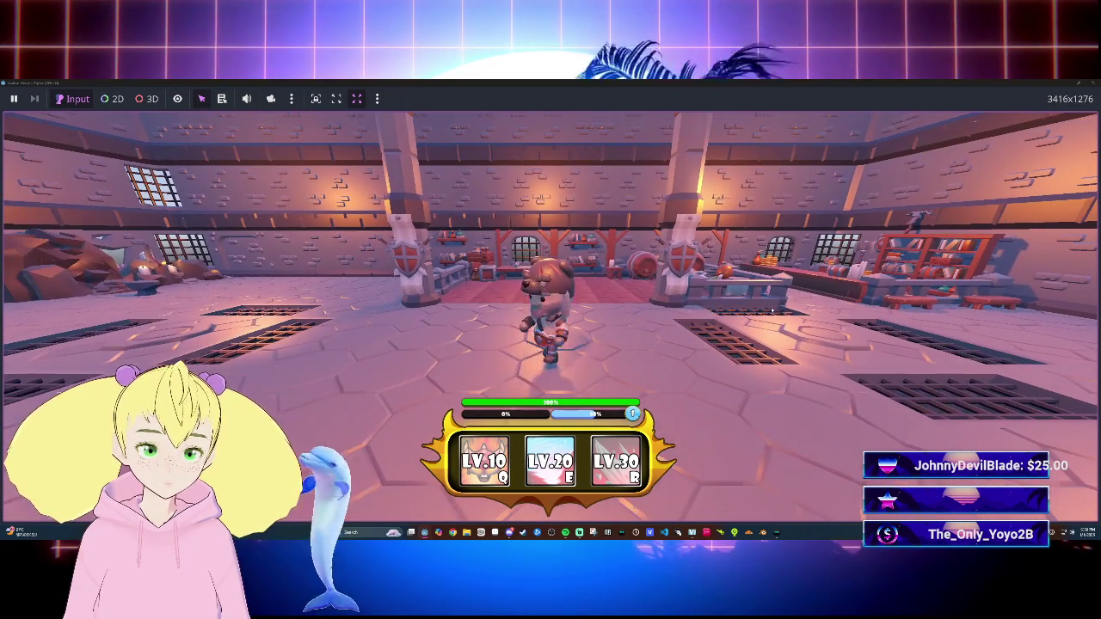
{"action": "left_click", "coordinate": [1074, 81]}
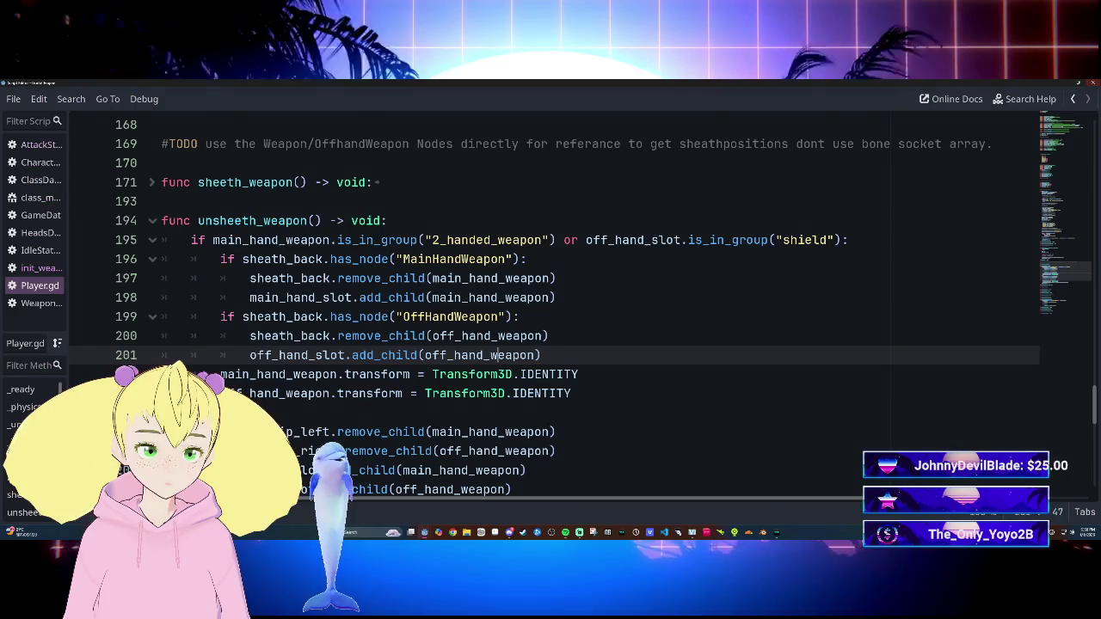
Step: Copy the weapon_mesh.transform reset from line 211 to after line 203, then run the game
{"action": "scroll", "coordinate": [550, 301], "scroll_direction": "down", "scroll_amount": 10}
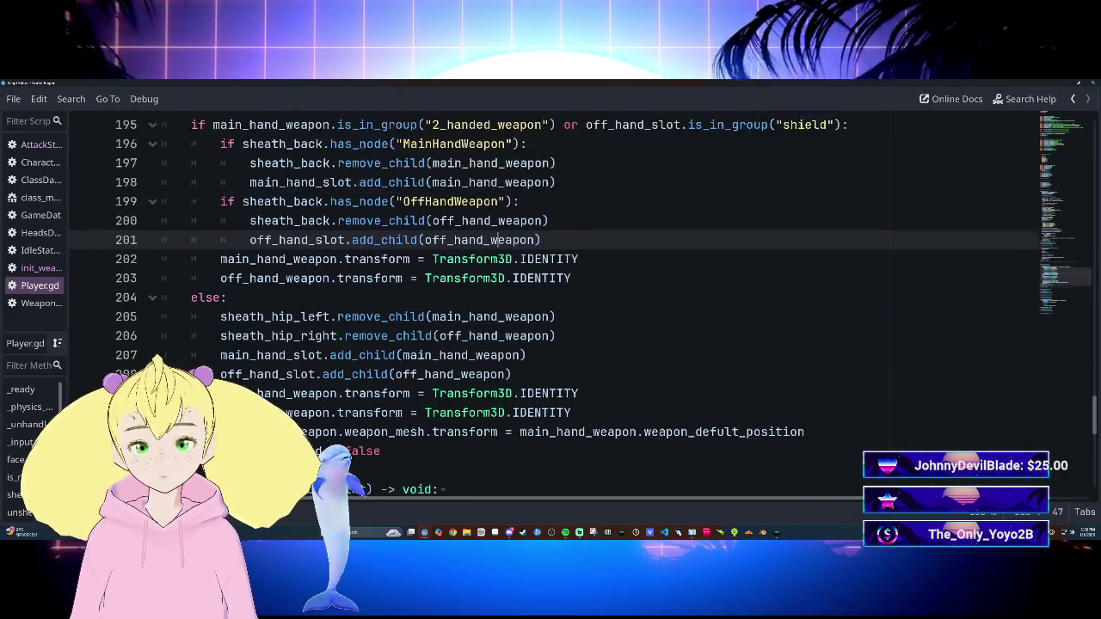
{"action": "scroll", "coordinate": [550, 301], "scroll_direction": "up", "scroll_amount": 1}
{"action": "scroll", "coordinate": [491, 240], "scroll_direction": "down", "scroll_amount": 3}
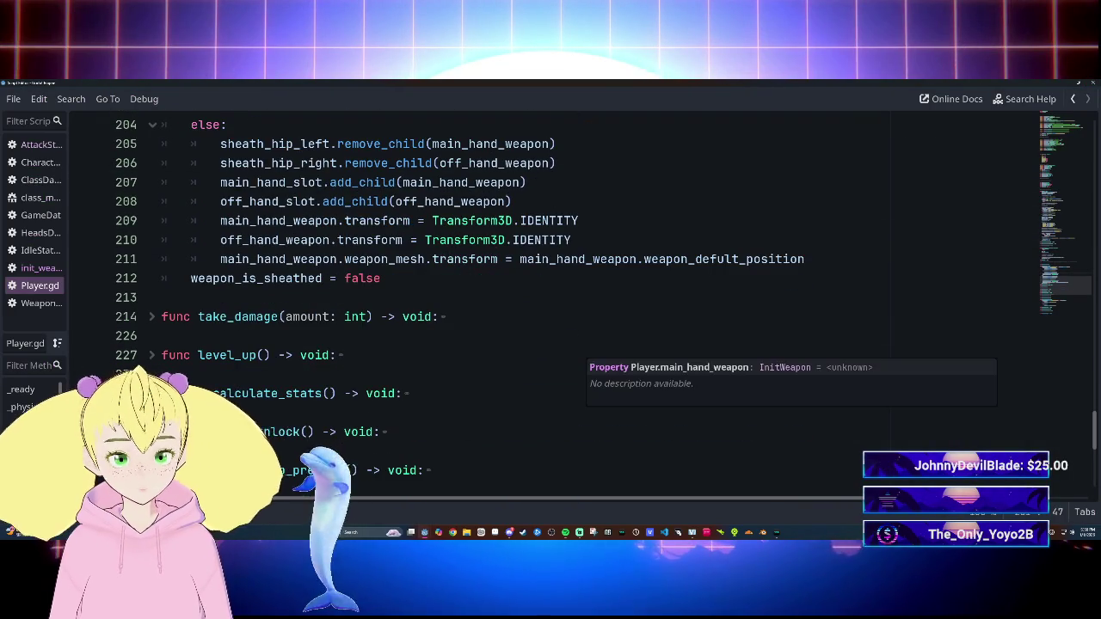
{"action": "scroll", "coordinate": [550, 301], "scroll_direction": "up", "scroll_amount": 1}
{"action": "scroll", "coordinate": [550, 301], "scroll_direction": "up", "scroll_amount": 2}
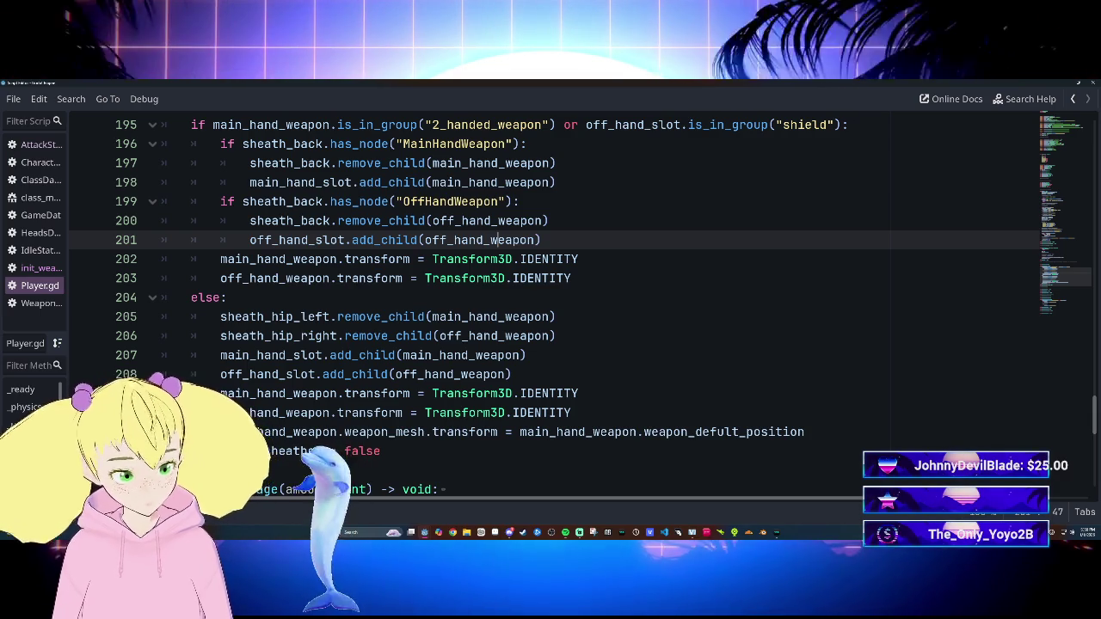
{"action": "scroll", "coordinate": [551, 301], "scroll_direction": "up", "scroll_amount": 1}
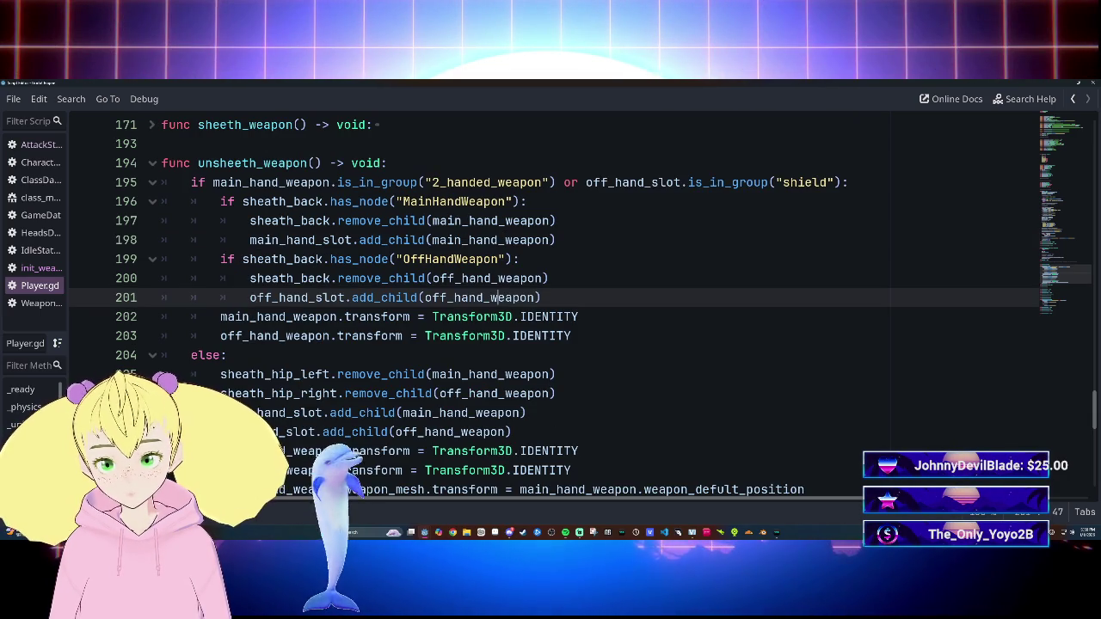
{"action": "scroll", "coordinate": [550, 301], "scroll_direction": "down", "scroll_amount": 2}
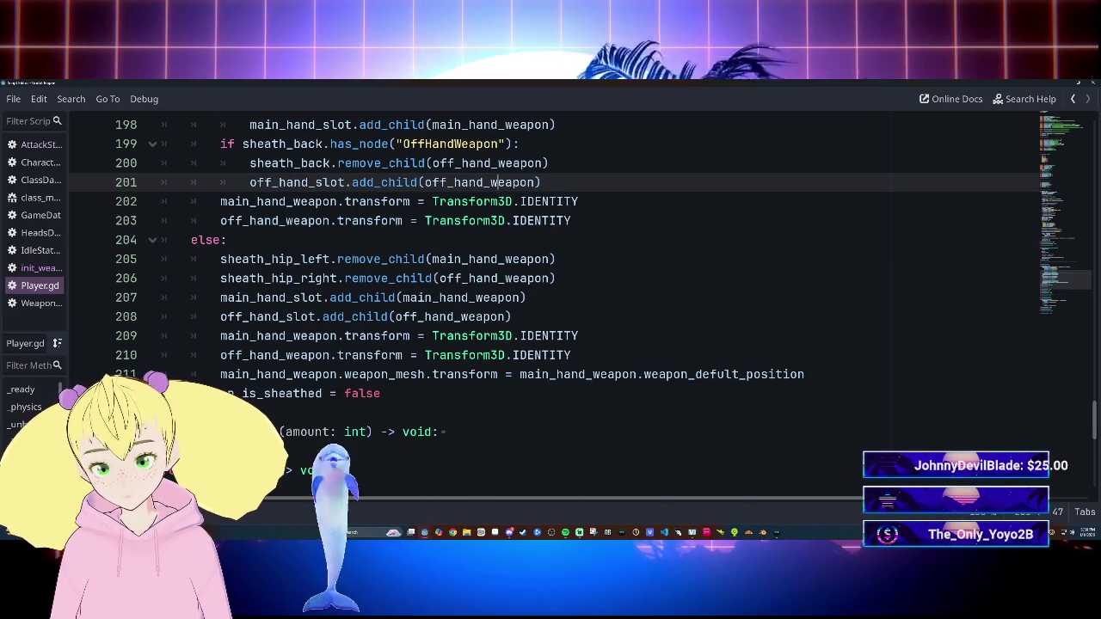
{"action": "left_click_drag", "start_coordinate": [220, 374], "coordinate": [805, 374]}
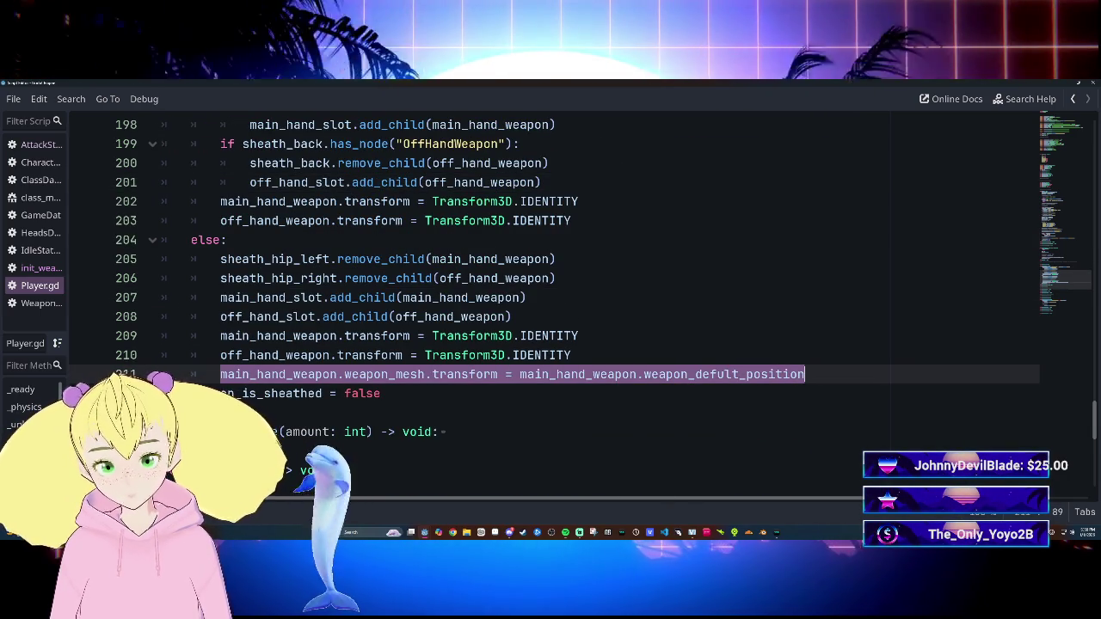
{"action": "key", "text": "ctrl+c"}
{"action": "left_click", "coordinate": [584, 220]}
{"action": "key", "text": "Return"}
{"action": "key", "text": "ctrl+v"}
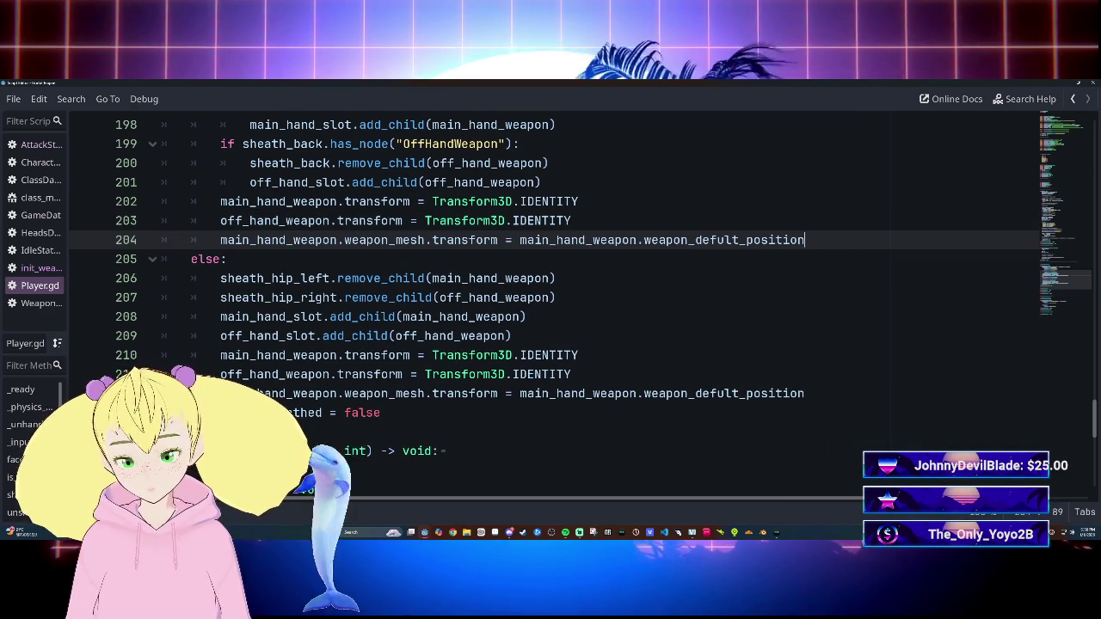
{"action": "key", "text": "F5"}
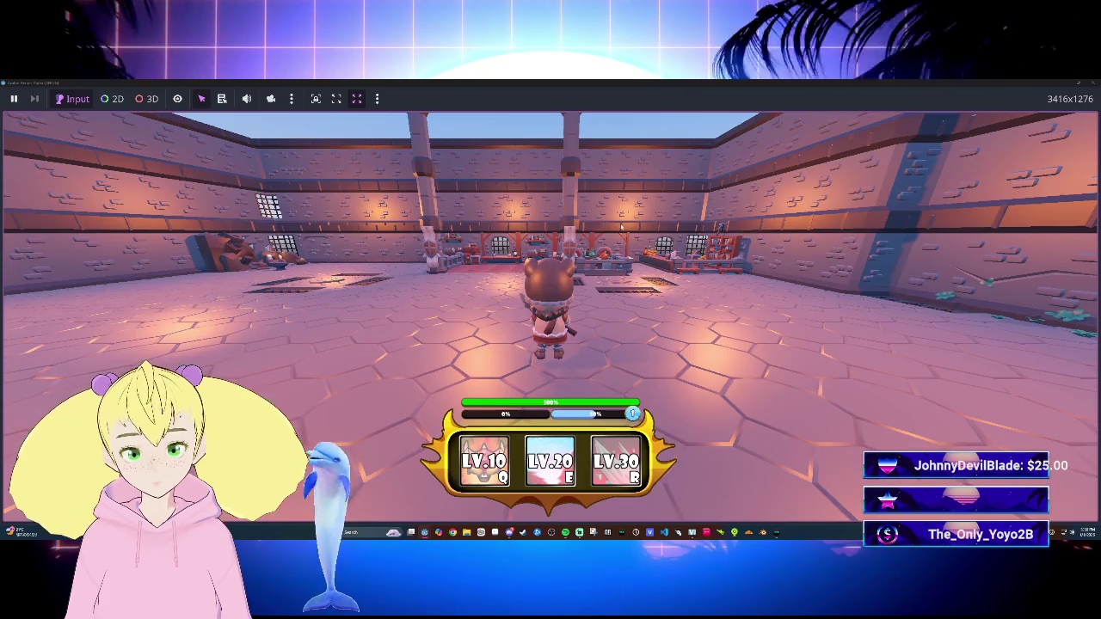
Step: Walk the character, swing the weapon, stop the game with F8, and return to the editor
{"action": "key", "text": "w"}
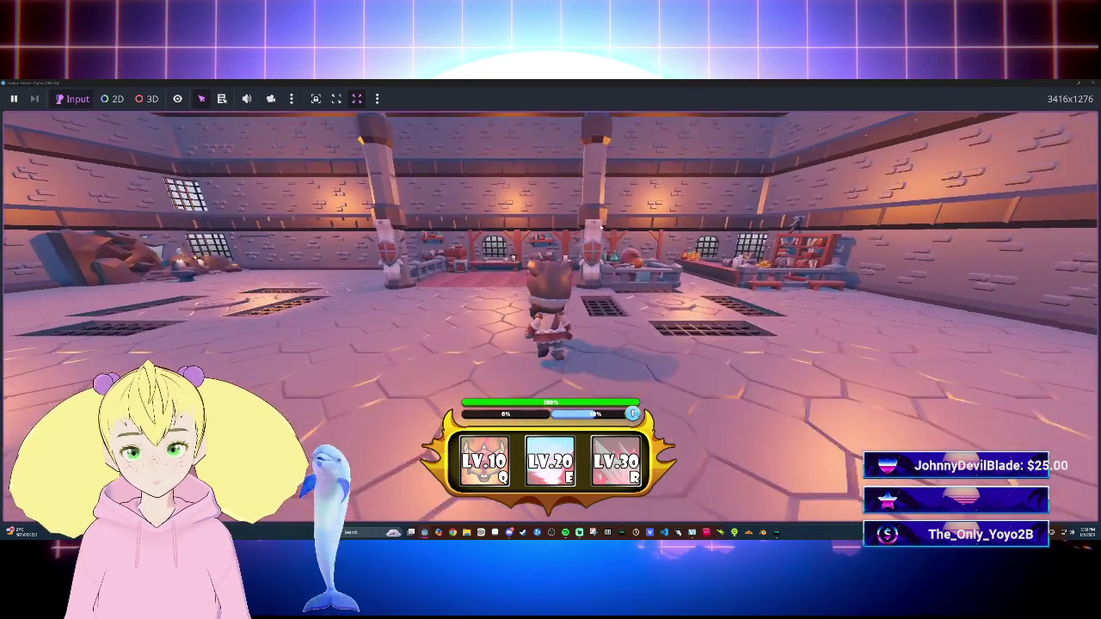
{"action": "key", "text": "s"}
{"action": "left_click", "coordinate": [599, 227]}
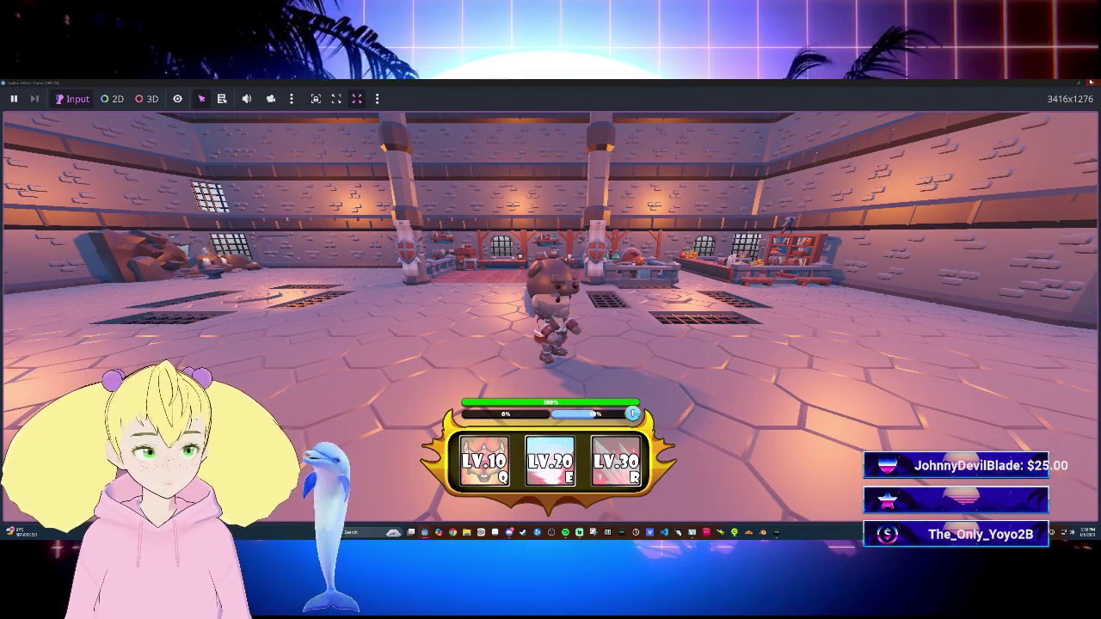
{"action": "key", "text": "F8"}
{"action": "scroll", "coordinate": [550, 301], "scroll_direction": "up", "scroll_amount": 2}
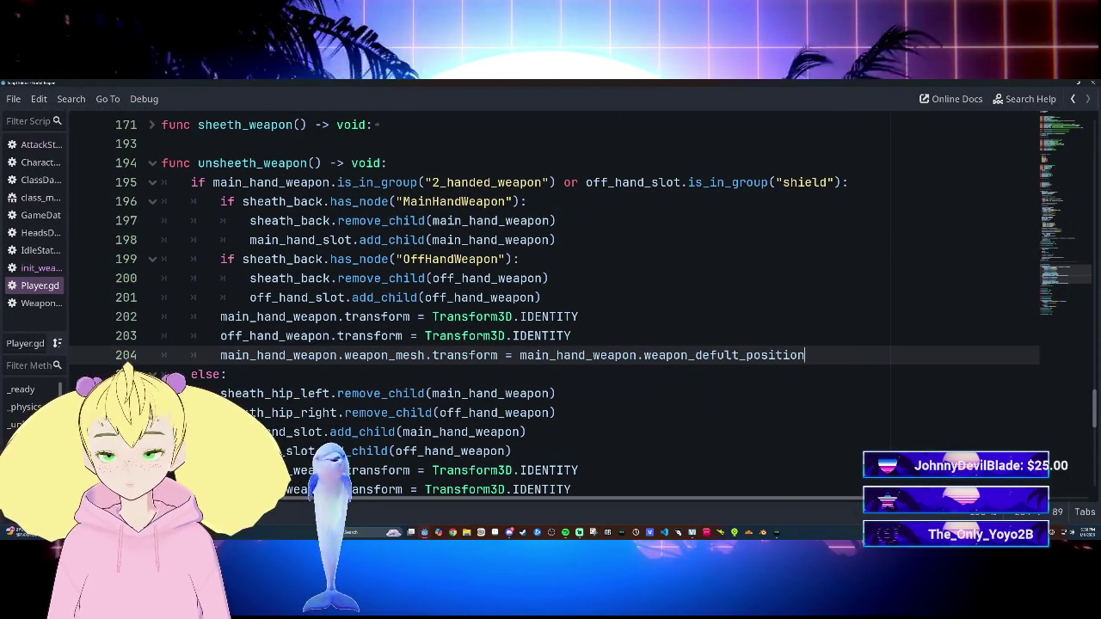
{"action": "scroll", "coordinate": [551, 301], "scroll_direction": "up", "scroll_amount": 3}
{"action": "scroll", "coordinate": [550, 301], "scroll_direction": "down", "scroll_amount": 2}
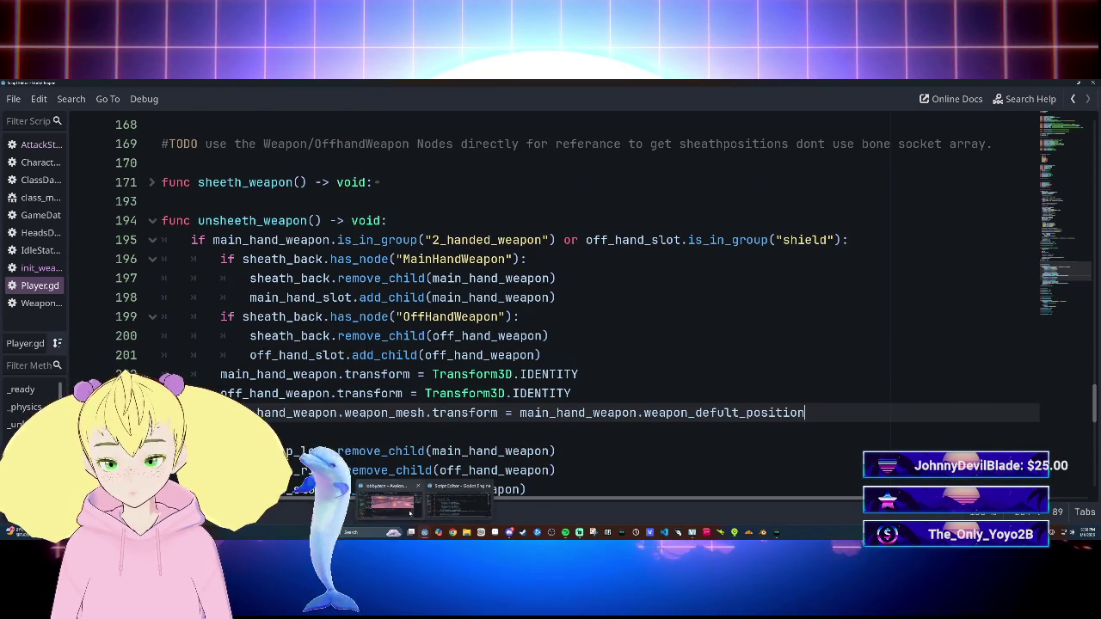
{"action": "left_click", "coordinate": [411, 511]}
{"action": "left_click", "coordinate": [303, 509]}
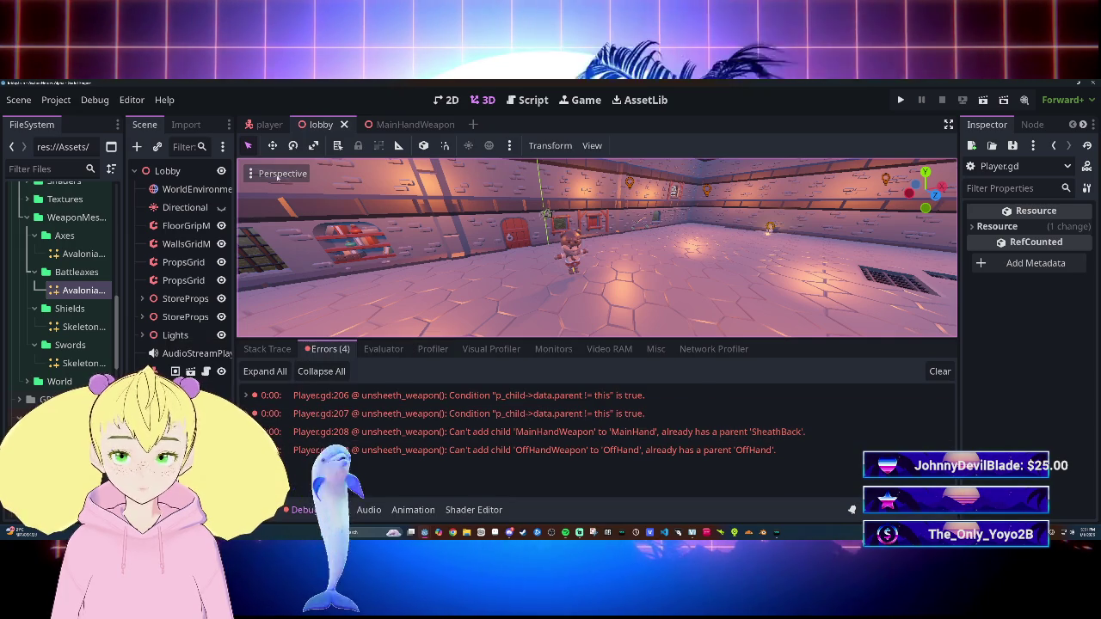
{"action": "key", "text": "ctrl+shift+Tab"}
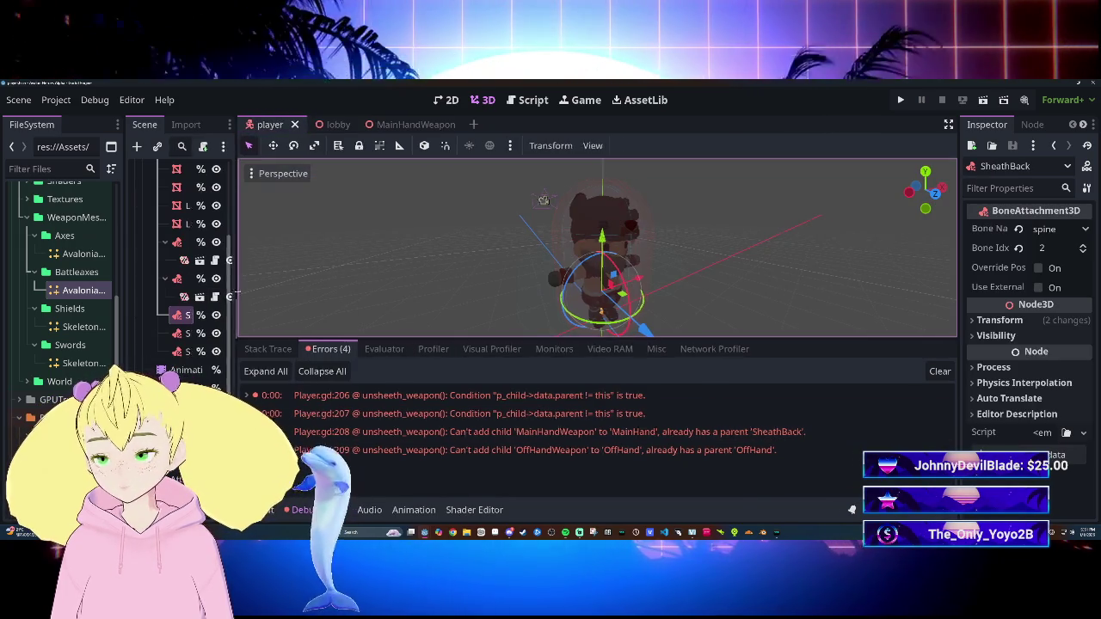
{"action": "left_click_drag", "start_coordinate": [233, 344], "coordinate": [465, 344]}
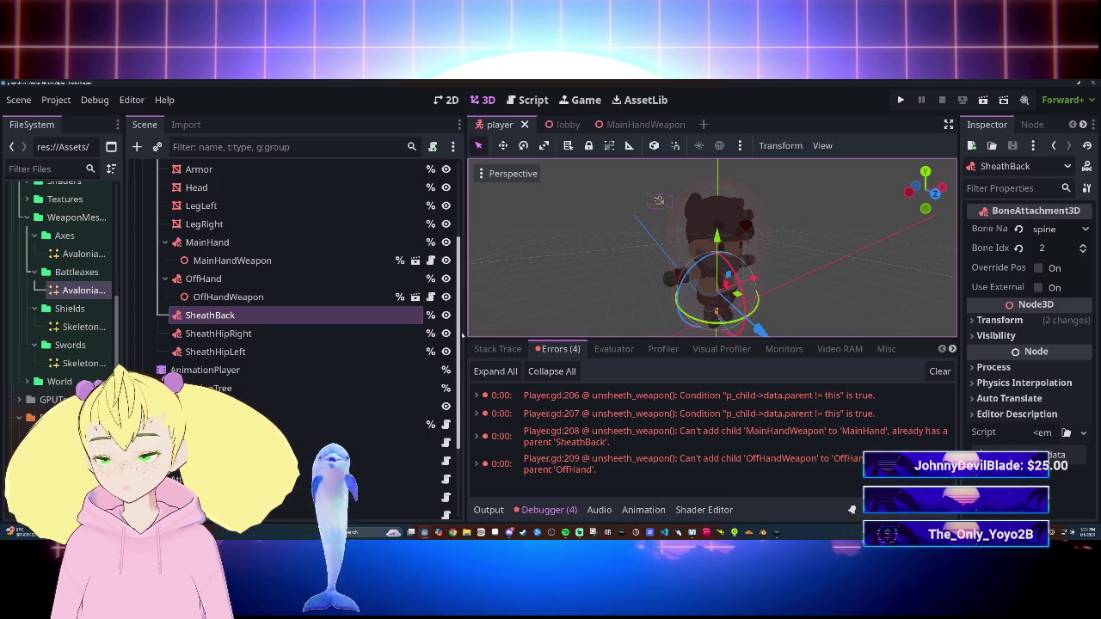
{"action": "left_click_drag", "start_coordinate": [466, 331], "coordinate": [276, 331]}
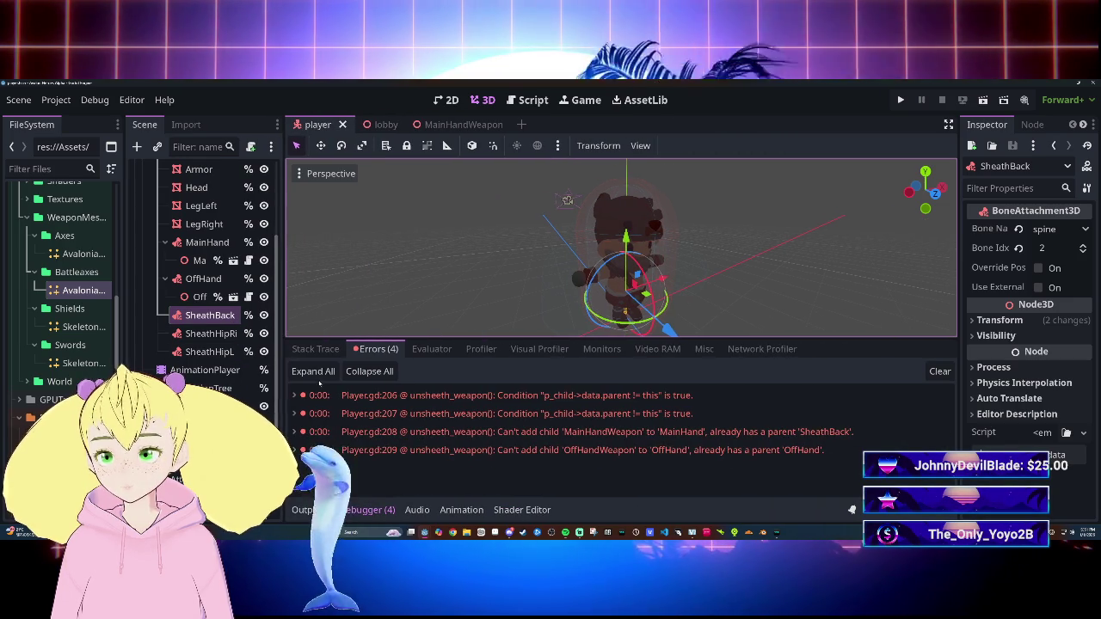
{"action": "key", "text": "ctrl+F3"}
{"action": "scroll", "coordinate": [559, 301], "scroll_direction": "up", "scroll_amount": 20}
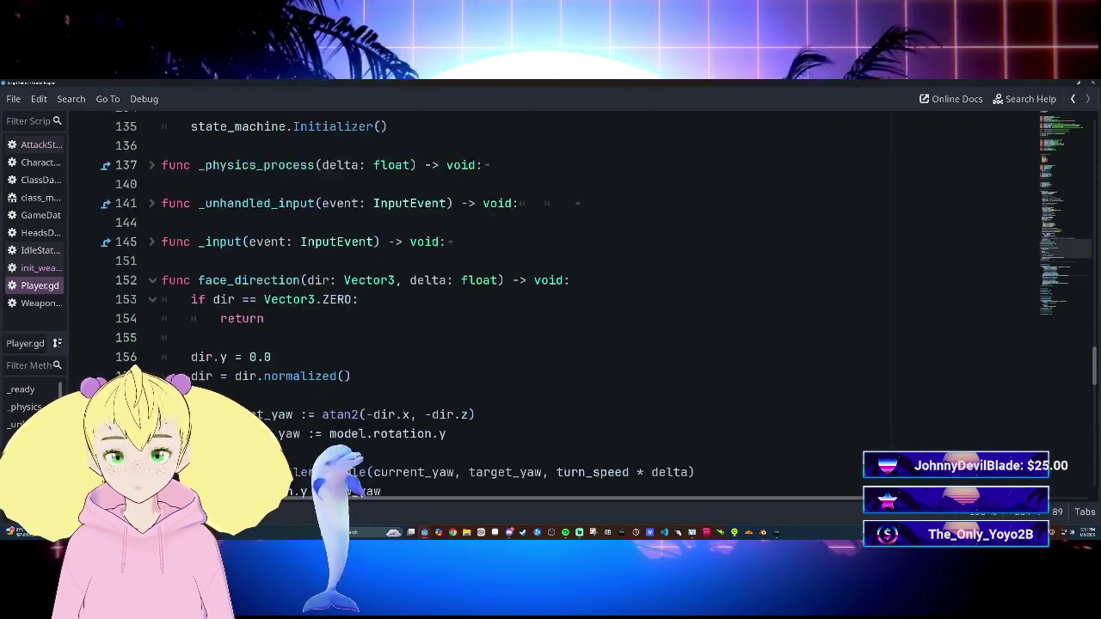
Step: Return to Player.gd in the Script editor, hide the Debugger panel, and scroll to unsheath_weapon()
{"action": "scroll", "coordinate": [559, 301], "scroll_direction": "up", "scroll_amount": 15}
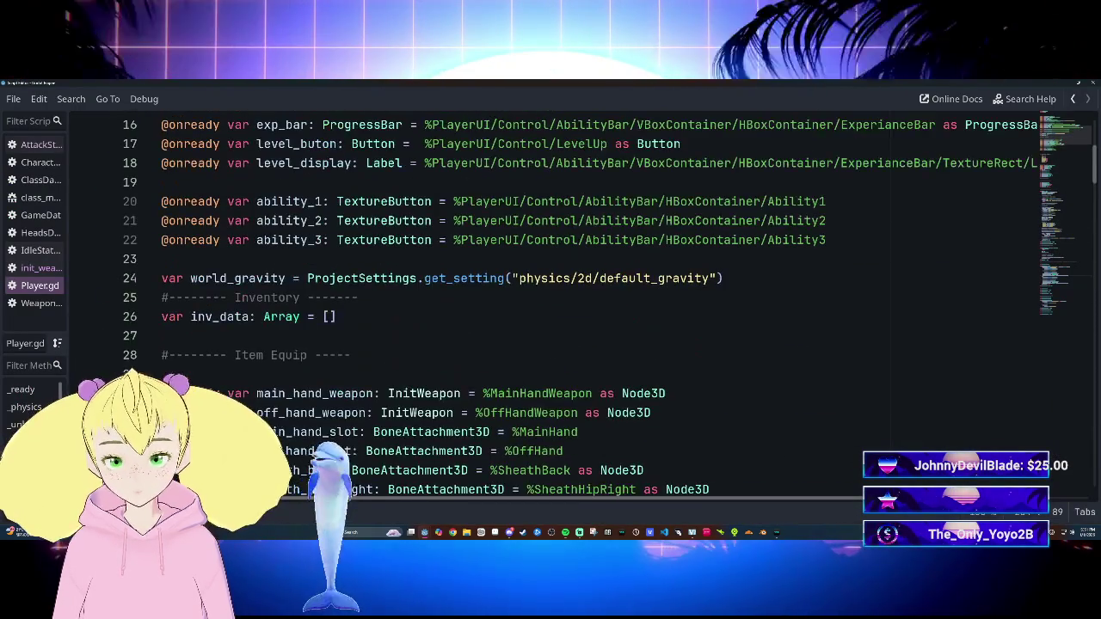
{"action": "scroll", "coordinate": [559, 301], "scroll_direction": "down", "scroll_amount": 2}
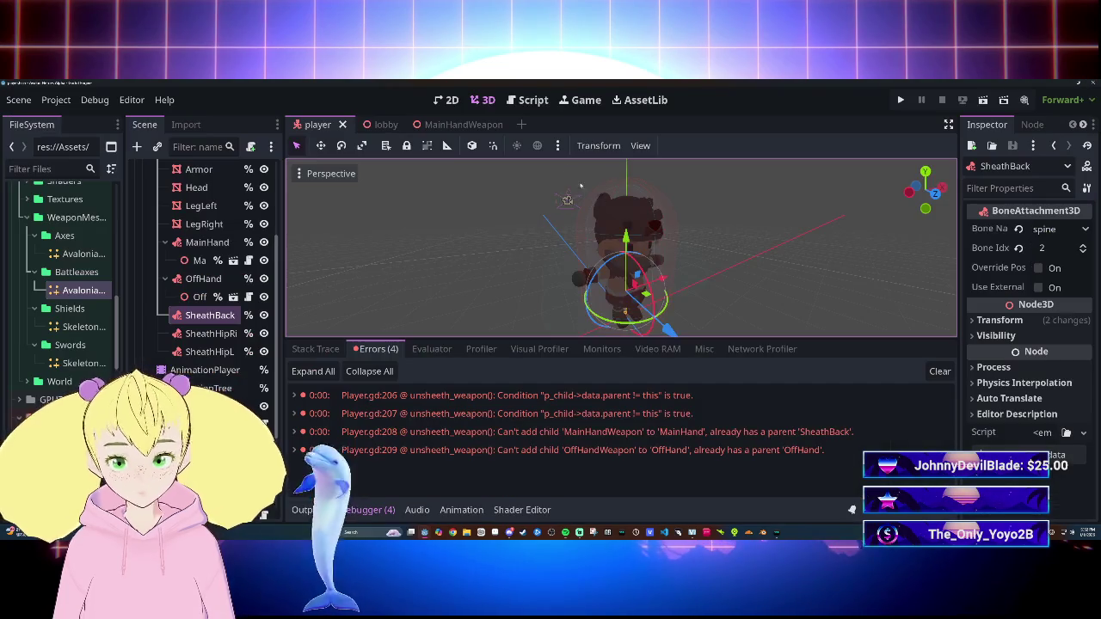
{"action": "left_click", "coordinate": [528, 101]}
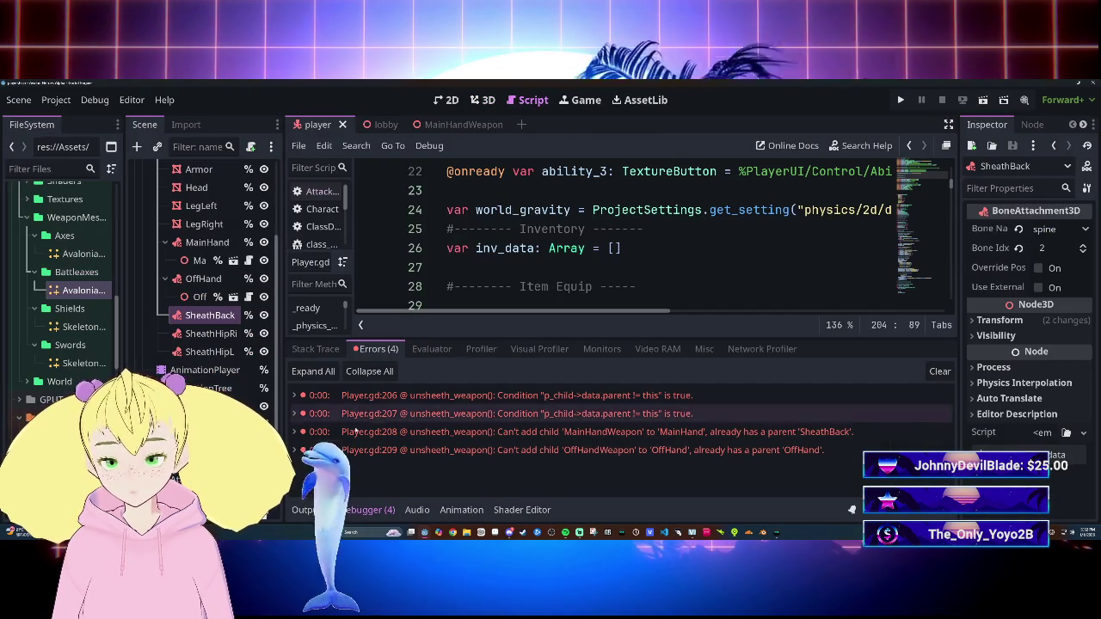
{"action": "left_click", "coordinate": [370, 509]}
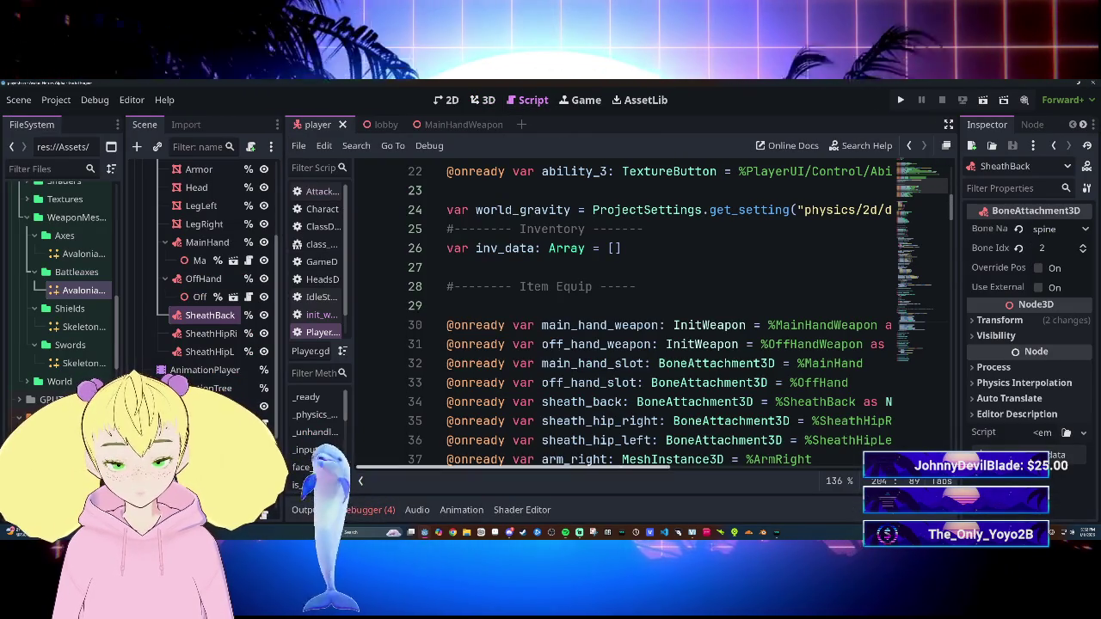
{"action": "scroll", "coordinate": [550, 413], "scroll_direction": "down", "scroll_amount": 2}
{"action": "left_click_drag", "start_coordinate": [575, 469], "coordinate": [631, 469]}
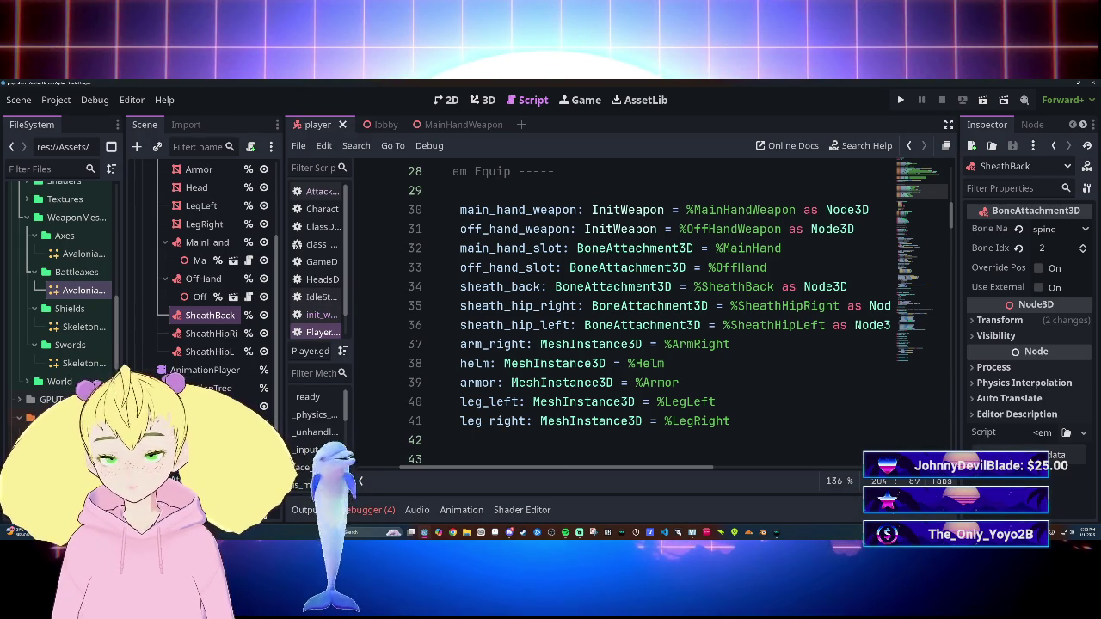
{"action": "scroll", "coordinate": [646, 465], "scroll_direction": "down", "scroll_amount": 7}
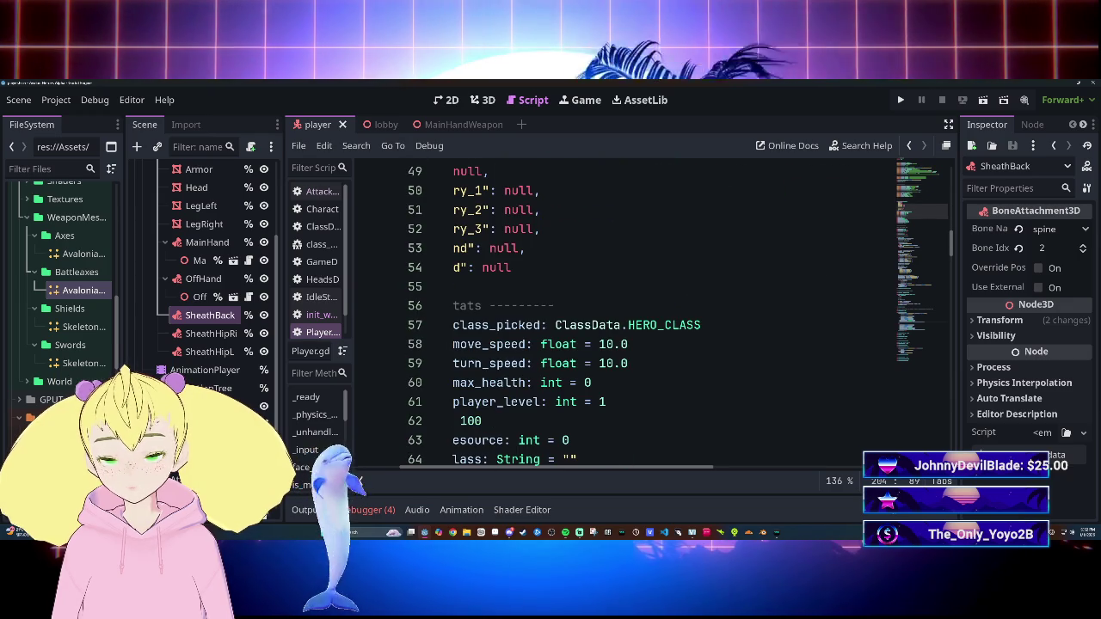
{"action": "scroll", "coordinate": [646, 467], "scroll_direction": "down", "scroll_amount": 18}
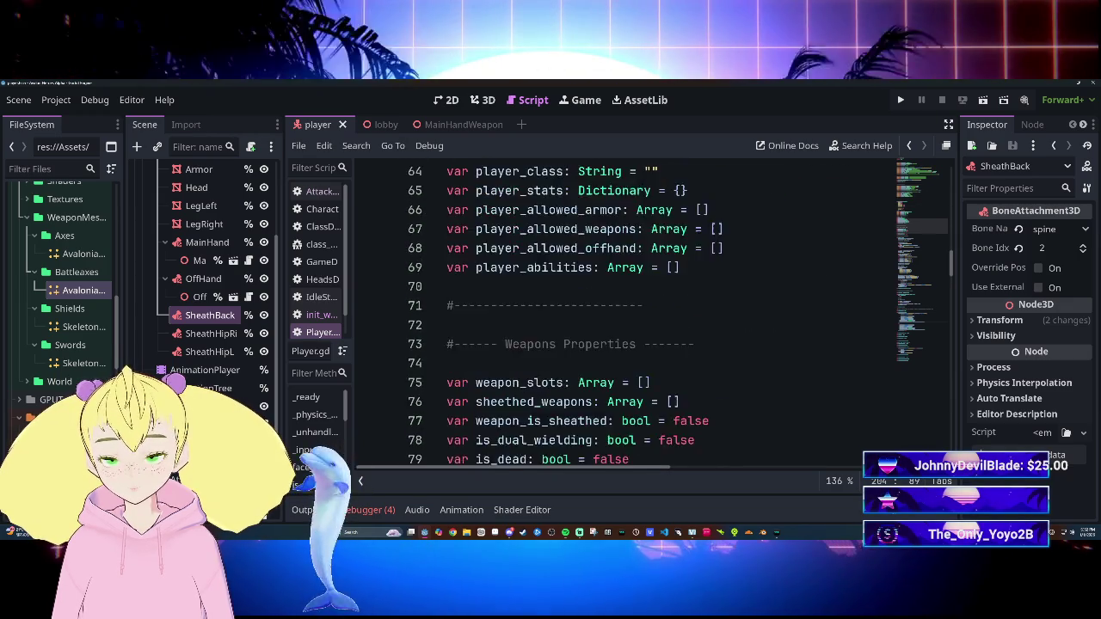
{"action": "scroll", "coordinate": [674, 315], "scroll_direction": "down", "scroll_amount": 20}
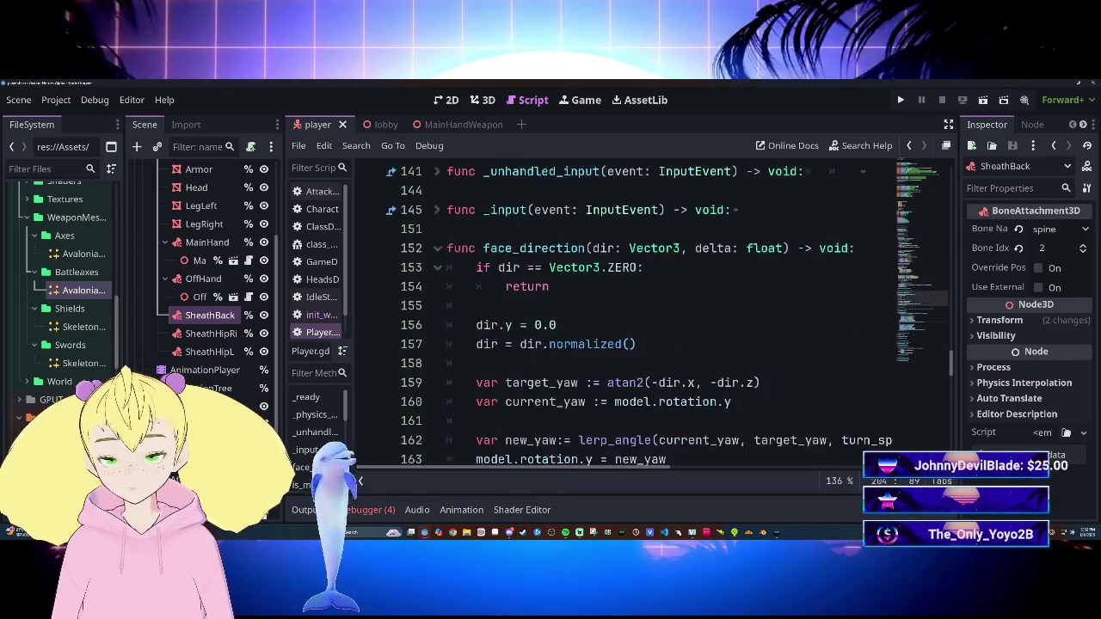
{"action": "scroll", "coordinate": [654, 314], "scroll_direction": "up", "scroll_amount": 10}
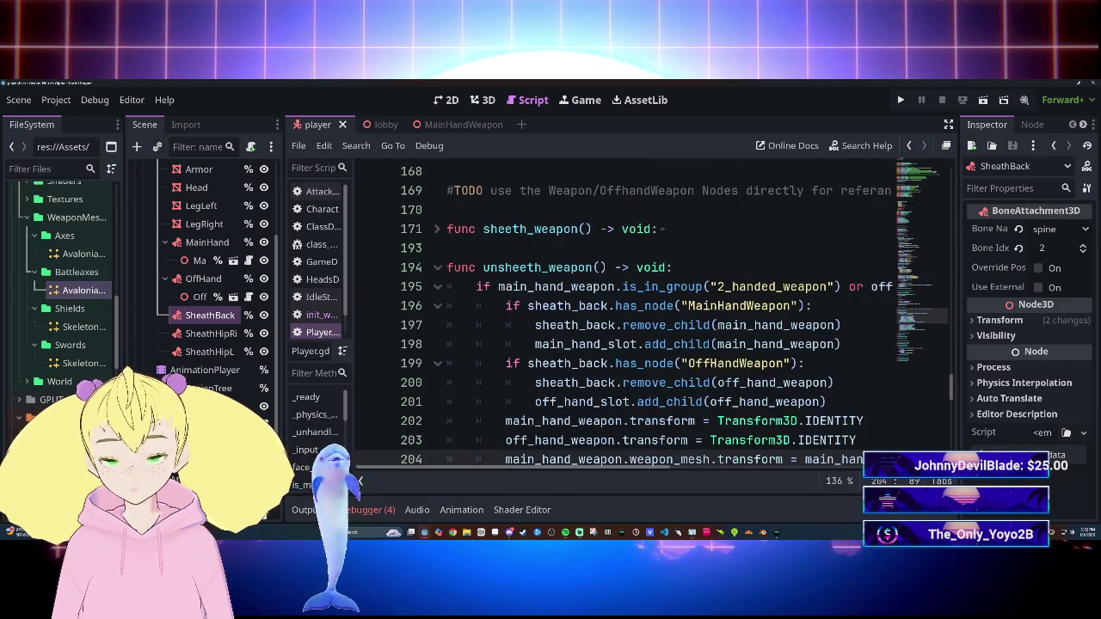
{"action": "mouse_move", "coordinate": [538, 470]}
{"action": "left_mouse_down"}
{"action": "mouse_move", "coordinate": [775, 470]}
{"action": "mouse_move", "coordinate": [530, 463]}
{"action": "mouse_move", "coordinate": [609, 462]}
{"action": "mouse_move", "coordinate": [541, 464]}
{"action": "mouse_move", "coordinate": [633, 465]}
{"action": "mouse_move", "coordinate": [525, 441]}
{"action": "left_mouse_up"}
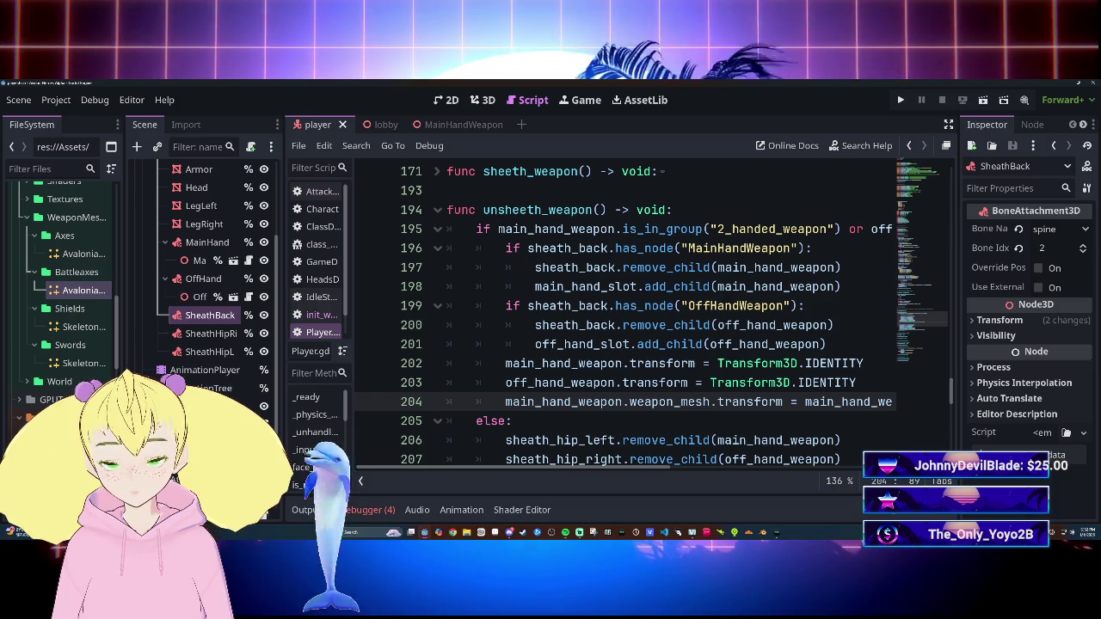
Step: Change has_node to has_child in the sheath_back checks on lines 196 and 199
{"action": "left_click", "coordinate": [799, 248]}
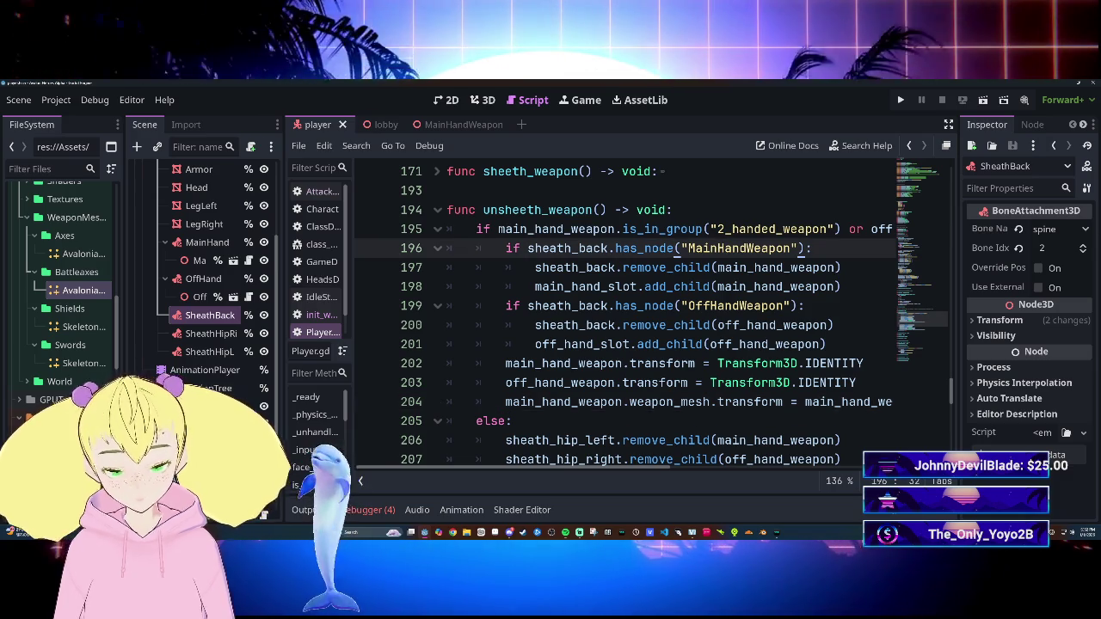
{"action": "left_click", "coordinate": [673, 248]}
{"action": "key", "text": "BackSpace"}
{"action": "key", "text": "BackSpace"}
{"action": "key", "text": "BackSpace"}
{"action": "type", "text": "chi"}
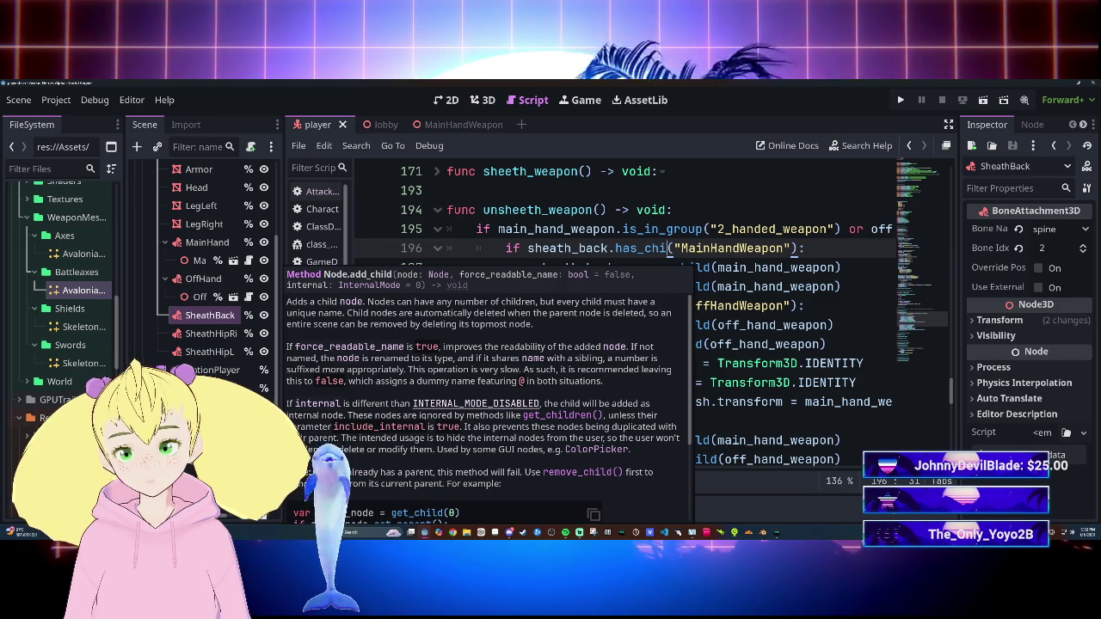
{"action": "type", "text": "ld"}
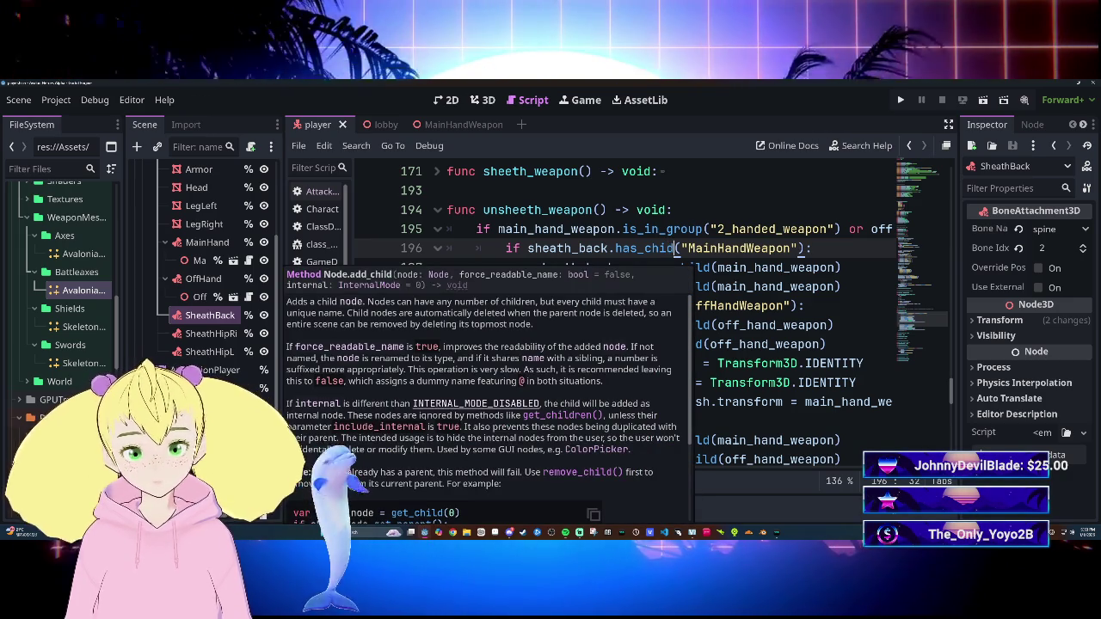
{"action": "key", "text": "Escape"}
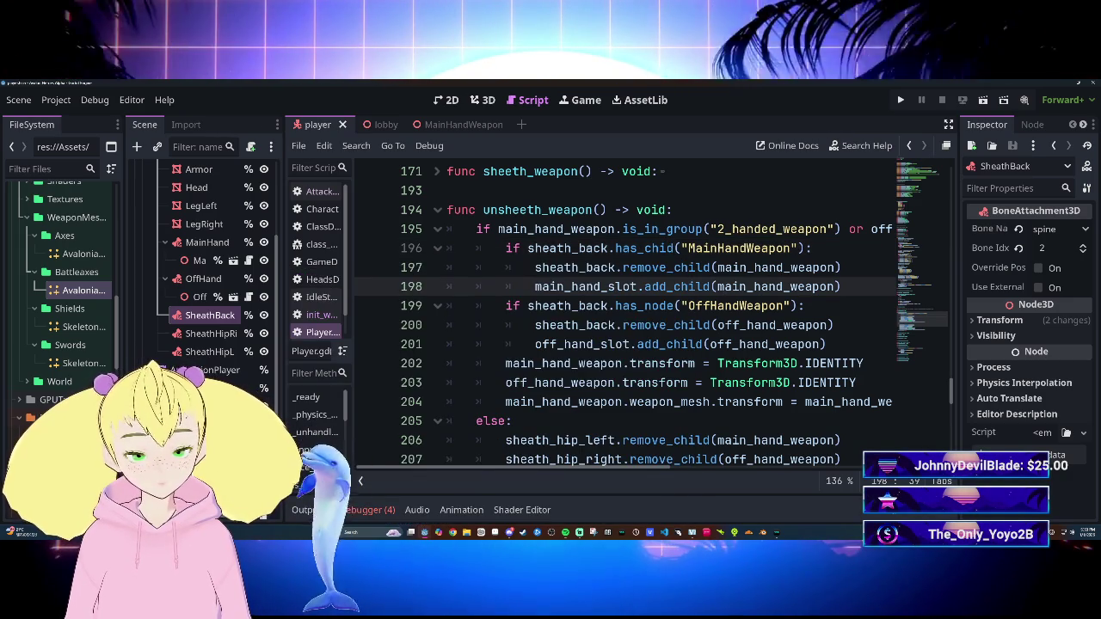
{"action": "scroll", "coordinate": [722, 459], "scroll_direction": "up", "scroll_amount": 3}
{"action": "scroll", "coordinate": [636, 315], "scroll_direction": "down", "scroll_amount": 3}
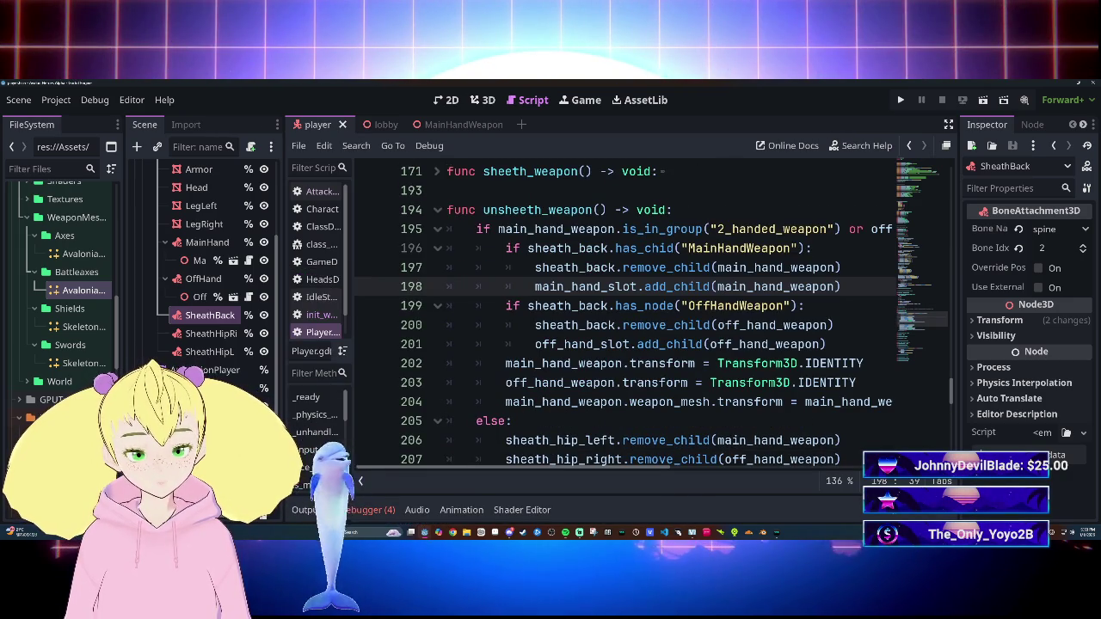
{"action": "left_click", "coordinate": [675, 306]}
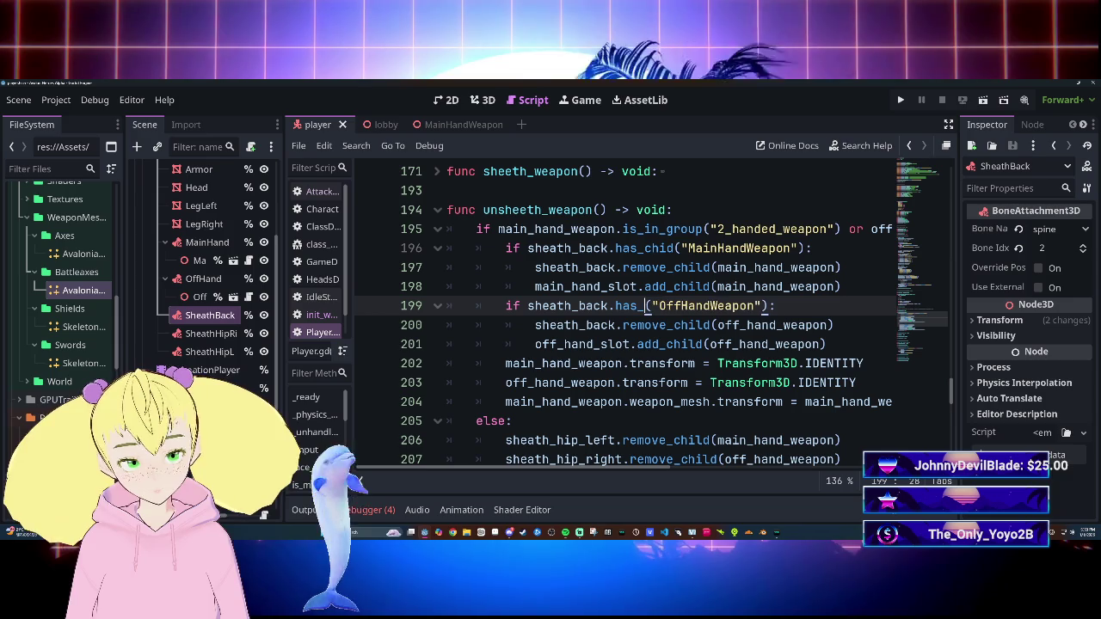
{"action": "type", "text": "child"}
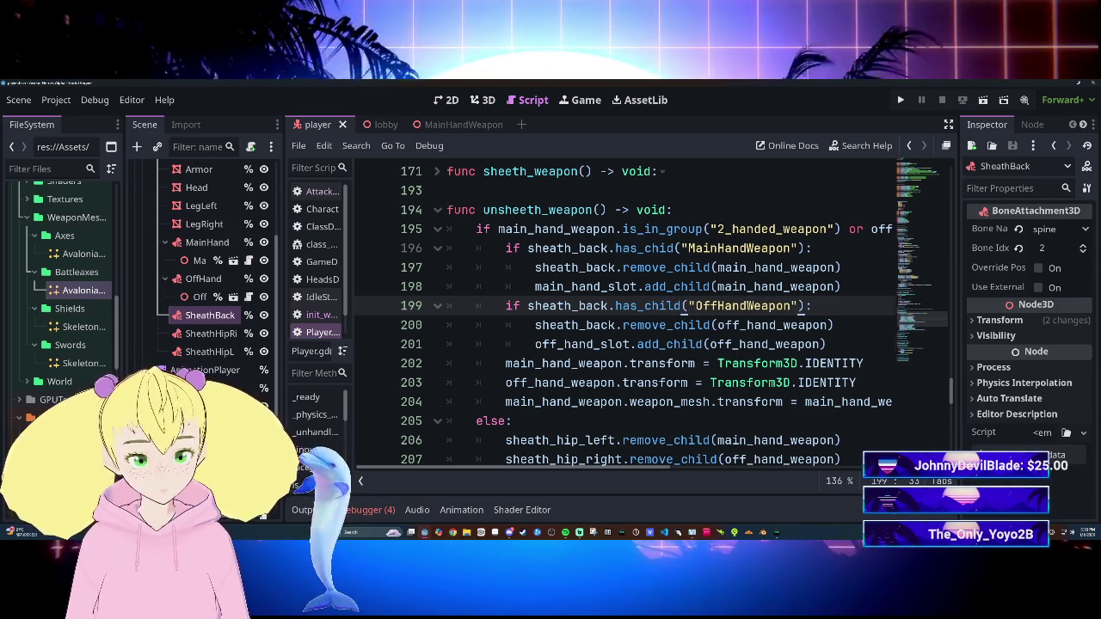
{"action": "left_click", "coordinate": [698, 344]}
Step: Save Player.gd and run the project with F5 to test the change
{"action": "key", "text": "ctrl+s"}
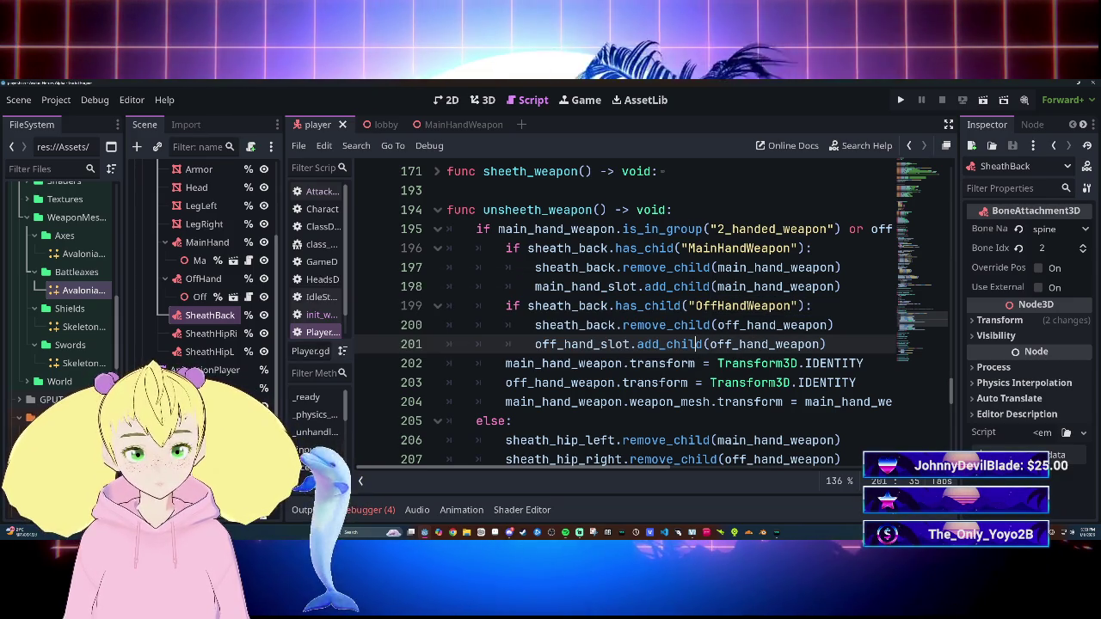
{"action": "left_click", "coordinate": [799, 248]}
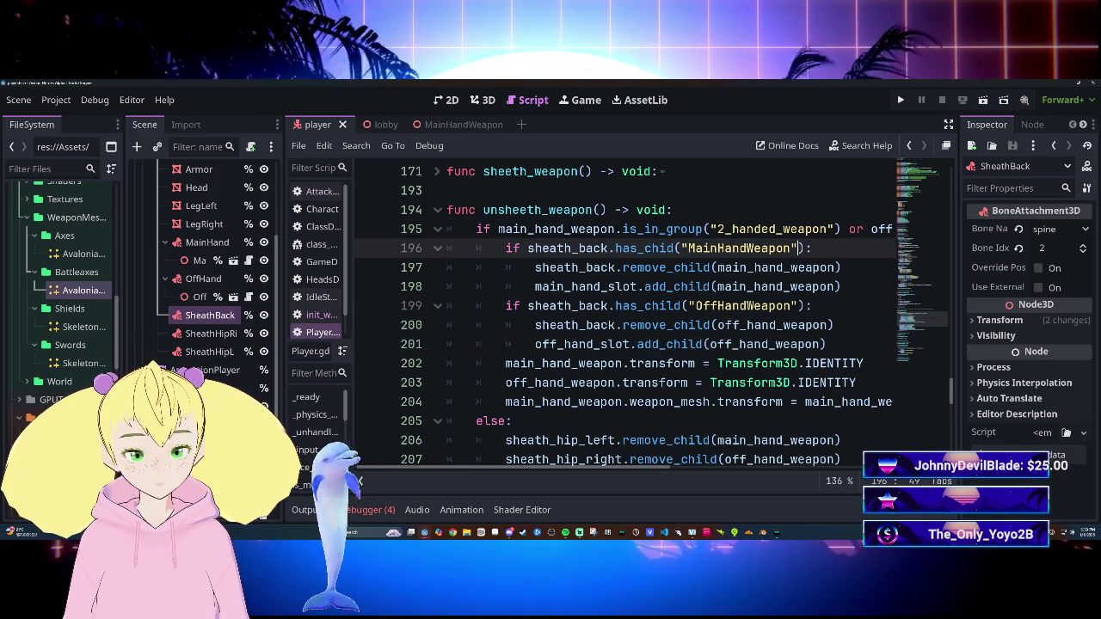
{"action": "key", "text": "F5"}
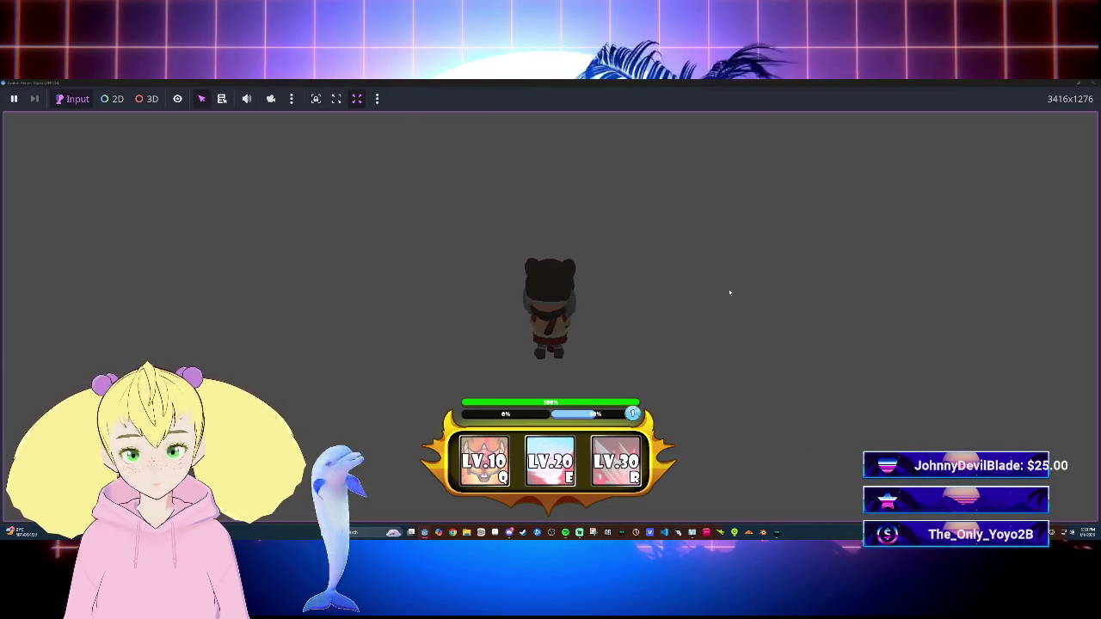
Step: Stop the test run and show the Debugger's Errors tab with the four unsheath_weapon errors
{"action": "left_click", "coordinate": [1091, 82]}
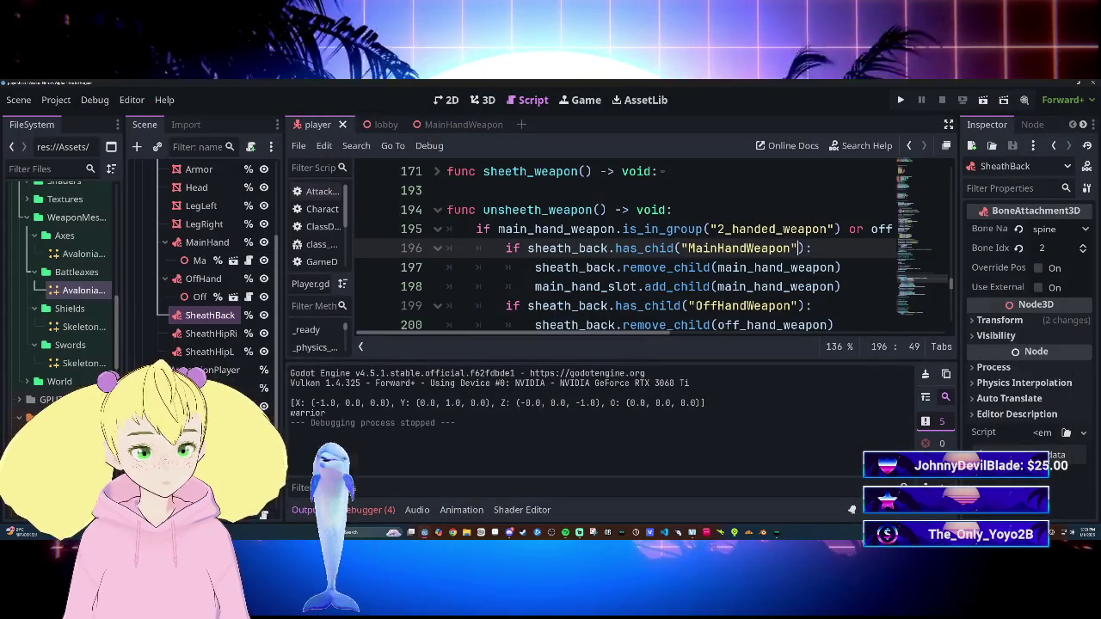
{"action": "left_click", "coordinate": [370, 510]}
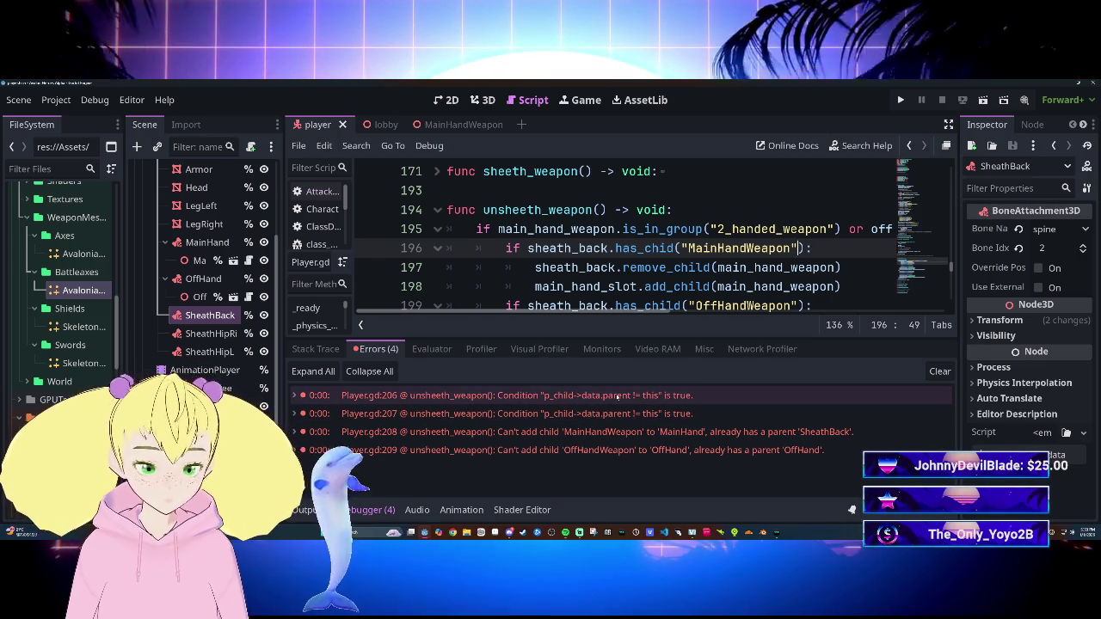
Step: Jump to the Player.gd:206 error, review unsheath_weapon, and select line 203's off_hand_weapon transform reset
{"action": "double_click", "coordinate": [657, 399]}
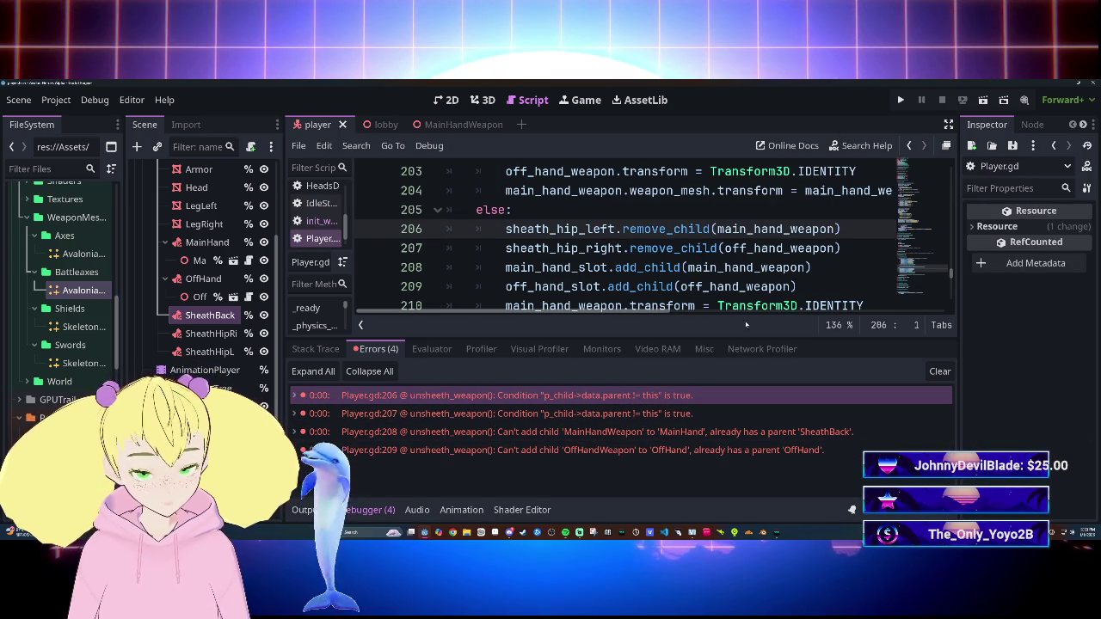
{"action": "scroll", "coordinate": [723, 284], "scroll_direction": "up", "scroll_amount": 3}
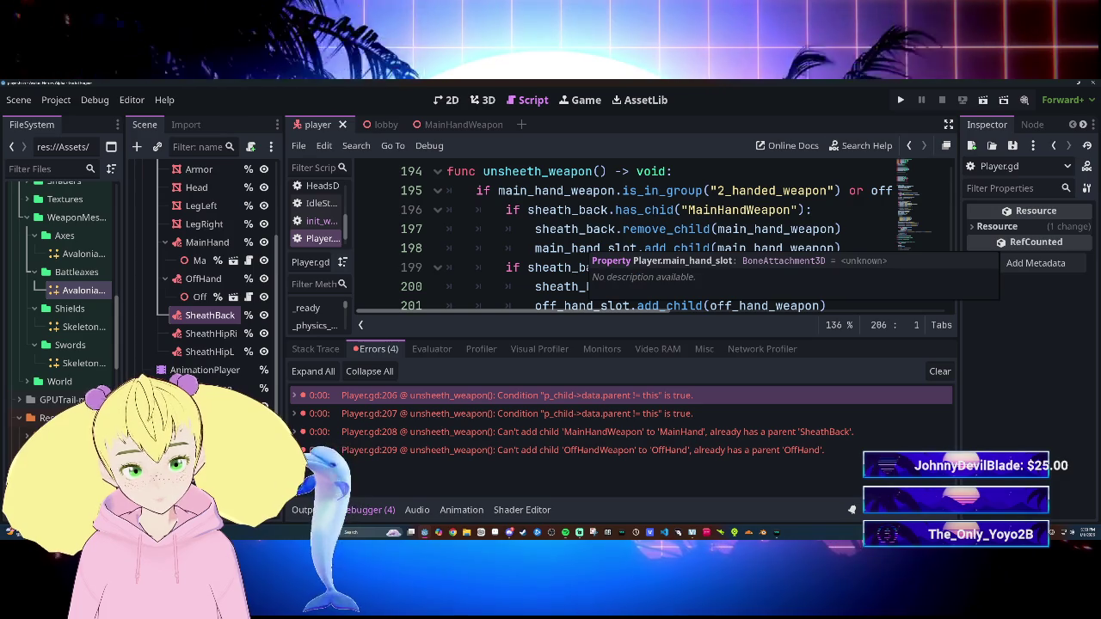
{"action": "scroll", "coordinate": [619, 236], "scroll_direction": "down", "scroll_amount": 1}
{"action": "scroll", "coordinate": [619, 236], "scroll_direction": "down", "scroll_amount": 1}
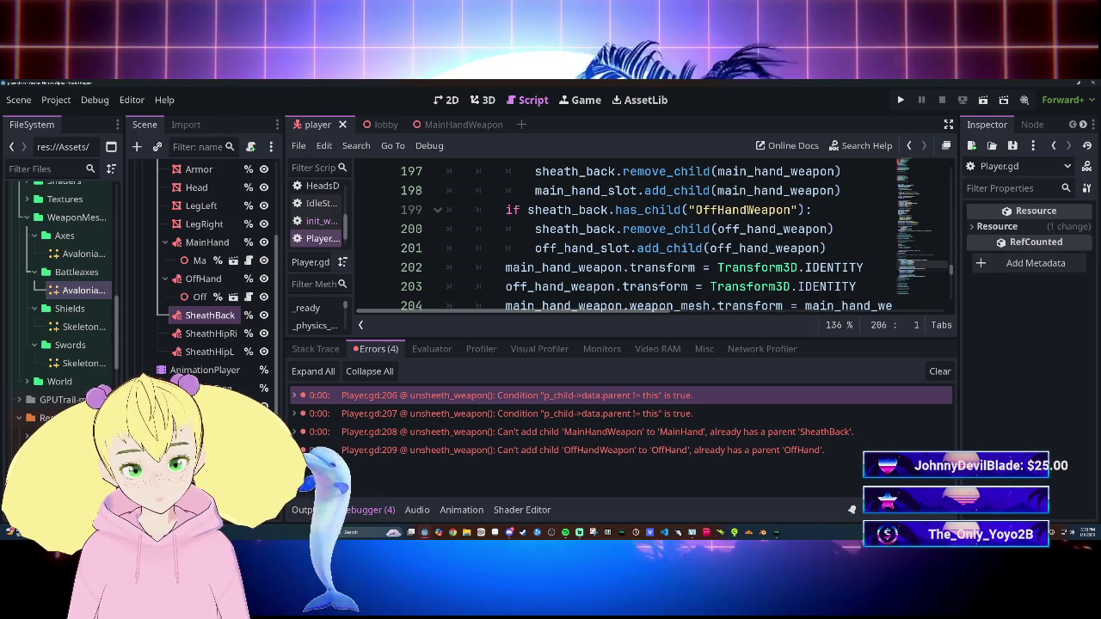
{"action": "scroll", "coordinate": [620, 237], "scroll_direction": "down", "scroll_amount": 3}
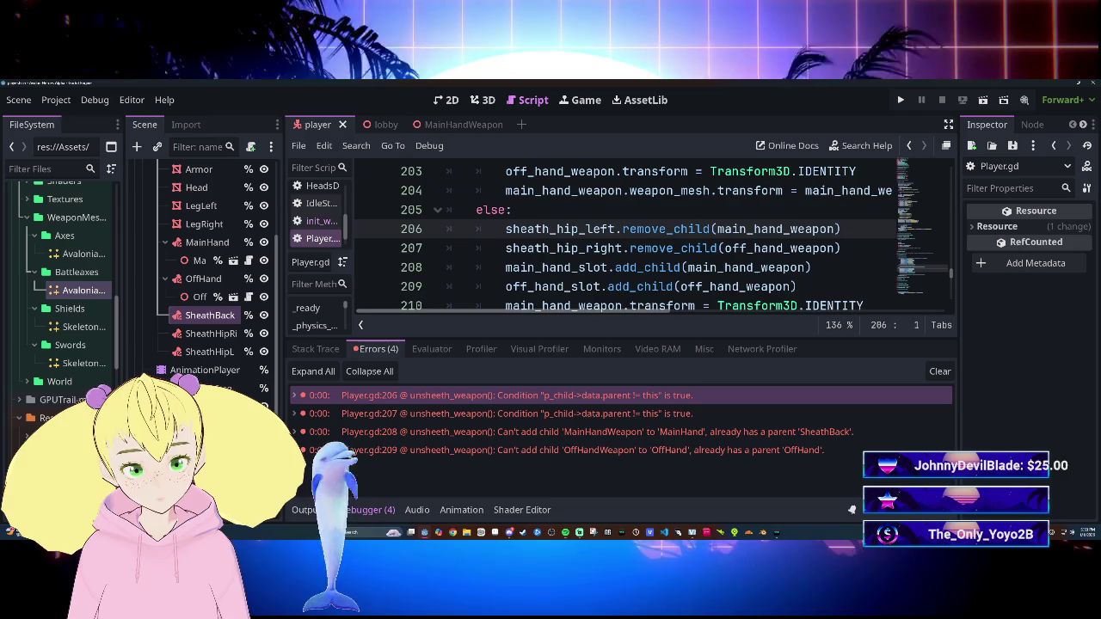
{"action": "scroll", "coordinate": [619, 236], "scroll_direction": "up", "scroll_amount": 2}
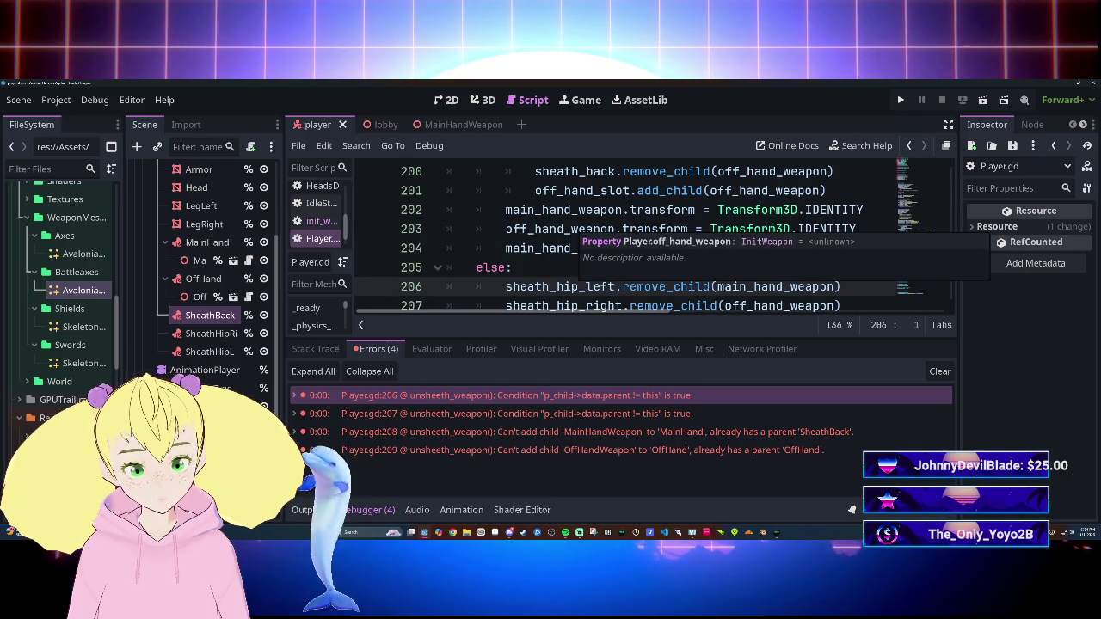
{"action": "scroll", "coordinate": [619, 237], "scroll_direction": "down", "scroll_amount": 4}
{"action": "scroll", "coordinate": [619, 236], "scroll_direction": "up", "scroll_amount": 7}
{"action": "scroll", "coordinate": [619, 237], "scroll_direction": "down", "scroll_amount": 1}
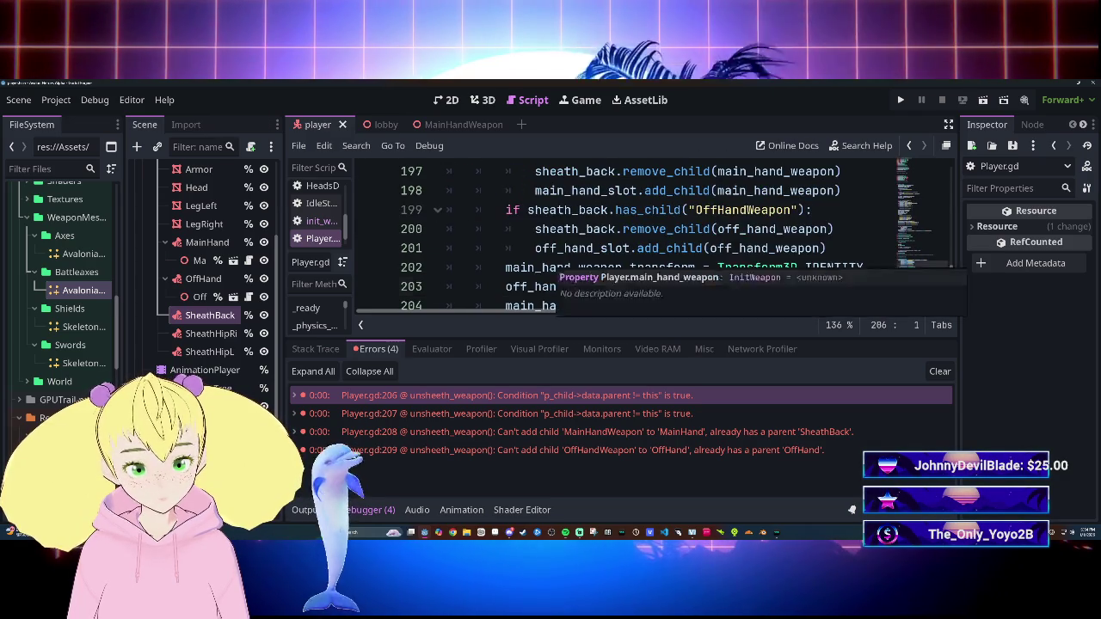
{"action": "scroll", "coordinate": [619, 236], "scroll_direction": "down", "scroll_amount": 1}
{"action": "left_click_drag", "start_coordinate": [506, 229], "coordinate": [857, 229]}
{"action": "key", "text": "ctrl+c"}
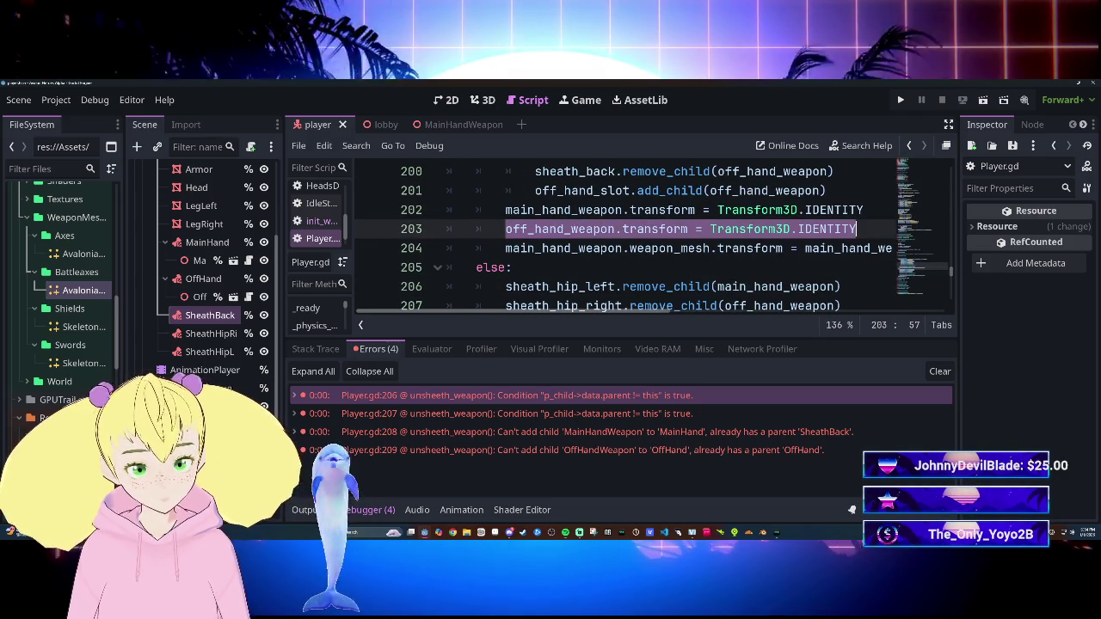
Step: Paste the off_hand_weapon transform reset onto a new line after line 201
{"action": "scroll", "coordinate": [619, 236], "scroll_direction": "up", "scroll_amount": 2}
{"action": "scroll", "coordinate": [619, 237], "scroll_direction": "down", "scroll_amount": 1}
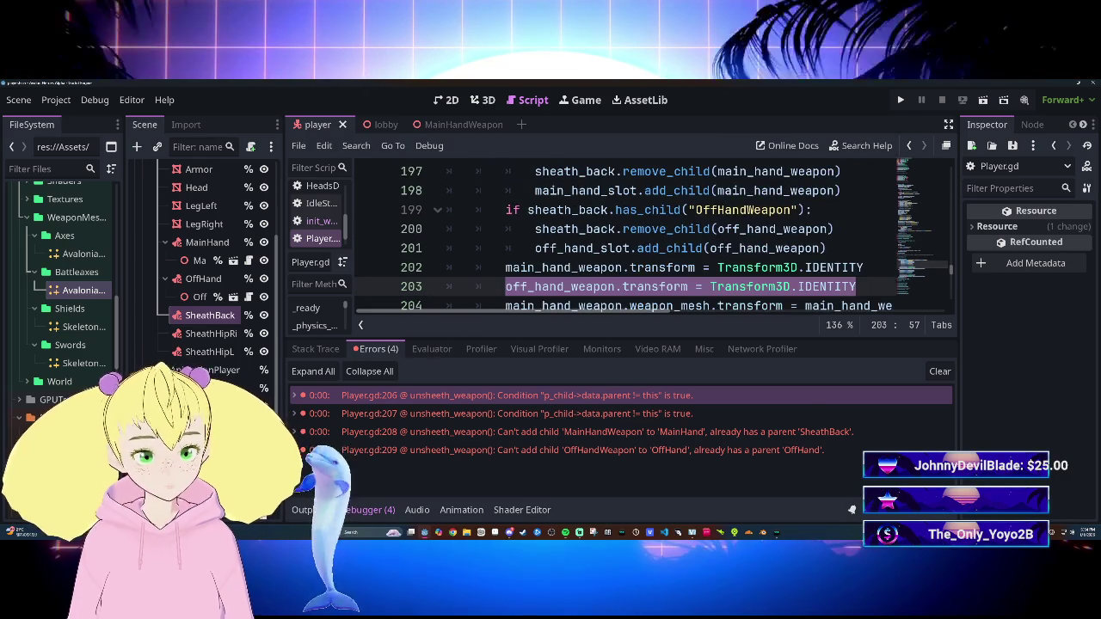
{"action": "left_click", "coordinate": [827, 247]}
{"action": "key", "text": "Return"}
{"action": "key", "text": "ctrl+v"}
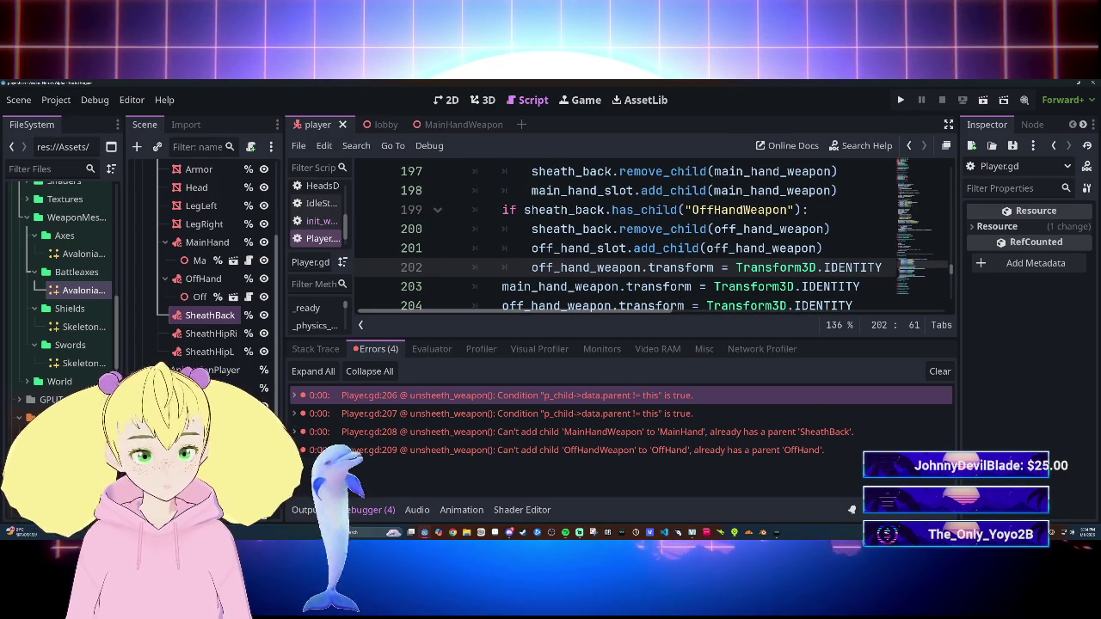
Step: Delete the old off hand reset and add main_hand_weapon.transform = Transform3D.IDENTITY after main_hand_slot.add_child
{"action": "scroll", "coordinate": [619, 236], "scroll_direction": "down", "scroll_amount": 1}
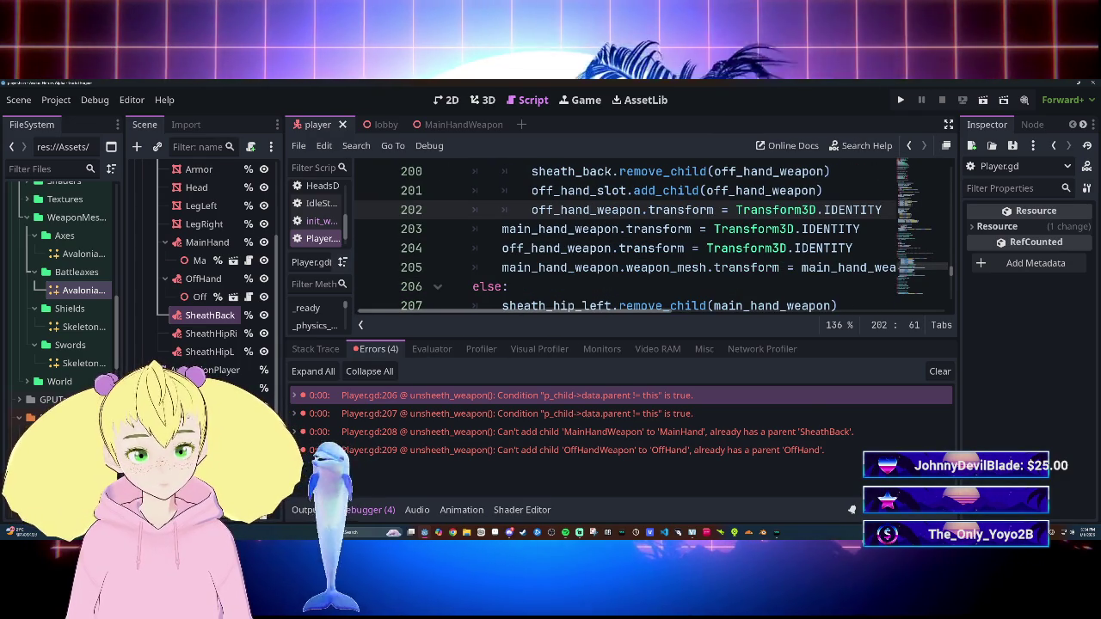
{"action": "left_click", "coordinate": [502, 247]}
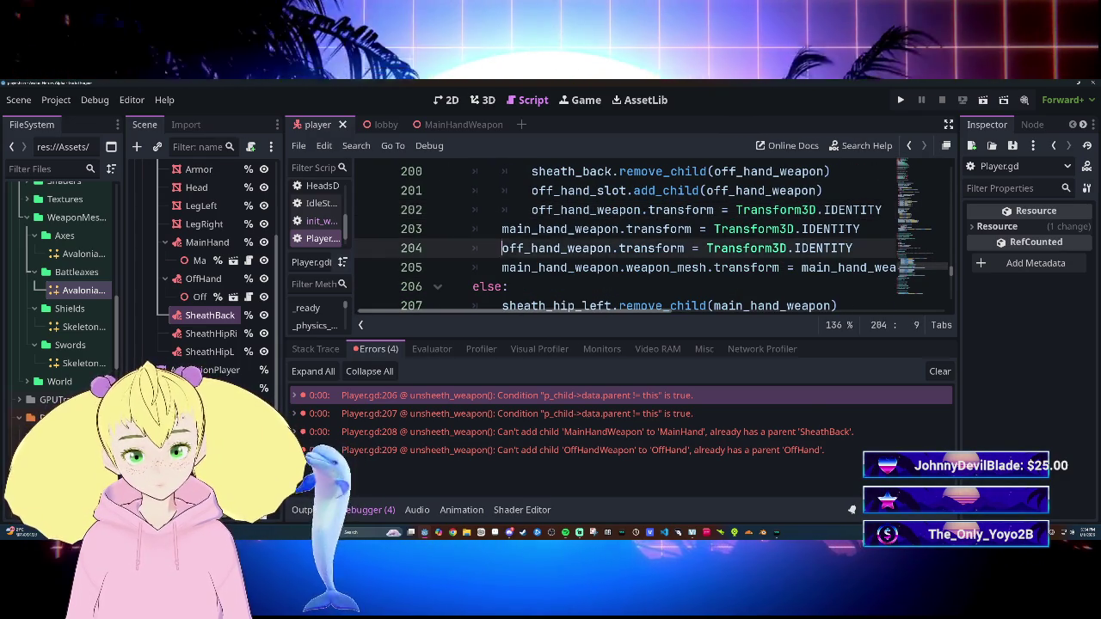
{"action": "key", "text": "shift+End"}
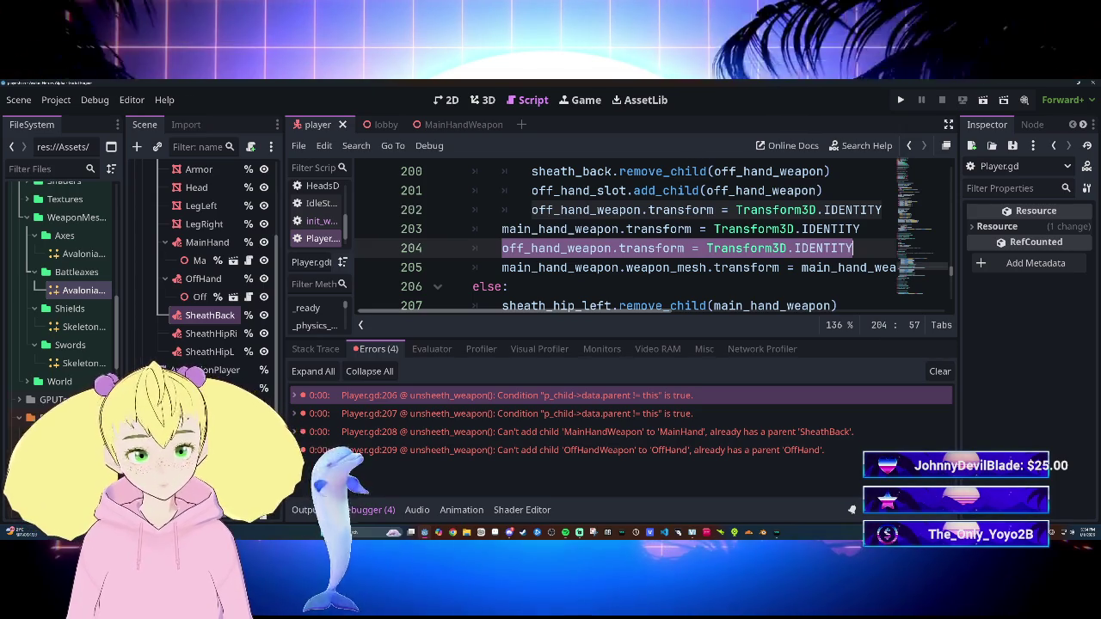
{"action": "key", "text": "BackSpace"}
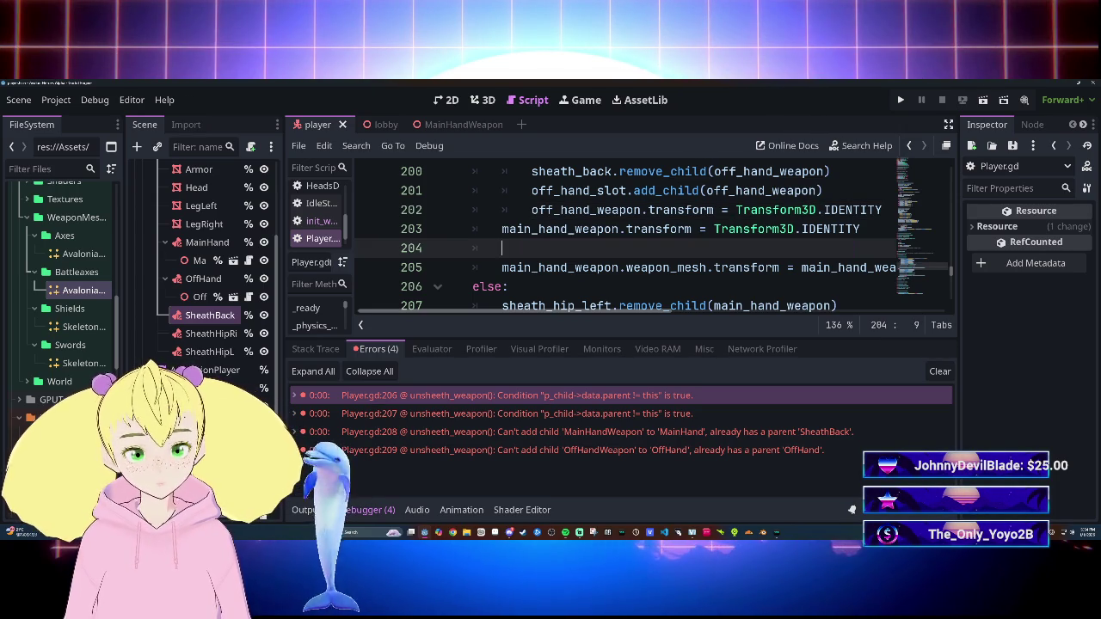
{"action": "key", "text": "Up"}
{"action": "key", "text": "shift+End"}
{"action": "key", "text": "ctrl+c"}
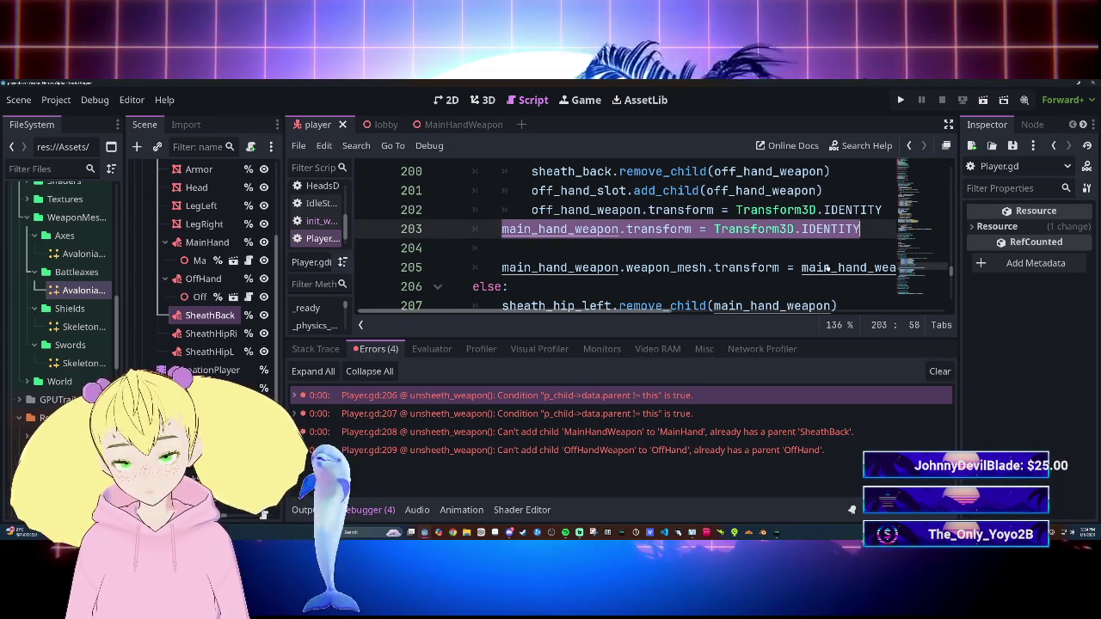
{"action": "scroll", "coordinate": [826, 268], "scroll_direction": "up", "scroll_amount": 12}
{"action": "scroll", "coordinate": [825, 267], "scroll_direction": "down", "scroll_amount": 10}
{"action": "left_click", "coordinate": [847, 247]}
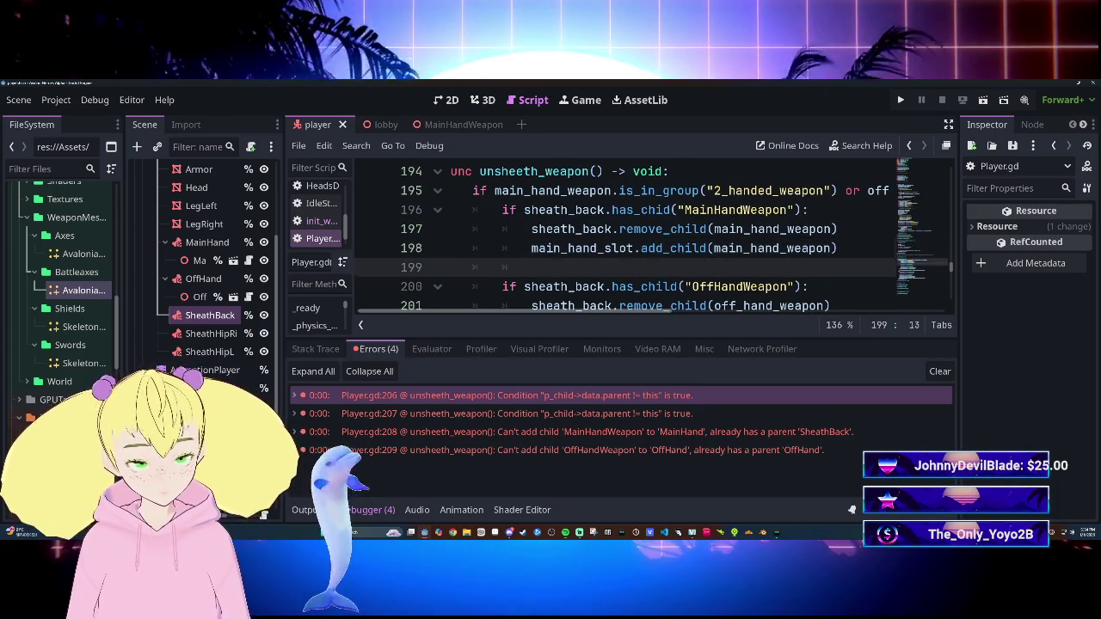
{"action": "key", "text": "Return"}
{"action": "key", "text": "ctrl+v"}
Step: Select the weapon_mesh transform line and else, hide the bottom panel, then delete and undo
{"action": "scroll", "coordinate": [825, 258], "scroll_direction": "down", "scroll_amount": 2}
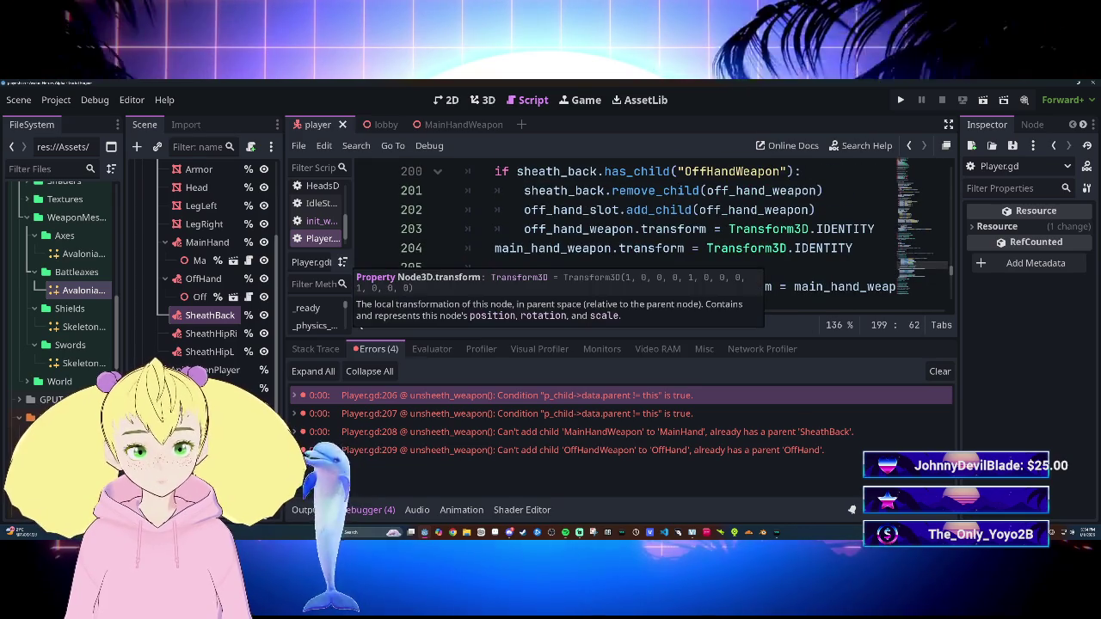
{"action": "scroll", "coordinate": [636, 238], "scroll_direction": "down", "scroll_amount": 1}
{"action": "left_click_drag", "start_coordinate": [495, 229], "coordinate": [501, 248]}
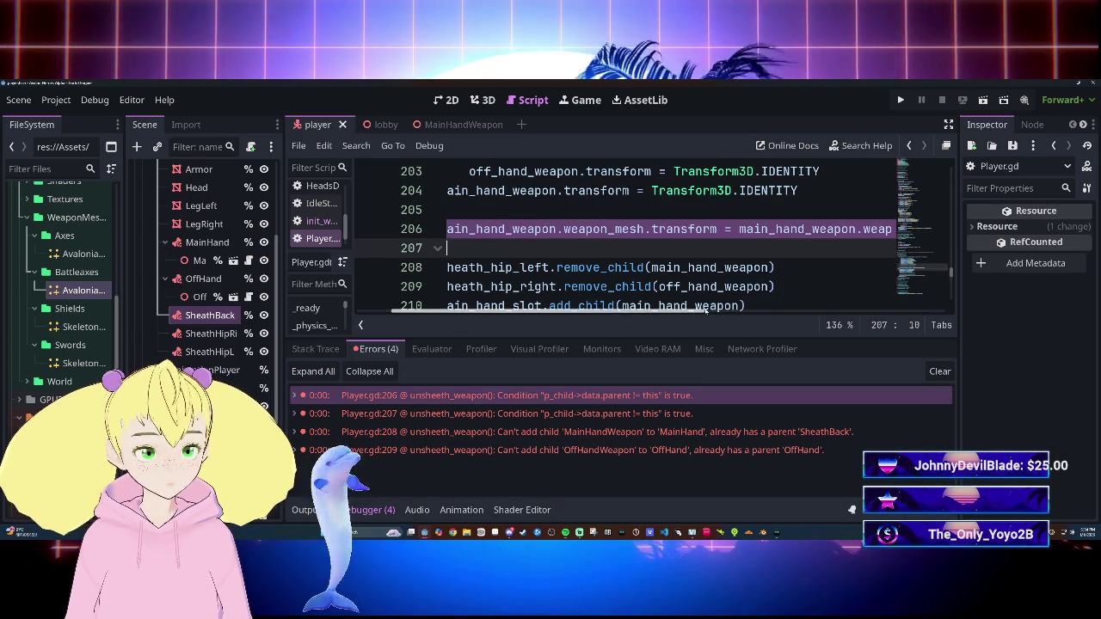
{"action": "scroll", "coordinate": [706, 309], "scroll_direction": "right", "scroll_amount": 3}
{"action": "scroll", "coordinate": [706, 309], "scroll_direction": "left", "scroll_amount": 5}
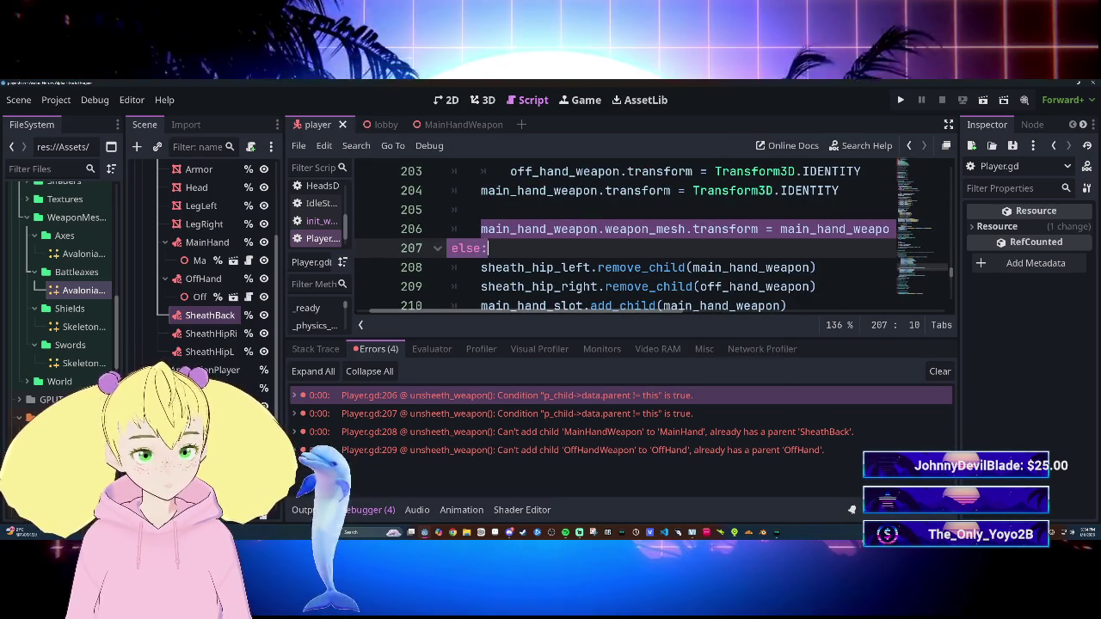
{"action": "left_click", "coordinate": [369, 509]}
{"action": "key", "text": "Delete"}
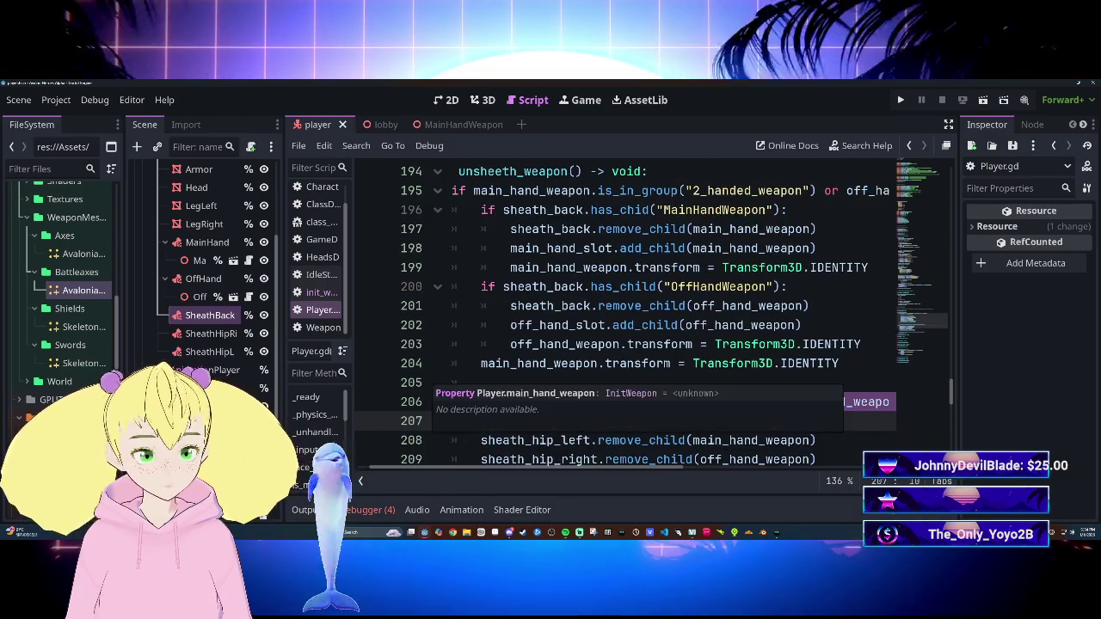
{"action": "key", "text": "ctrl+z"}
{"action": "key", "text": "ctrl+z"}
{"action": "key", "text": "ctrl+z"}
{"action": "key", "text": "ctrl+z"}
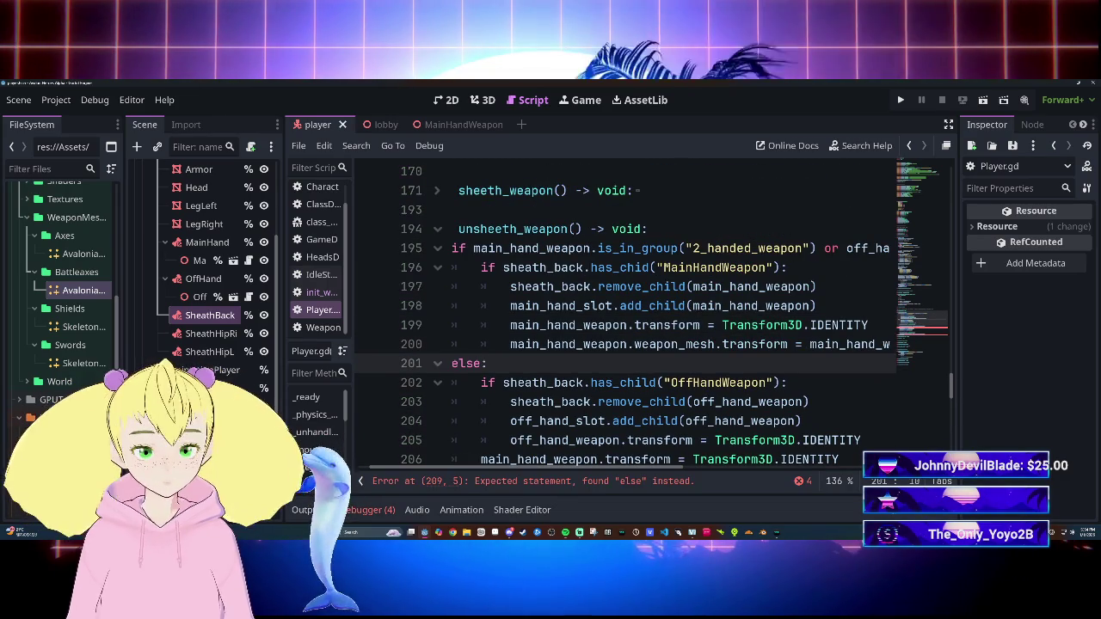
Step: Try indenting the misplaced else: line, then undo to get rid of the stray else
{"action": "scroll", "coordinate": [792, 460], "scroll_direction": "right", "scroll_amount": 5}
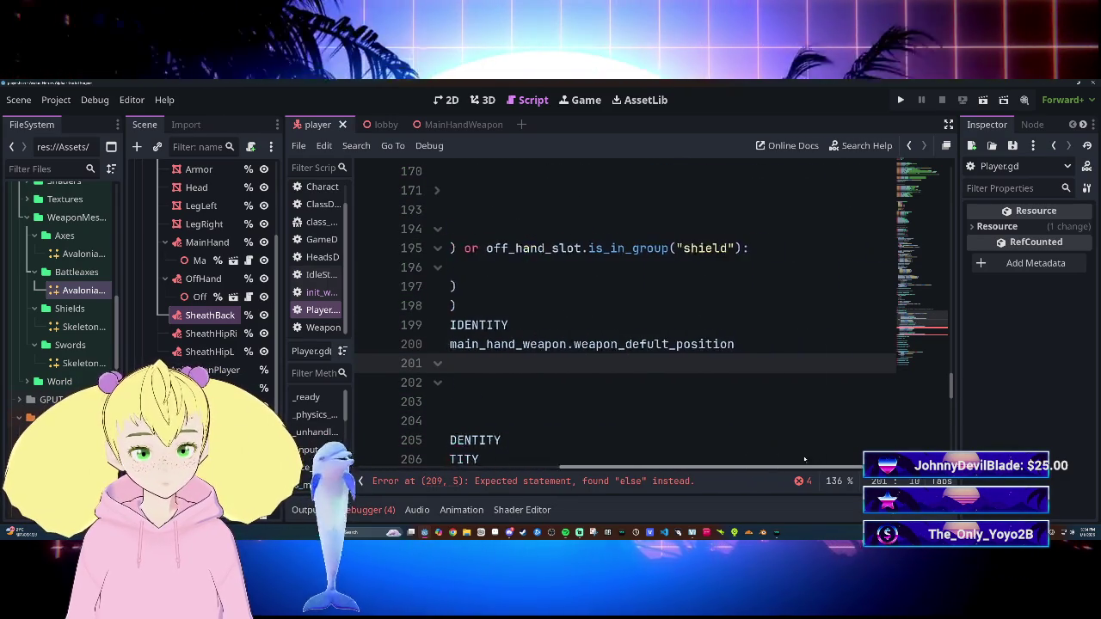
{"action": "scroll", "coordinate": [793, 460], "scroll_direction": "left", "scroll_amount": 5}
{"action": "scroll", "coordinate": [793, 460], "scroll_direction": "down", "scroll_amount": 10}
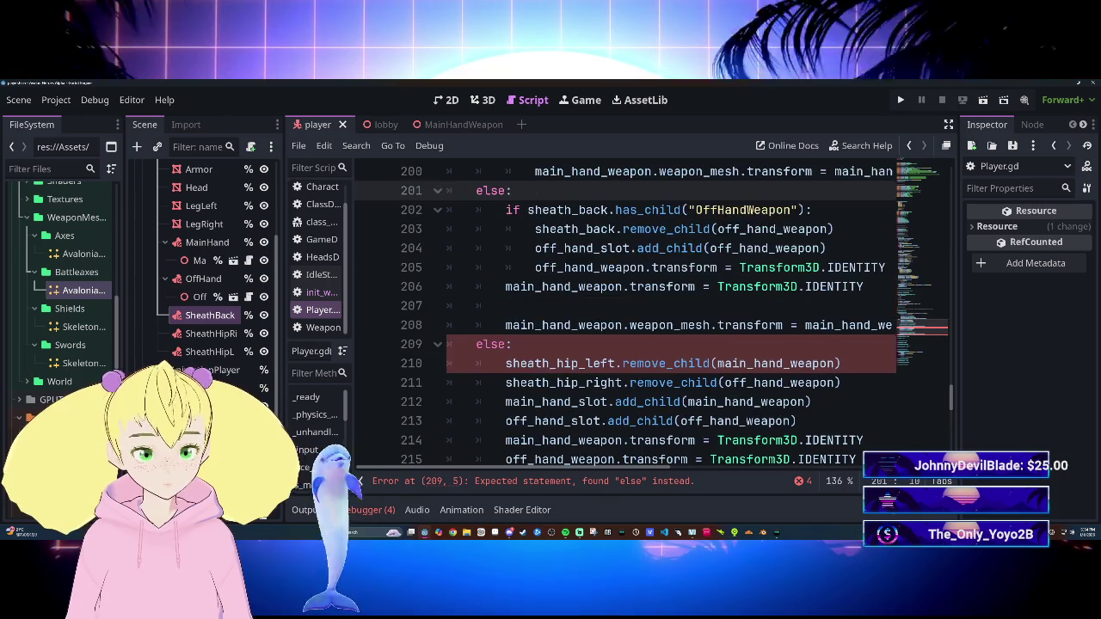
{"action": "scroll", "coordinate": [671, 314], "scroll_direction": "up", "scroll_amount": 1}
{"action": "scroll", "coordinate": [670, 314], "scroll_direction": "up", "scroll_amount": 1}
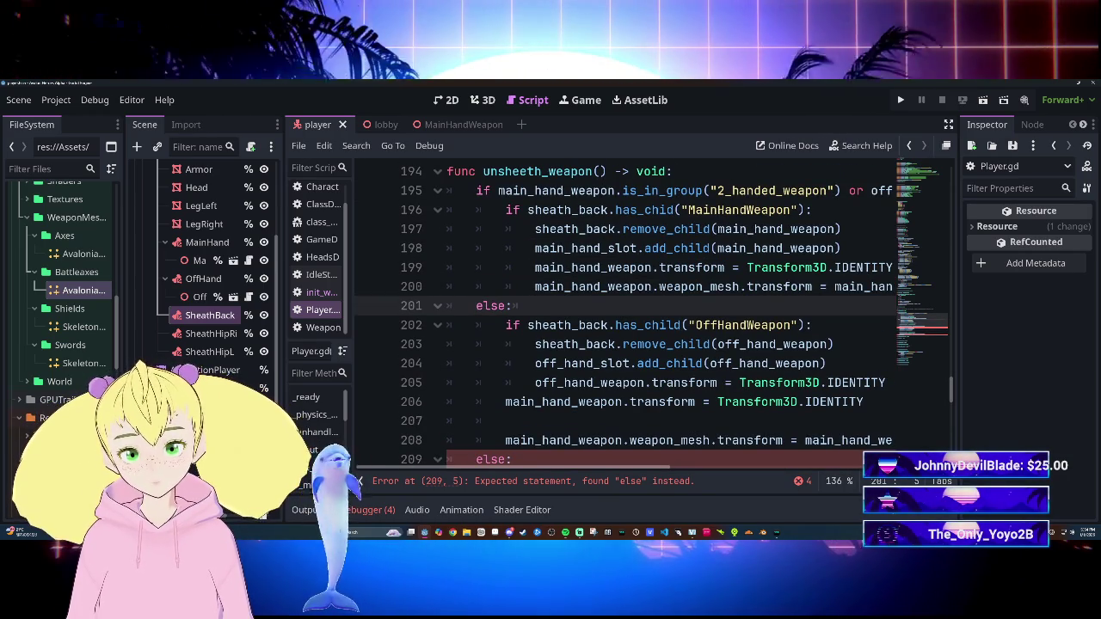
{"action": "key", "text": "Tab"}
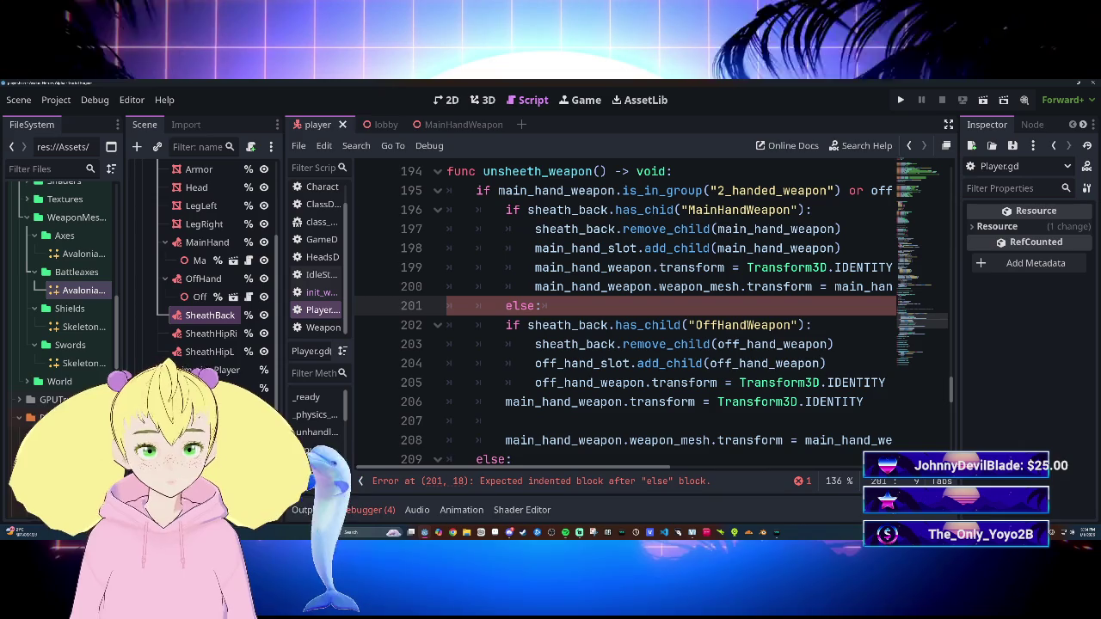
{"action": "scroll", "coordinate": [476, 306], "scroll_direction": "down", "scroll_amount": 2}
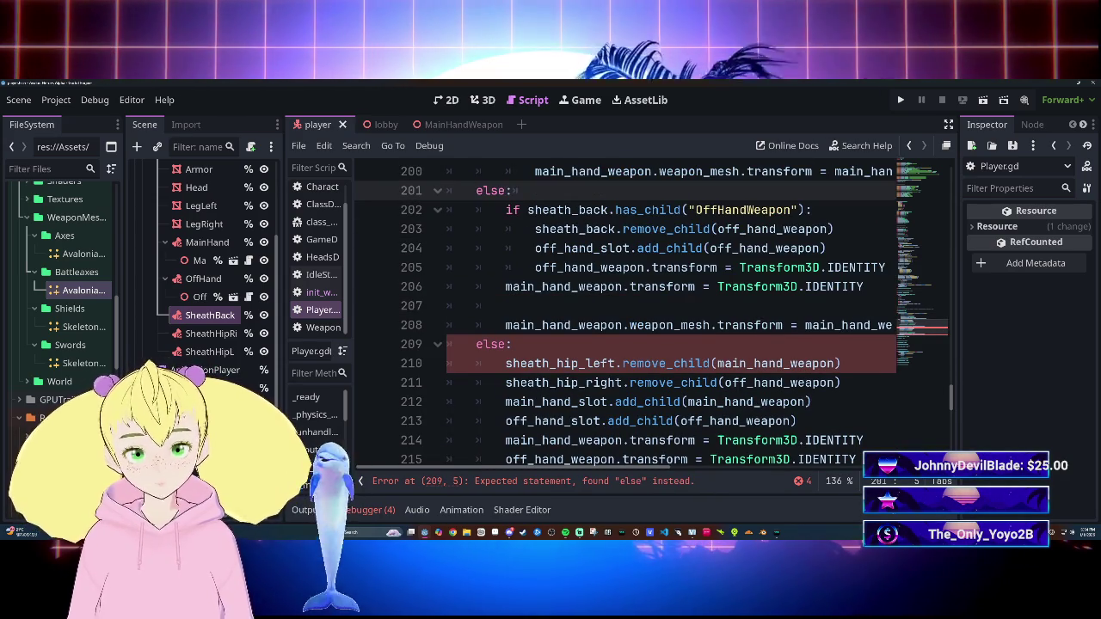
{"action": "key", "text": "ctrl+z"}
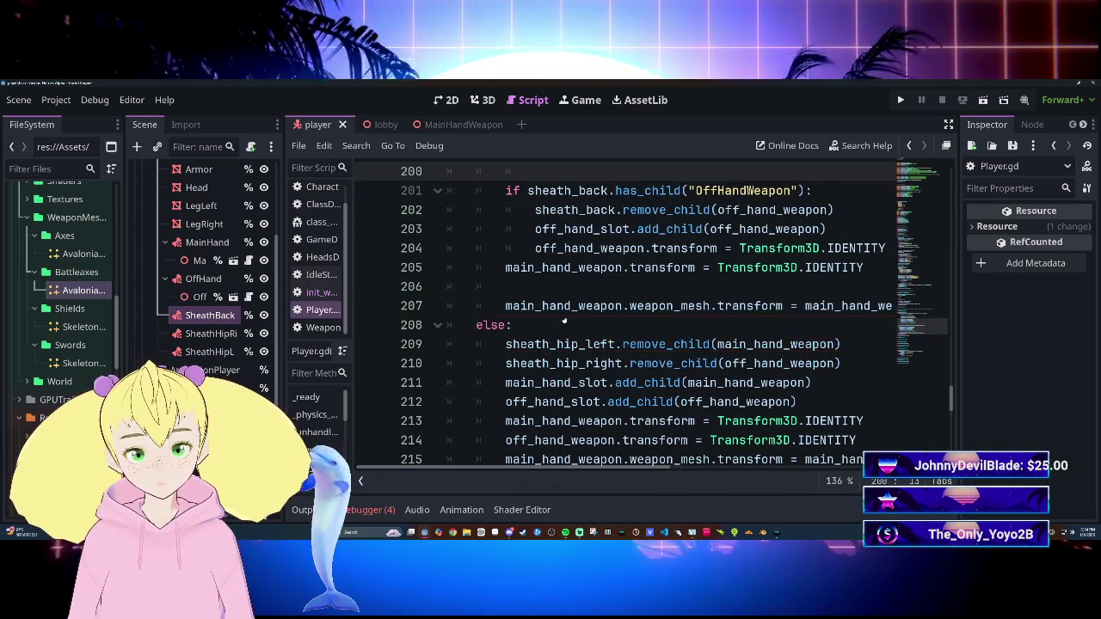
Step: Place the cursor on the OffHandWeapon remove_child line and review the surrounding code
{"action": "scroll", "coordinate": [628, 314], "scroll_direction": "up", "scroll_amount": 8}
{"action": "scroll", "coordinate": [628, 313], "scroll_direction": "down", "scroll_amount": 8}
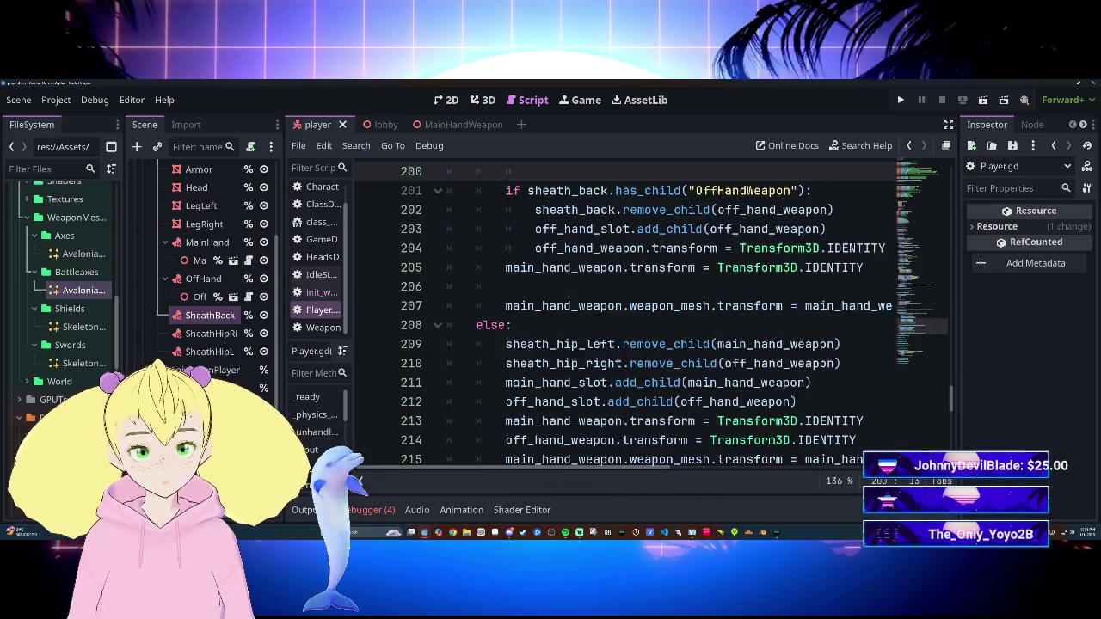
{"action": "scroll", "coordinate": [628, 314], "scroll_direction": "up", "scroll_amount": 2}
{"action": "left_click", "coordinate": [628, 325]}
{"action": "scroll", "coordinate": [628, 314], "scroll_direction": "down", "scroll_amount": 2}
{"action": "scroll", "coordinate": [628, 314], "scroll_direction": "up", "scroll_amount": 3}
{"action": "scroll", "coordinate": [628, 314], "scroll_direction": "down", "scroll_amount": 3}
{"action": "scroll", "coordinate": [598, 326], "scroll_direction": "up", "scroll_amount": 2}
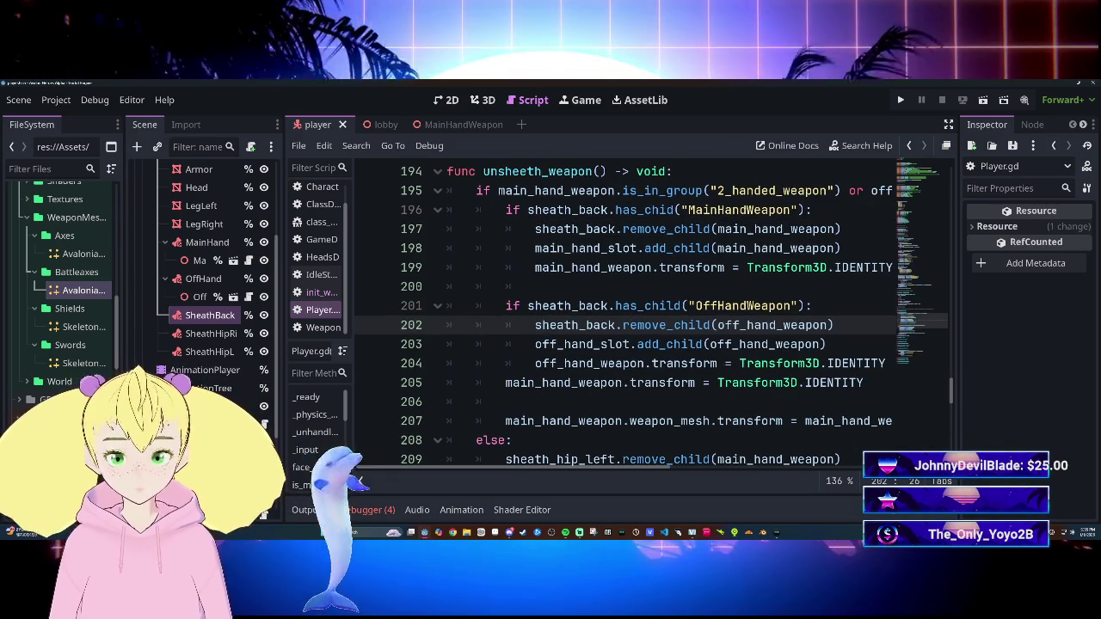
Step: Remove the empty line 200 and the leftover main_hand_weapon transform reset after the OffHandWeapon block
{"action": "key", "text": "Up"}
{"action": "key", "text": "Up"}
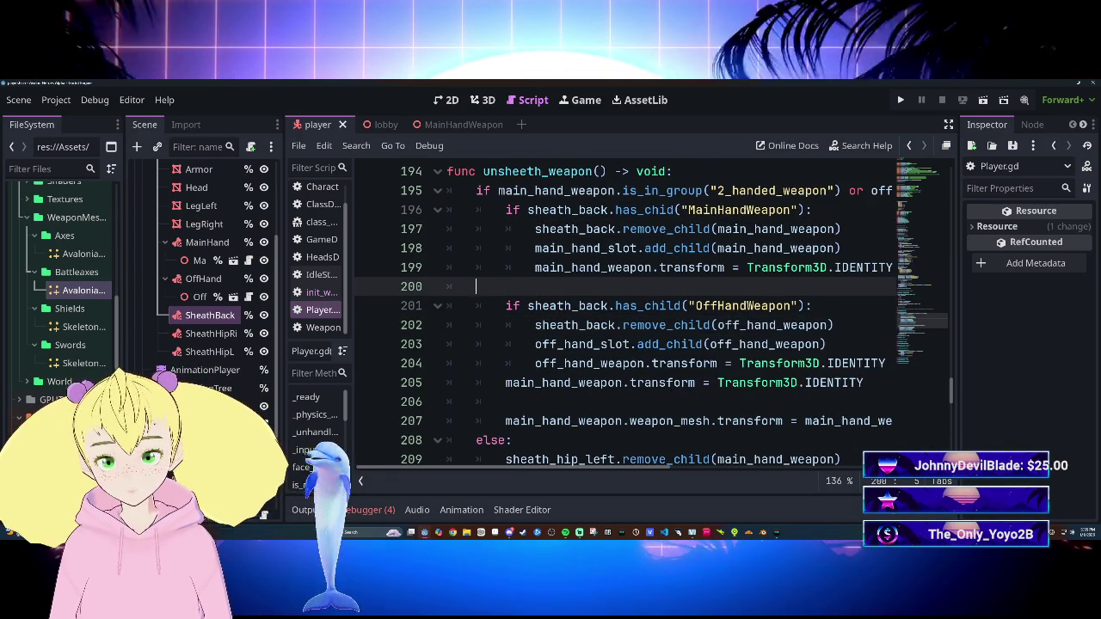
{"action": "key", "text": "BackSpace"}
{"action": "key", "text": "BackSpace"}
{"action": "key", "text": "BackSpace"}
{"action": "scroll", "coordinate": [653, 318], "scroll_direction": "left", "scroll_amount": 2}
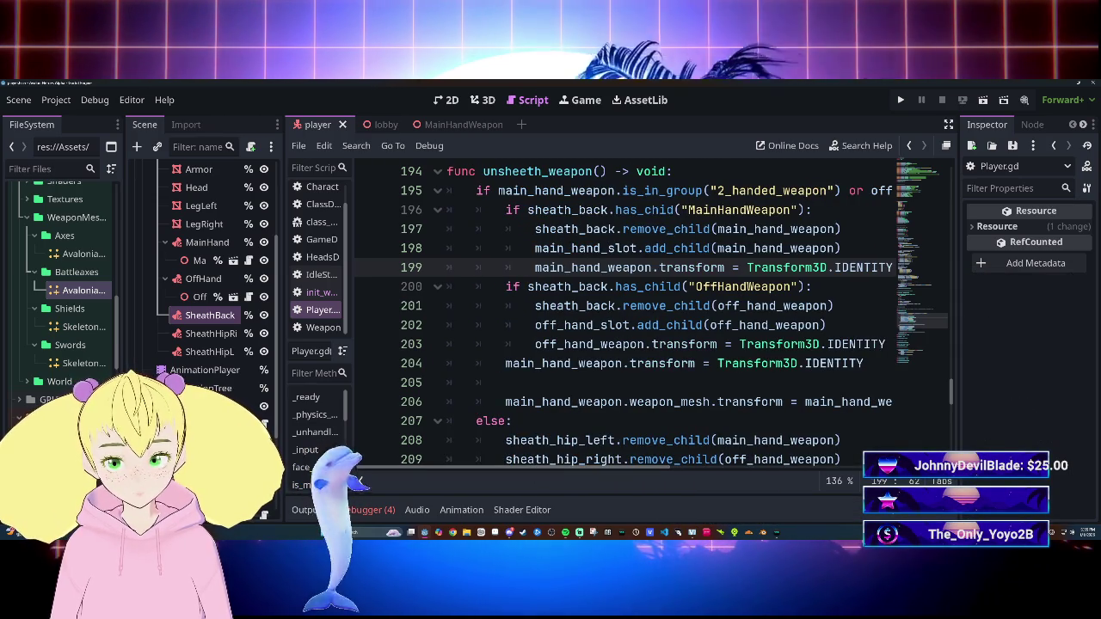
{"action": "mouse_move", "coordinate": [505, 363]}
{"action": "left_mouse_down"}
{"action": "mouse_move", "coordinate": [941, 363]}
{"action": "mouse_move", "coordinate": [850, 362]}
{"action": "mouse_move", "coordinate": [865, 362]}
{"action": "left_mouse_up"}
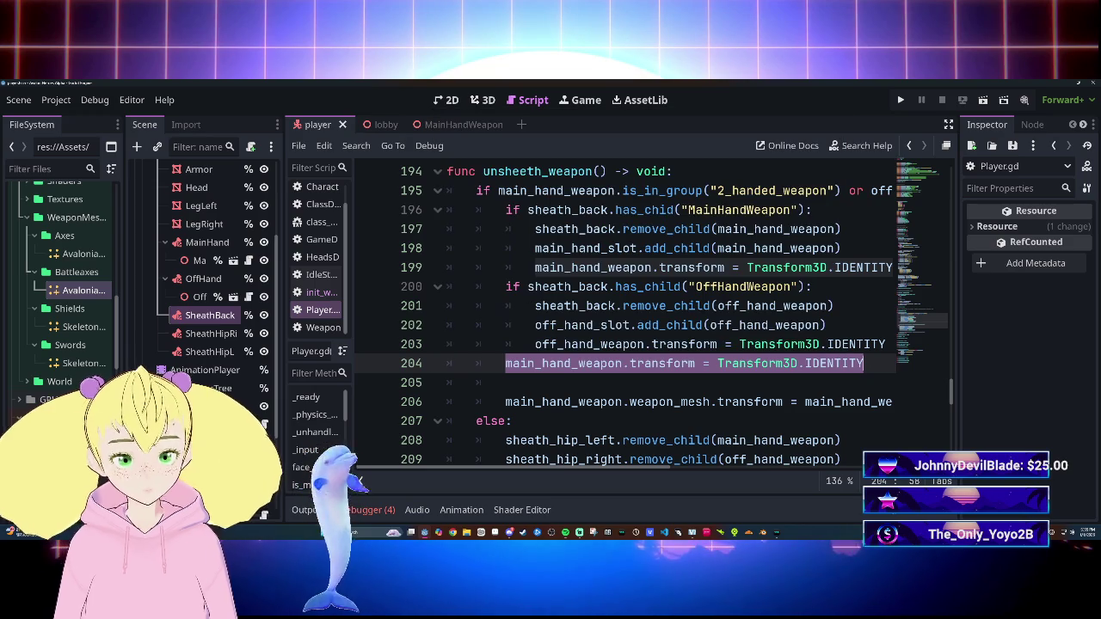
{"action": "left_click_drag", "start_coordinate": [641, 468], "coordinate": [683, 469]}
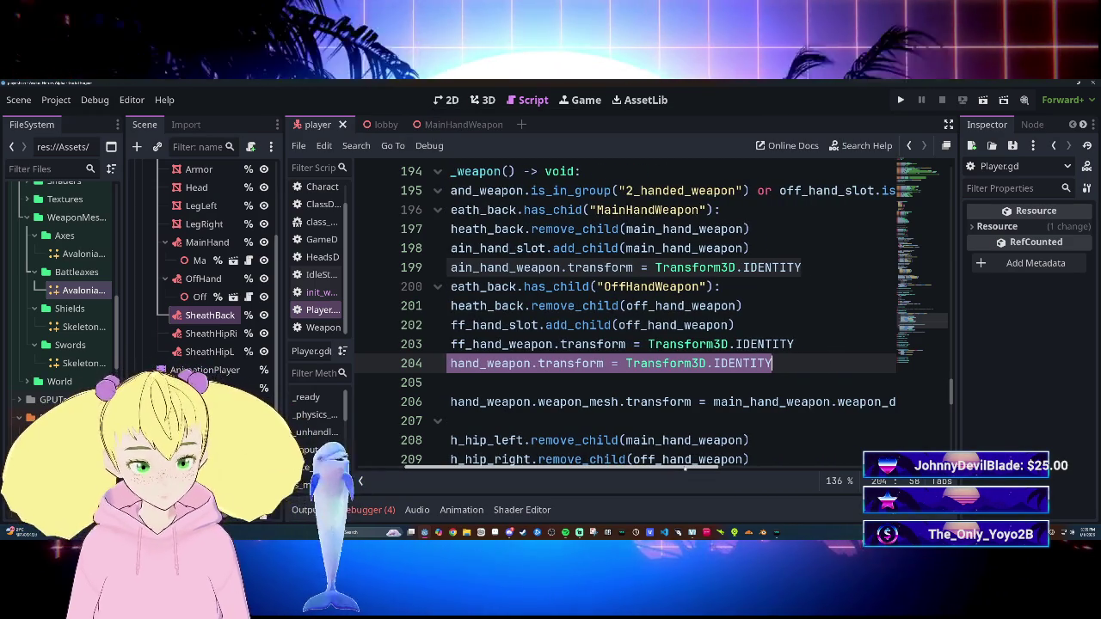
{"action": "key", "text": "BackSpace"}
Step: Save Player.gd and run the game with F5 to test unsheathing
{"action": "left_click", "coordinate": [777, 305]}
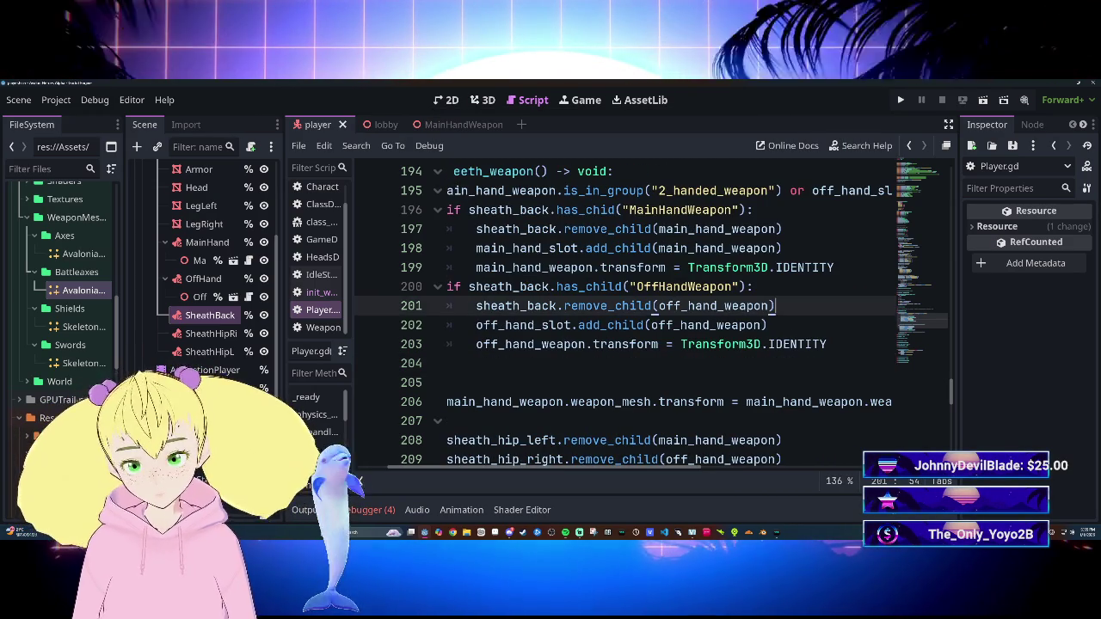
{"action": "key", "text": "ctrl+s"}
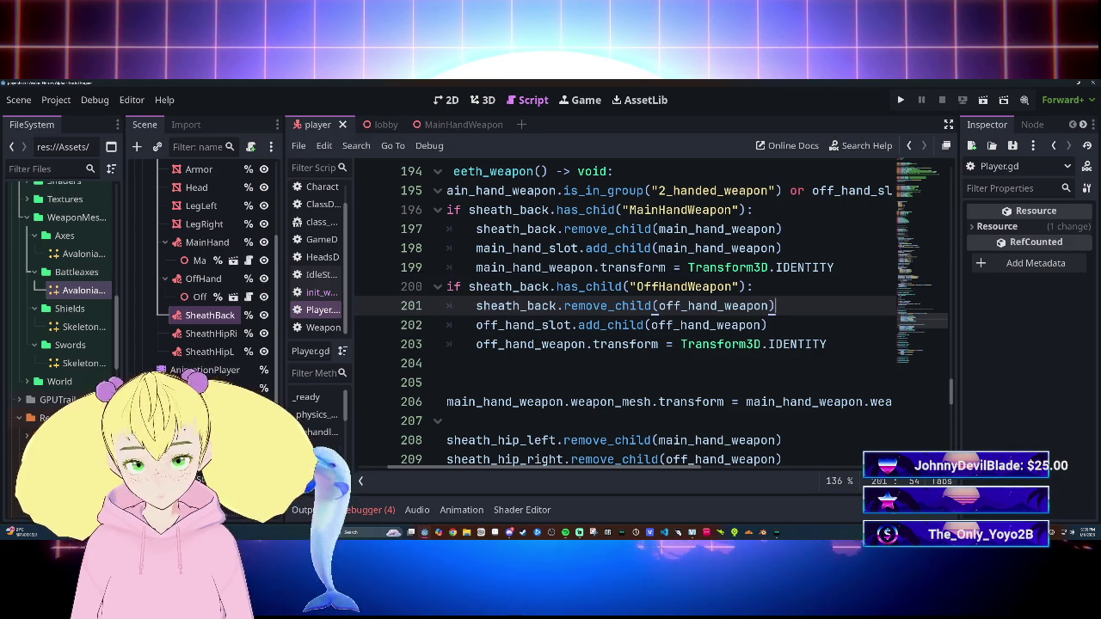
{"action": "key", "text": "F5"}
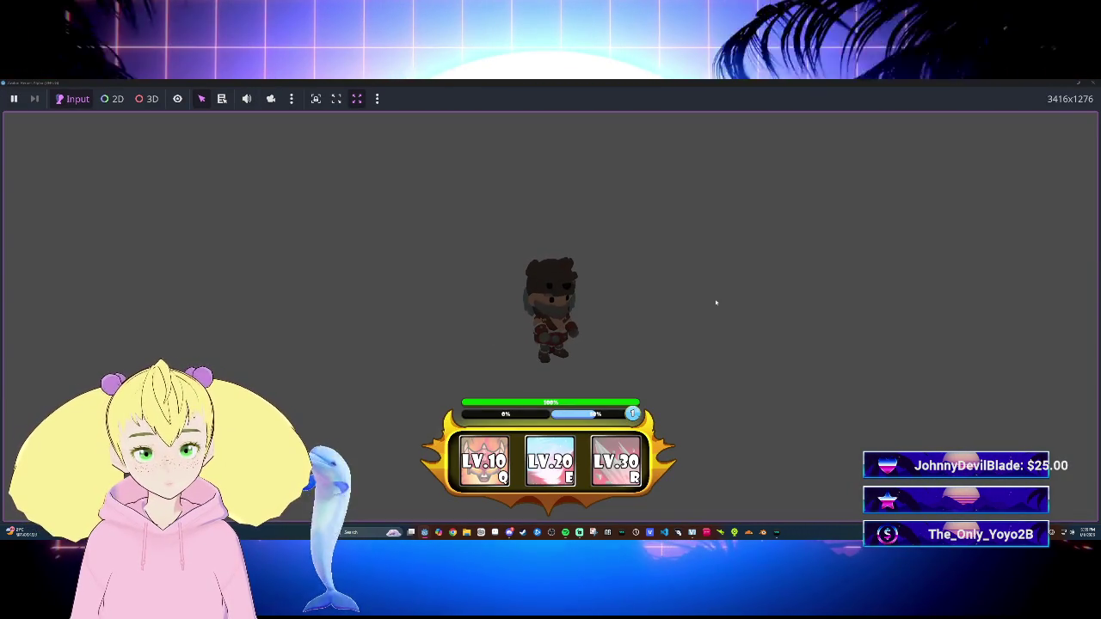
Step: Stop the running game and return to the script editor to check the printed output
{"action": "left_click", "coordinate": [1092, 84]}
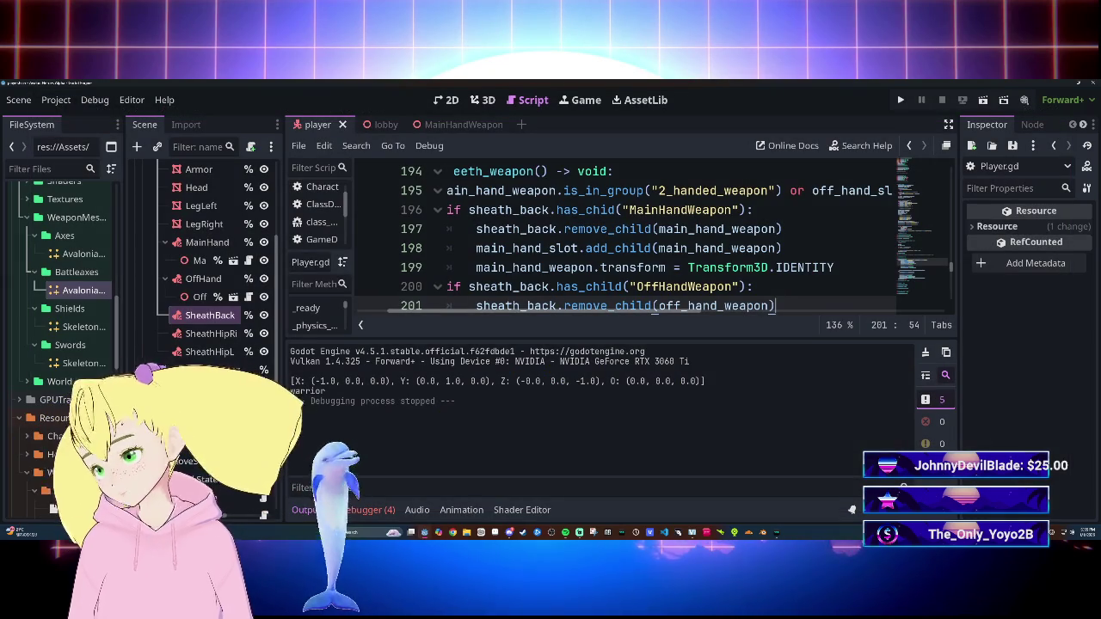
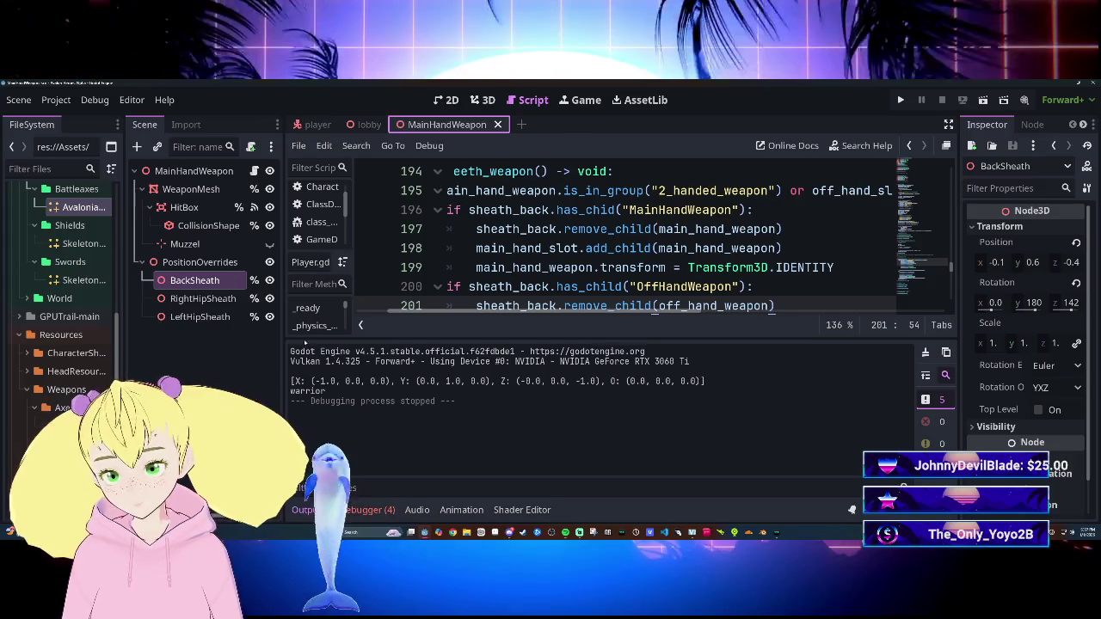
Step: Read the four Player.gd unsheath_weapon errors in the Debugger, including Player.gd:210, and clear them
{"action": "scroll", "coordinate": [628, 241], "scroll_direction": "down", "scroll_amount": 3}
{"action": "scroll", "coordinate": [628, 241], "scroll_direction": "up", "scroll_amount": 1}
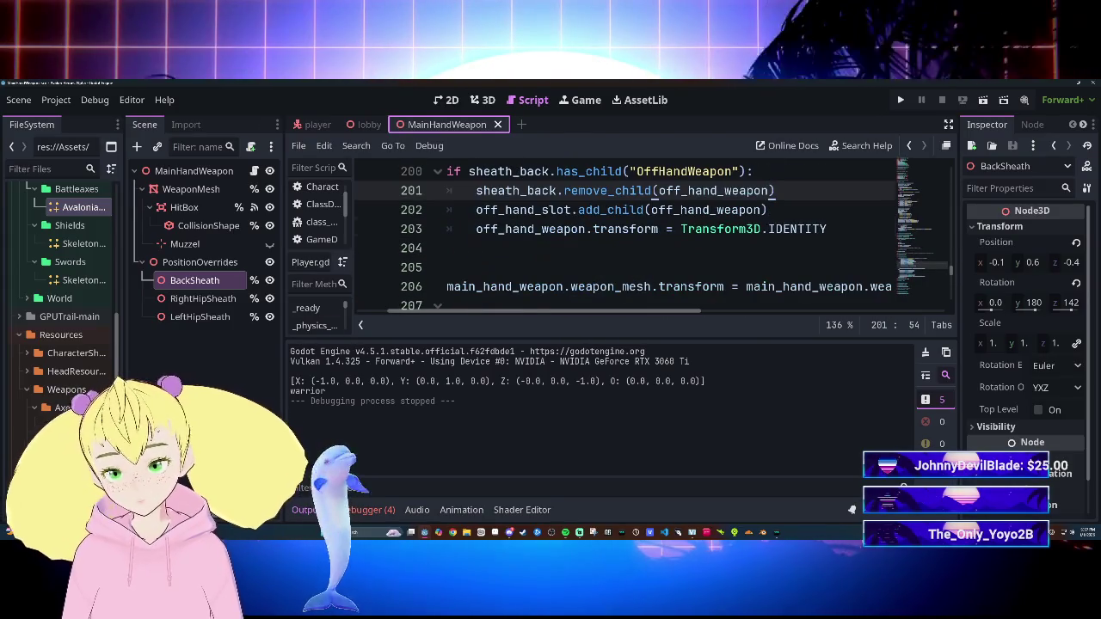
{"action": "left_click", "coordinate": [366, 509]}
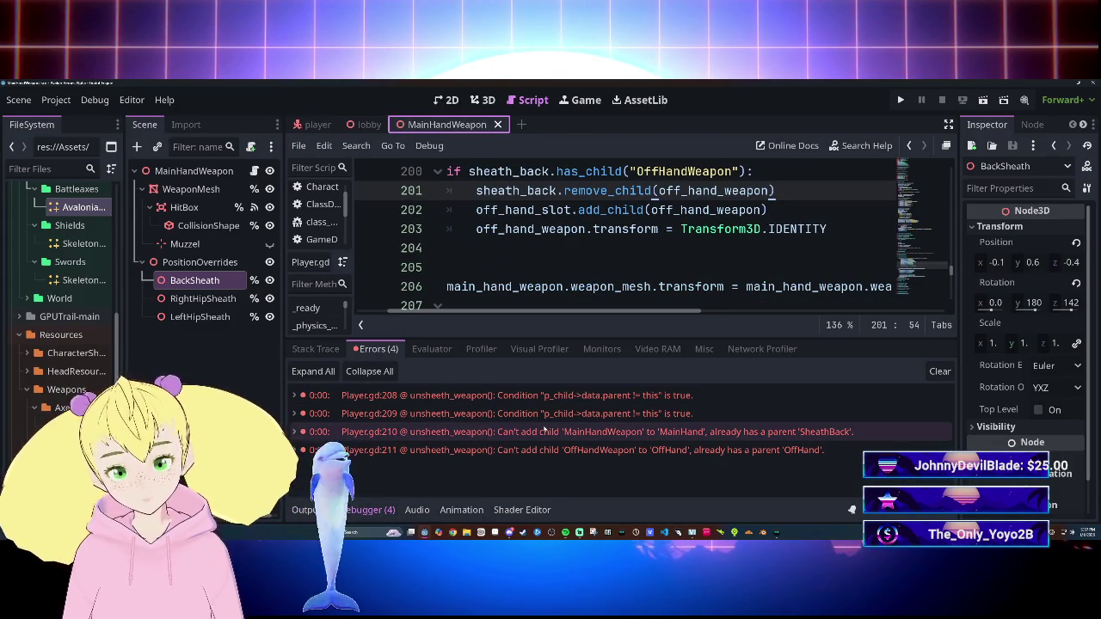
{"action": "mouse_move", "coordinate": [540, 430]}
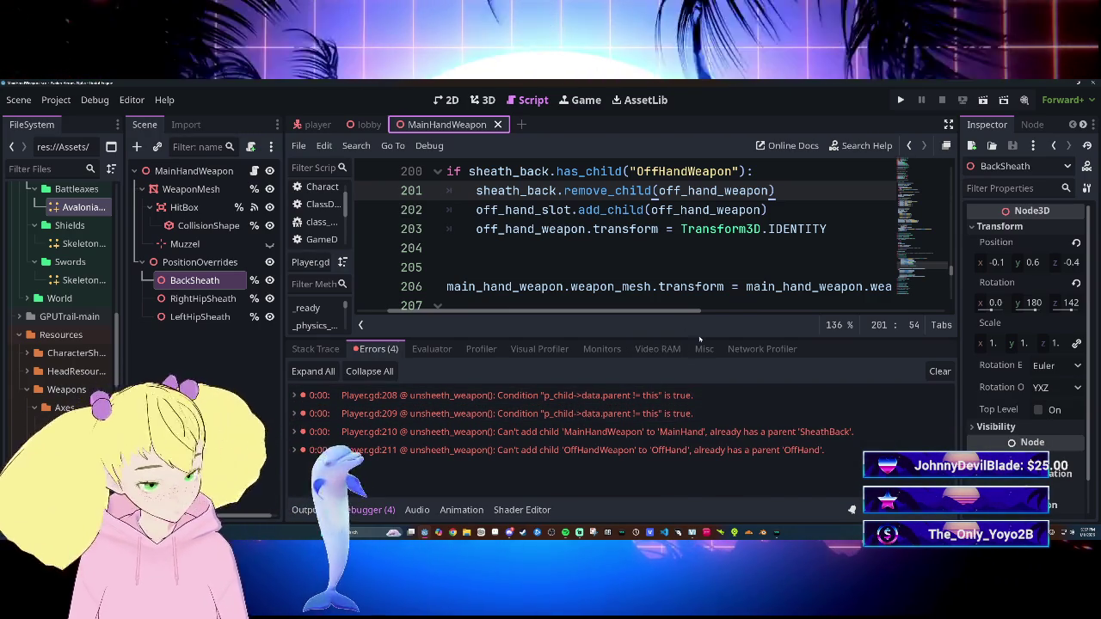
{"action": "left_click", "coordinate": [939, 371]}
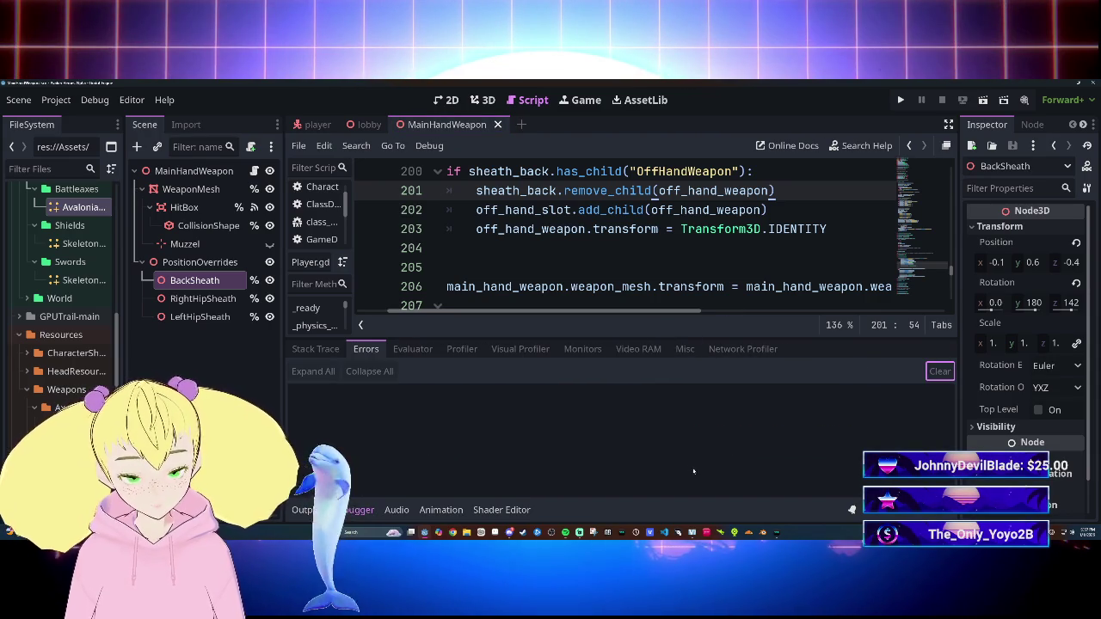
{"action": "left_click", "coordinate": [361, 510]}
Step: Review Player.gd's variable declarations and _ready function, then switch to the player scene
{"action": "scroll", "coordinate": [627, 318], "scroll_direction": "up", "scroll_amount": 20}
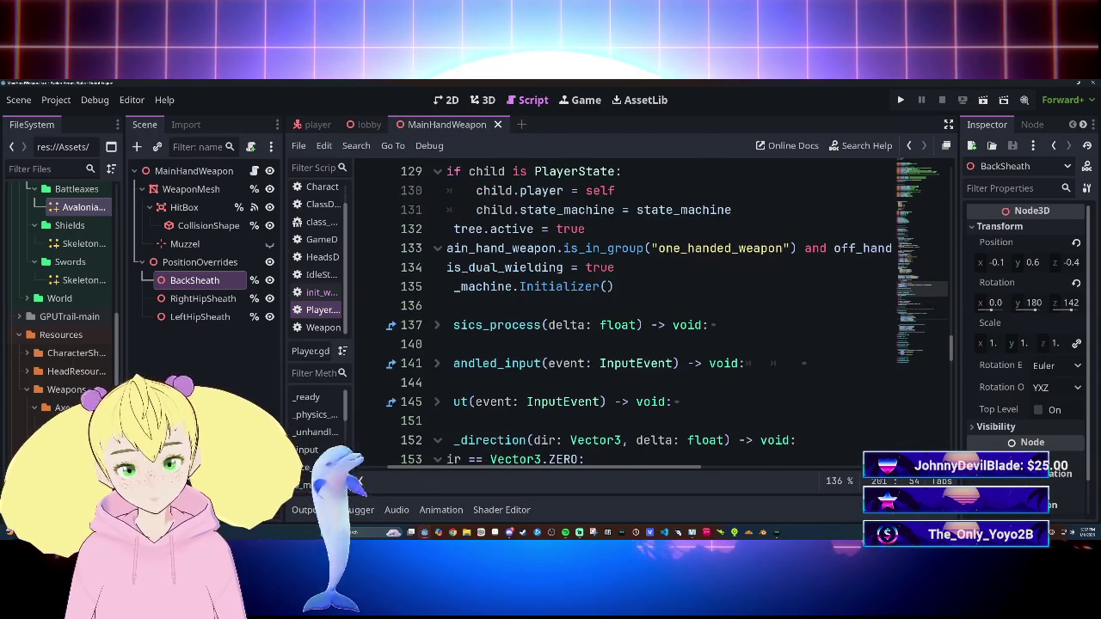
{"action": "scroll", "coordinate": [628, 318], "scroll_direction": "up", "scroll_amount": 2}
{"action": "scroll", "coordinate": [627, 319], "scroll_direction": "down", "scroll_amount": 1}
{"action": "scroll", "coordinate": [627, 318], "scroll_direction": "left", "scroll_amount": 2}
{"action": "scroll", "coordinate": [628, 319], "scroll_direction": "up", "scroll_amount": 20}
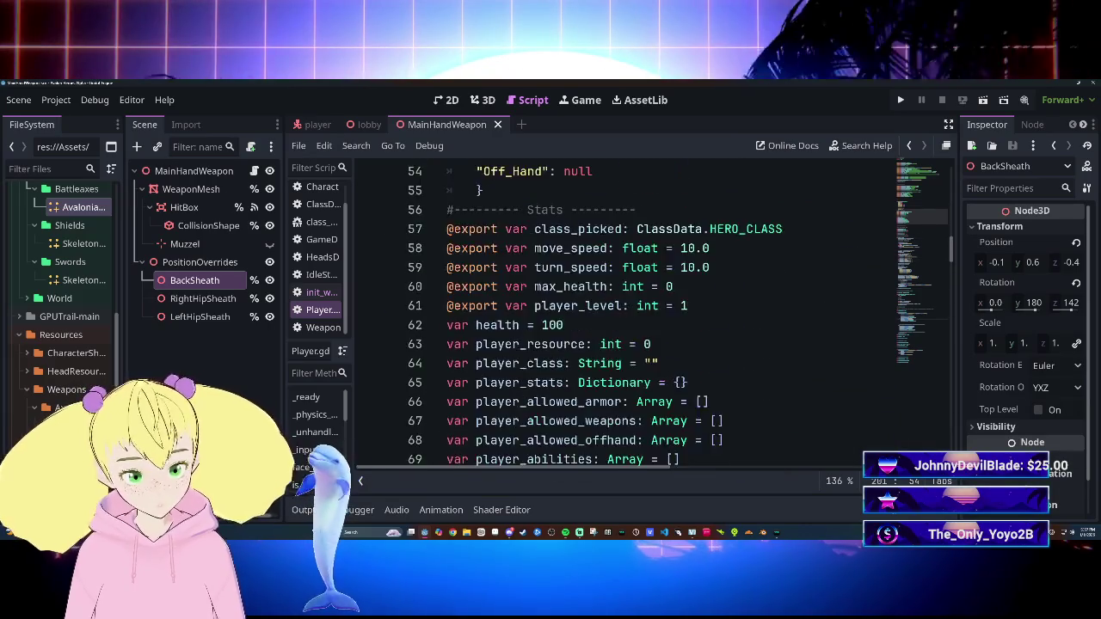
{"action": "scroll", "coordinate": [628, 319], "scroll_direction": "up", "scroll_amount": 5}
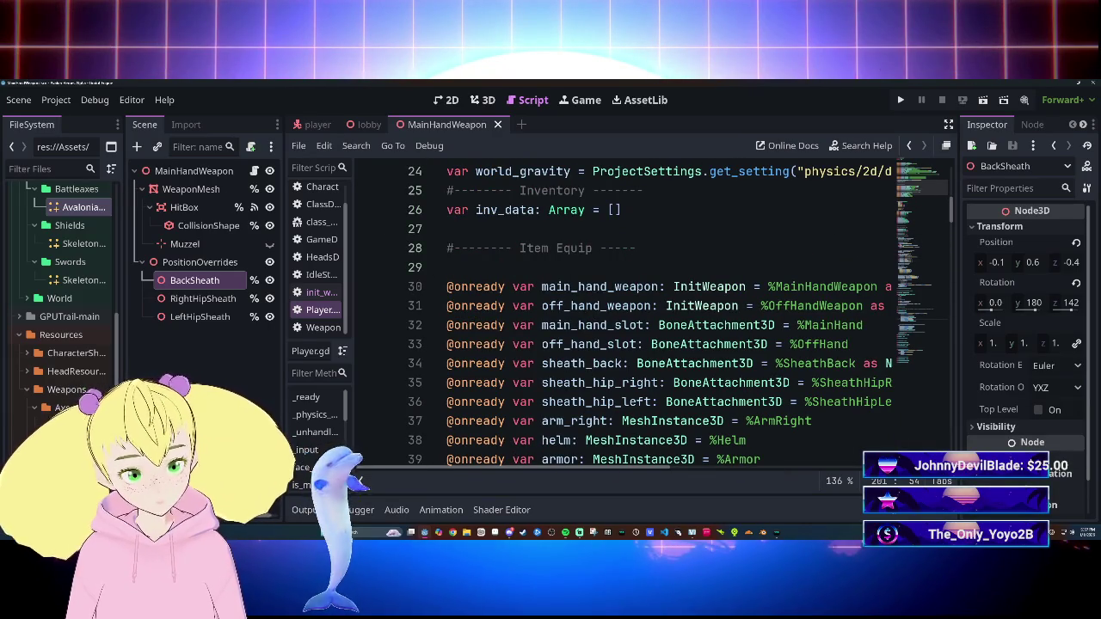
{"action": "mouse_move", "coordinate": [614, 470]}
{"action": "left_mouse_down"}
{"action": "mouse_move", "coordinate": [670, 468]}
{"action": "mouse_move", "coordinate": [608, 461]}
{"action": "left_mouse_up"}
{"action": "scroll", "coordinate": [608, 461], "scroll_direction": "down", "scroll_amount": 7}
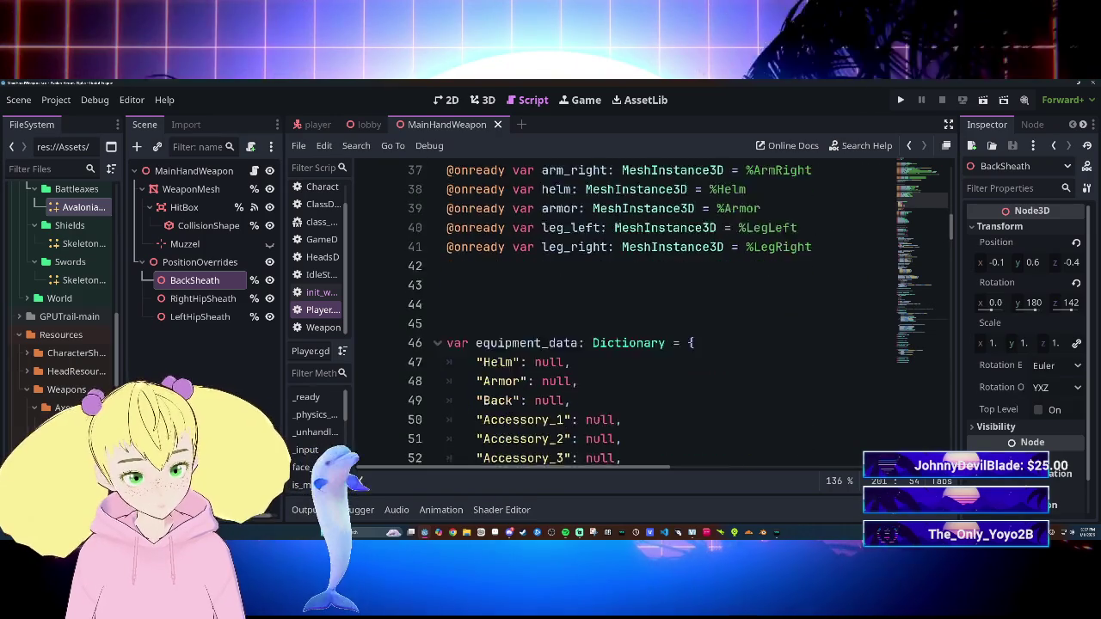
{"action": "scroll", "coordinate": [608, 456], "scroll_direction": "down", "scroll_amount": 5}
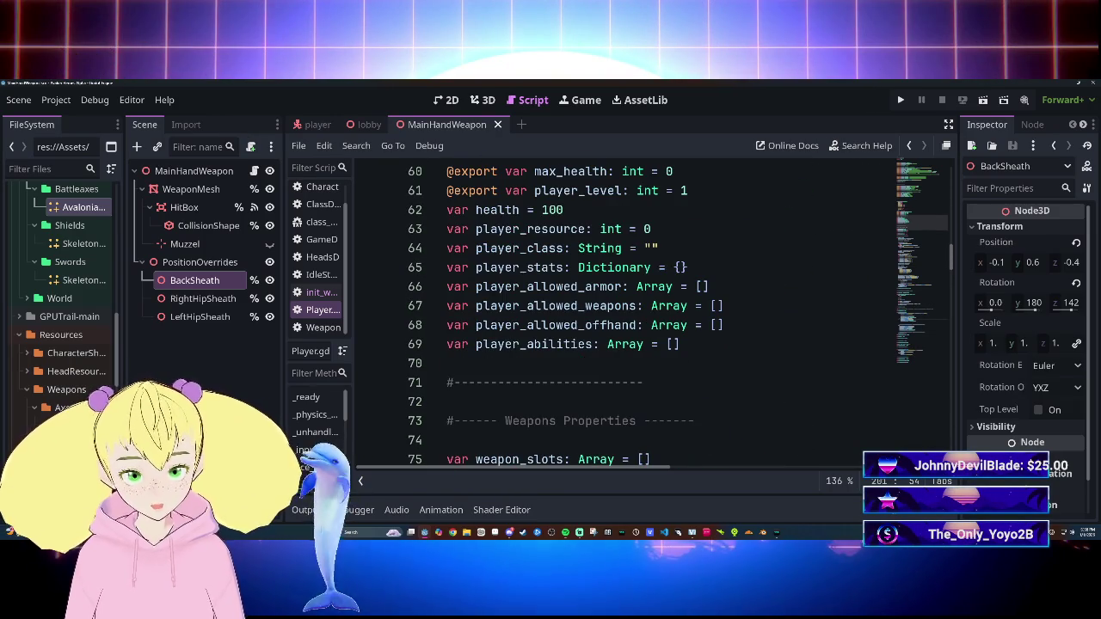
{"action": "scroll", "coordinate": [628, 318], "scroll_direction": "down", "scroll_amount": 3}
{"action": "scroll", "coordinate": [628, 318], "scroll_direction": "up", "scroll_amount": 19}
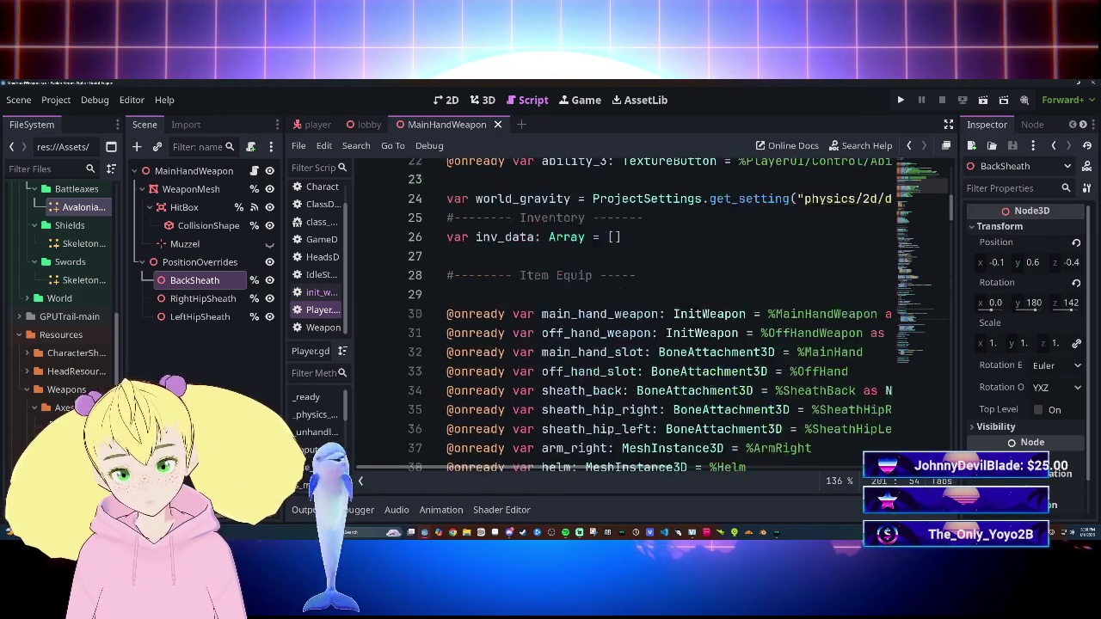
{"action": "scroll", "coordinate": [628, 318], "scroll_direction": "up", "scroll_amount": 4}
{"action": "scroll", "coordinate": [628, 319], "scroll_direction": "down", "scroll_amount": 11}
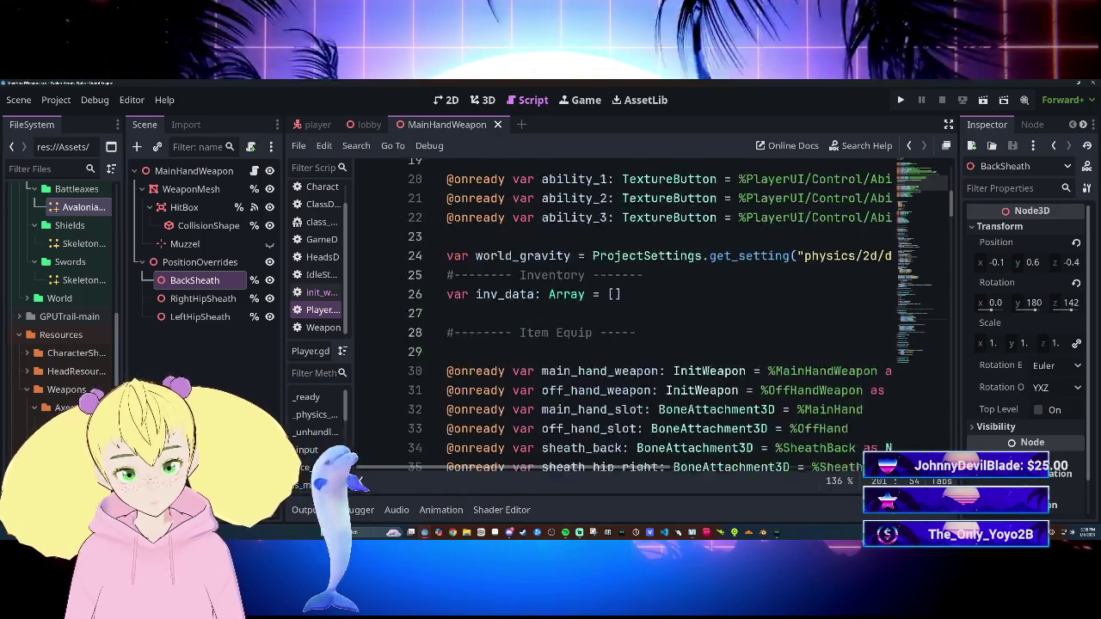
{"action": "scroll", "coordinate": [627, 318], "scroll_direction": "down", "scroll_amount": 5}
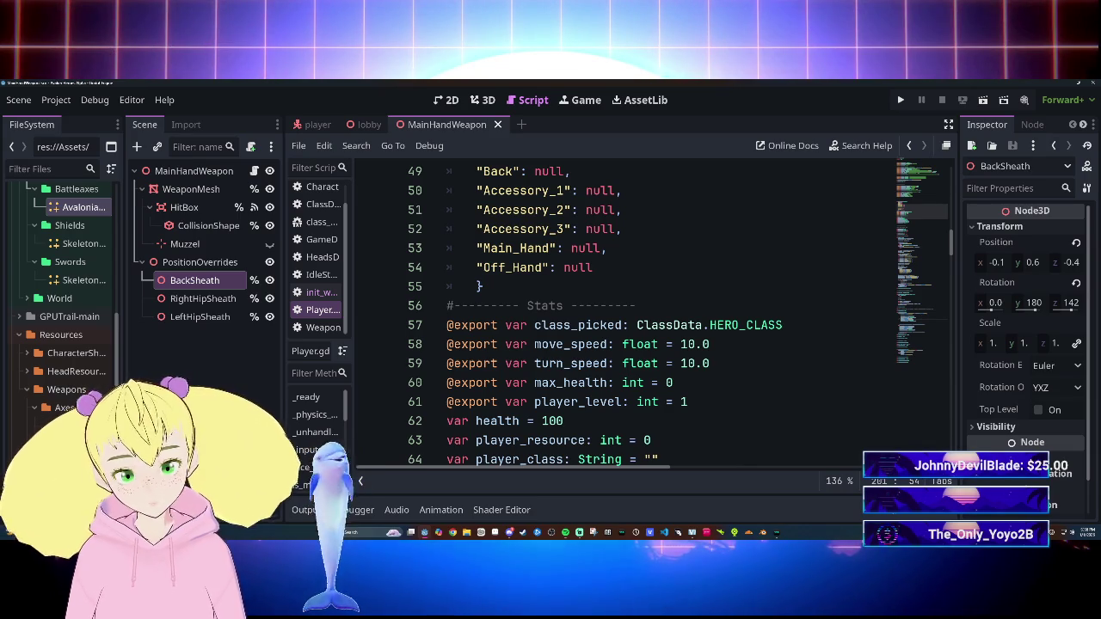
{"action": "scroll", "coordinate": [628, 318], "scroll_direction": "down", "scroll_amount": 18}
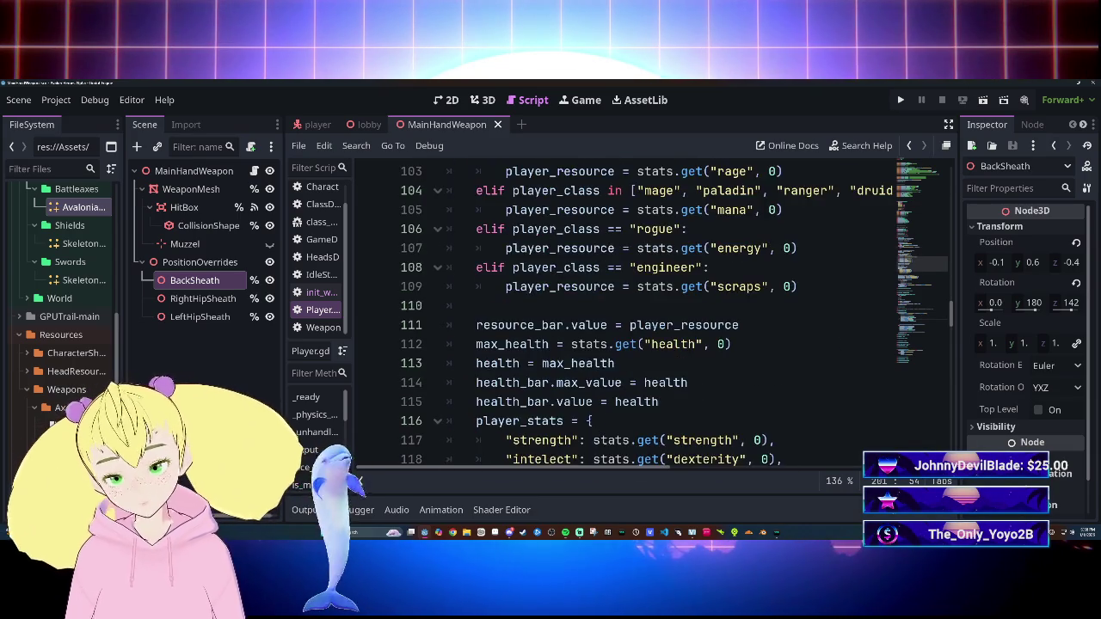
{"action": "scroll", "coordinate": [628, 318], "scroll_direction": "down", "scroll_amount": 6}
{"action": "scroll", "coordinate": [628, 318], "scroll_direction": "down", "scroll_amount": 1}
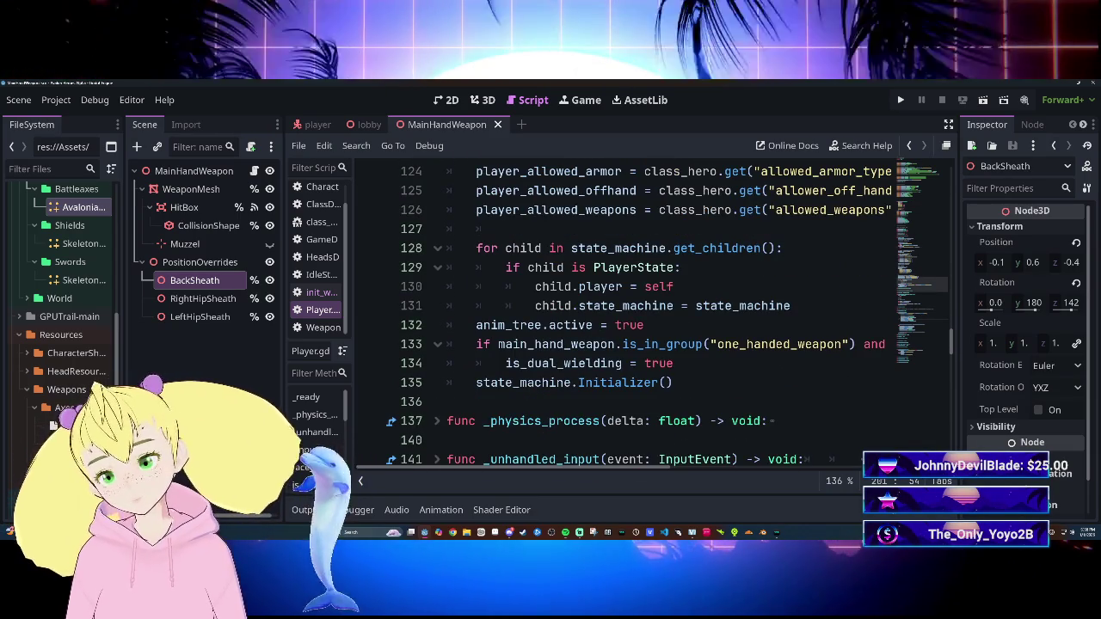
{"action": "scroll", "coordinate": [628, 318], "scroll_direction": "down", "scroll_amount": 3}
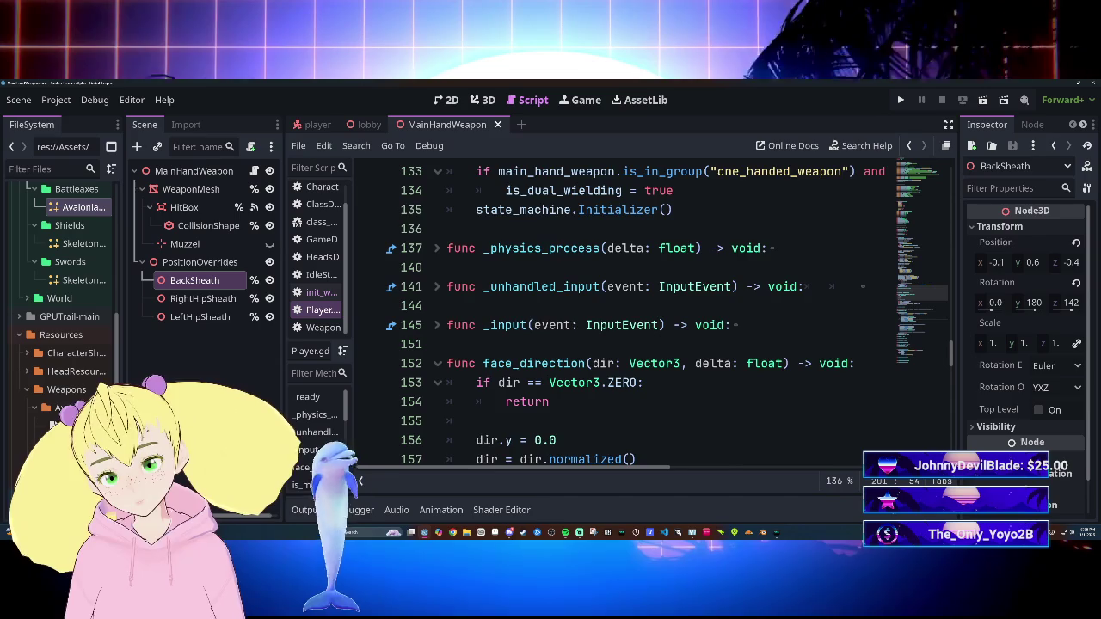
{"action": "scroll", "coordinate": [628, 318], "scroll_direction": "down", "scroll_amount": 2}
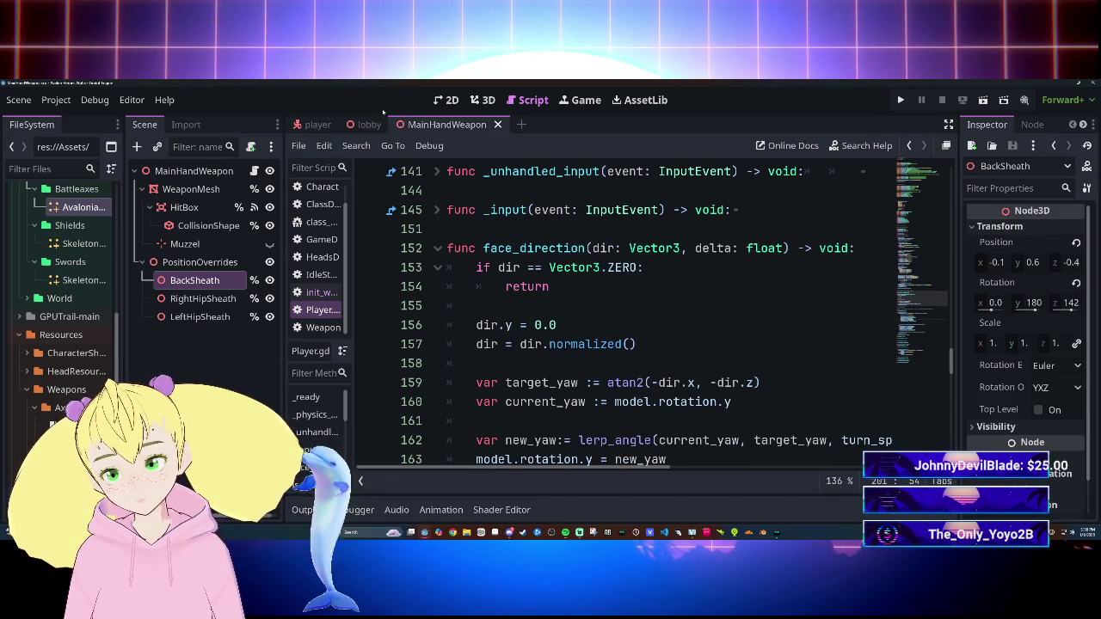
{"action": "left_click", "coordinate": [317, 123]}
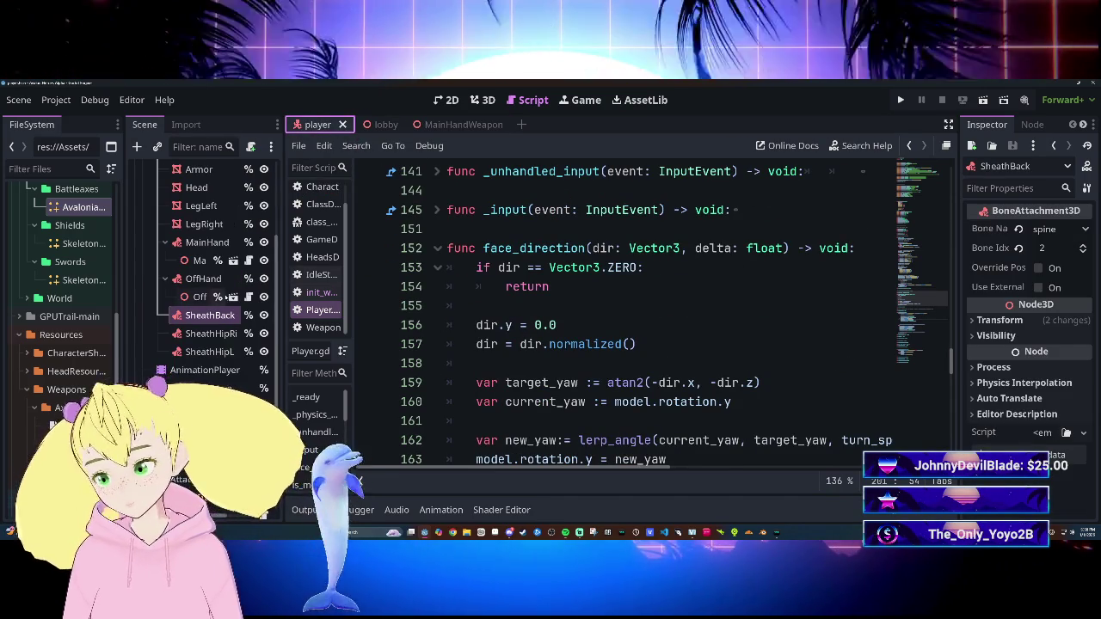
Step: Open Warrior.tscn from Scenes/Classes and show it in the 3D view
{"action": "scroll", "coordinate": [65, 328], "scroll_direction": "down", "scroll_amount": 5}
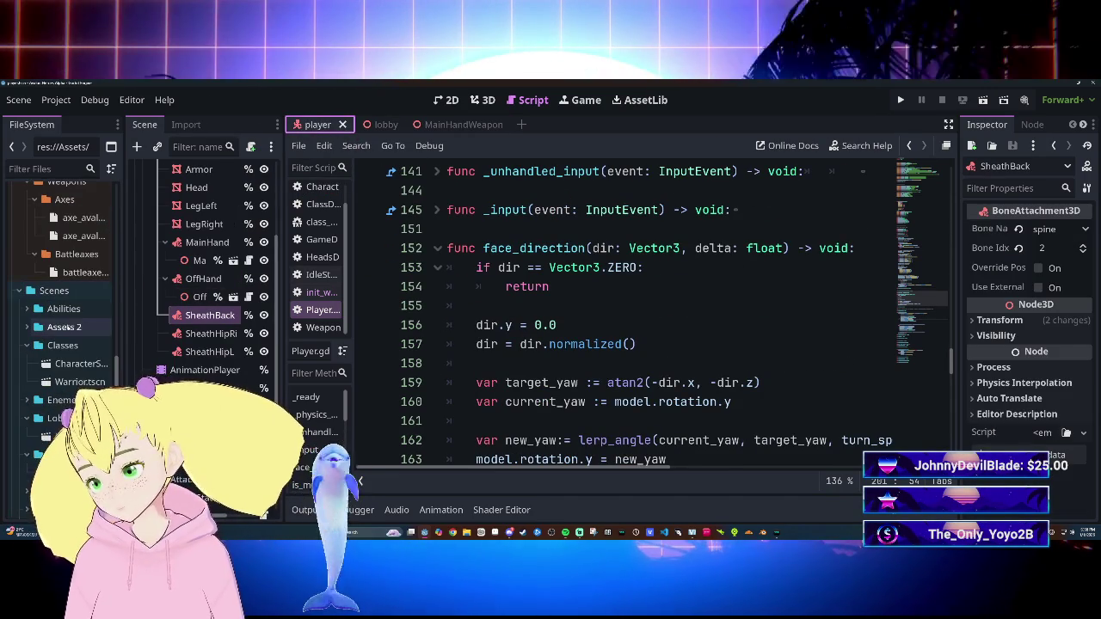
{"action": "double_click", "coordinate": [79, 382]}
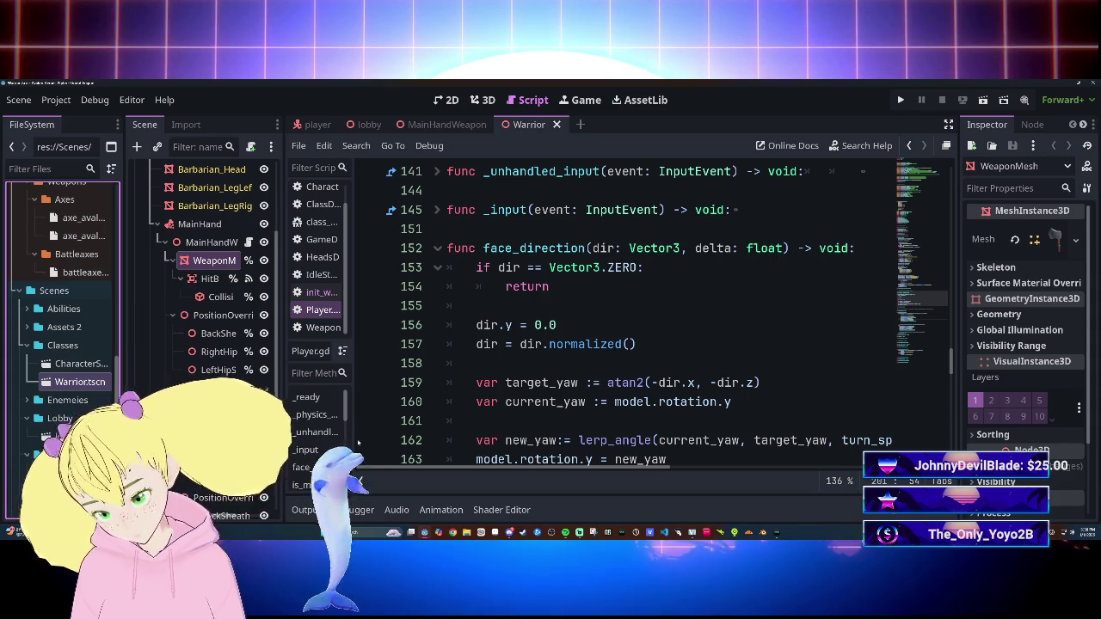
{"action": "left_click", "coordinate": [351, 510]}
{"action": "left_click", "coordinate": [351, 511]}
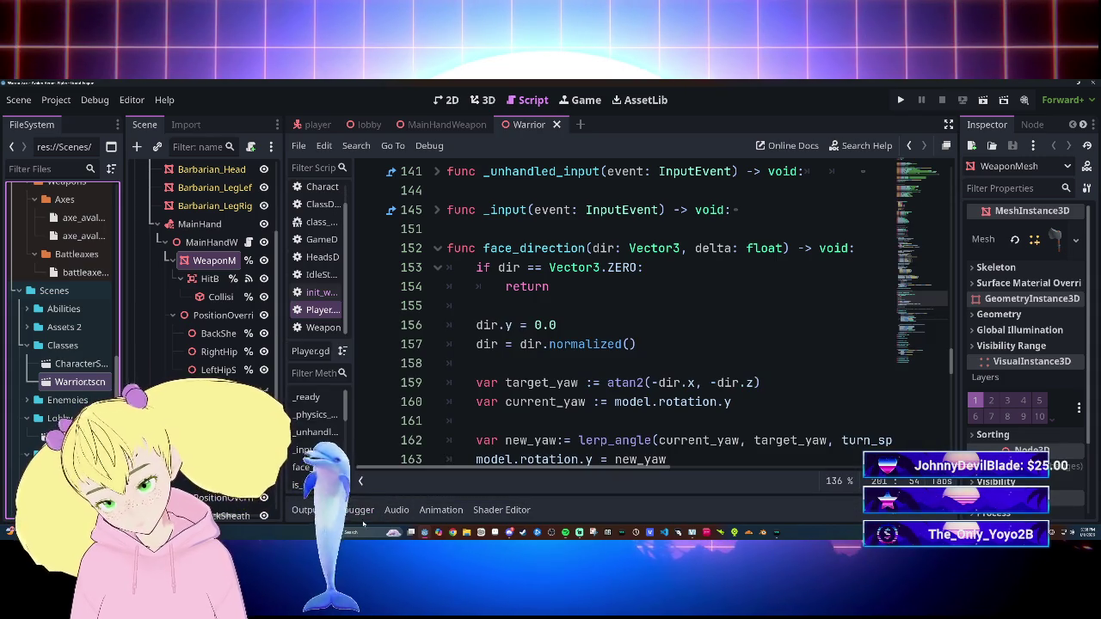
{"action": "left_click", "coordinate": [311, 511]}
{"action": "left_click", "coordinate": [312, 511]}
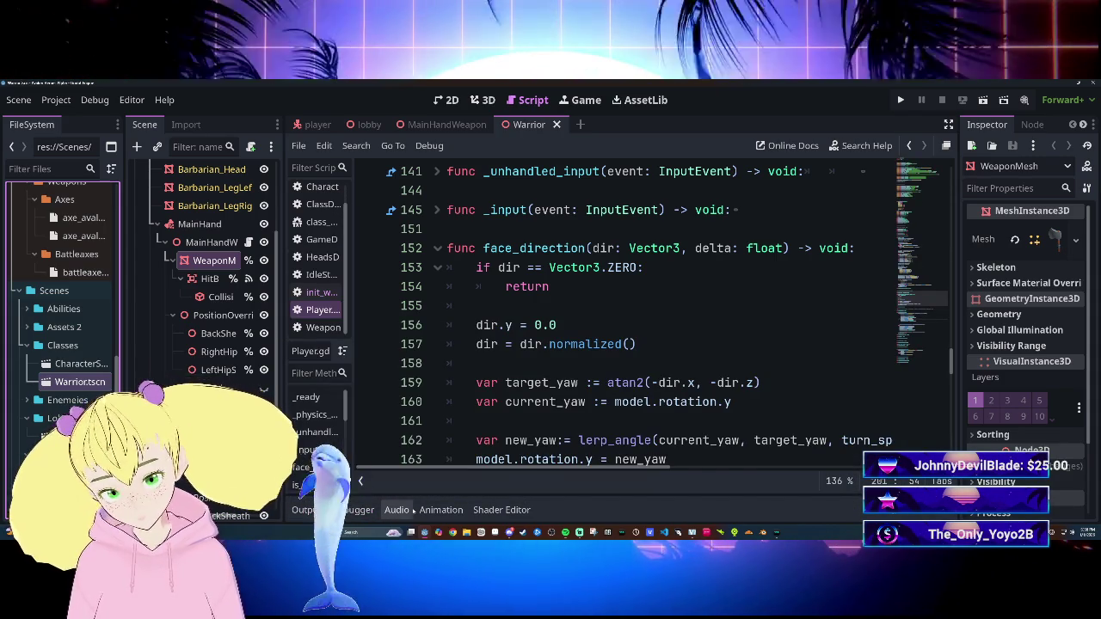
{"action": "key", "text": "ctrl+F2"}
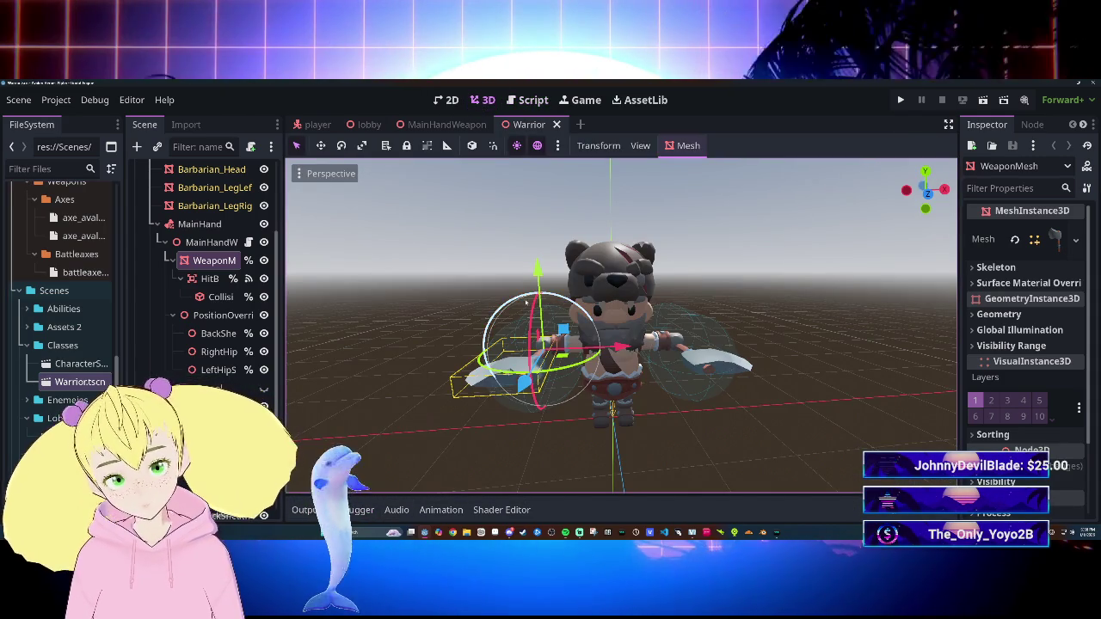
Step: Delete the Warrior's MainHandWeapon and OffHandWeapon nodes
{"action": "left_click", "coordinate": [214, 245]}
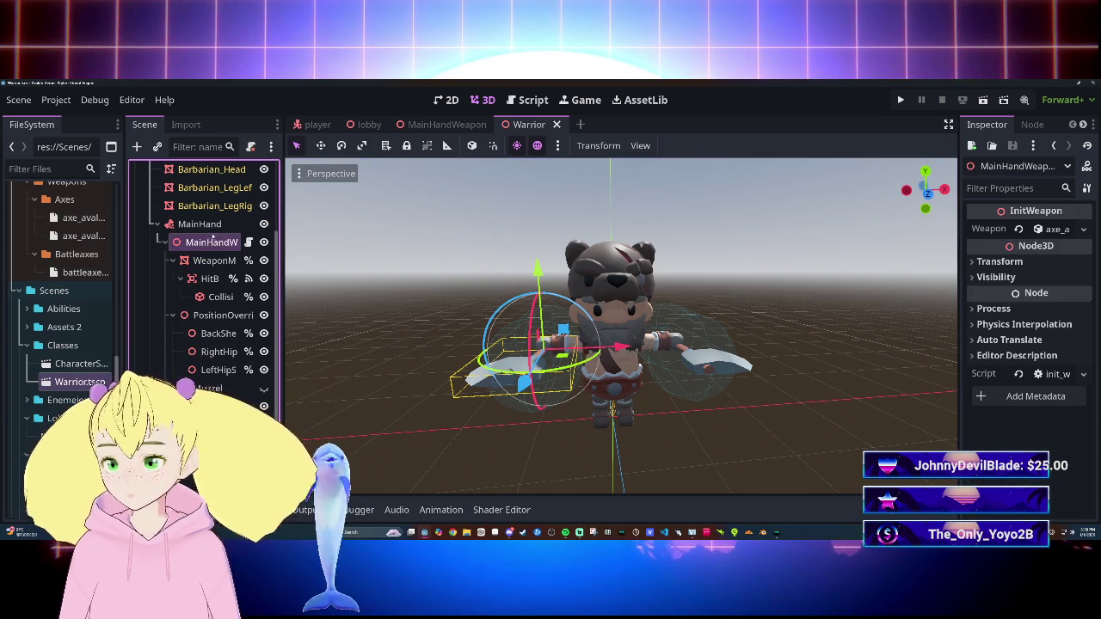
{"action": "key", "text": "Delete"}
{"action": "key", "text": "Return"}
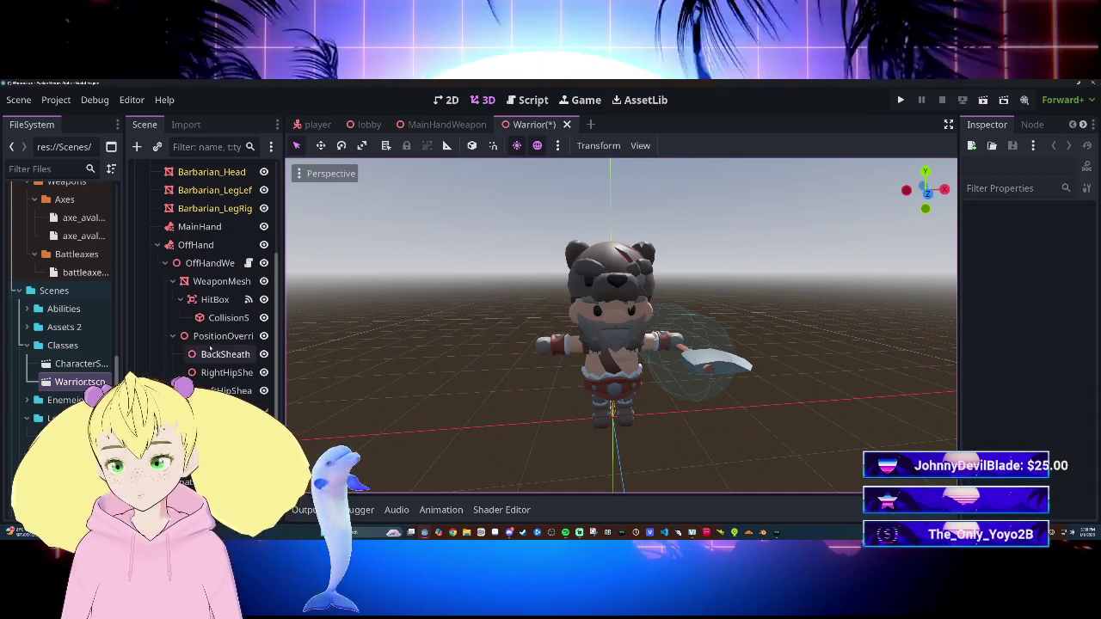
{"action": "left_click", "coordinate": [210, 262]}
{"action": "key", "text": "Delete"}
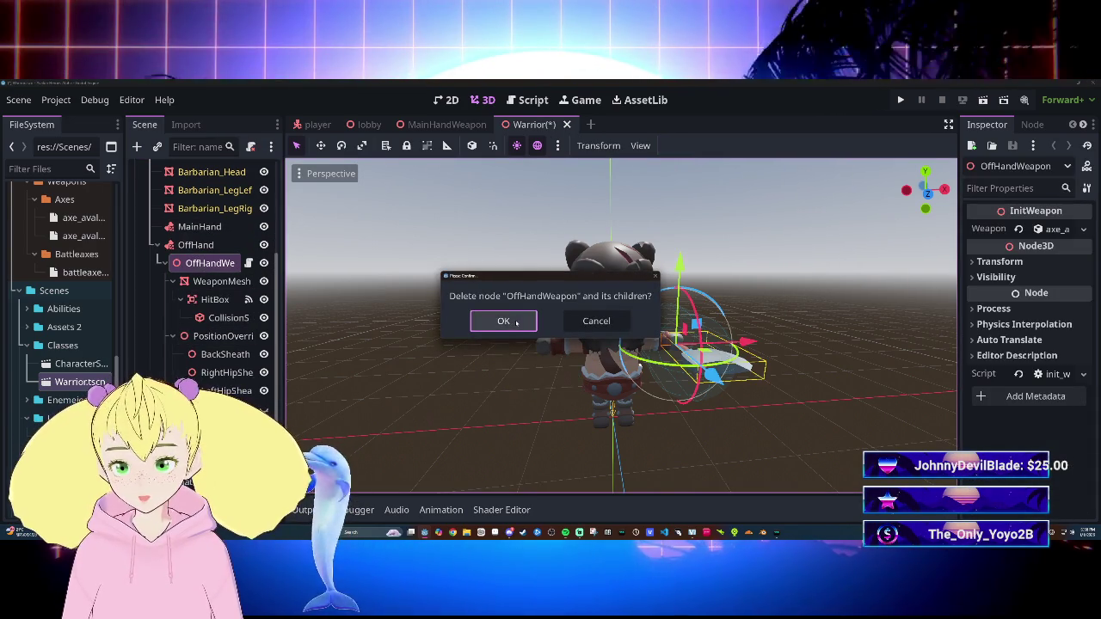
{"action": "left_click", "coordinate": [516, 322]}
Step: Instance MainHandWeapon.tscn under the MainHand bone attachment and check its transform
{"action": "left_click", "coordinate": [193, 356]}
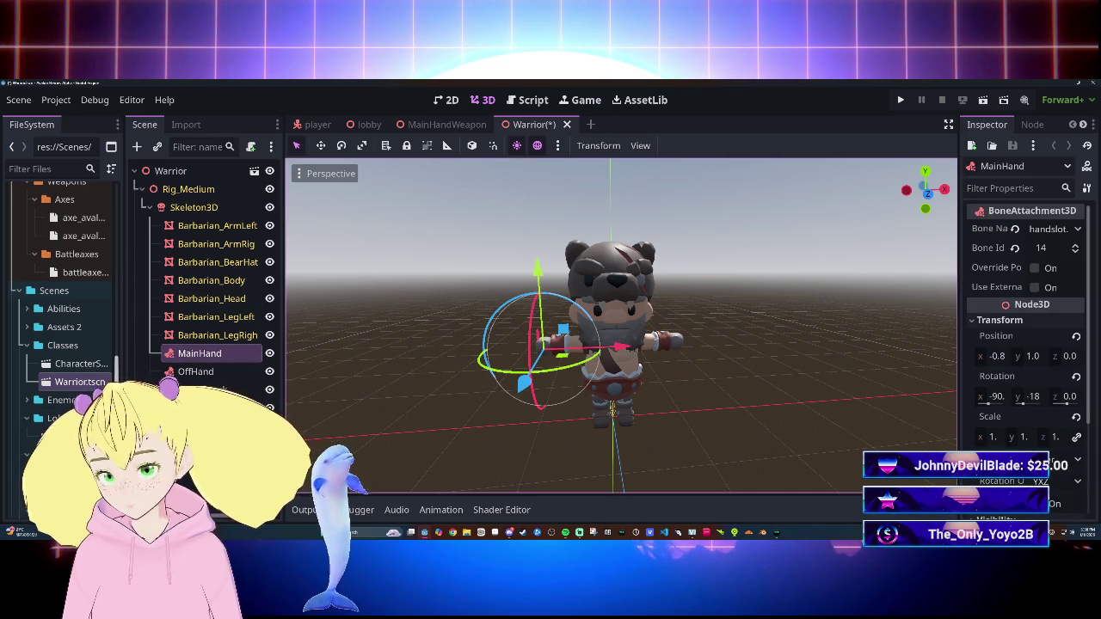
{"action": "scroll", "coordinate": [86, 367], "scroll_direction": "up", "scroll_amount": 3}
{"action": "scroll", "coordinate": [86, 366], "scroll_direction": "down", "scroll_amount": 5}
{"action": "left_click_drag", "start_coordinate": [201, 284], "coordinate": [198, 353]}
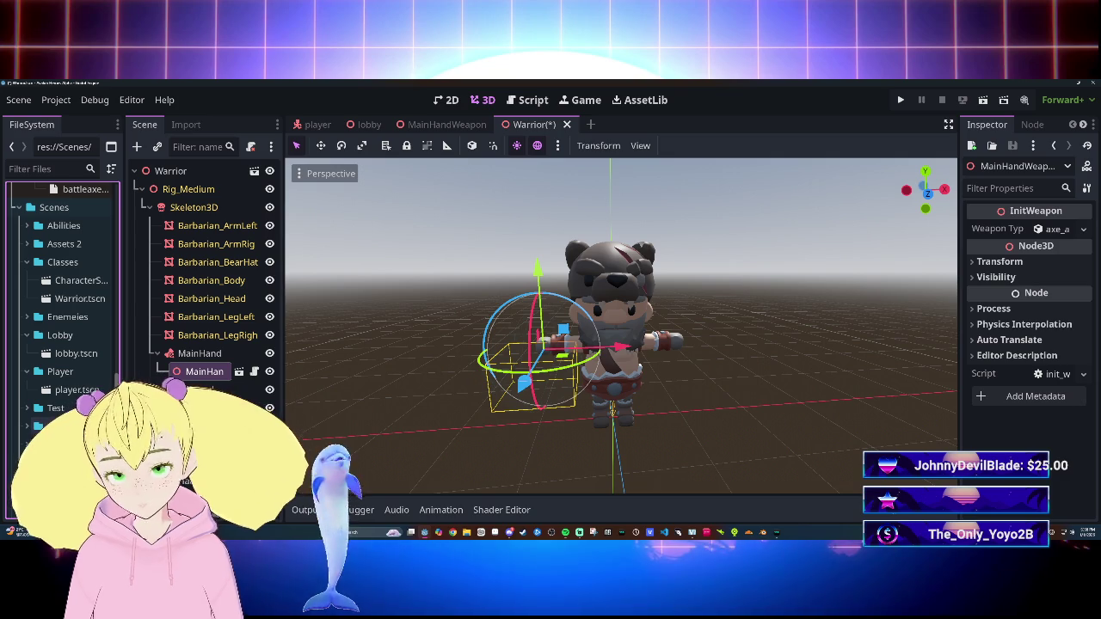
{"action": "left_click_drag", "start_coordinate": [326, 432], "coordinate": [477, 422]}
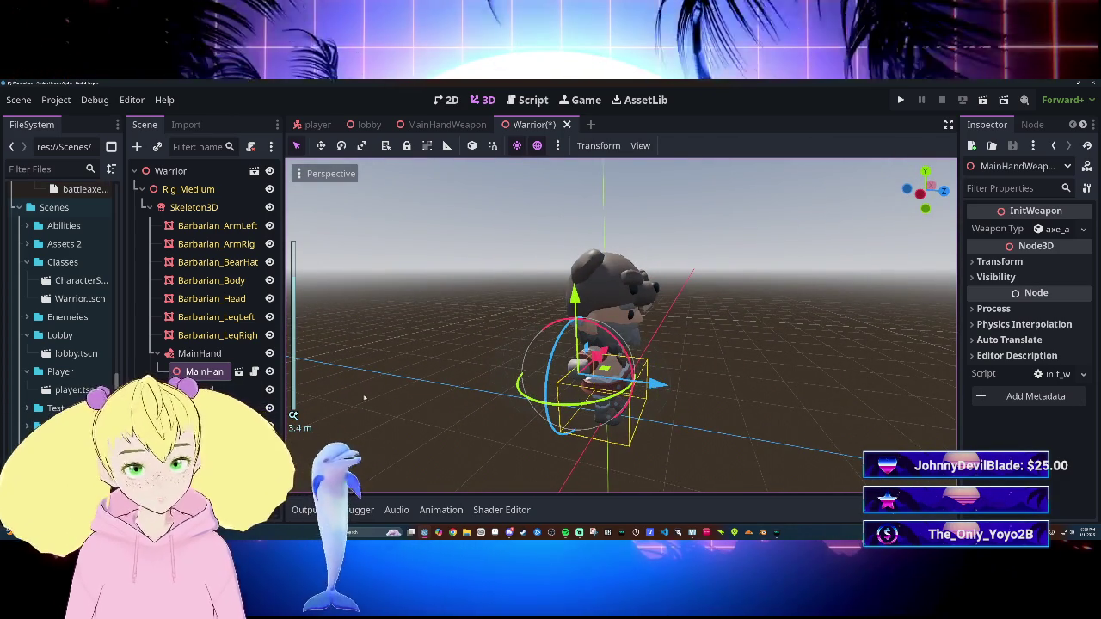
{"action": "left_click", "coordinate": [1001, 262]}
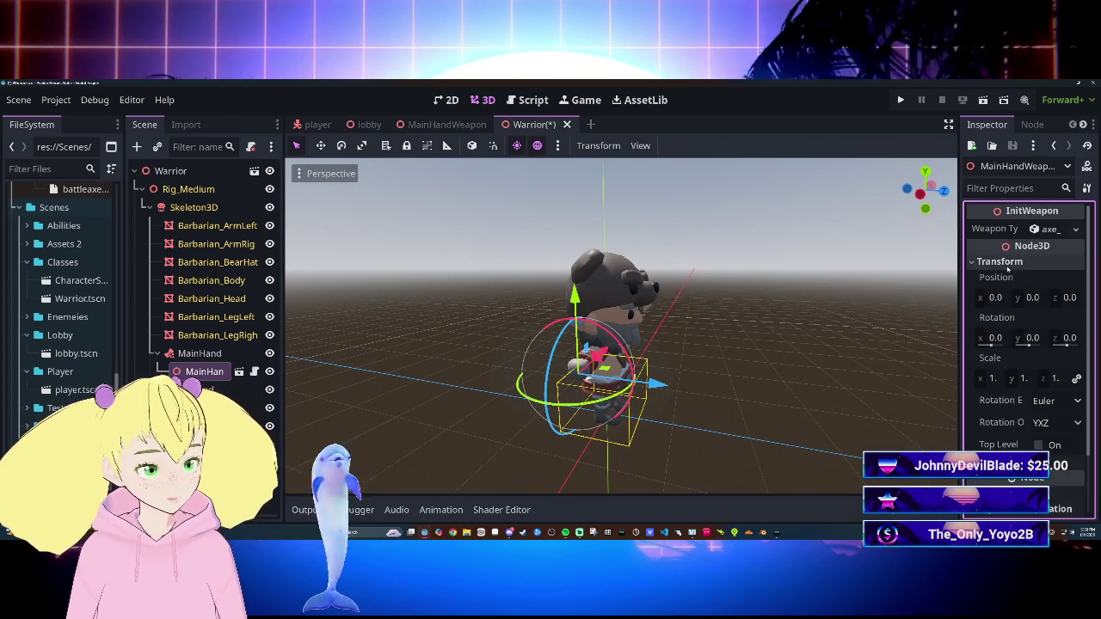
{"action": "left_click", "coordinate": [1002, 263]}
{"action": "right_click", "coordinate": [213, 374]}
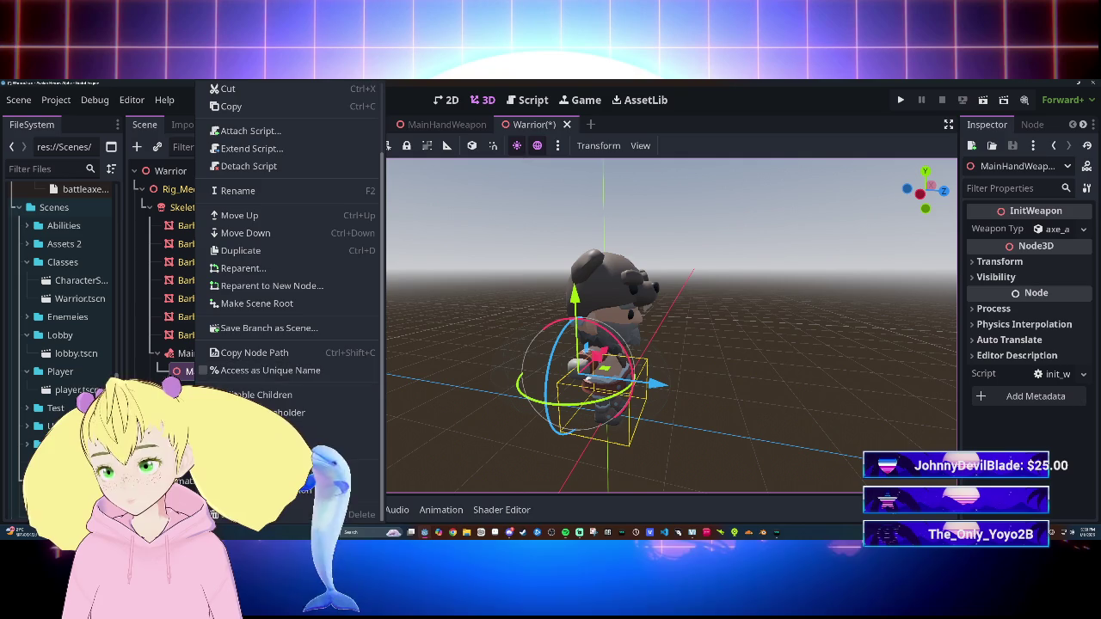
{"action": "left_click", "coordinate": [284, 448]}
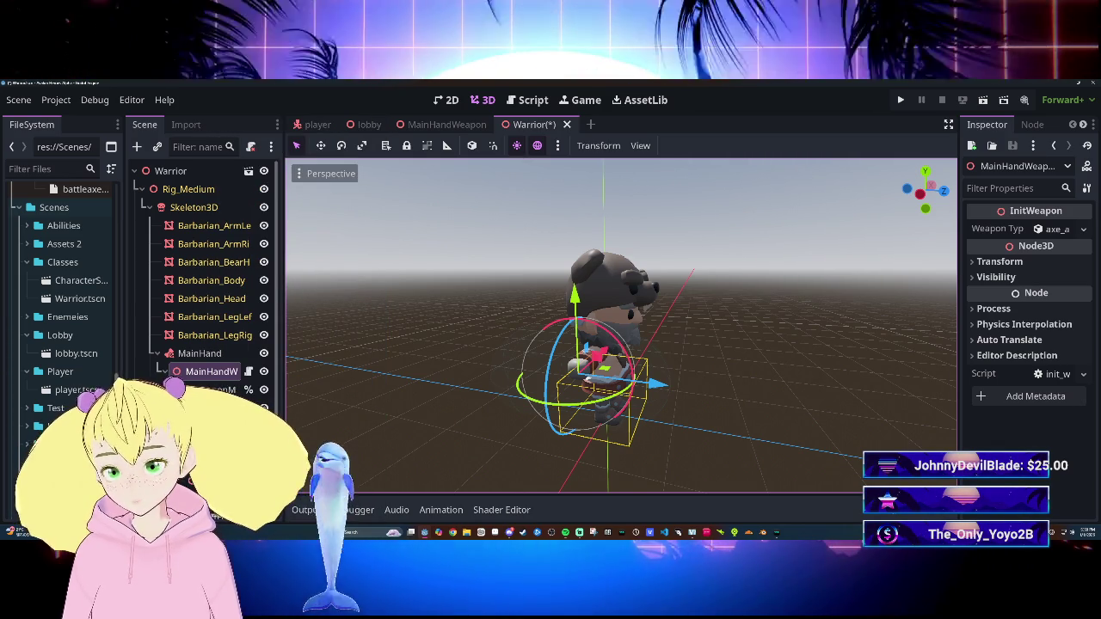
{"action": "left_click", "coordinate": [206, 408]}
{"action": "left_click", "coordinate": [215, 390]}
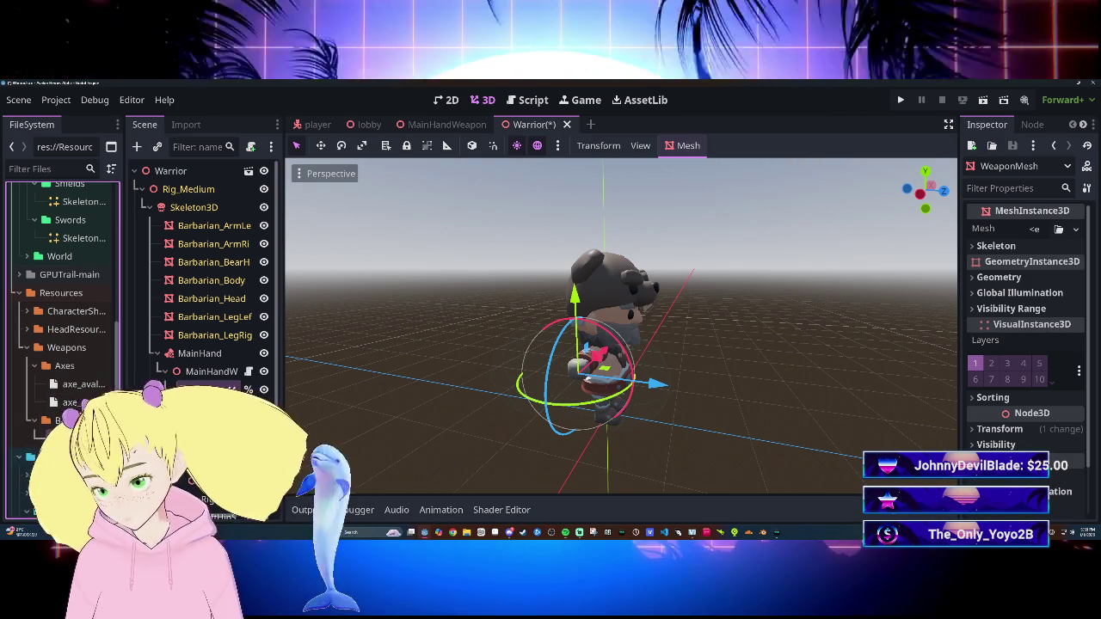
{"action": "left_click_drag", "start_coordinate": [82, 402], "coordinate": [833, 345]}
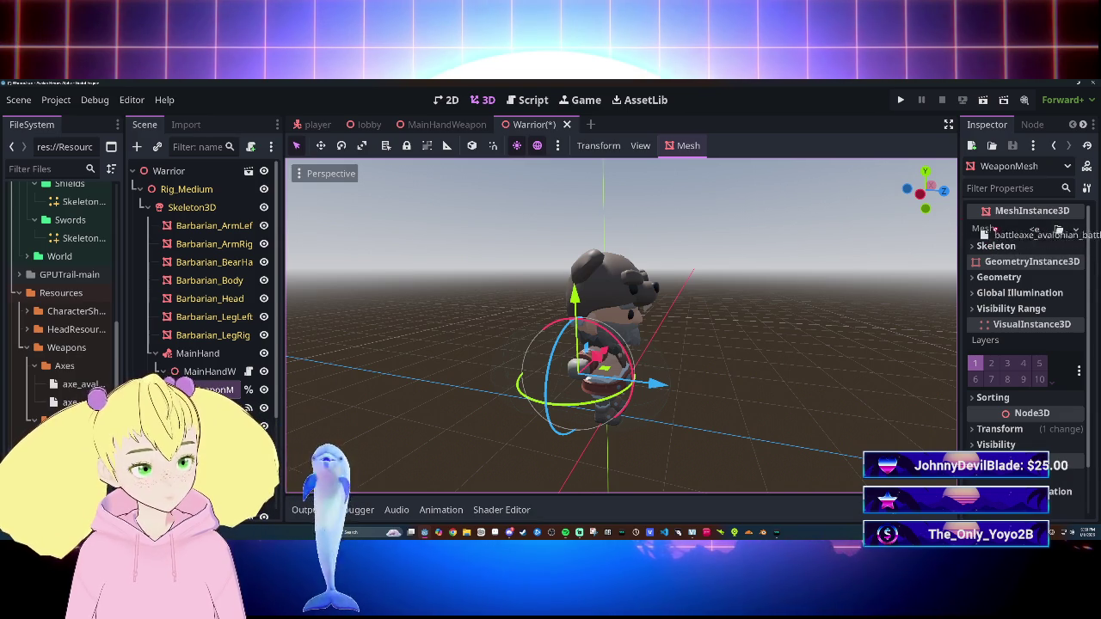
{"action": "left_click_drag", "start_coordinate": [285, 369], "coordinate": [180, 262]}
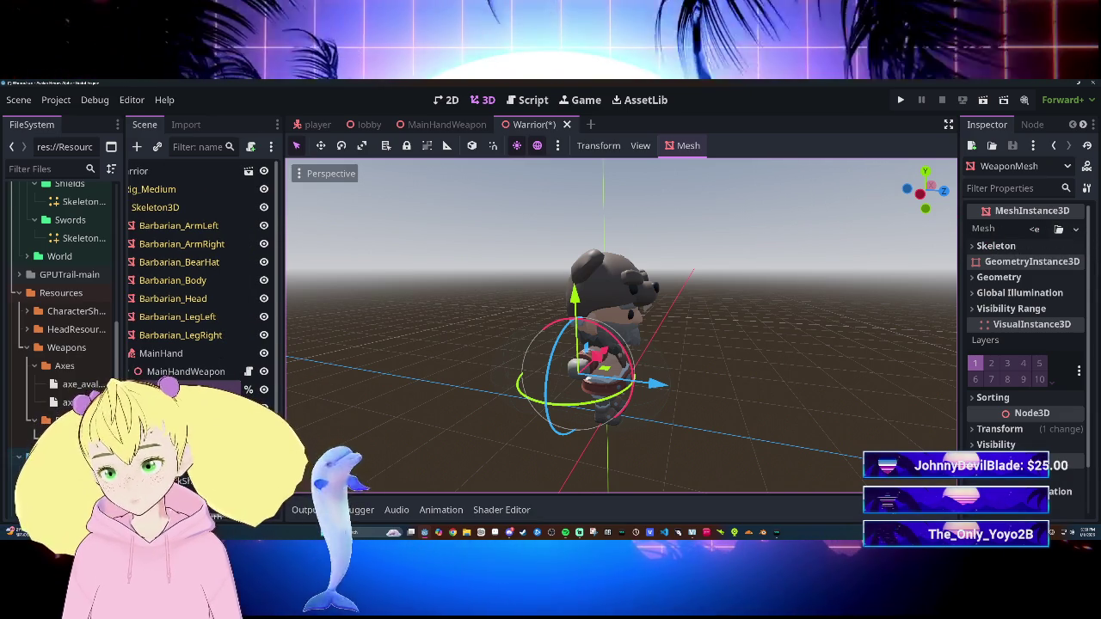
{"action": "mouse_move", "coordinate": [81, 401]}
{"action": "left_mouse_down"}
{"action": "mouse_move", "coordinate": [731, 366]}
{"action": "mouse_move", "coordinate": [1035, 230]}
{"action": "left_mouse_up"}
{"action": "mouse_move", "coordinate": [959, 230]}
{"action": "left_mouse_down"}
{"action": "mouse_move", "coordinate": [818, 230]}
{"action": "mouse_move", "coordinate": [844, 236]}
{"action": "left_mouse_up"}
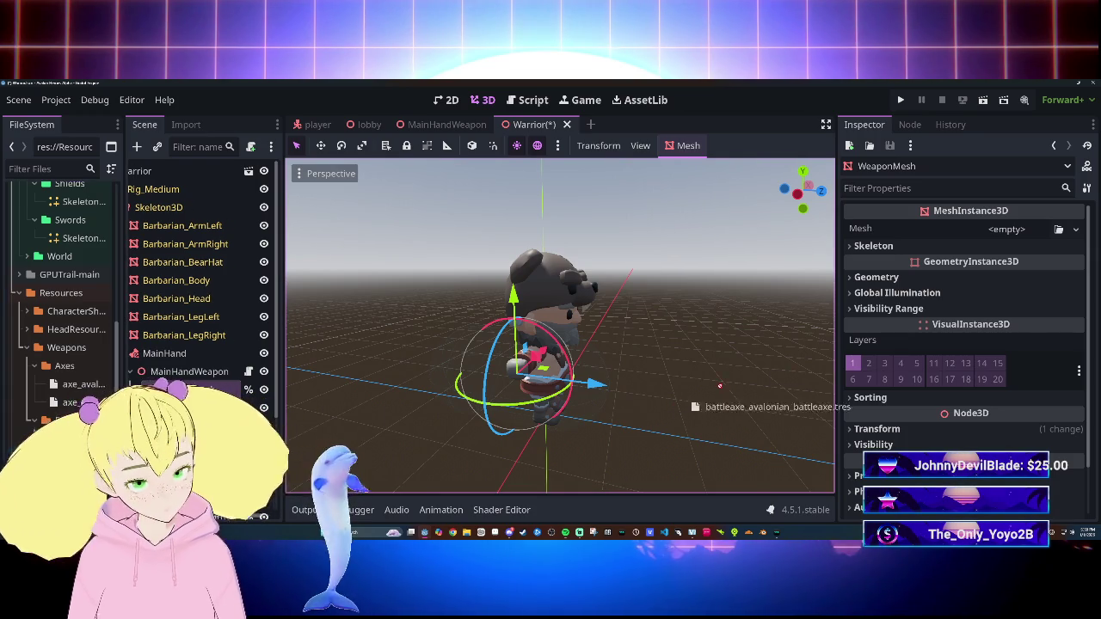
{"action": "left_click_drag", "start_coordinate": [1013, 230], "coordinate": [559, 309]}
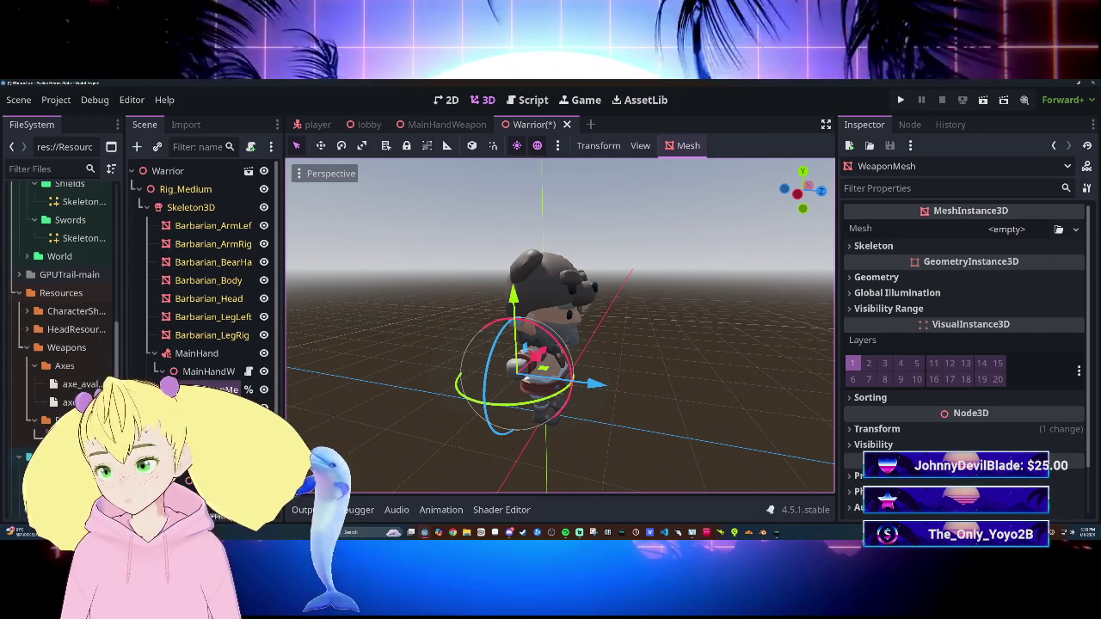
Step: Inspect MainHandWeapon's weapon type and transform without changing them
{"action": "left_click", "coordinate": [207, 407]}
{"action": "left_click", "coordinate": [208, 374]}
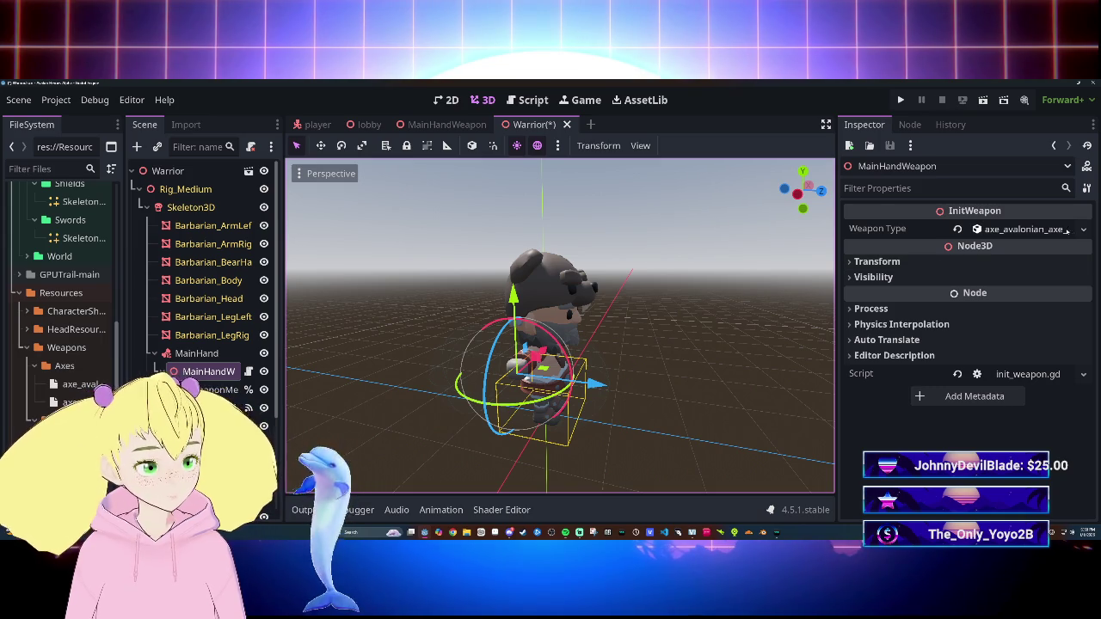
{"action": "left_click", "coordinate": [1082, 229]}
{"action": "left_click", "coordinate": [1082, 230]}
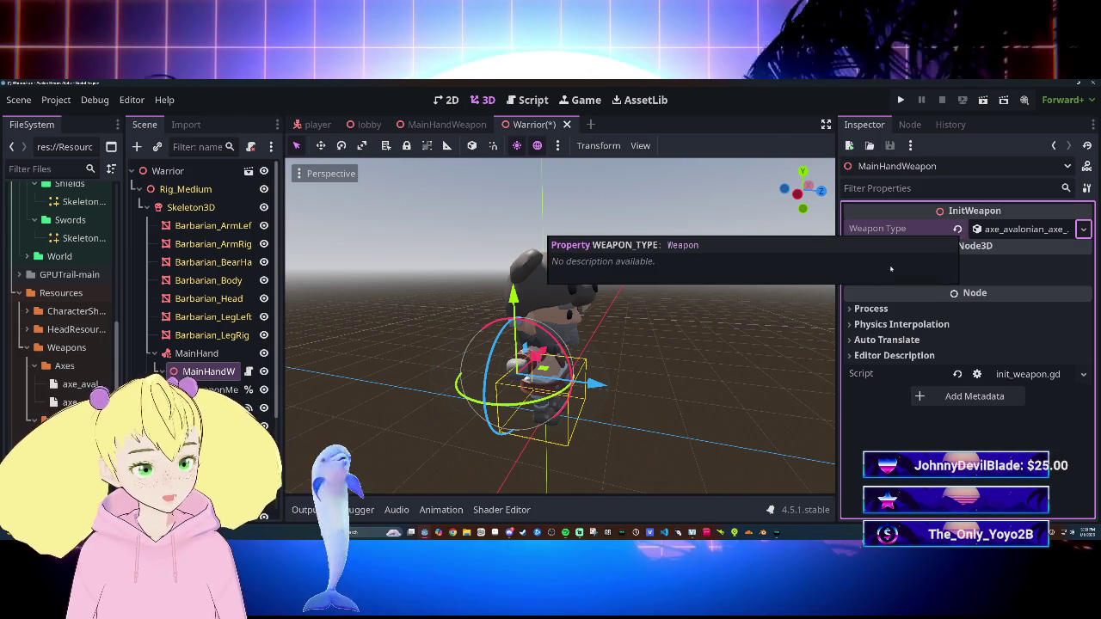
{"action": "left_click", "coordinate": [969, 265]}
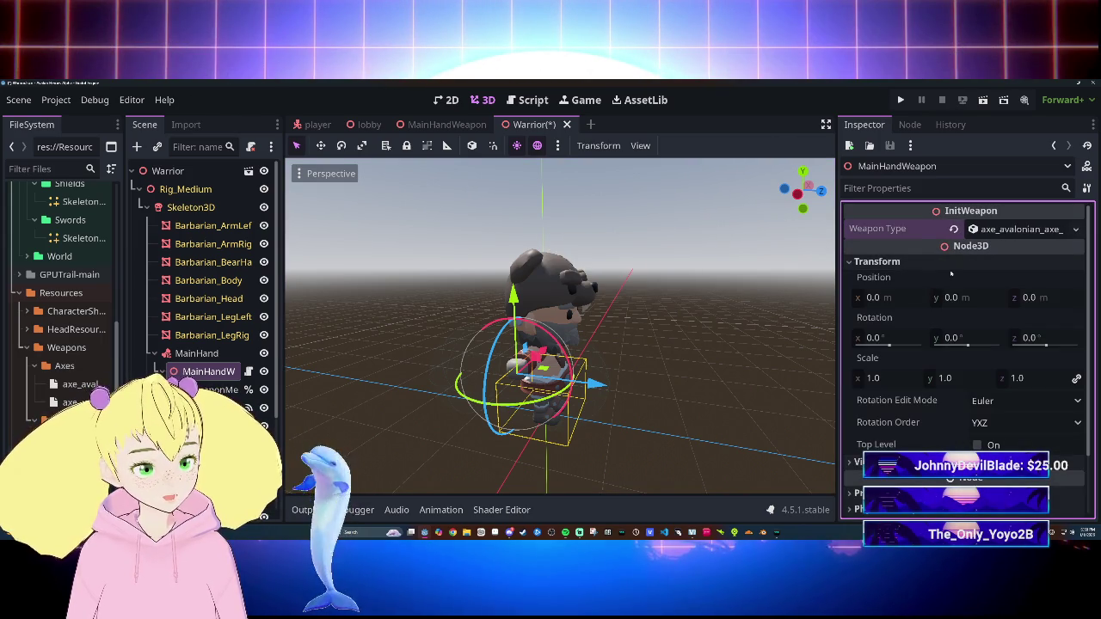
{"action": "left_click", "coordinate": [950, 263]}
Step: Assign the Avalonian battleaxe mesh from FileSystem > Battleaxes to WeaponMesh's Mesh slot
{"action": "left_click", "coordinate": [210, 390]}
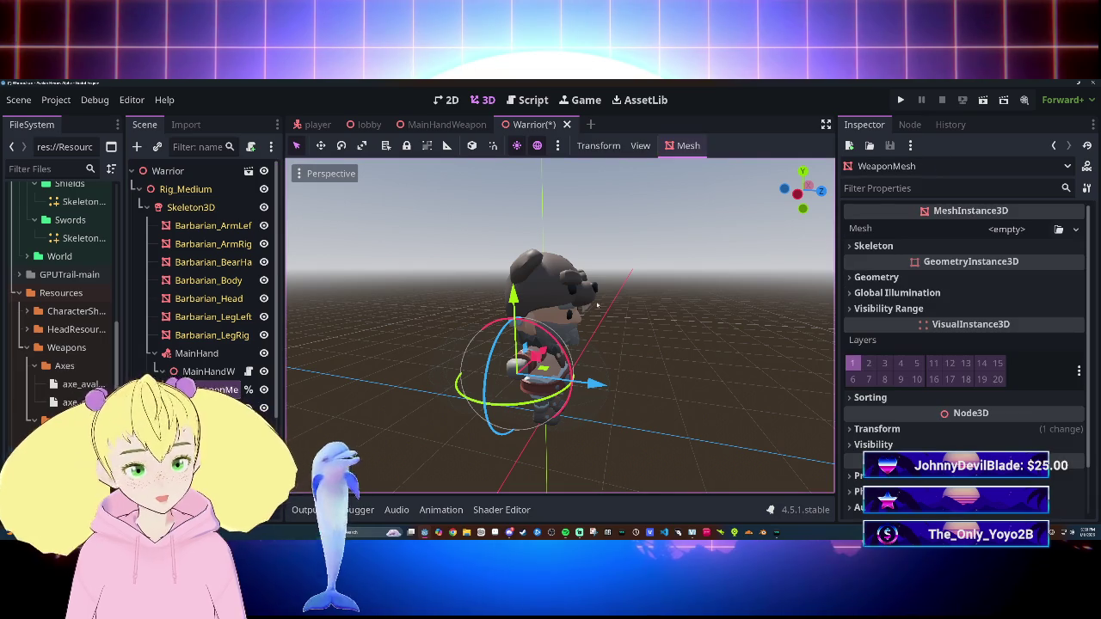
{"action": "left_click", "coordinate": [1057, 229]}
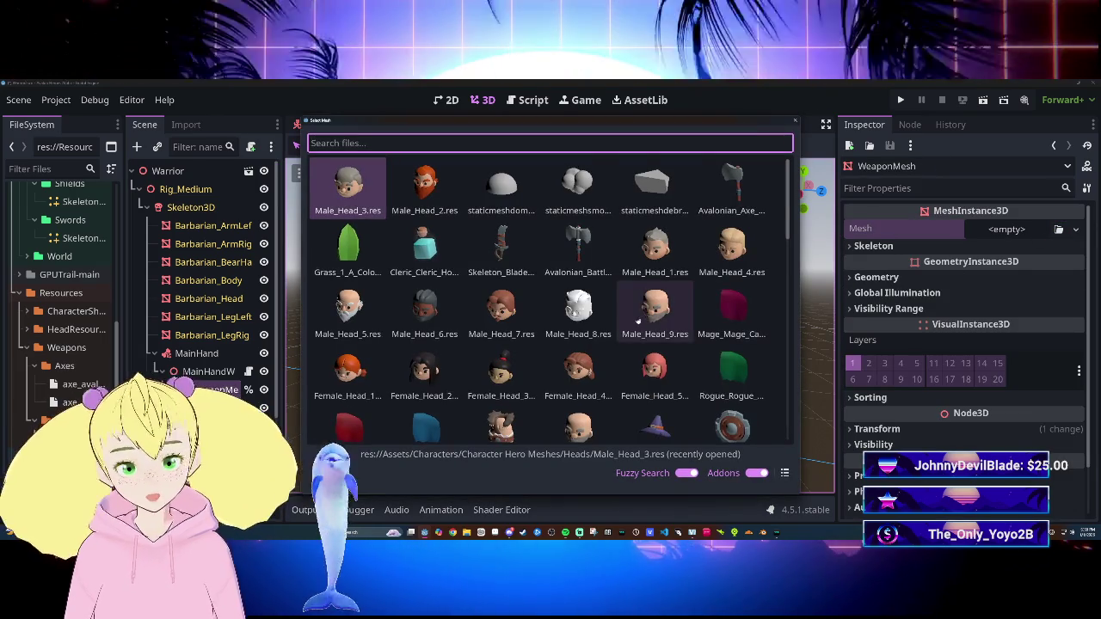
{"action": "scroll", "coordinate": [649, 313], "scroll_direction": "down", "scroll_amount": 15}
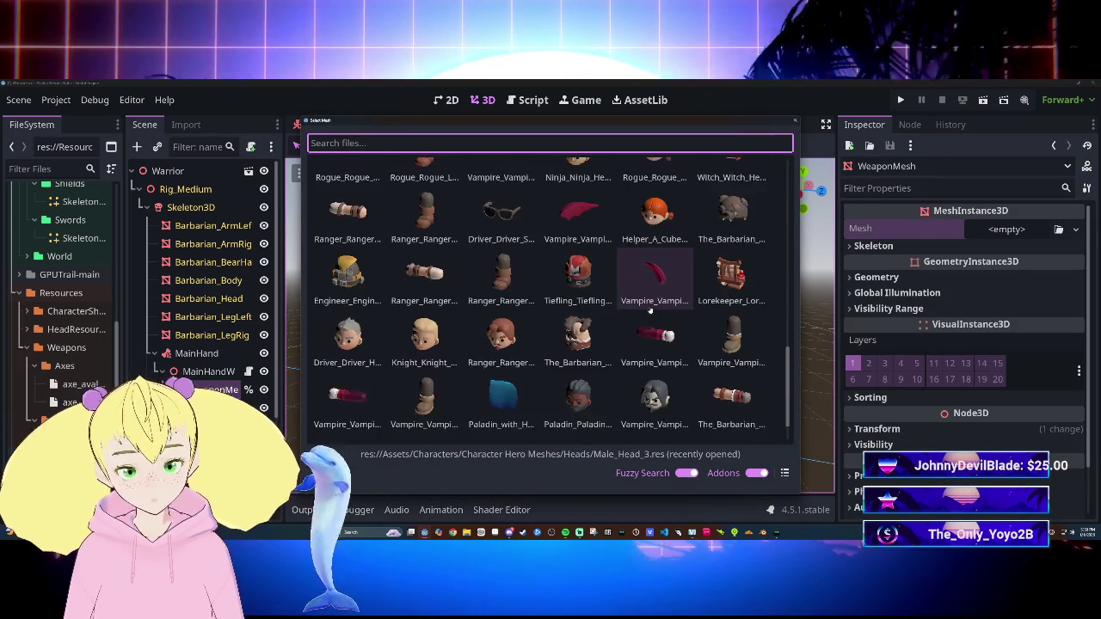
{"action": "scroll", "coordinate": [650, 313], "scroll_direction": "up", "scroll_amount": 10}
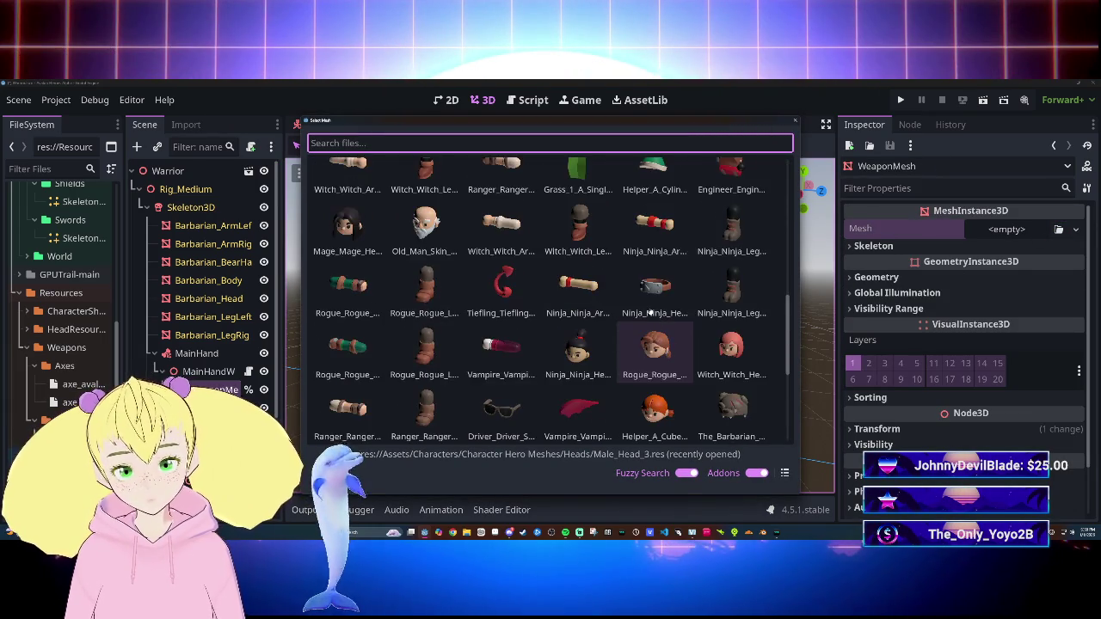
{"action": "scroll", "coordinate": [650, 314], "scroll_direction": "up", "scroll_amount": 6}
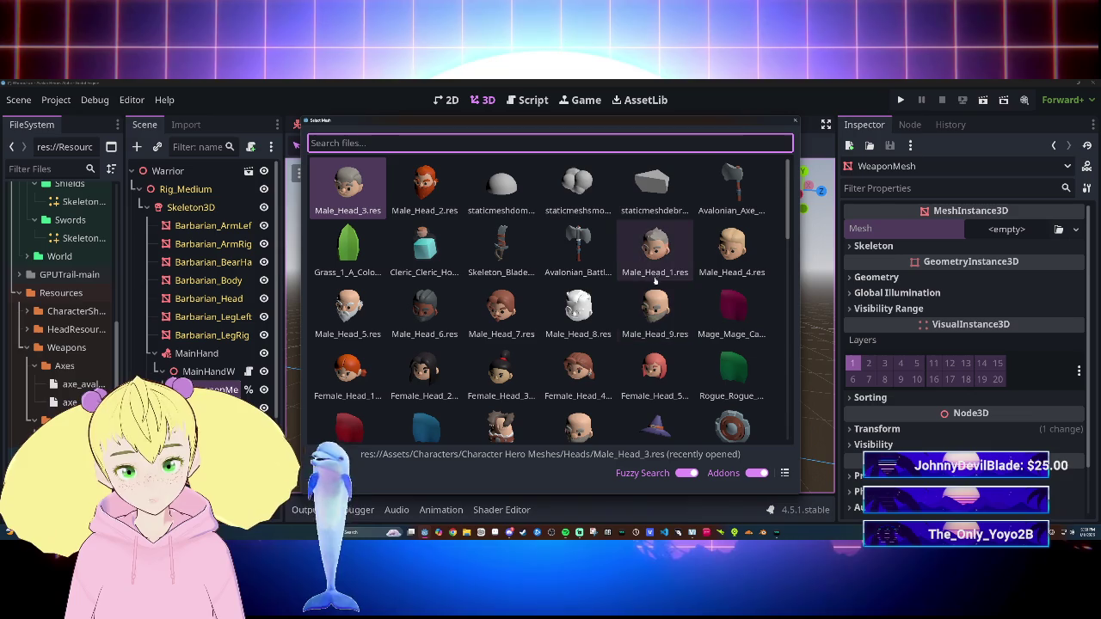
{"action": "scroll", "coordinate": [680, 303], "scroll_direction": "down", "scroll_amount": 2}
{"action": "scroll", "coordinate": [682, 305], "scroll_direction": "down", "scroll_amount": 10}
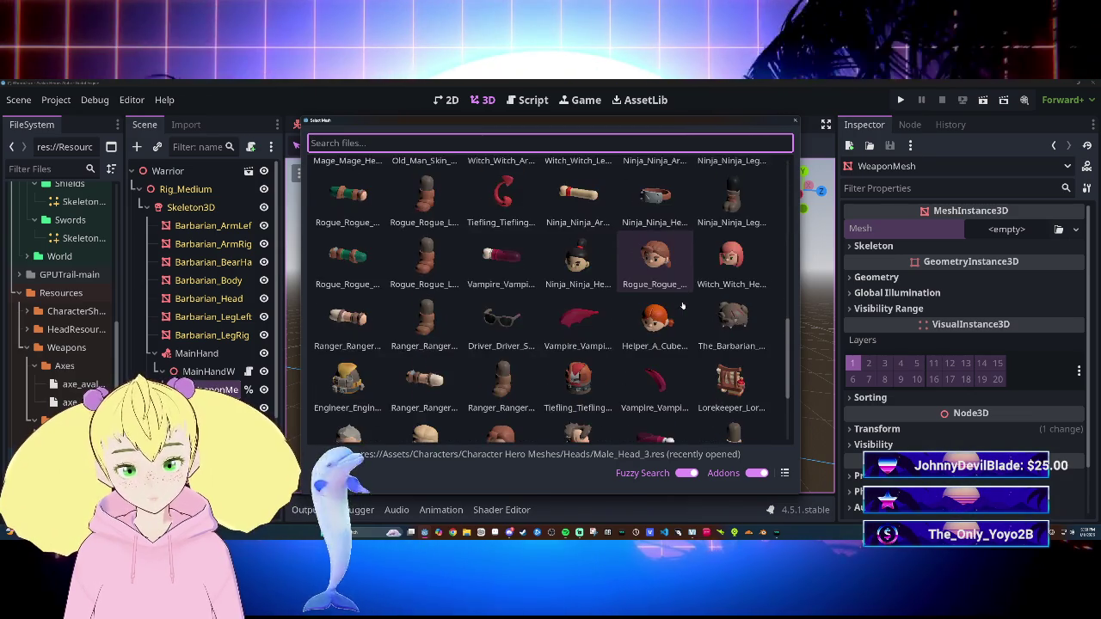
{"action": "scroll", "coordinate": [682, 305], "scroll_direction": "down", "scroll_amount": 3}
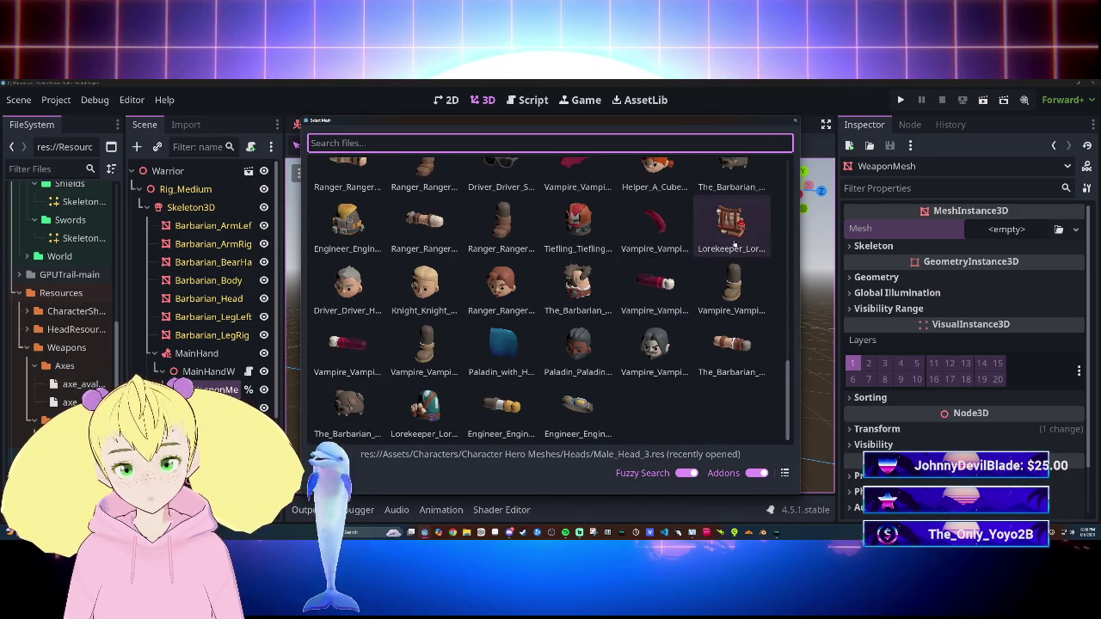
{"action": "left_click", "coordinate": [793, 122]}
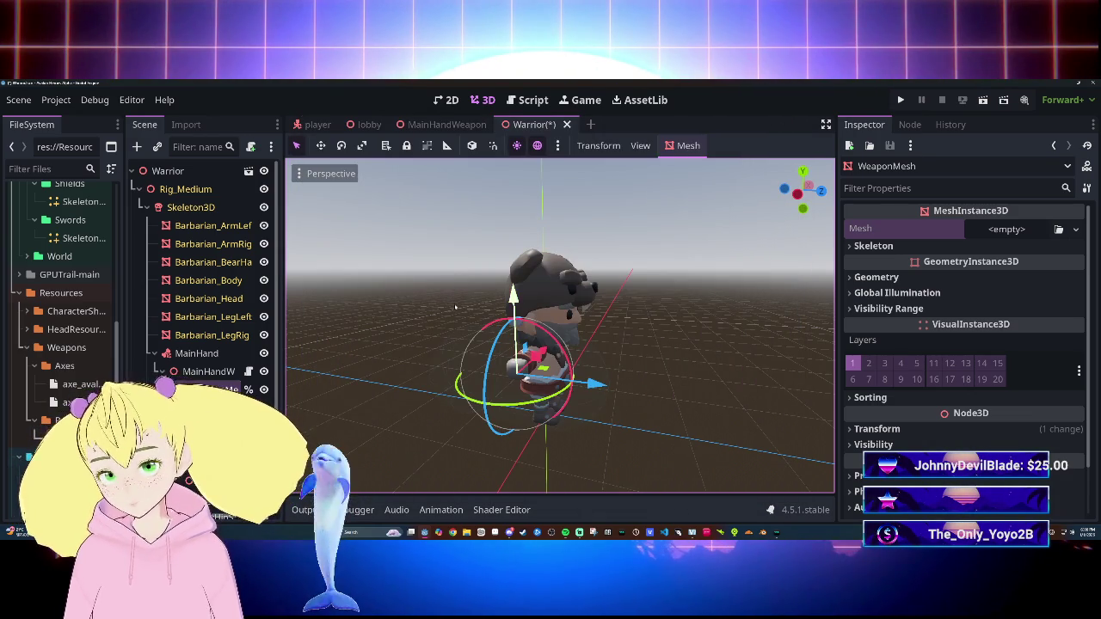
{"action": "left_click", "coordinate": [79, 290]}
{"action": "mouse_move", "coordinate": [78, 291]}
{"action": "left_mouse_down"}
{"action": "mouse_move", "coordinate": [821, 292]}
{"action": "mouse_move", "coordinate": [1006, 229]}
{"action": "left_mouse_up"}
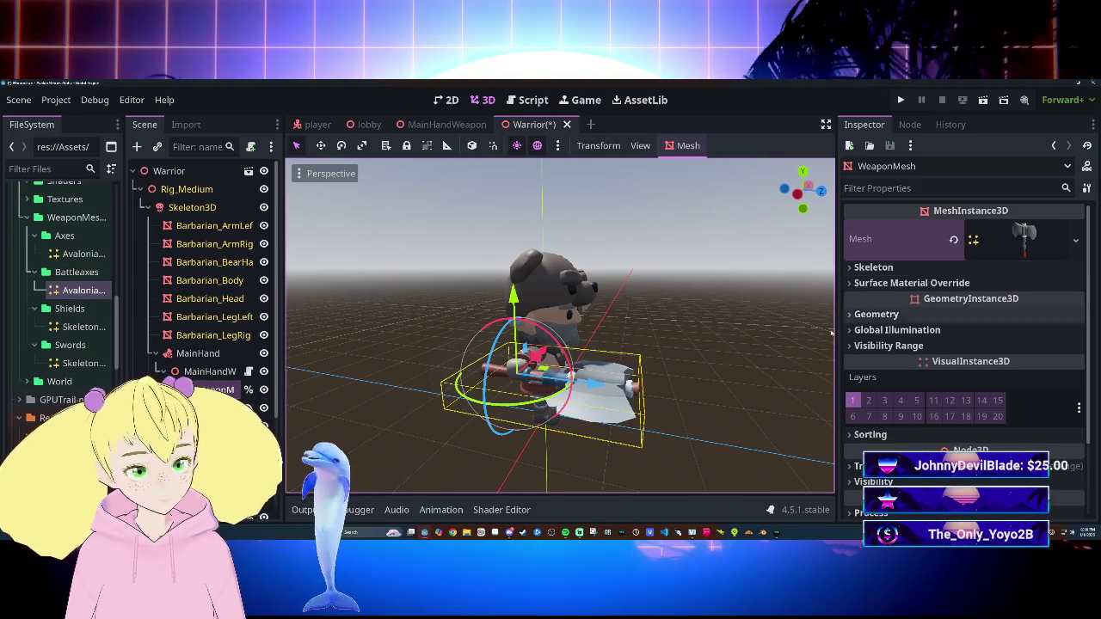
Step: Orbit around the axe in the character's hand and check the WeaponMesh transform
{"action": "left_click_drag", "start_coordinate": [744, 348], "coordinate": [703, 349]}
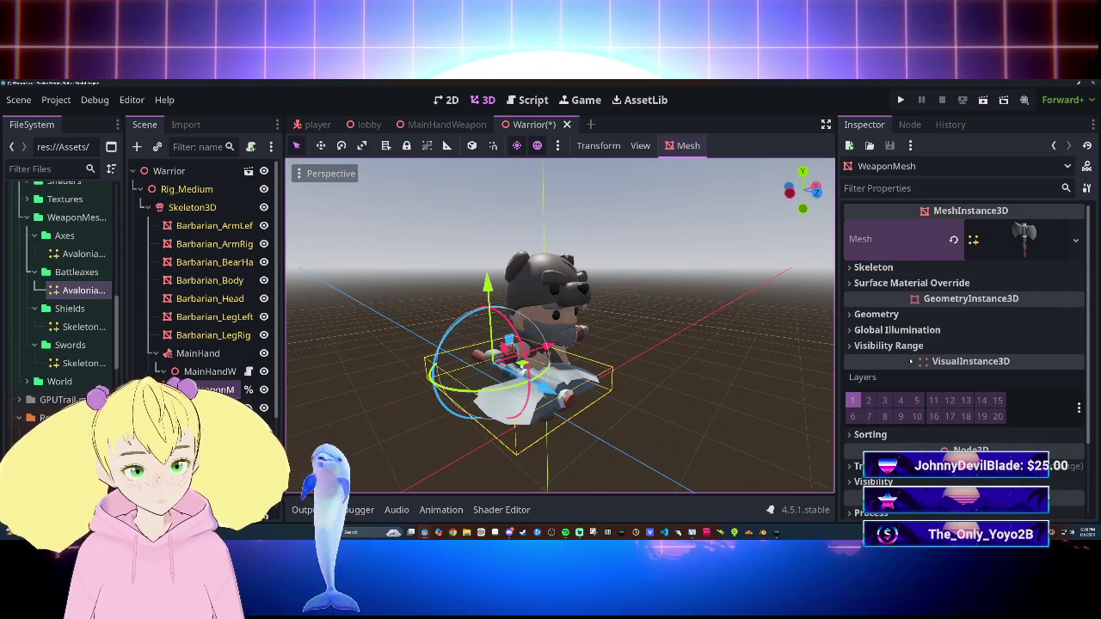
{"action": "scroll", "coordinate": [913, 383], "scroll_direction": "down", "scroll_amount": 3}
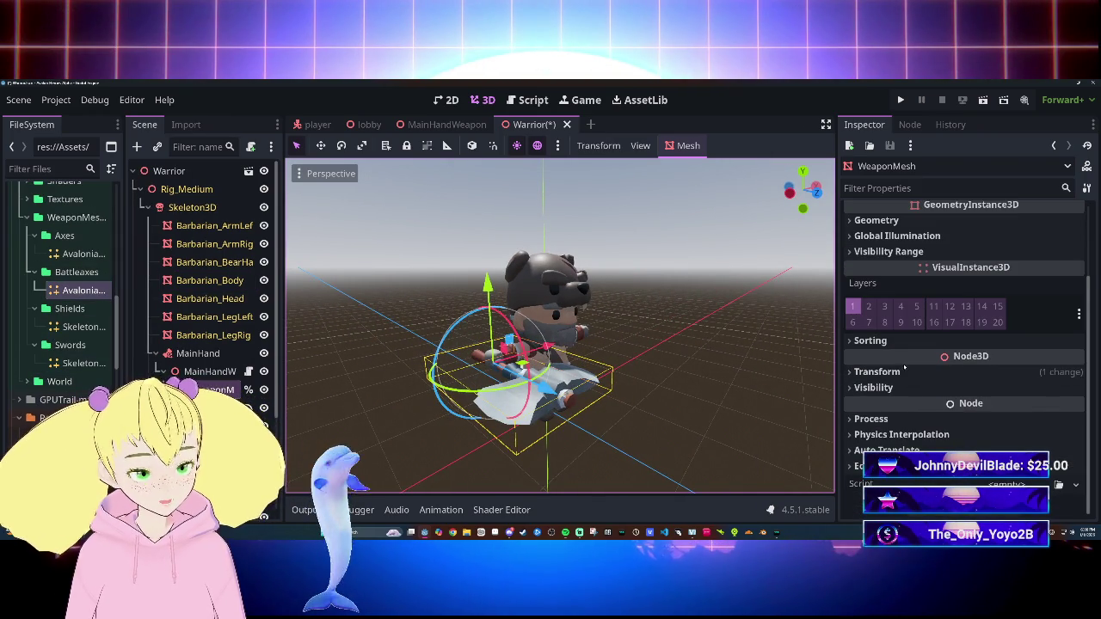
{"action": "left_click", "coordinate": [903, 370]}
{"action": "scroll", "coordinate": [889, 379], "scroll_direction": "down", "scroll_amount": 2}
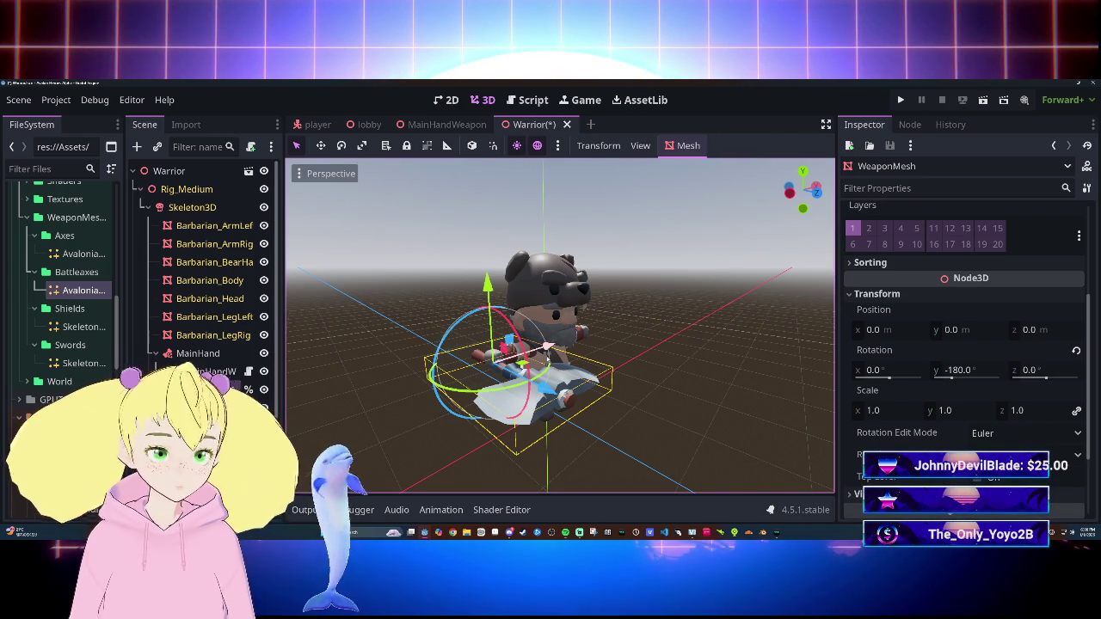
{"action": "left_click", "coordinate": [199, 370]}
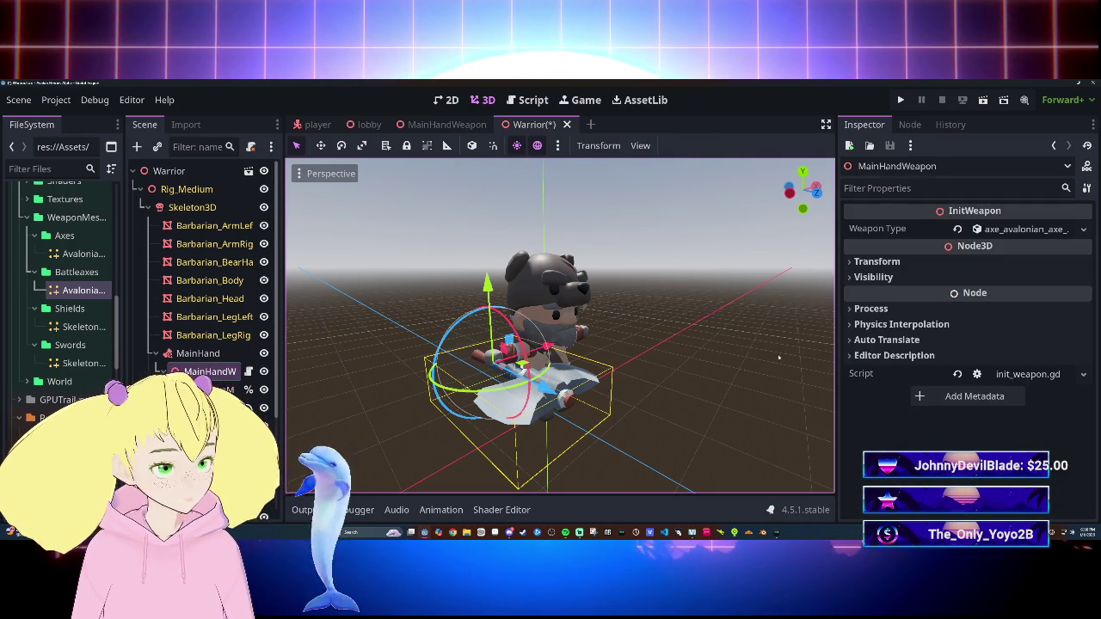
{"action": "left_click", "coordinate": [876, 260]}
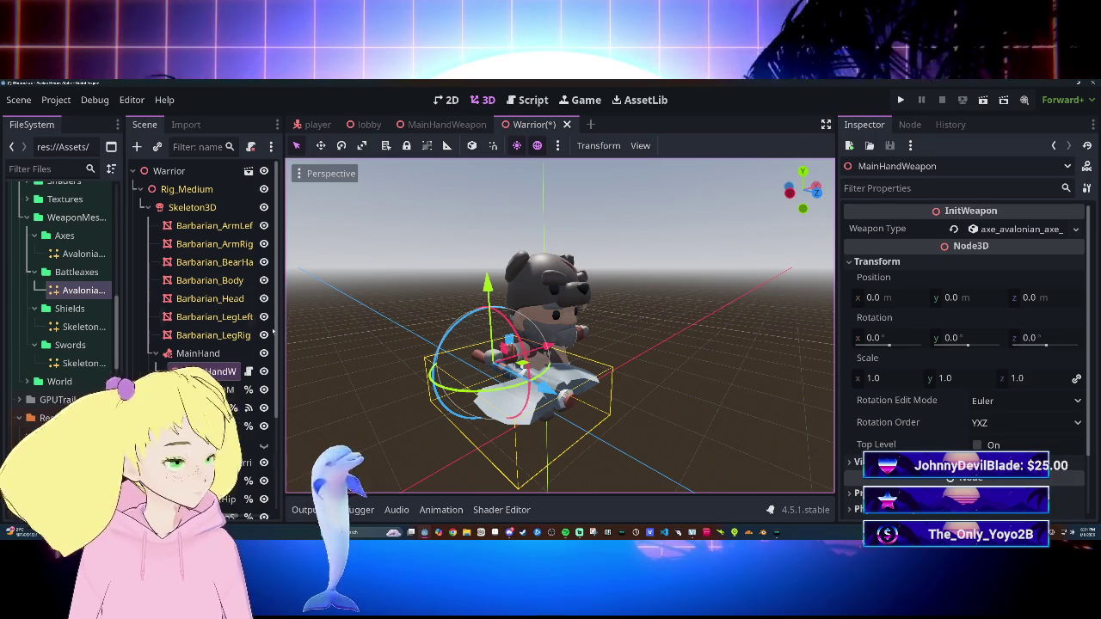
{"action": "mouse_move", "coordinate": [307, 337]}
{"action": "left_mouse_down"}
{"action": "mouse_move", "coordinate": [301, 318]}
{"action": "mouse_move", "coordinate": [283, 323]}
{"action": "mouse_move", "coordinate": [670, 356]}
{"action": "left_mouse_up"}
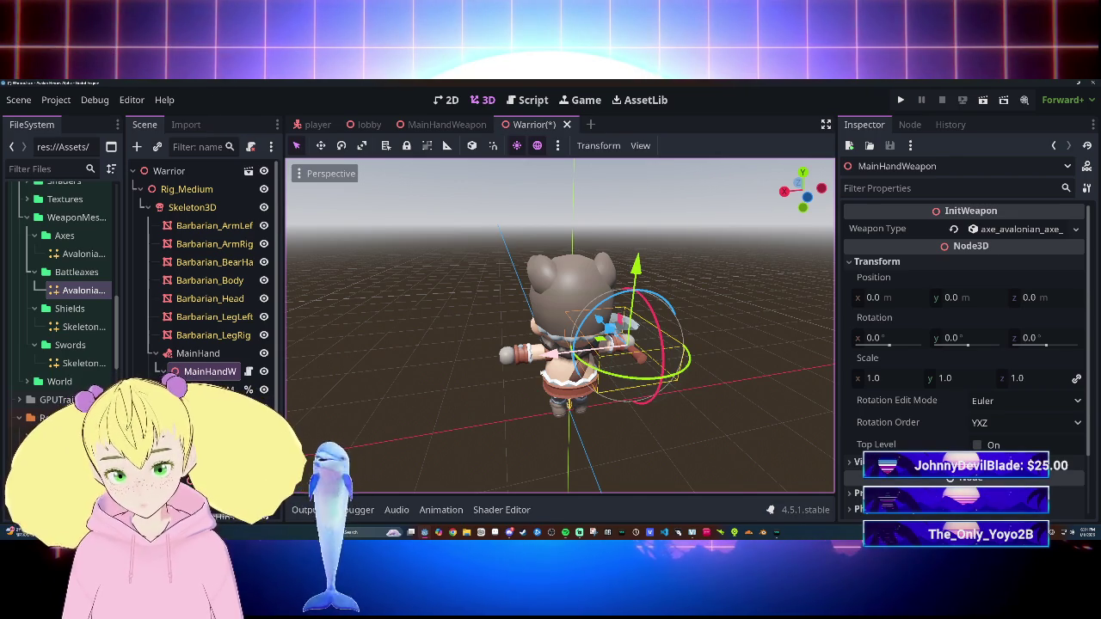
{"action": "left_click_drag", "start_coordinate": [559, 344], "coordinate": [447, 344]}
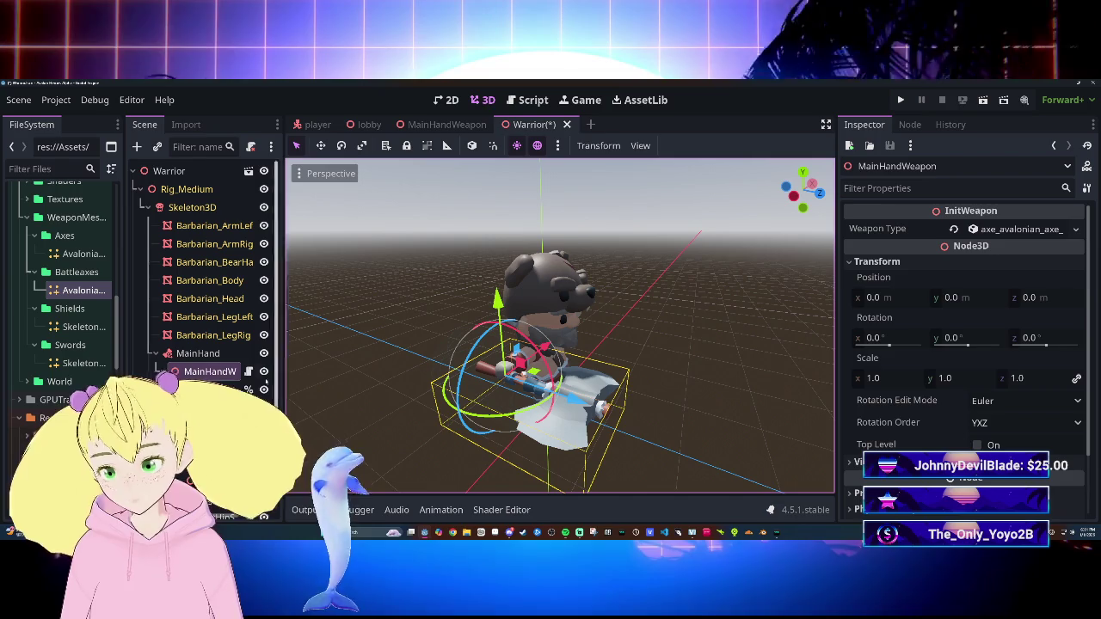
{"action": "left_click", "coordinate": [211, 389]}
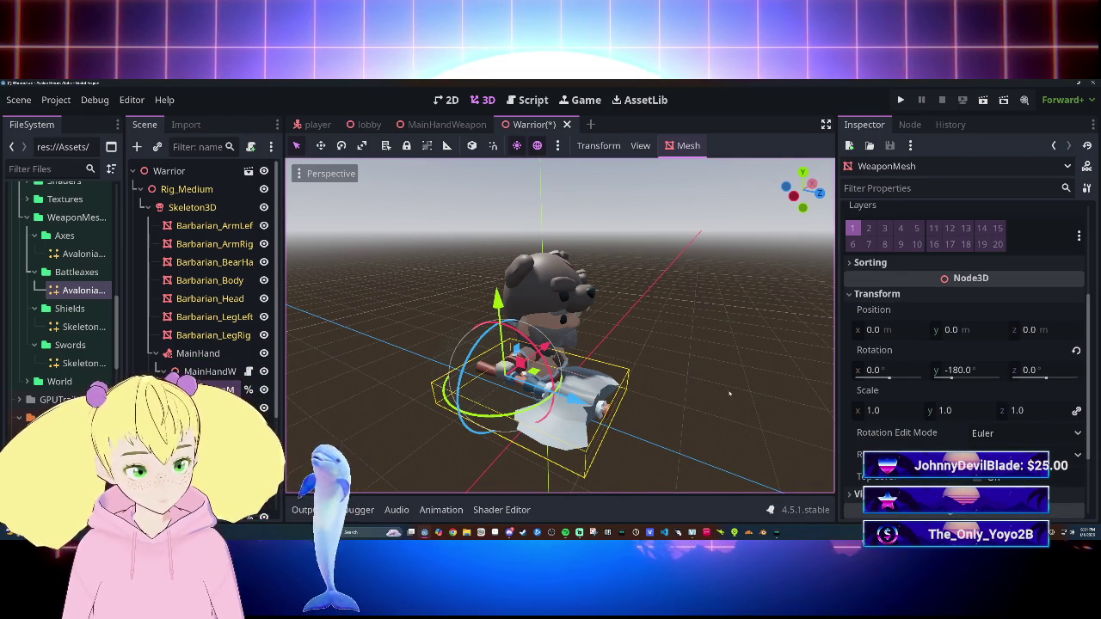
Step: View the character from the front and step between WeaponMesh and HitBox in the Scene tree
{"action": "left_click_drag", "start_coordinate": [592, 381], "coordinate": [490, 379]}
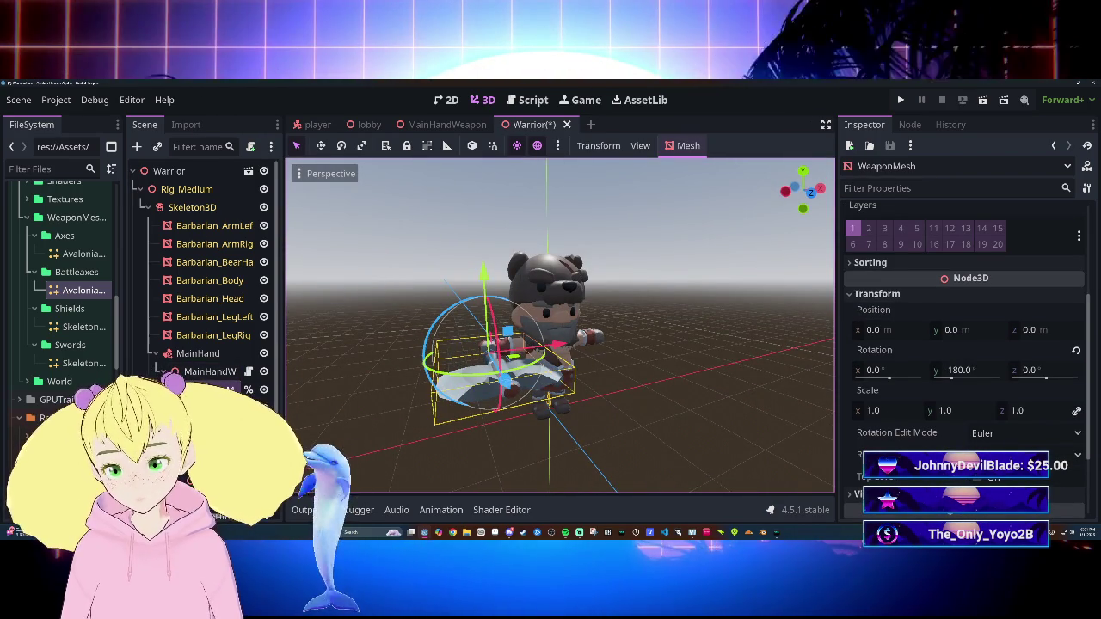
{"action": "key", "text": "Down"}
{"action": "key", "text": "Up"}
{"action": "key", "text": "Down"}
{"action": "key", "text": "Up"}
{"action": "key", "text": "Down"}
{"action": "key", "text": "Up"}
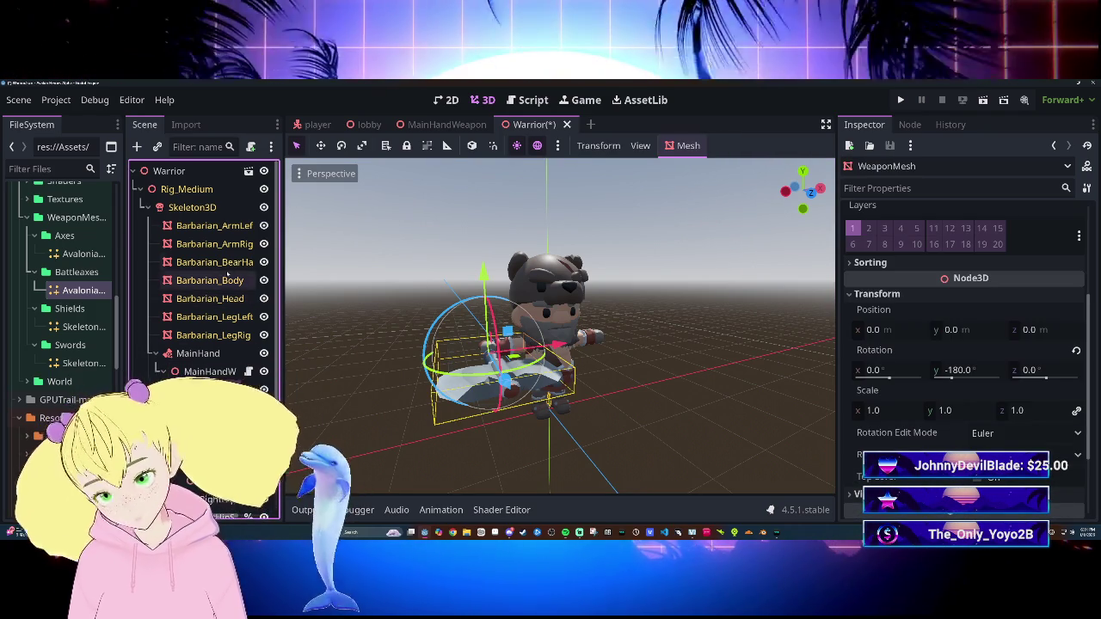
Step: Close the Warrior scene through the unsaved-changes prompt and return to the Script editor
{"action": "left_click", "coordinate": [474, 125]}
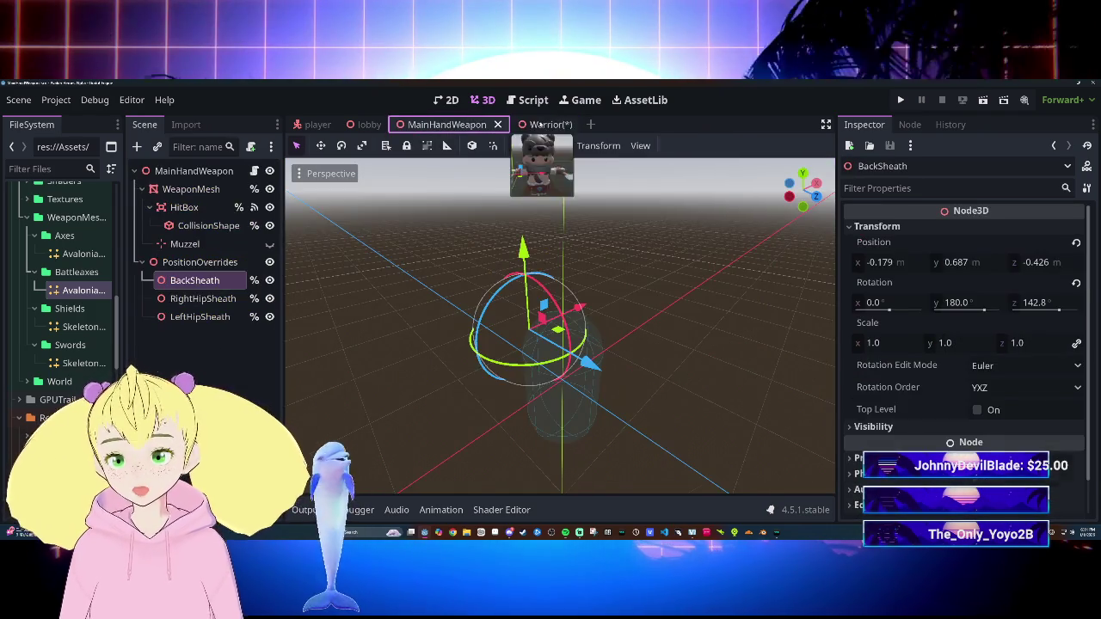
{"action": "left_click", "coordinate": [539, 125]}
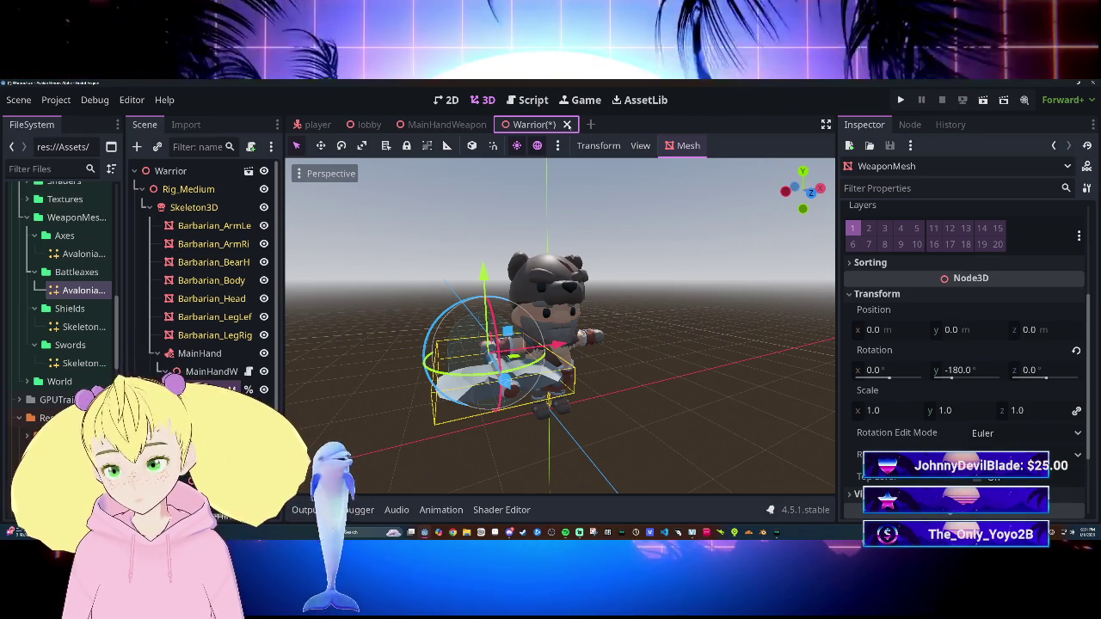
{"action": "left_click", "coordinate": [567, 124]}
{"action": "left_click", "coordinate": [464, 344]}
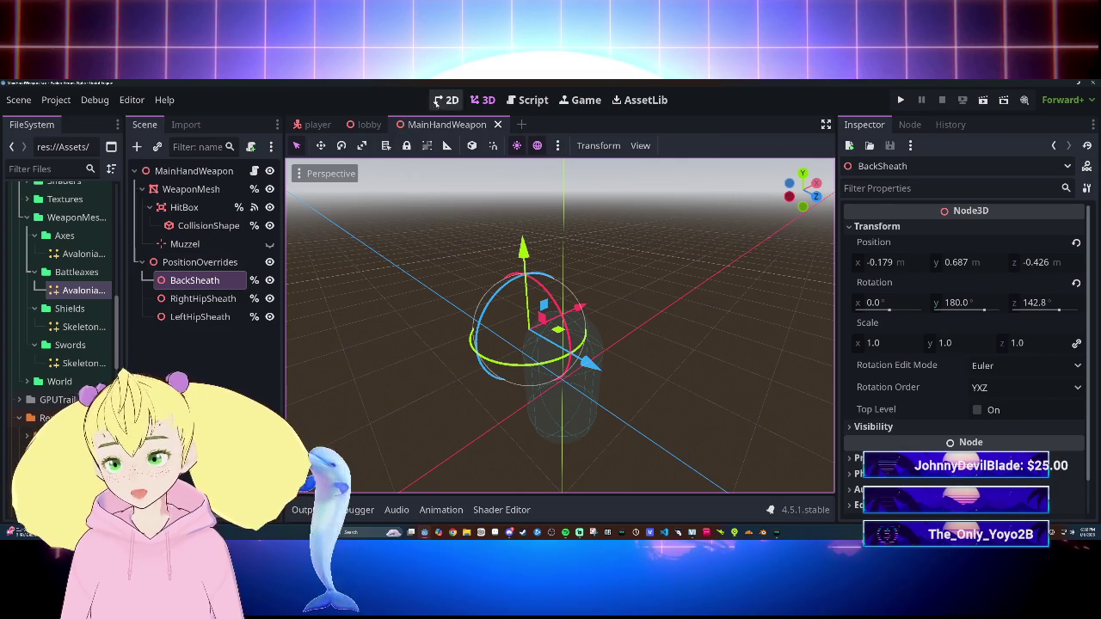
{"action": "left_click", "coordinate": [516, 100]}
Step: Narrow the Inspector dock so the script editor gets wider
{"action": "scroll", "coordinate": [585, 314], "scroll_direction": "down", "scroll_amount": 3}
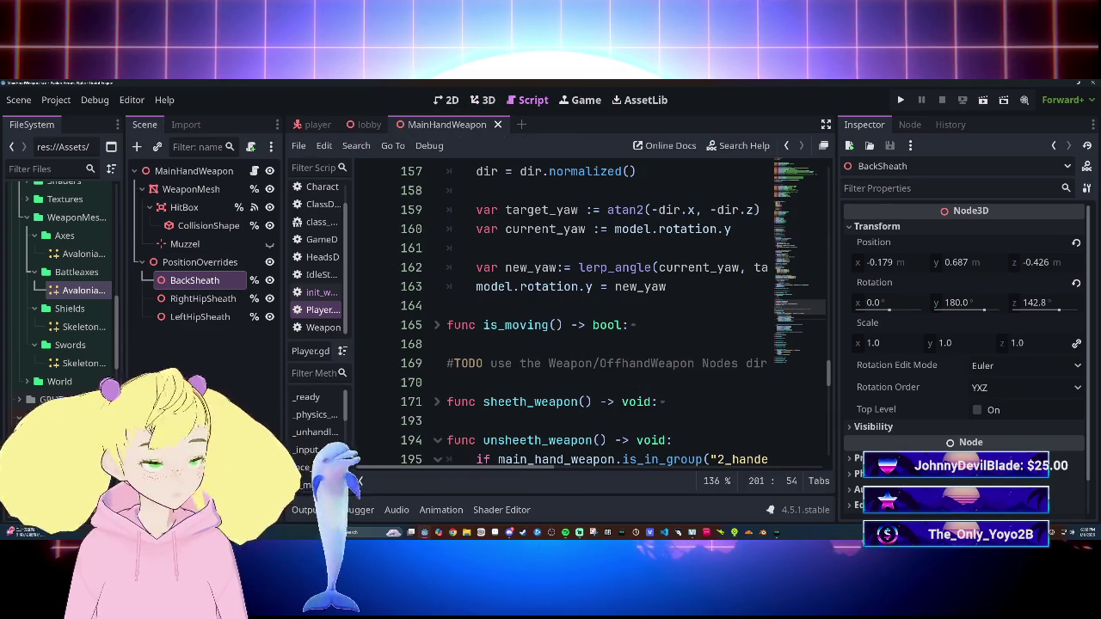
{"action": "scroll", "coordinate": [585, 314], "scroll_direction": "down", "scroll_amount": 10}
{"action": "scroll", "coordinate": [585, 314], "scroll_direction": "up", "scroll_amount": 8}
{"action": "scroll", "coordinate": [585, 313], "scroll_direction": "down", "scroll_amount": 9}
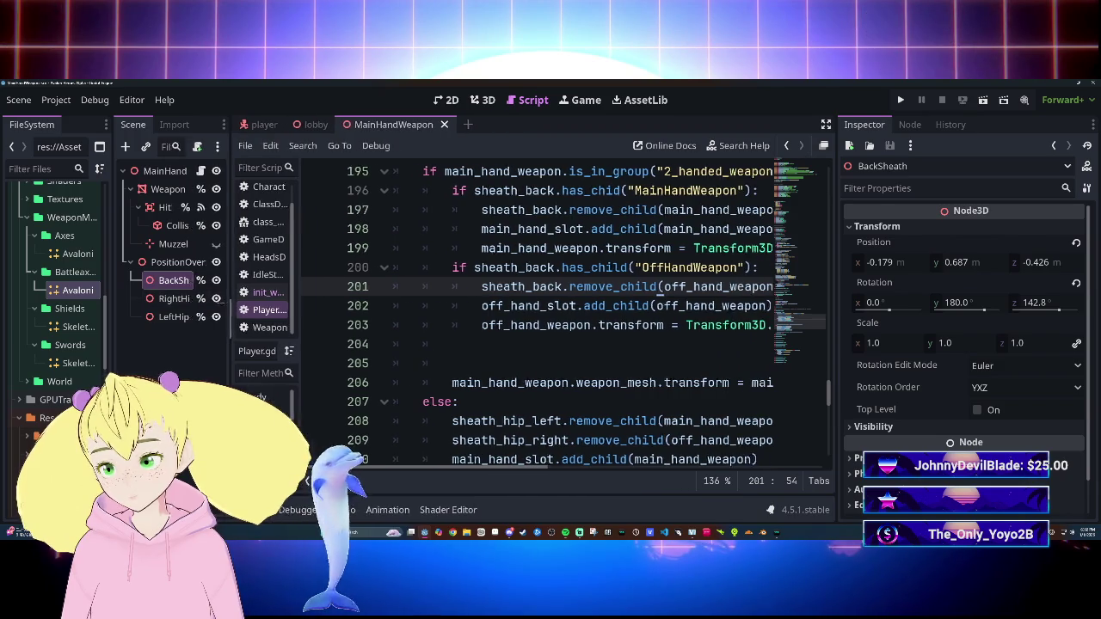
{"action": "scroll", "coordinate": [585, 309], "scroll_direction": "down", "scroll_amount": 3}
{"action": "scroll", "coordinate": [585, 309], "scroll_direction": "up", "scroll_amount": 3}
{"action": "mouse_move", "coordinate": [615, 229]}
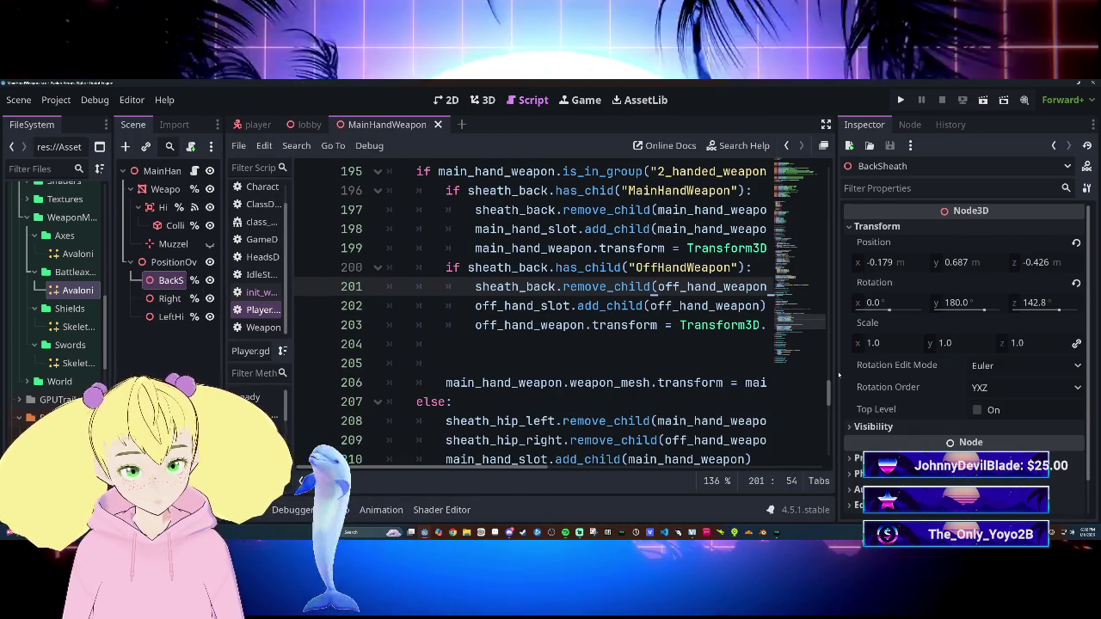
{"action": "left_click_drag", "start_coordinate": [834, 310], "coordinate": [957, 310]}
Step: Review unsheath_weapon and select the remove_child call on line 197
{"action": "scroll", "coordinate": [602, 310], "scroll_direction": "up", "scroll_amount": 2}
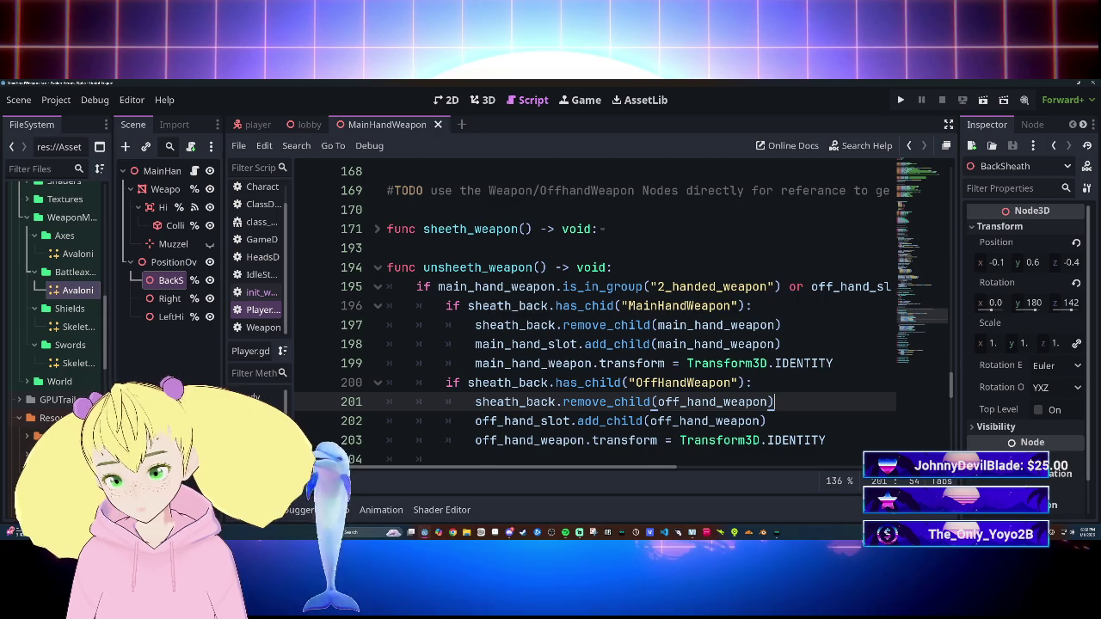
{"action": "scroll", "coordinate": [602, 309], "scroll_direction": "up", "scroll_amount": 1}
{"action": "scroll", "coordinate": [602, 309], "scroll_direction": "down", "scroll_amount": 2}
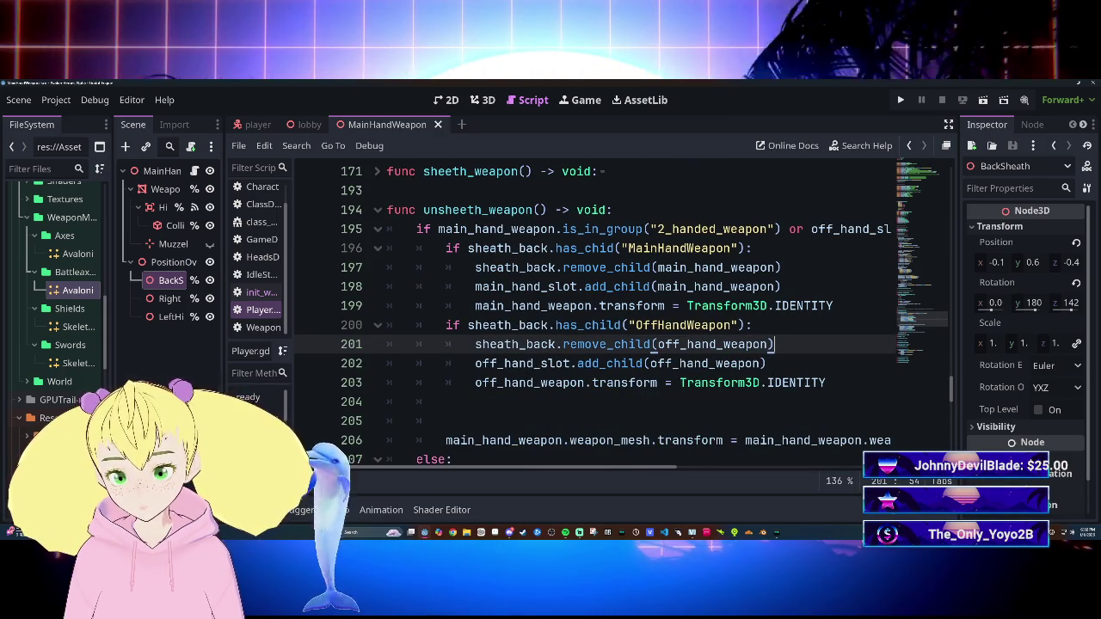
{"action": "scroll", "coordinate": [714, 383], "scroll_direction": "up", "scroll_amount": 1}
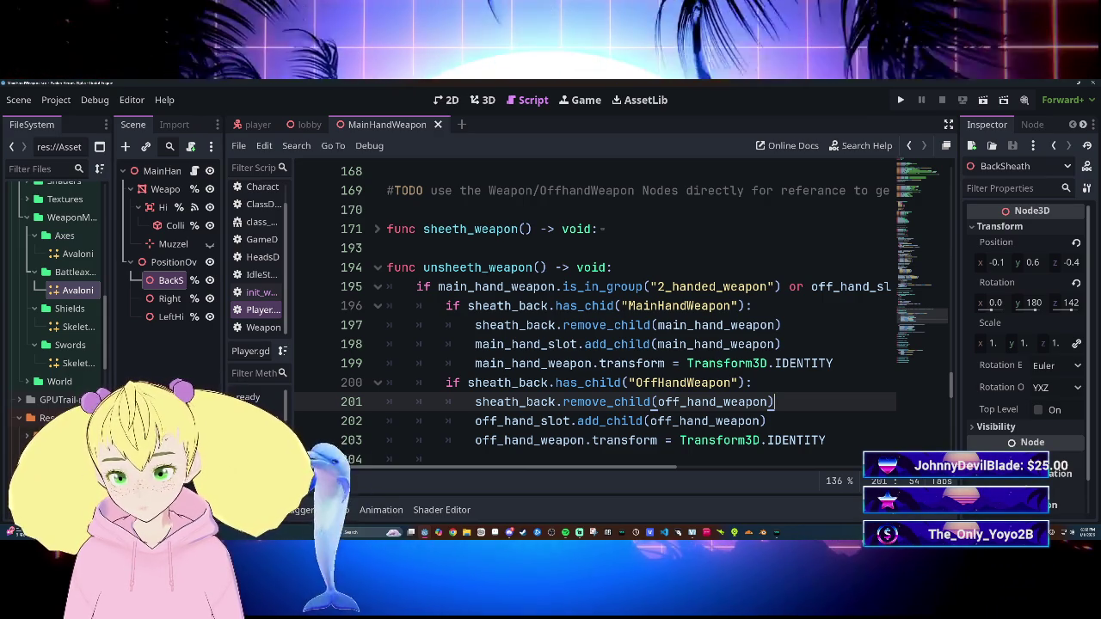
{"action": "mouse_move", "coordinate": [583, 472]}
{"action": "left_mouse_down"}
{"action": "mouse_move", "coordinate": [706, 469]}
{"action": "mouse_move", "coordinate": [557, 470]}
{"action": "mouse_move", "coordinate": [661, 472]}
{"action": "left_mouse_up"}
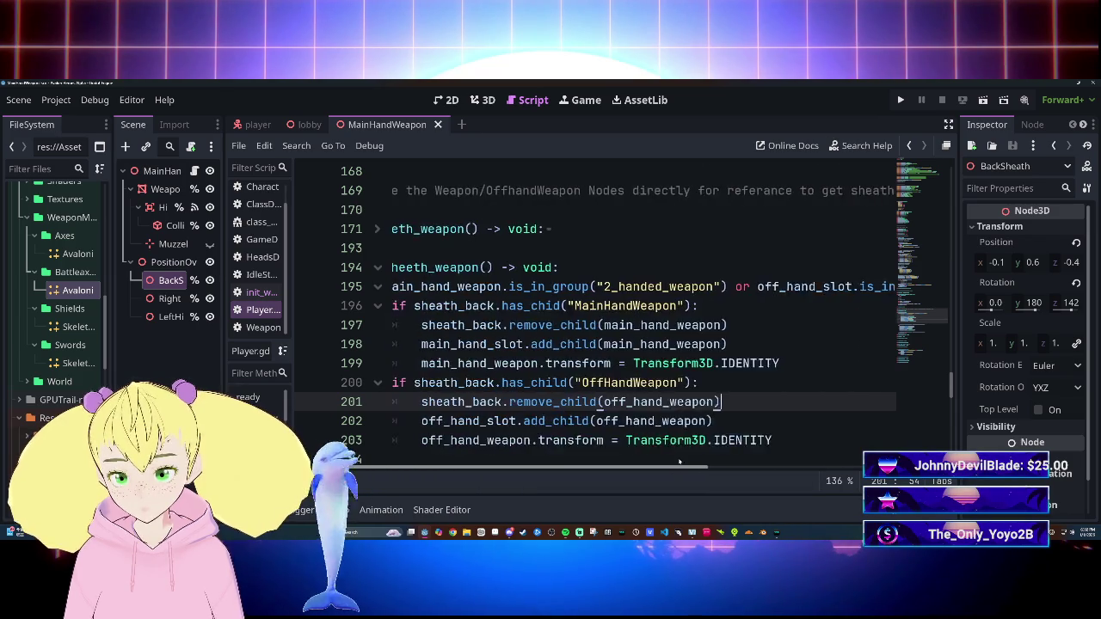
{"action": "mouse_move", "coordinate": [662, 470]}
{"action": "left_mouse_down"}
{"action": "mouse_move", "coordinate": [730, 469]}
{"action": "mouse_move", "coordinate": [663, 469]}
{"action": "left_mouse_up"}
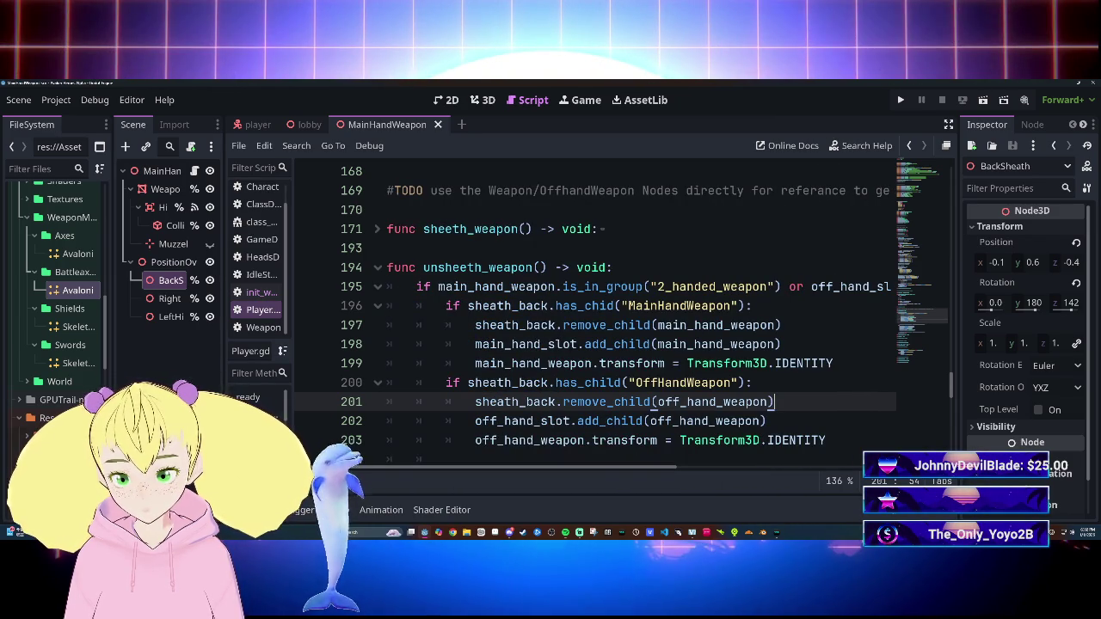
{"action": "mouse_move", "coordinate": [667, 468]}
{"action": "left_mouse_down"}
{"action": "mouse_move", "coordinate": [727, 470]}
{"action": "mouse_move", "coordinate": [645, 462]}
{"action": "mouse_move", "coordinate": [761, 469]}
{"action": "mouse_move", "coordinate": [650, 457]}
{"action": "left_mouse_up"}
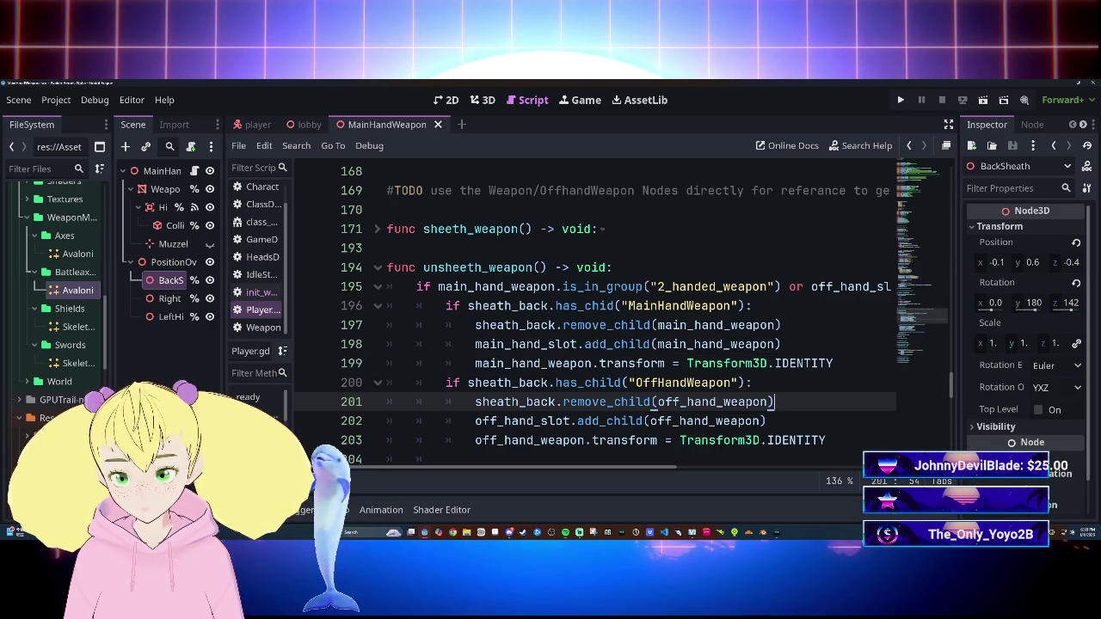
{"action": "left_click_drag", "start_coordinate": [563, 325], "coordinate": [584, 325]}
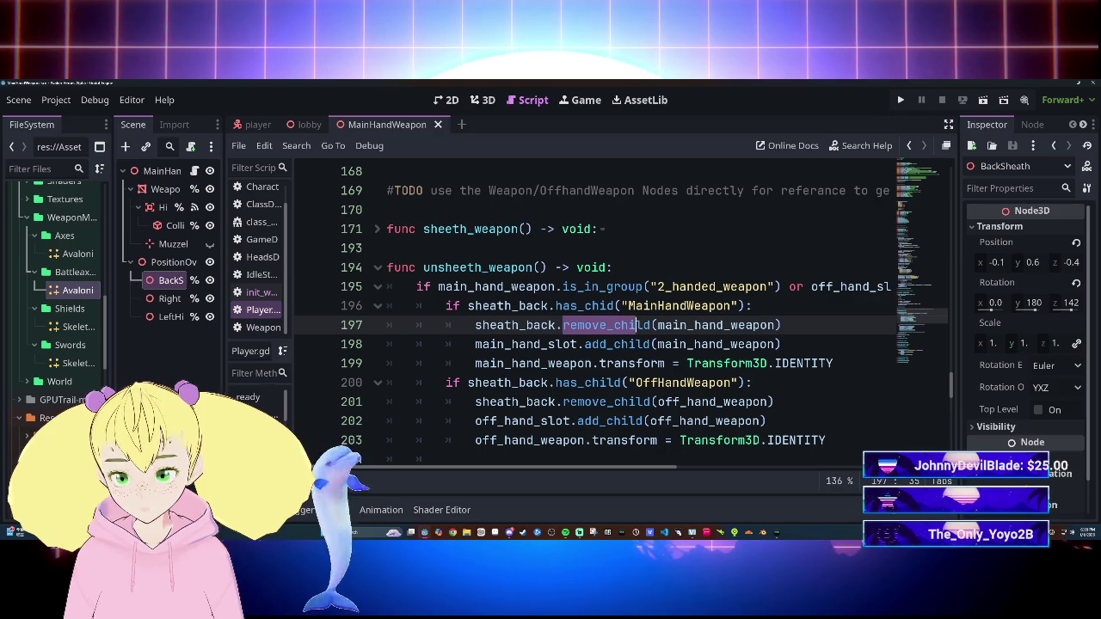
{"action": "key", "text": "Down"}
{"action": "key", "text": "Down"}
{"action": "mouse_move", "coordinate": [611, 326]}
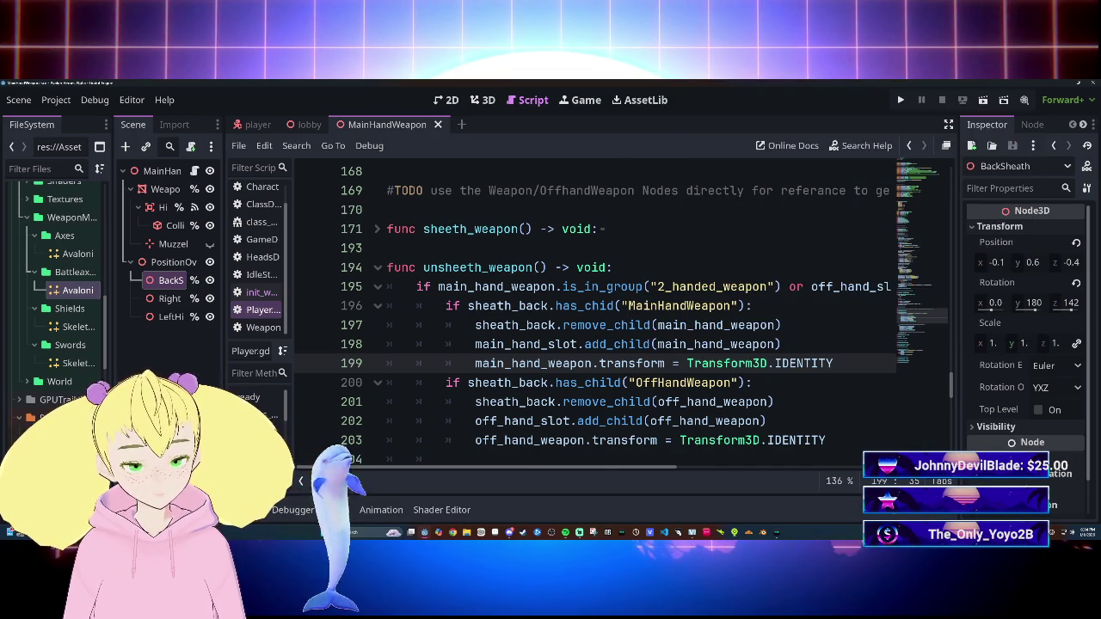
{"action": "scroll", "coordinate": [788, 255], "scroll_direction": "down", "scroll_amount": 3}
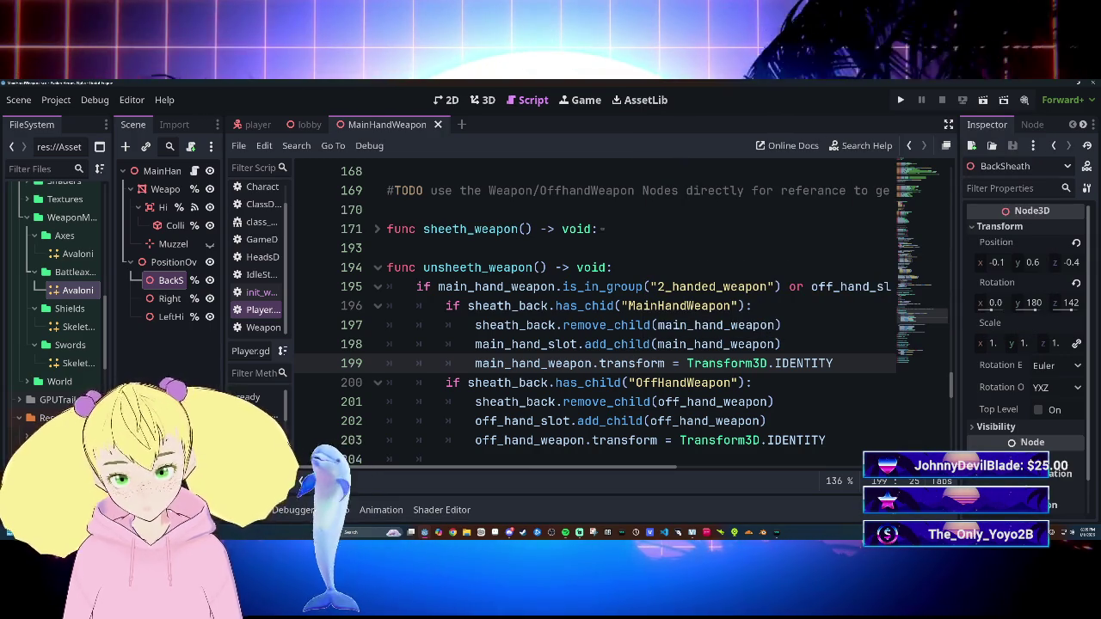
{"action": "mouse_move", "coordinate": [565, 363]}
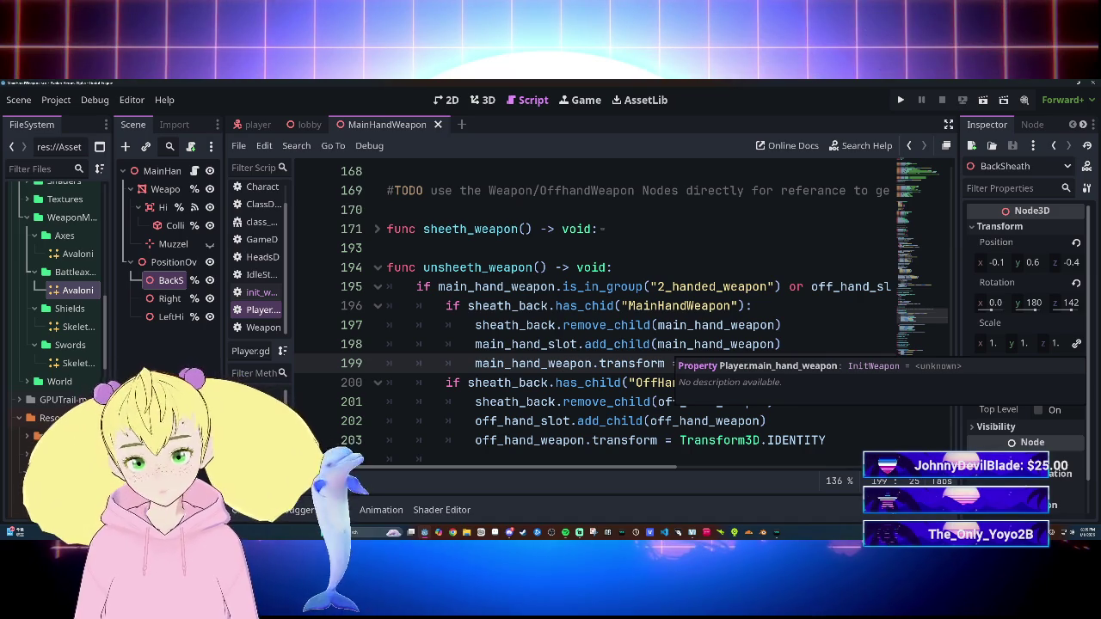
{"action": "left_click", "coordinate": [562, 325]}
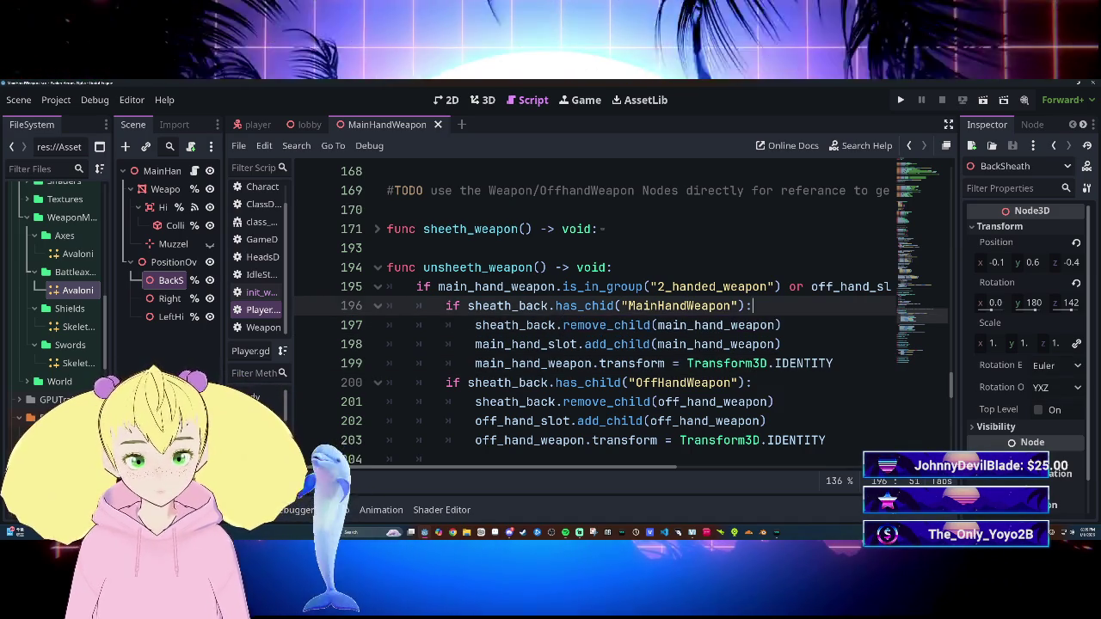
Step: Add a sheath_back.get_child line above the remove_child call
{"action": "key", "text": "ctrl+shift+Return"}
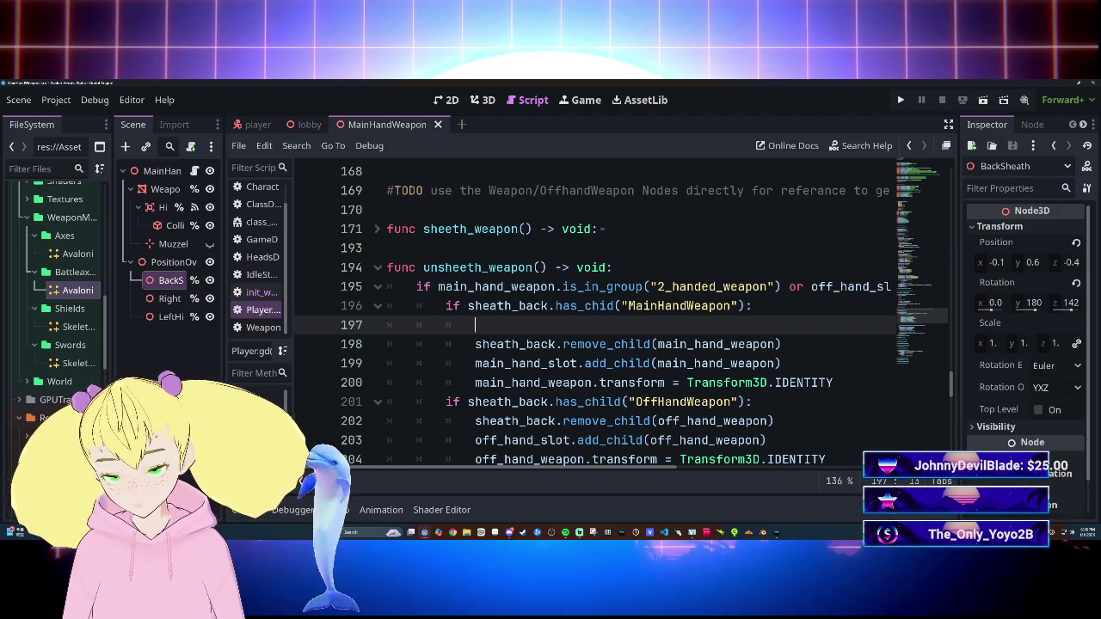
{"action": "type", "text": "sheath"}
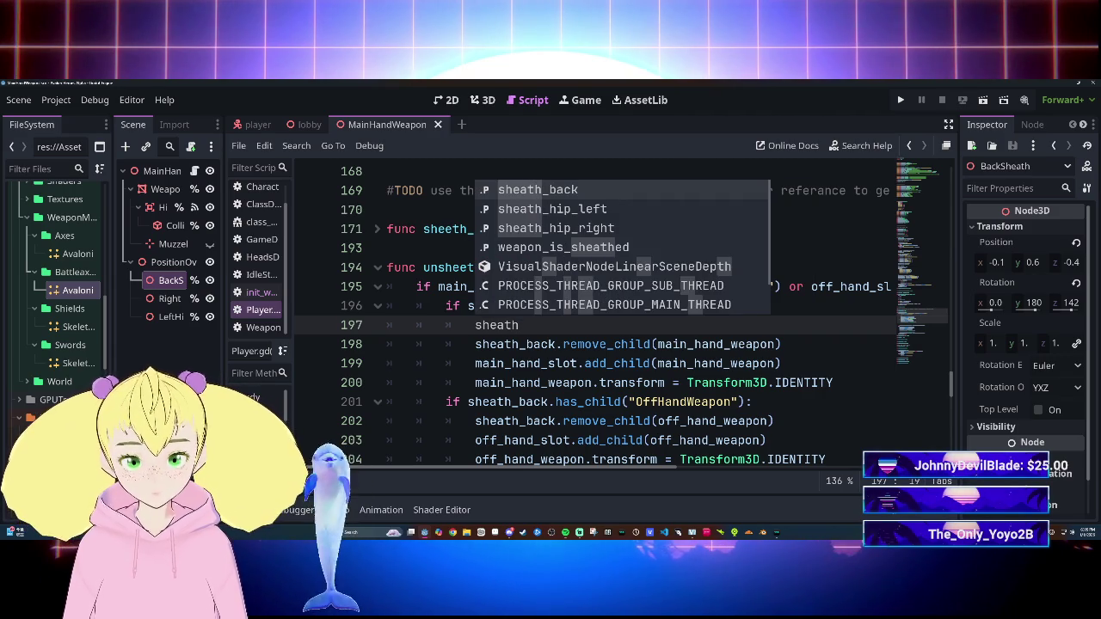
{"action": "key", "text": "Return"}
{"action": "type", "text": ".get"}
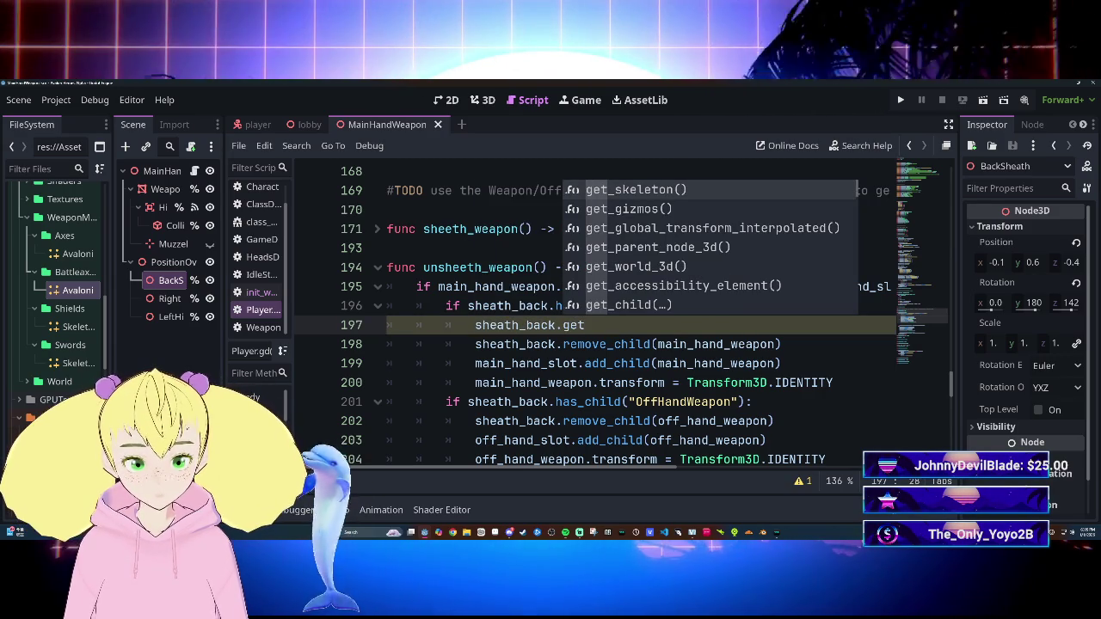
{"action": "type", "text": "_"}
{"action": "key", "text": "Down"}
{"action": "key", "text": "Down"}
{"action": "key", "text": "Down"}
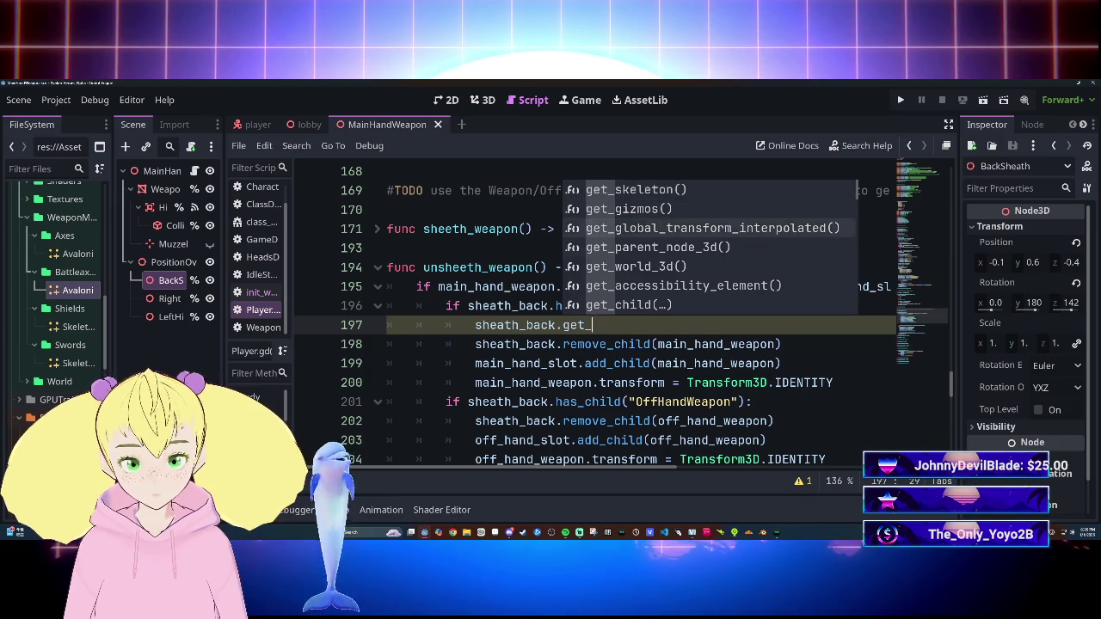
{"action": "key", "text": "Return"}
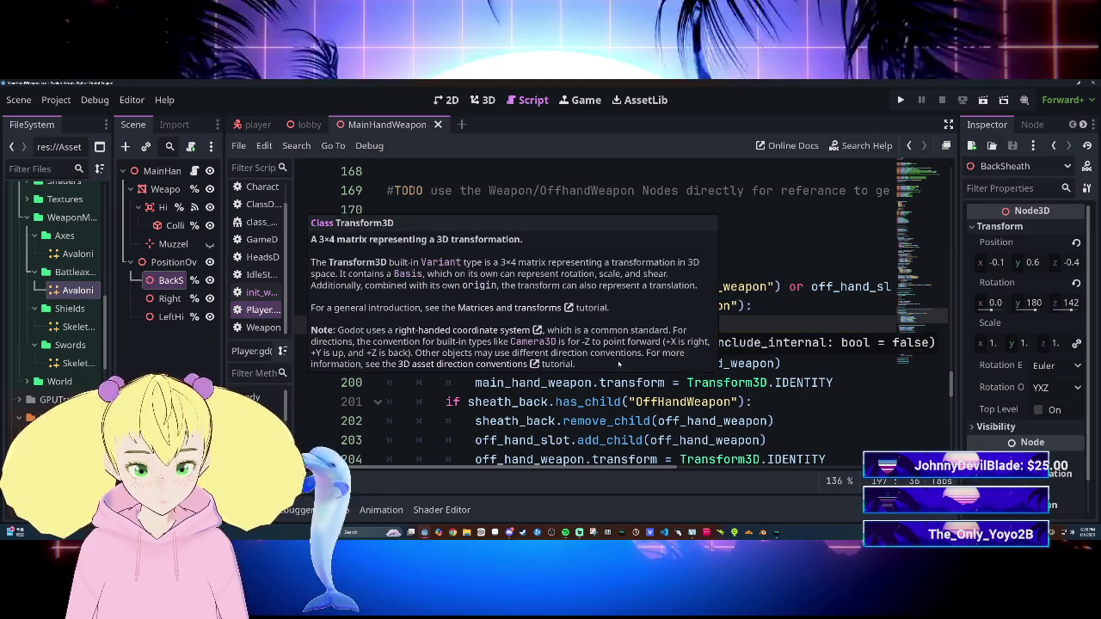
{"action": "left_click", "coordinate": [833, 381]}
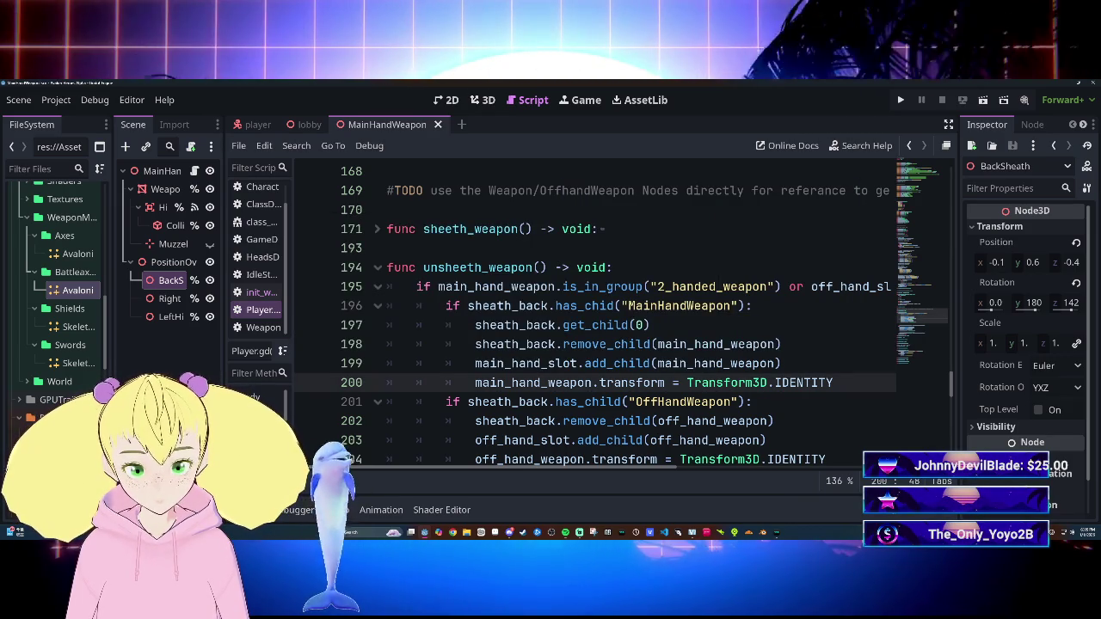
Step: Delete the MainHandWeapon has_child check and unindent its body on lines 196–198
{"action": "mouse_move", "coordinate": [606, 327]}
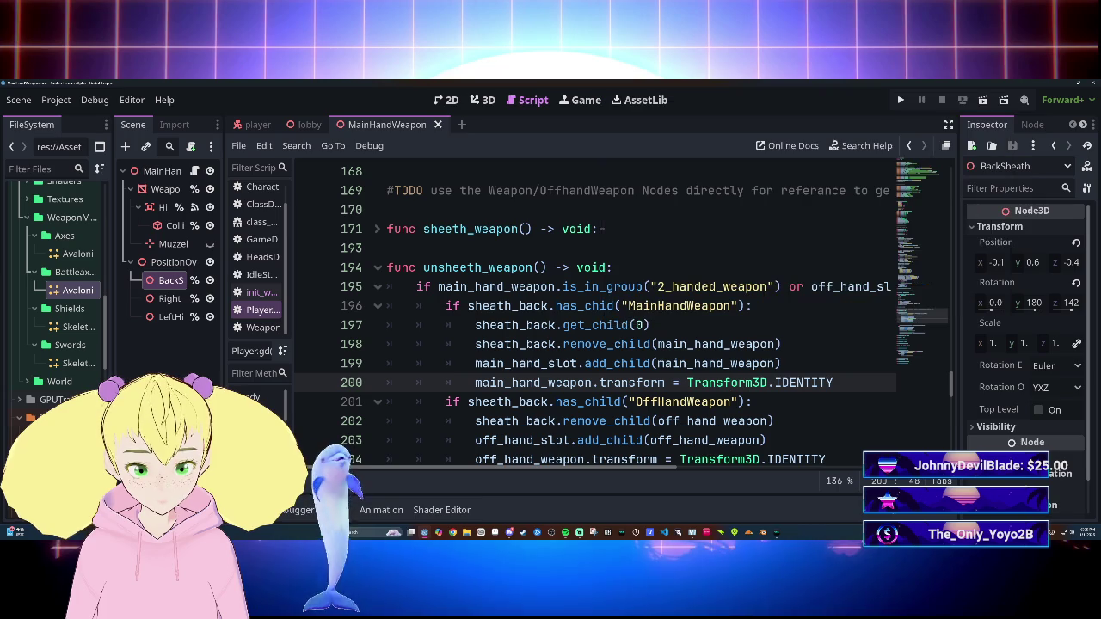
{"action": "key", "text": "ctrl+shift+k"}
{"action": "key", "text": "ctrl+shift+k"}
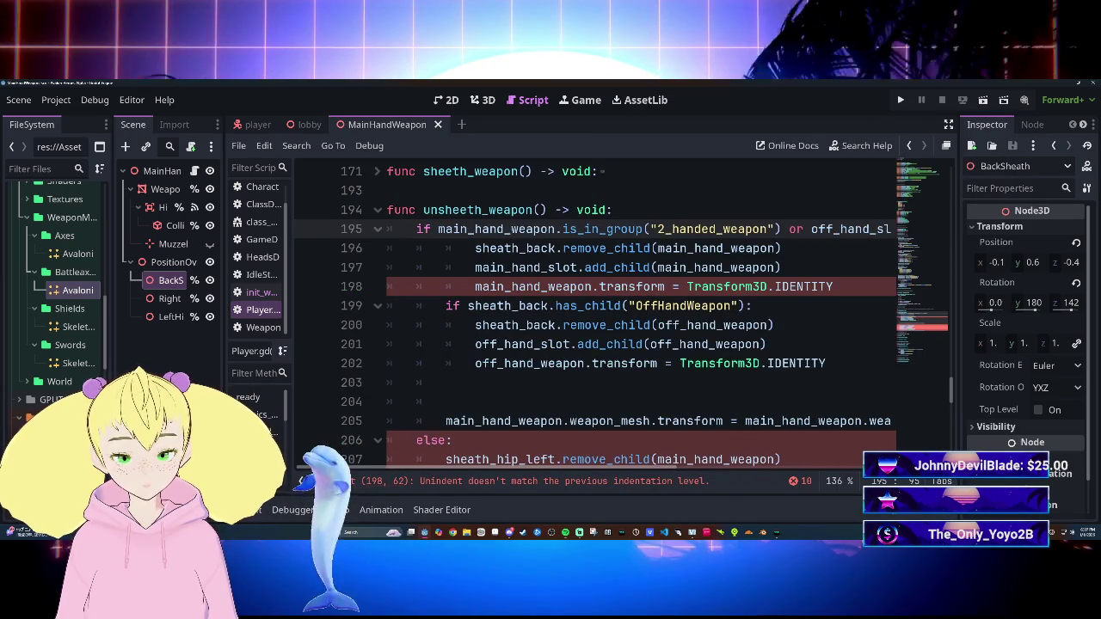
{"action": "scroll", "coordinate": [641, 319], "scroll_direction": "up", "scroll_amount": 1}
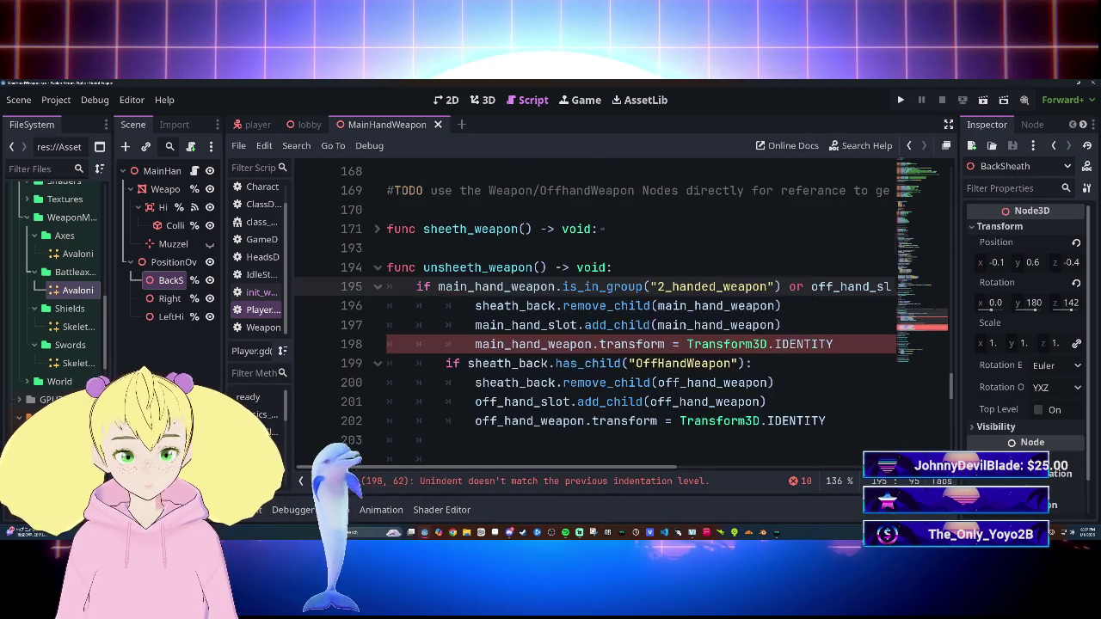
{"action": "scroll", "coordinate": [641, 318], "scroll_direction": "down", "scroll_amount": 12}
{"action": "scroll", "coordinate": [641, 318], "scroll_direction": "up", "scroll_amount": 3}
{"action": "scroll", "coordinate": [641, 318], "scroll_direction": "down", "scroll_amount": 1}
{"action": "scroll", "coordinate": [640, 318], "scroll_direction": "up", "scroll_amount": 2}
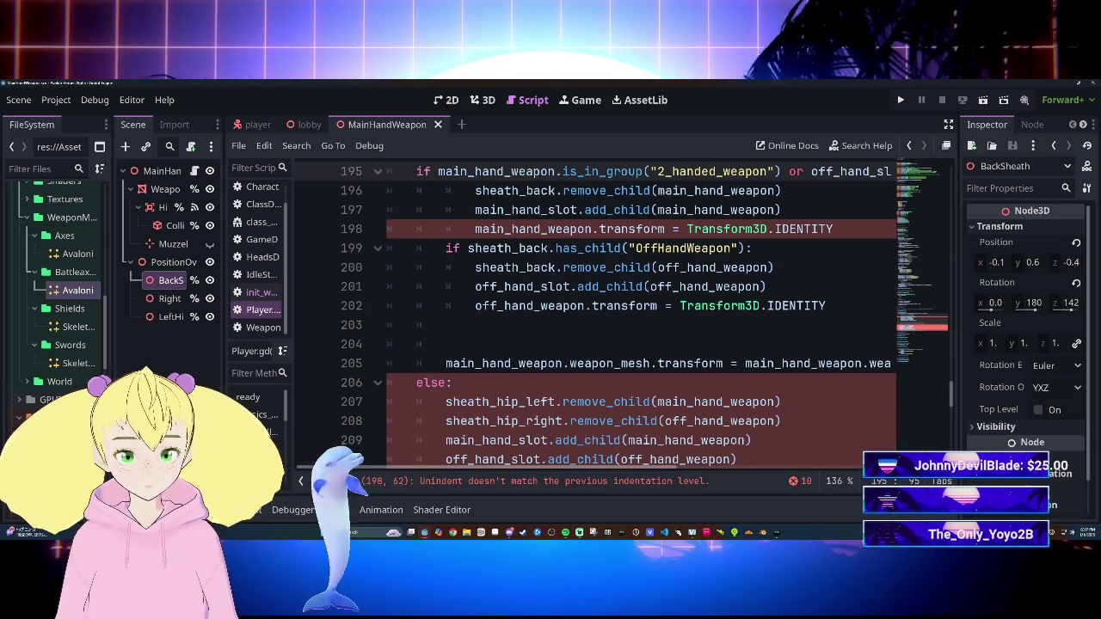
{"action": "scroll", "coordinate": [641, 319], "scroll_direction": "up", "scroll_amount": 2}
{"action": "scroll", "coordinate": [640, 318], "scroll_direction": "down", "scroll_amount": 2}
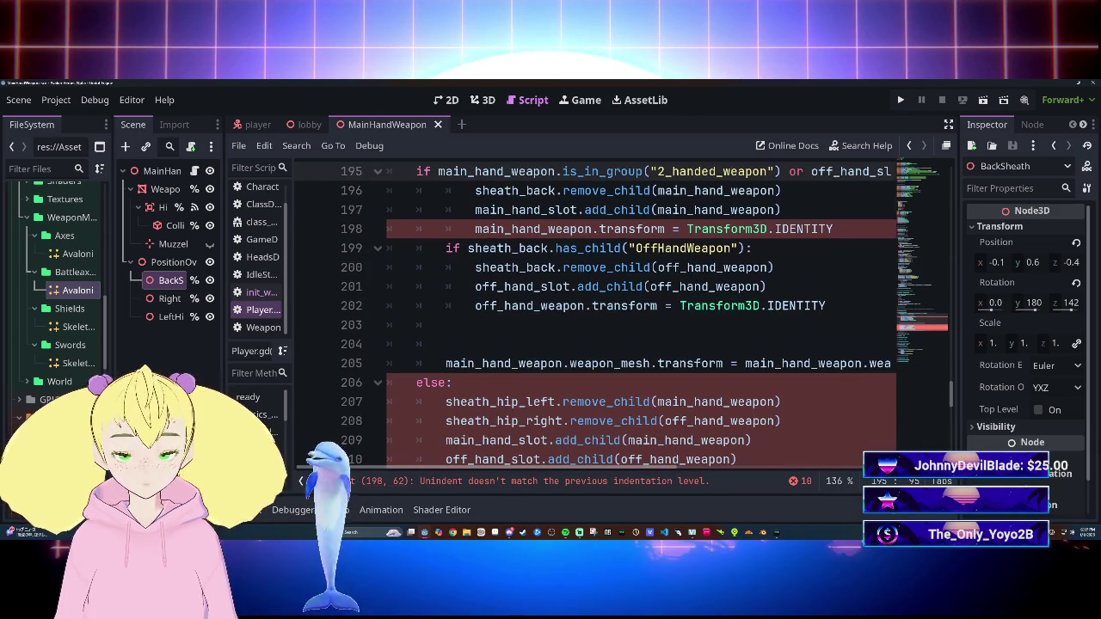
{"action": "scroll", "coordinate": [641, 318], "scroll_direction": "up", "scroll_amount": 1}
{"action": "scroll", "coordinate": [641, 318], "scroll_direction": "down", "scroll_amount": 1}
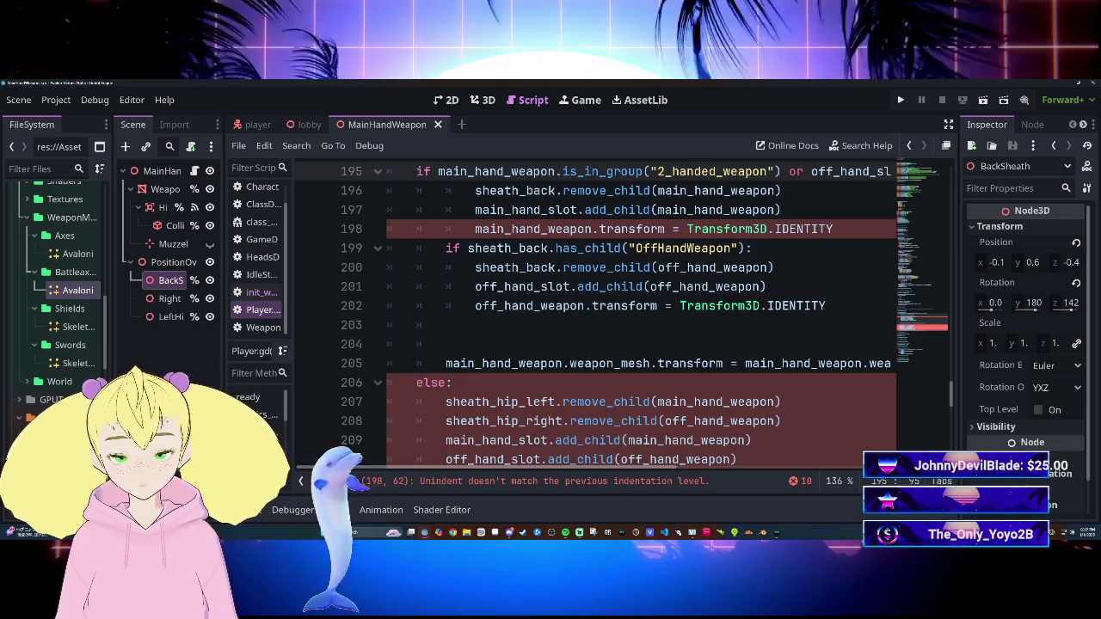
{"action": "scroll", "coordinate": [640, 318], "scroll_direction": "up", "scroll_amount": 1}
{"action": "mouse_move", "coordinate": [475, 245]}
{"action": "left_mouse_down"}
{"action": "mouse_move", "coordinate": [781, 246]}
{"action": "mouse_move", "coordinate": [781, 265]}
{"action": "mouse_move", "coordinate": [834, 284]}
{"action": "left_mouse_up"}
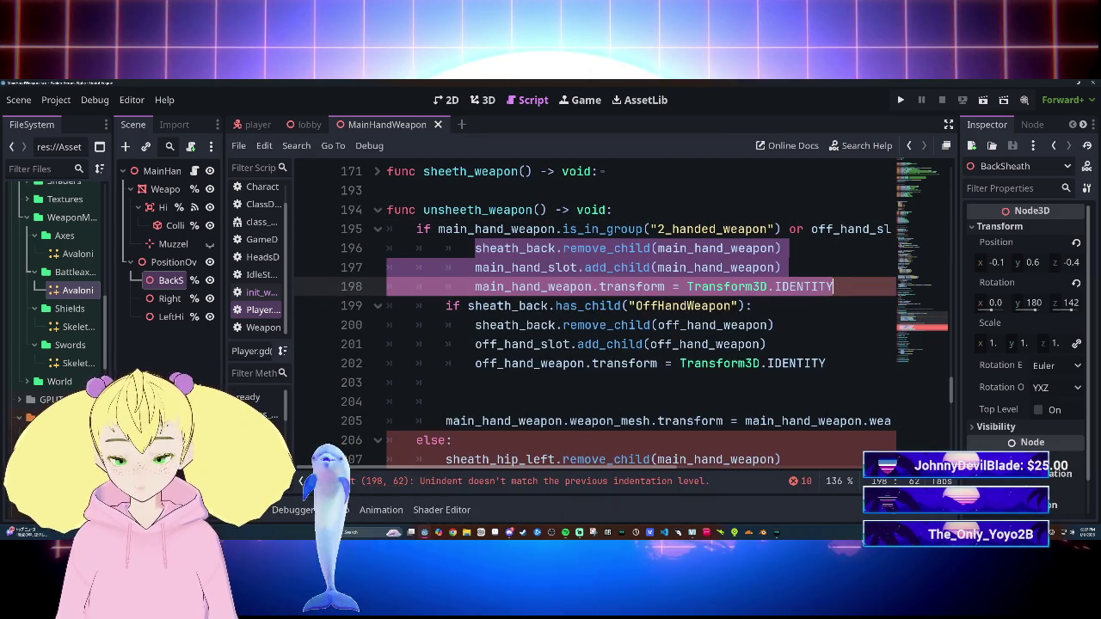
{"action": "key", "text": "shift+Tab"}
{"action": "left_click", "coordinate": [779, 229]}
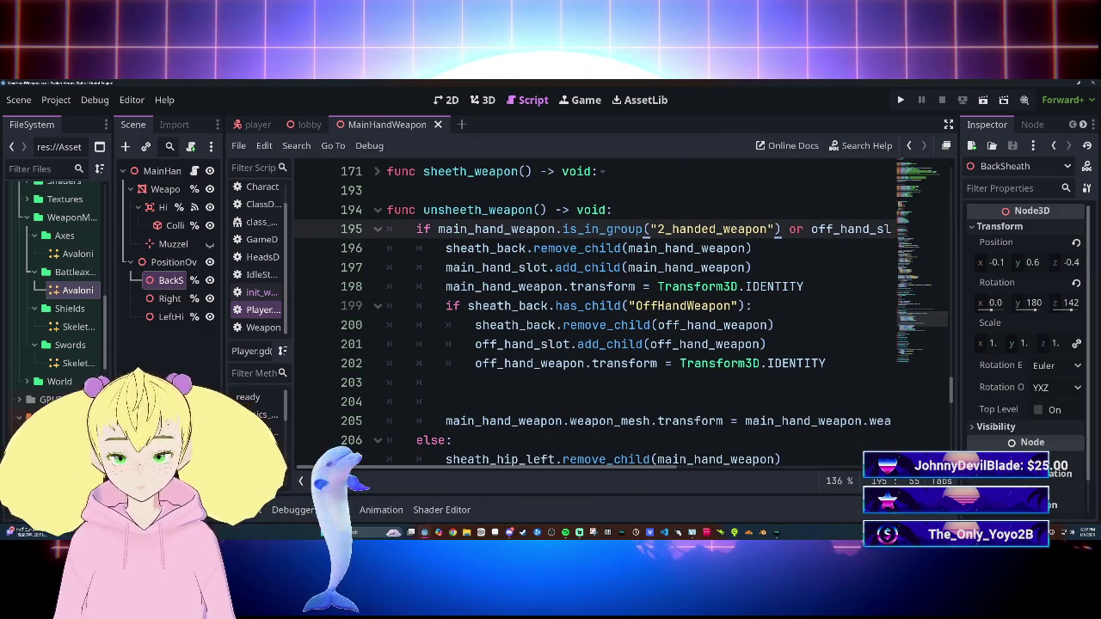
Step: Delete the OffHandWeapon has_child check on line 199, unindent its lines, and remove blank lines
{"action": "left_click_drag", "start_coordinate": [445, 305], "coordinate": [753, 305]}
{"action": "left_click", "coordinate": [775, 325]}
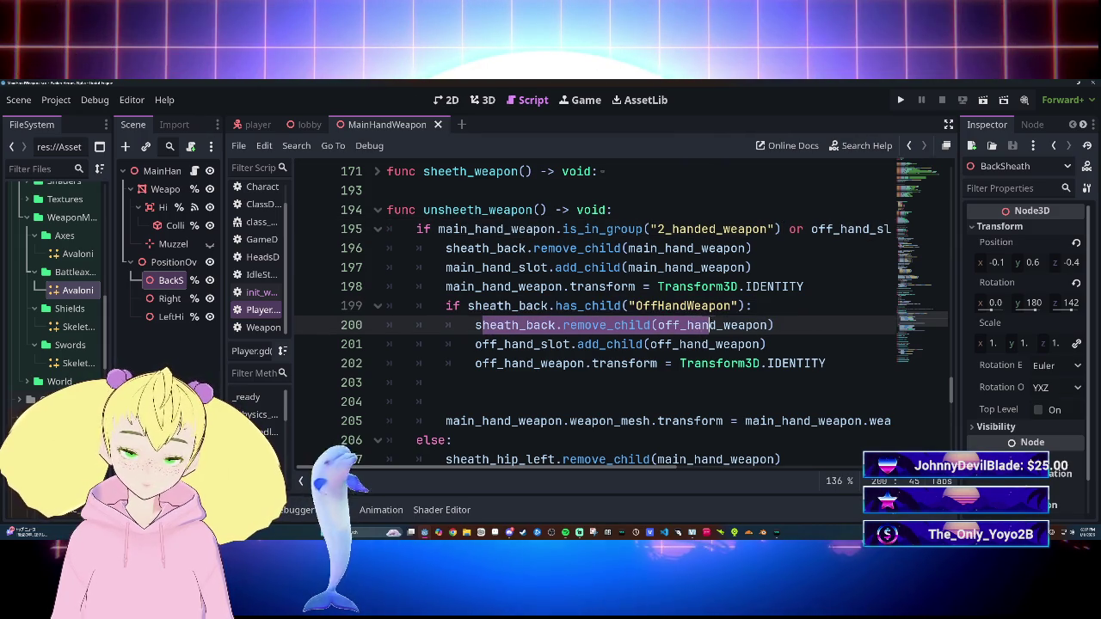
{"action": "left_click", "coordinate": [623, 306]}
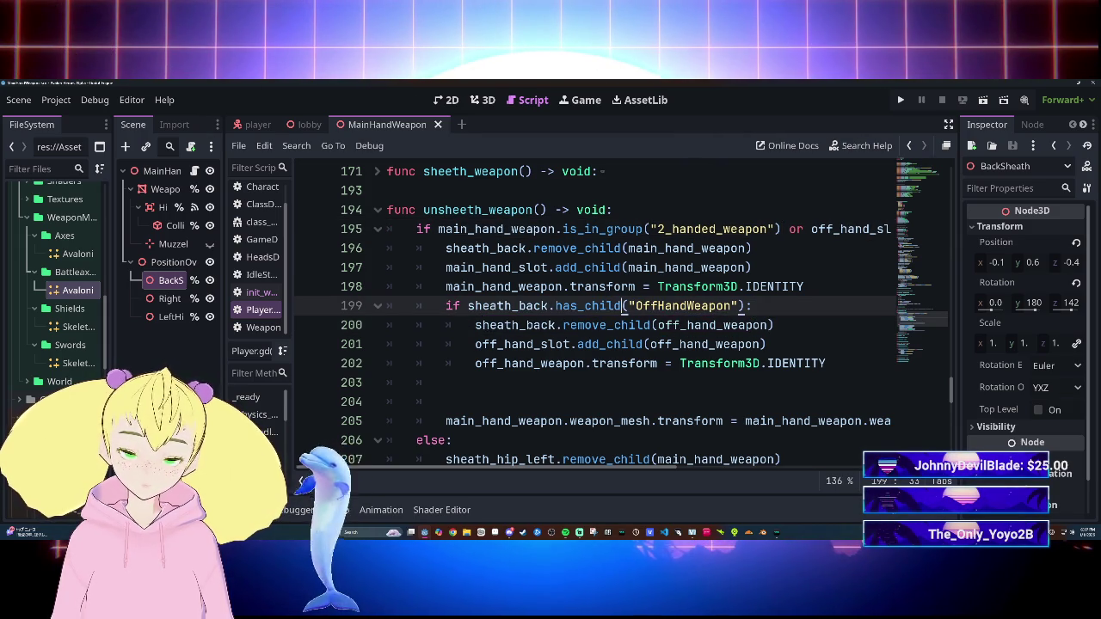
{"action": "key", "text": "BackSpace"}
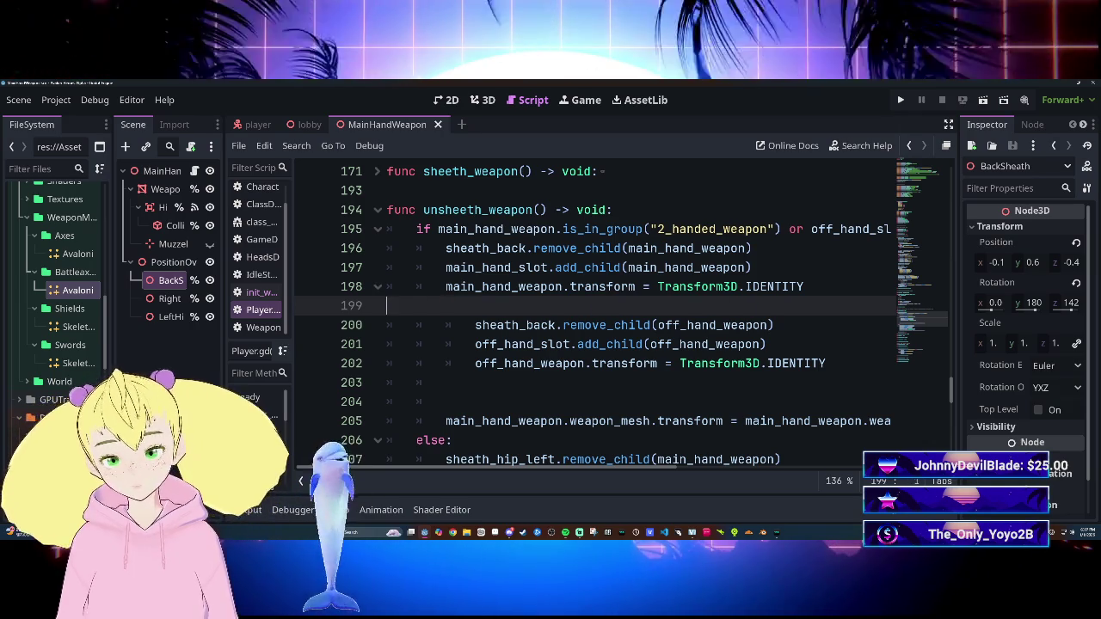
{"action": "key", "text": "BackSpace"}
{"action": "key", "text": "BackSpace"}
{"action": "key", "text": "BackSpace"}
{"action": "key", "text": "shift+Down"}
{"action": "key", "text": "shift+Down"}
{"action": "key", "text": "shift+Down"}
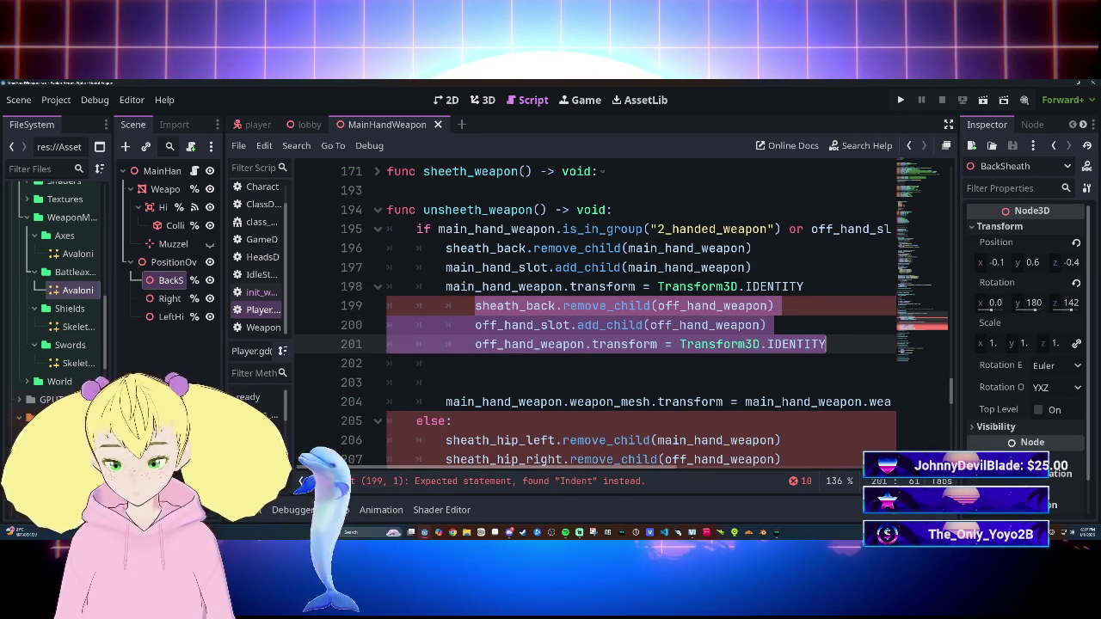
{"action": "key", "text": "Right"}
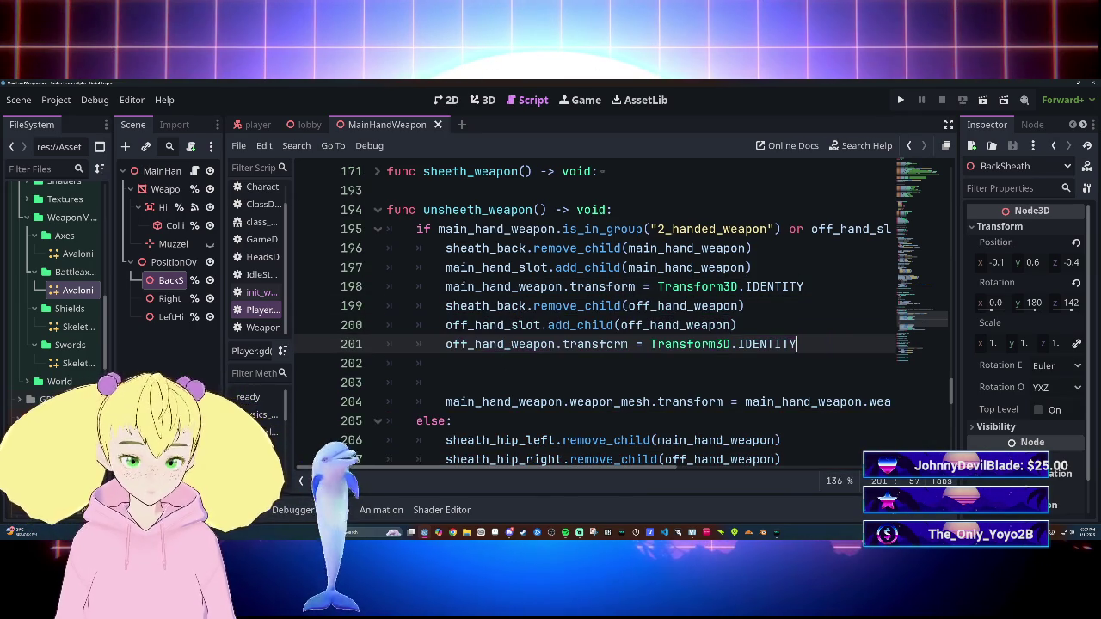
{"action": "key", "text": "Delete"}
{"action": "key", "text": "Delete"}
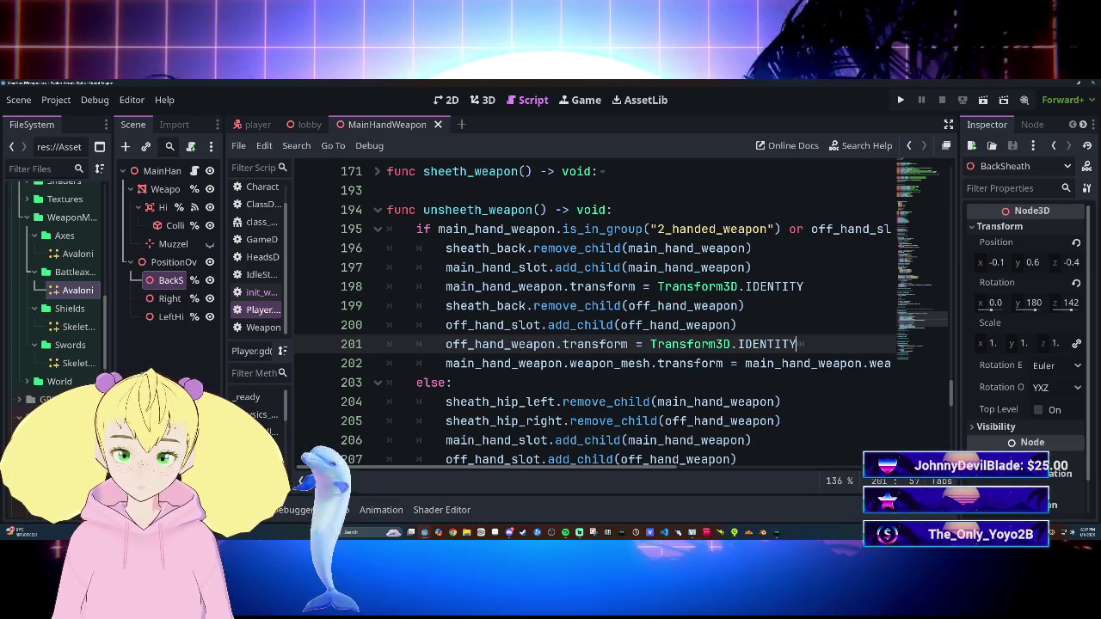
{"action": "left_click", "coordinate": [757, 248]}
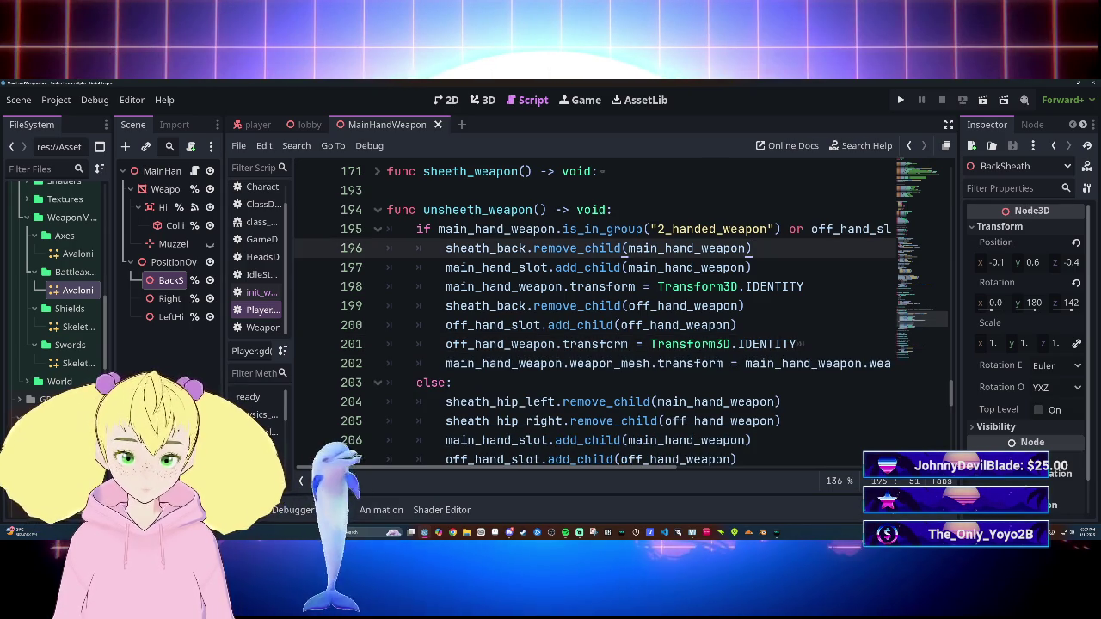
Step: Move sheath_back.remove_child(off_hand_weapon) up to line 197, followed by a blank line
{"action": "key", "text": "Return"}
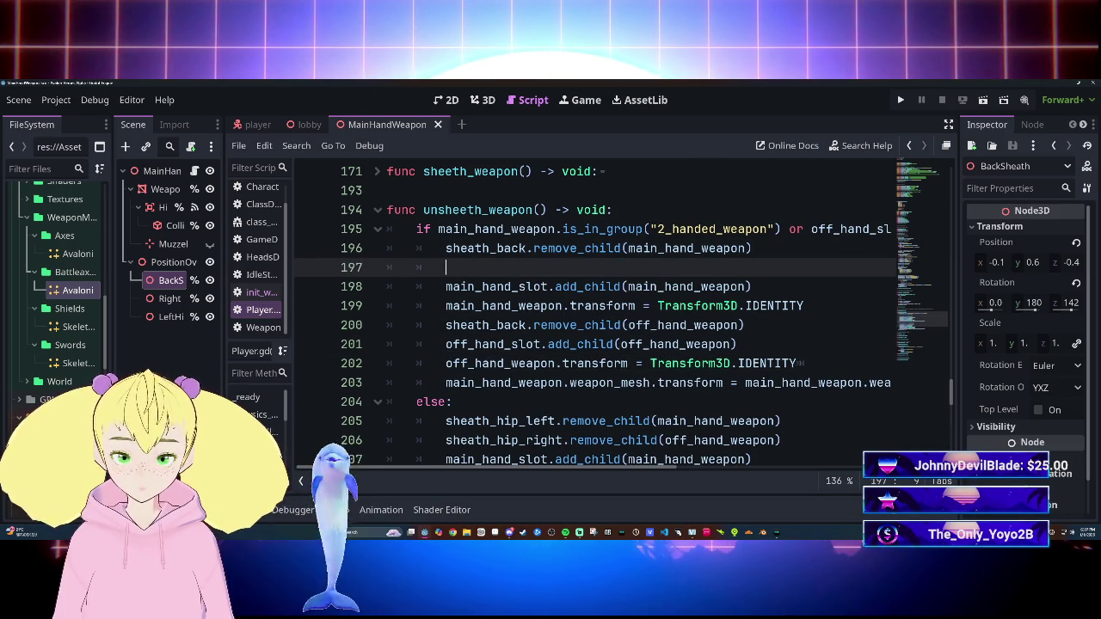
{"action": "left_click_drag", "start_coordinate": [445, 325], "coordinate": [744, 325]}
{"action": "left_click_drag", "start_coordinate": [602, 325], "coordinate": [481, 268]}
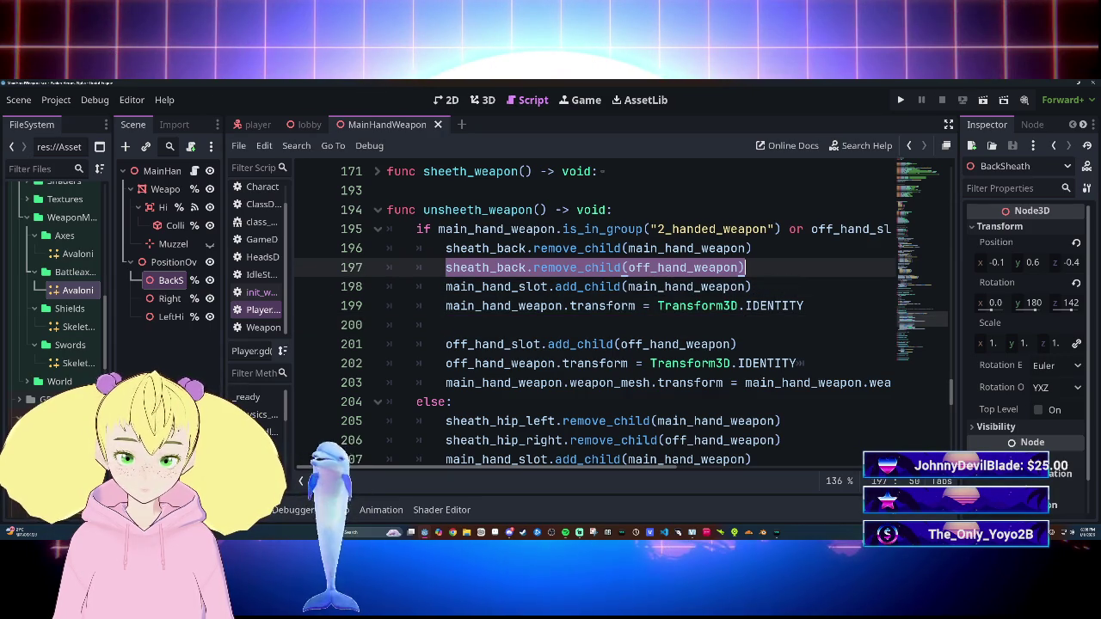
{"action": "left_click", "coordinate": [544, 286]}
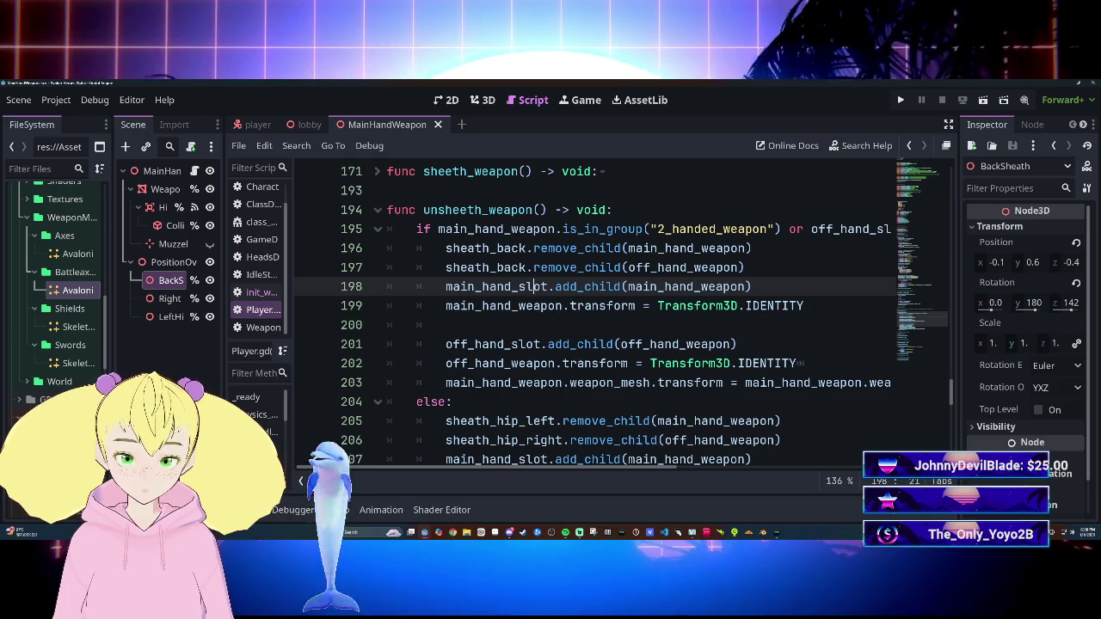
{"action": "left_click", "coordinate": [745, 267]}
{"action": "key", "text": "Return"}
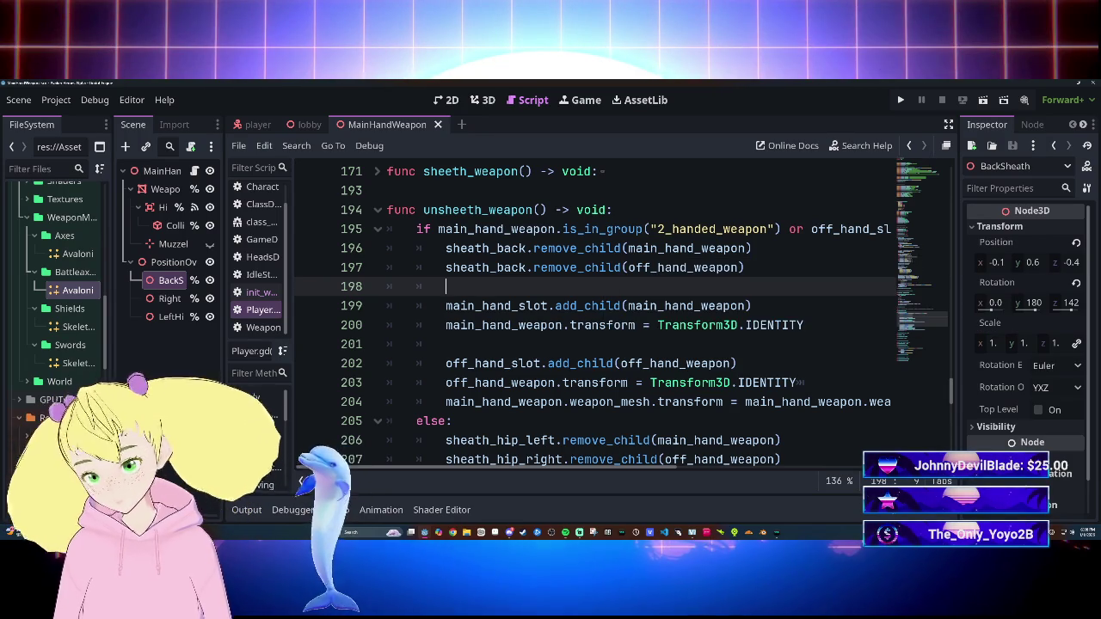
{"action": "left_click", "coordinate": [528, 248]}
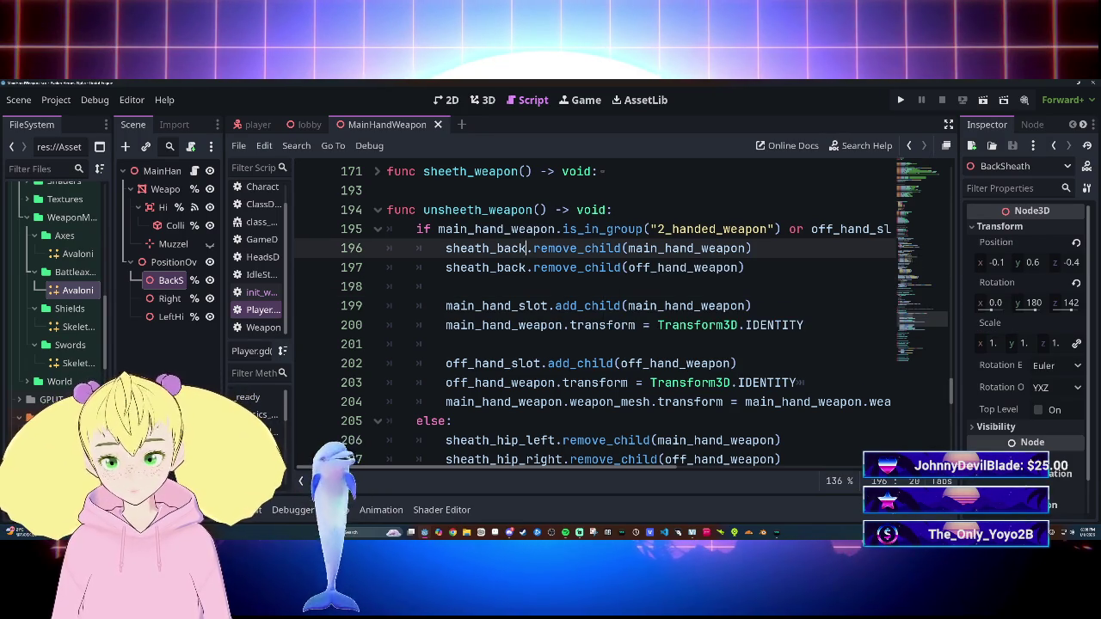
Step: Retype line 196 as sheath_back.remove_child(main_hand_weapon)
{"action": "left_click_drag", "start_coordinate": [751, 248], "coordinate": [446, 248]}
{"action": "key", "text": "BackSpace"}
{"action": "type", "text": "she"}
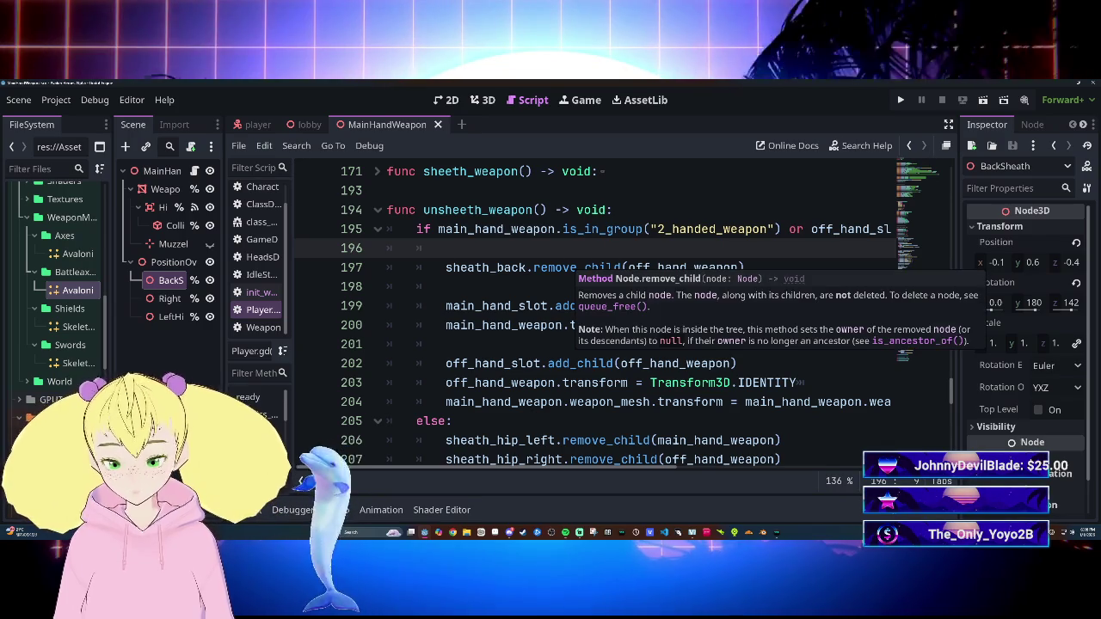
{"action": "type", "text": "a"}
{"action": "key", "text": "Return"}
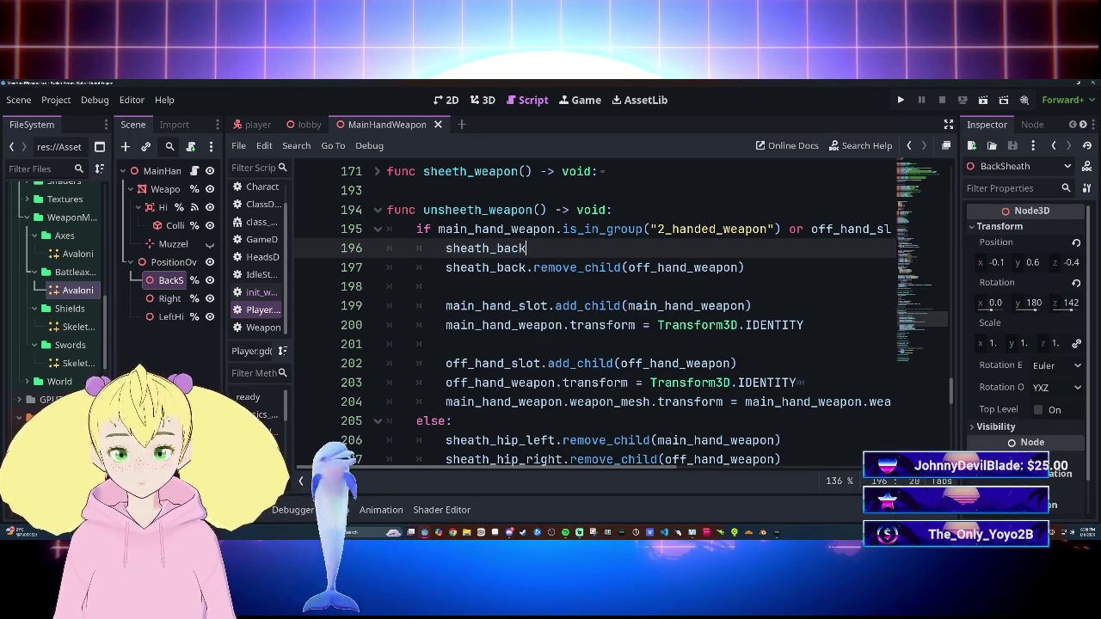
{"action": "type", "text": ".re"}
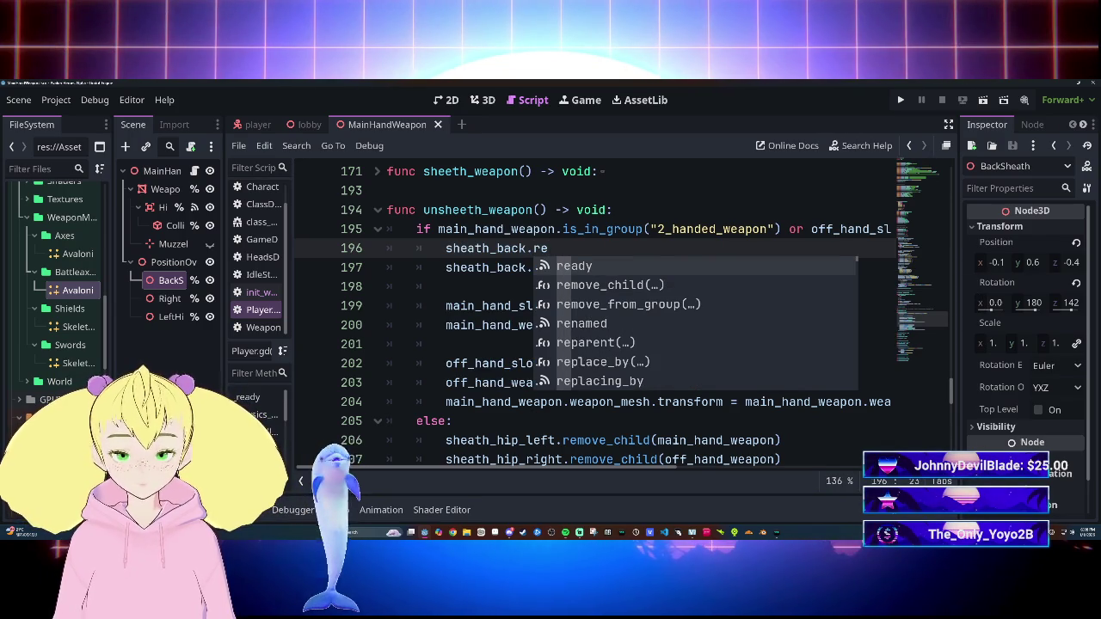
{"action": "type", "text": "m"}
{"action": "key", "text": "Return"}
{"action": "type", "text": "main"}
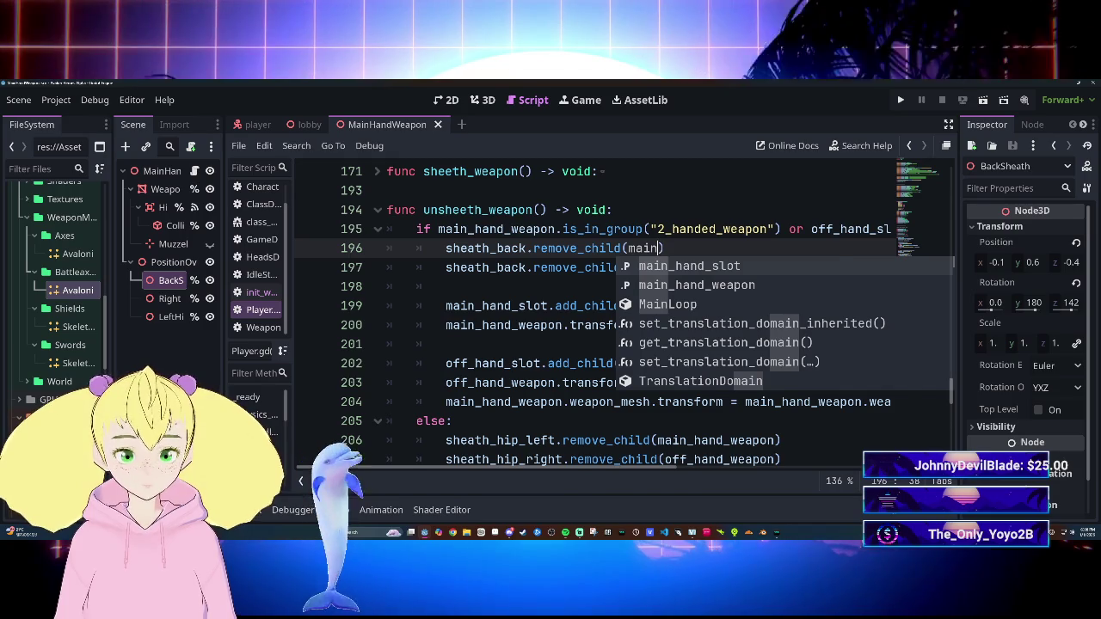
{"action": "key", "text": "Down"}
{"action": "key", "text": "Return"}
{"action": "key", "text": "Down"}
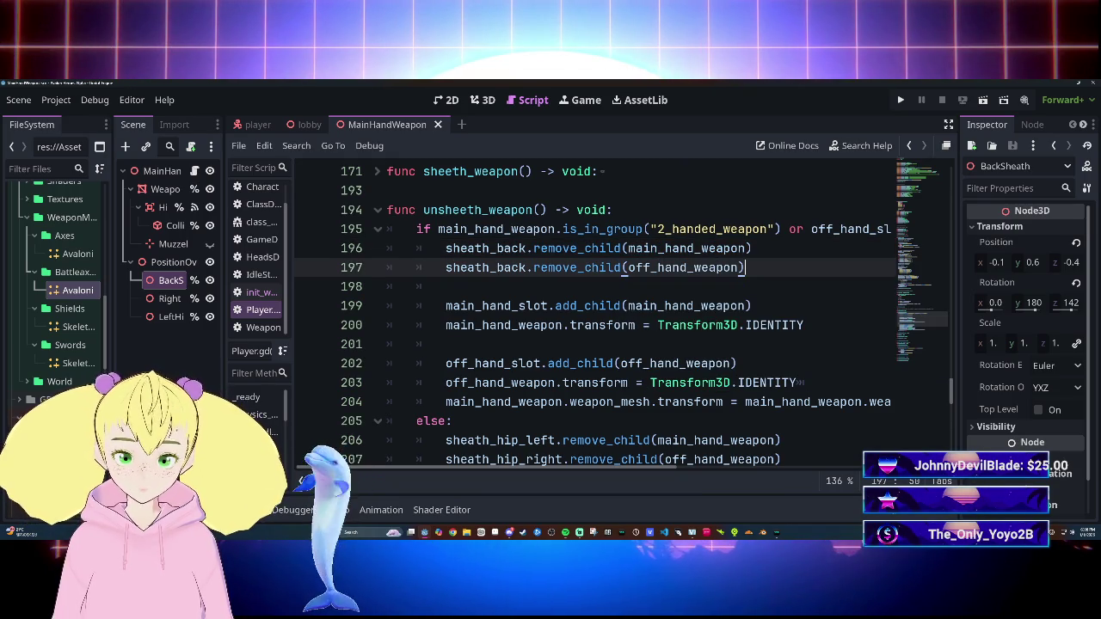
Step: Delete the empty line 198 below the main_hand_slot.add_child line
{"action": "left_click_drag", "start_coordinate": [446, 305], "coordinate": [752, 305]}
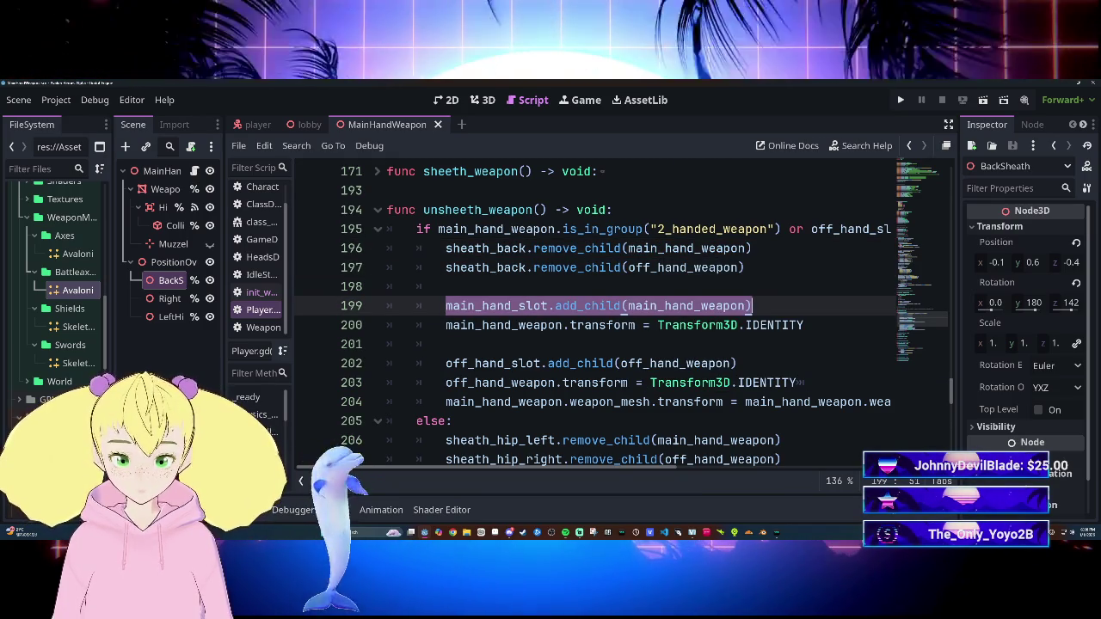
{"action": "left_click", "coordinate": [447, 287]}
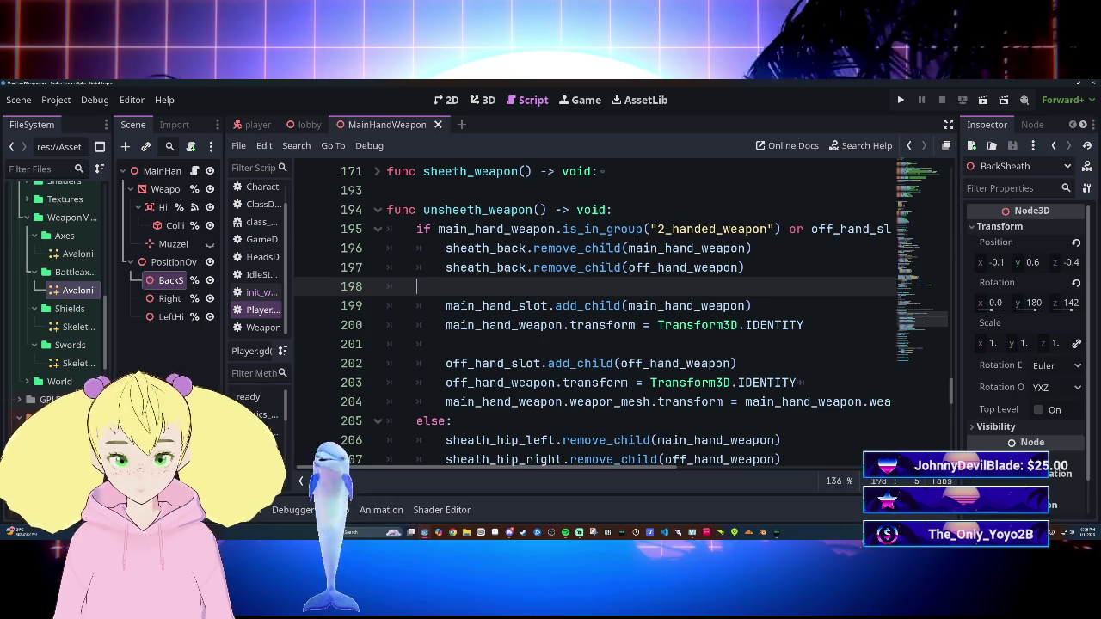
{"action": "key", "text": "BackSpace"}
{"action": "key", "text": "BackSpace"}
{"action": "key", "text": "BackSpace"}
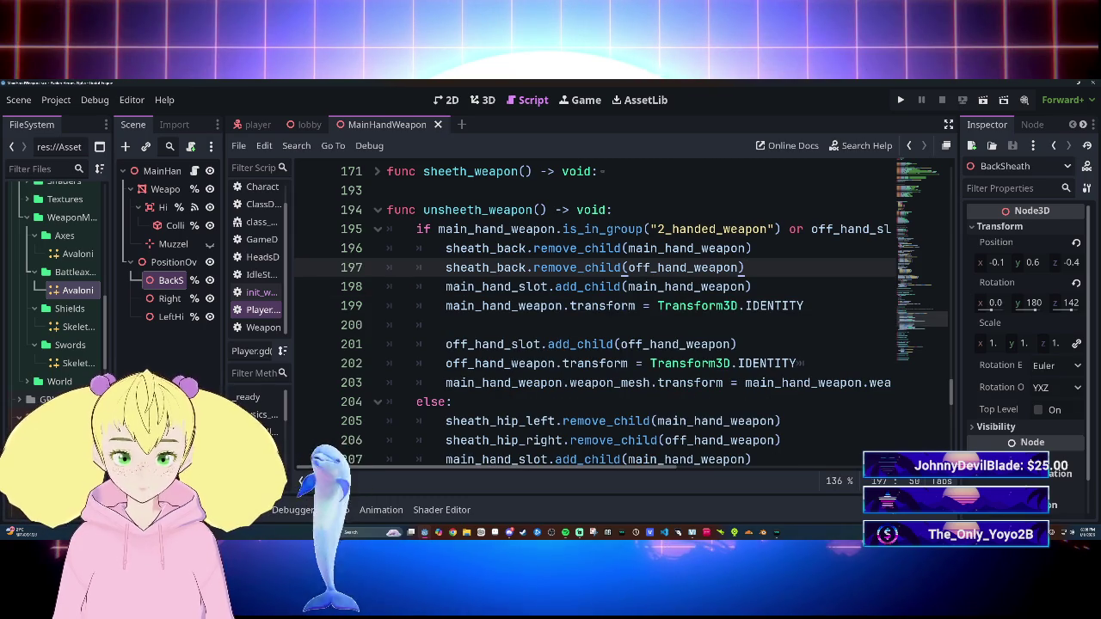
Step: Move the off_hand_slot.add_child line directly under main_hand_slot.add_child, removing leftover blank lines
{"action": "left_click_drag", "start_coordinate": [446, 344], "coordinate": [623, 344]}
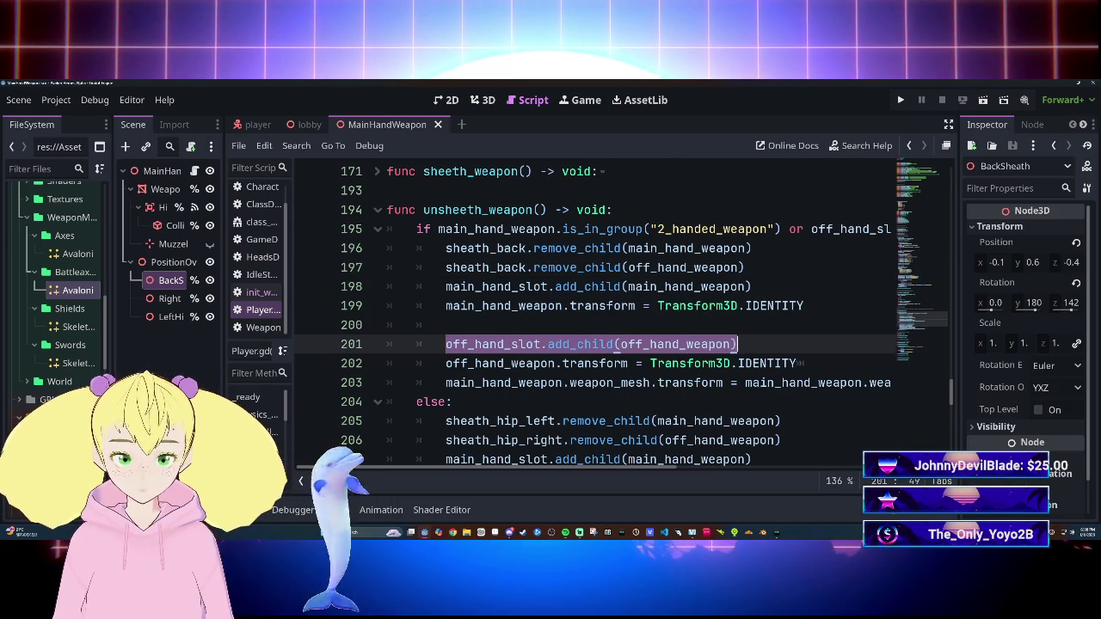
{"action": "key", "text": "ctrl+c"}
{"action": "left_click", "coordinate": [754, 287]}
{"action": "key", "text": "Return"}
{"action": "key", "text": "ctrl+v"}
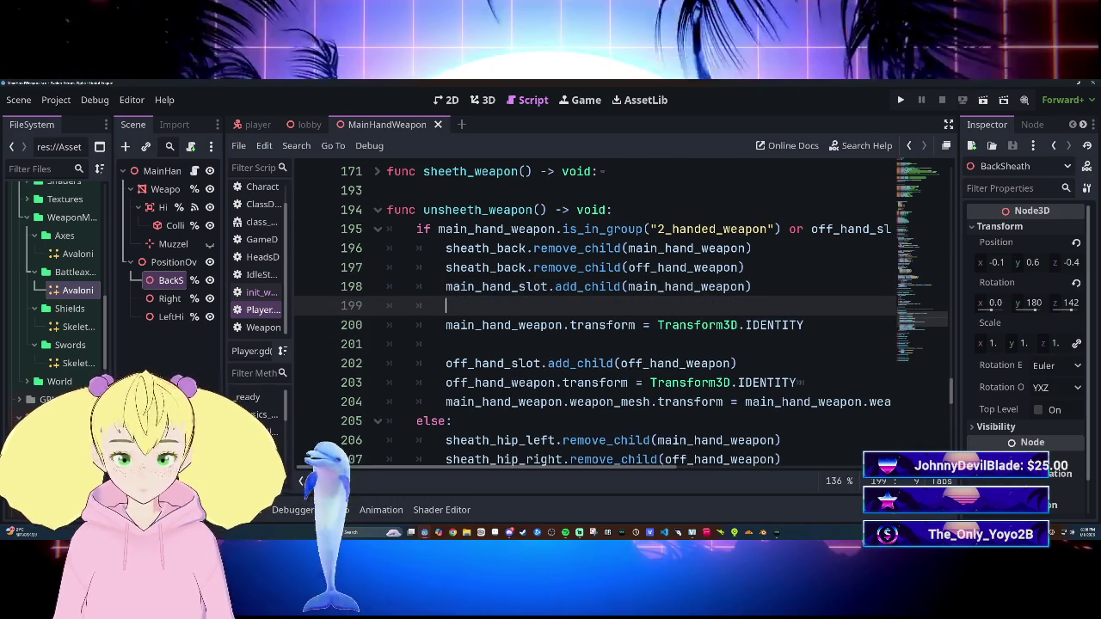
{"action": "left_click_drag", "start_coordinate": [446, 363], "coordinate": [737, 363]}
{"action": "key", "text": "BackSpace"}
{"action": "key", "text": "BackSpace"}
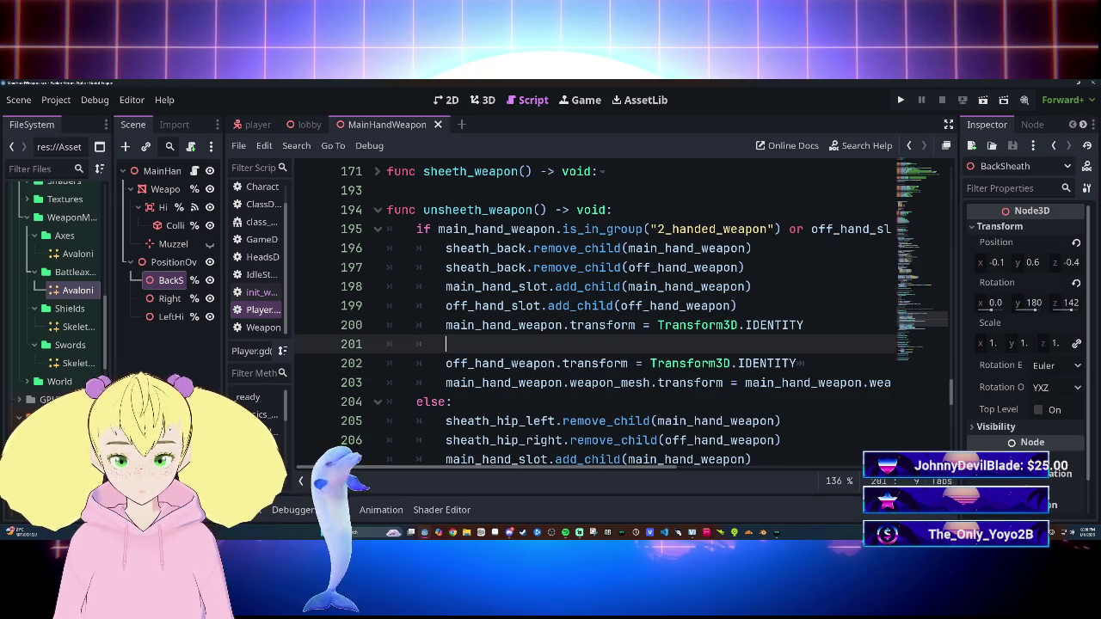
{"action": "key", "text": "BackSpace"}
{"action": "key", "text": "BackSpace"}
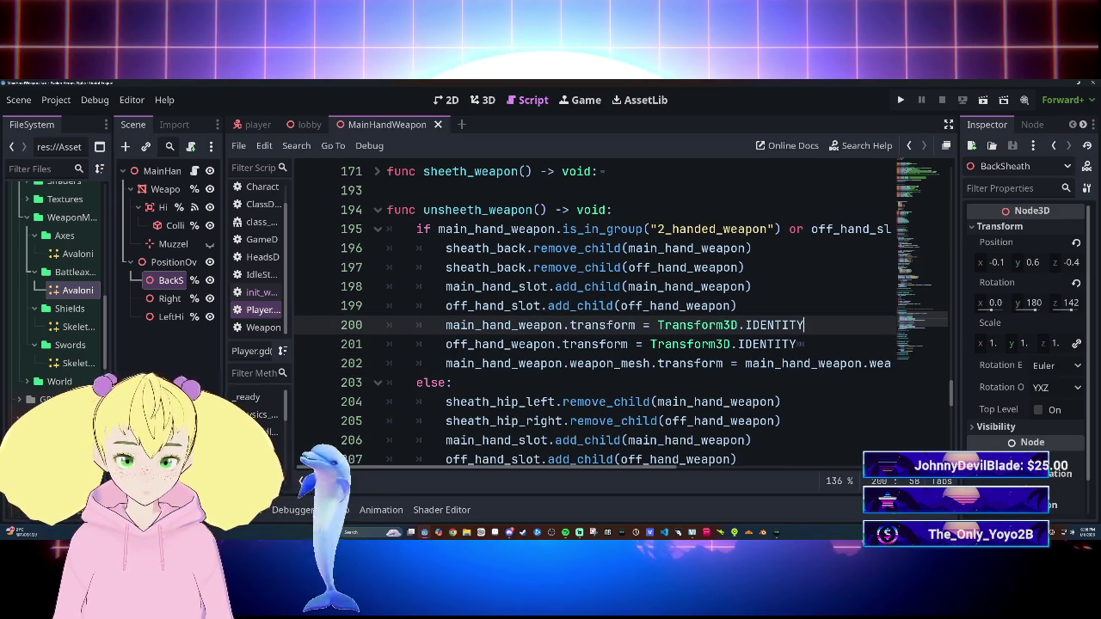
Step: Save the edited Player.gd script
{"action": "scroll", "coordinate": [594, 310], "scroll_direction": "down", "scroll_amount": 5}
{"action": "scroll", "coordinate": [594, 310], "scroll_direction": "up", "scroll_amount": 6}
{"action": "key", "text": "ctrl+s"}
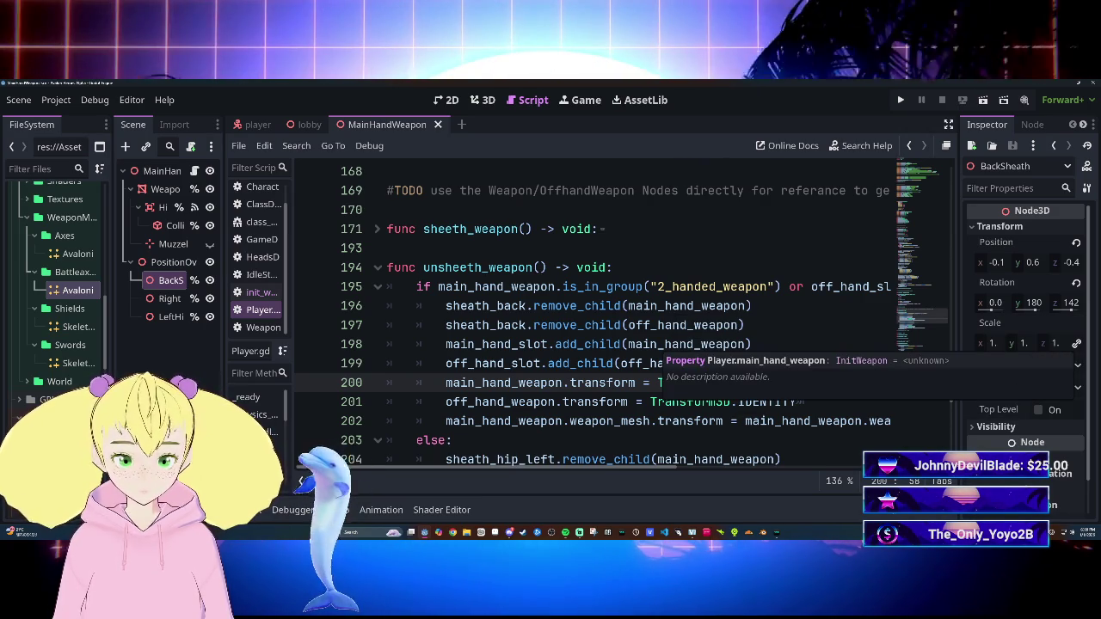
Step: Test-run the game, review the init_weapon.gd:28 BoneAttachment3D error, then relaunch from the lobby scene
{"action": "key", "text": "F5"}
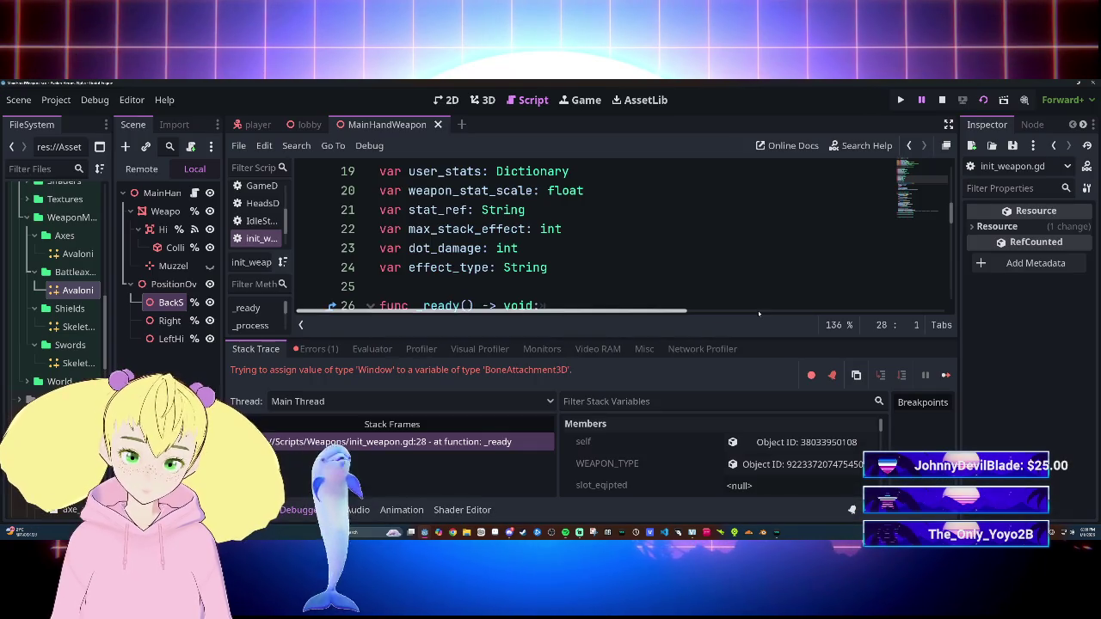
{"action": "scroll", "coordinate": [619, 236], "scroll_direction": "down", "scroll_amount": 3}
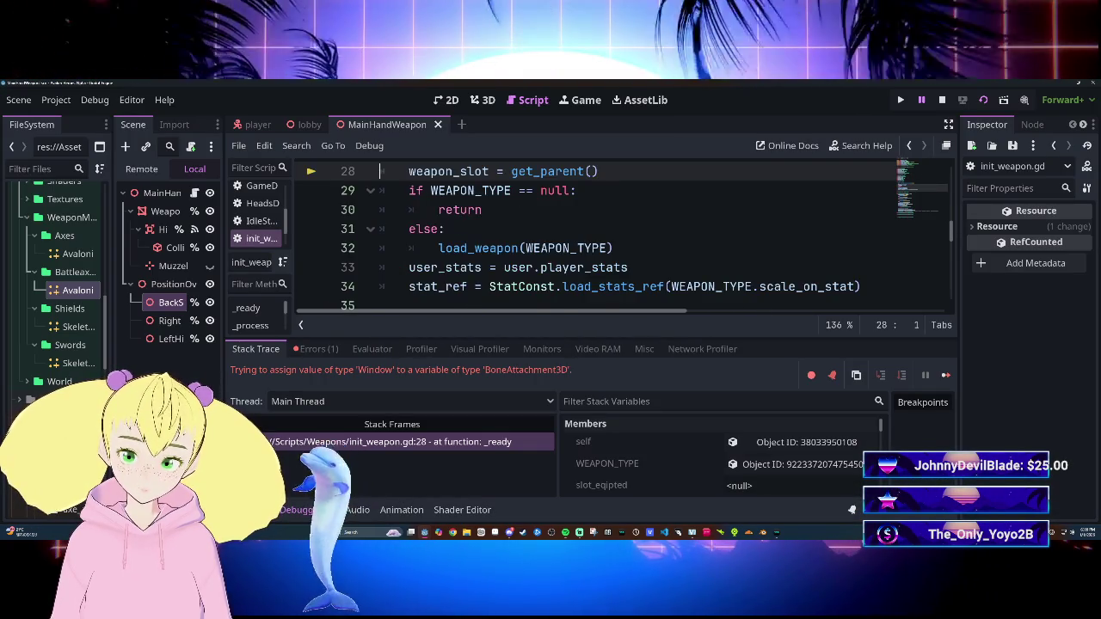
{"action": "scroll", "coordinate": [620, 236], "scroll_direction": "up", "scroll_amount": 1}
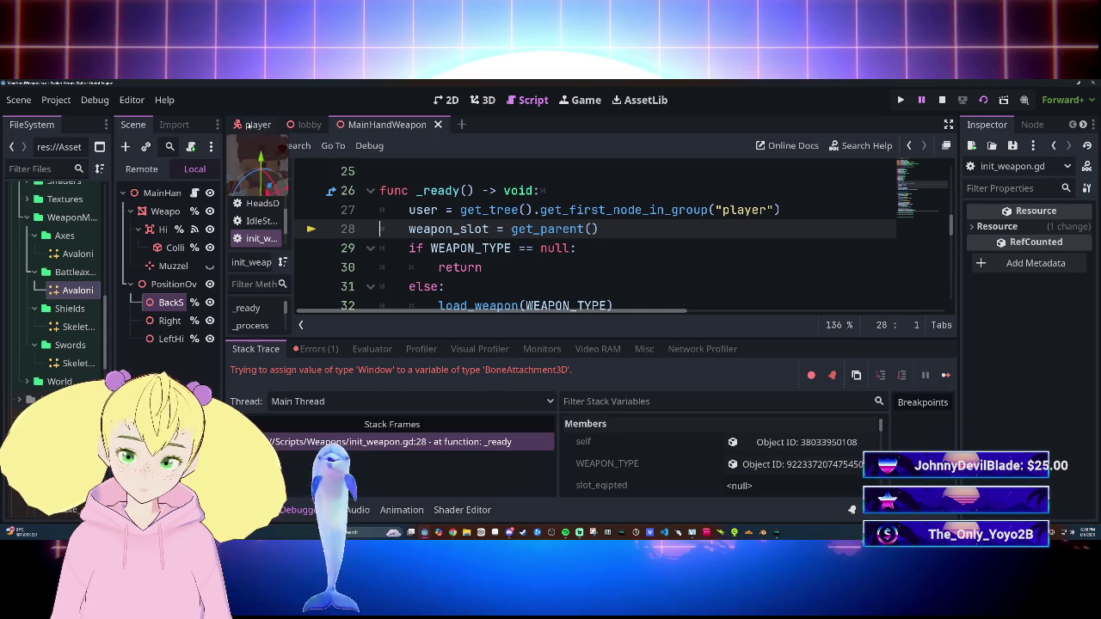
{"action": "left_click", "coordinate": [941, 100]}
{"action": "key", "text": "F5"}
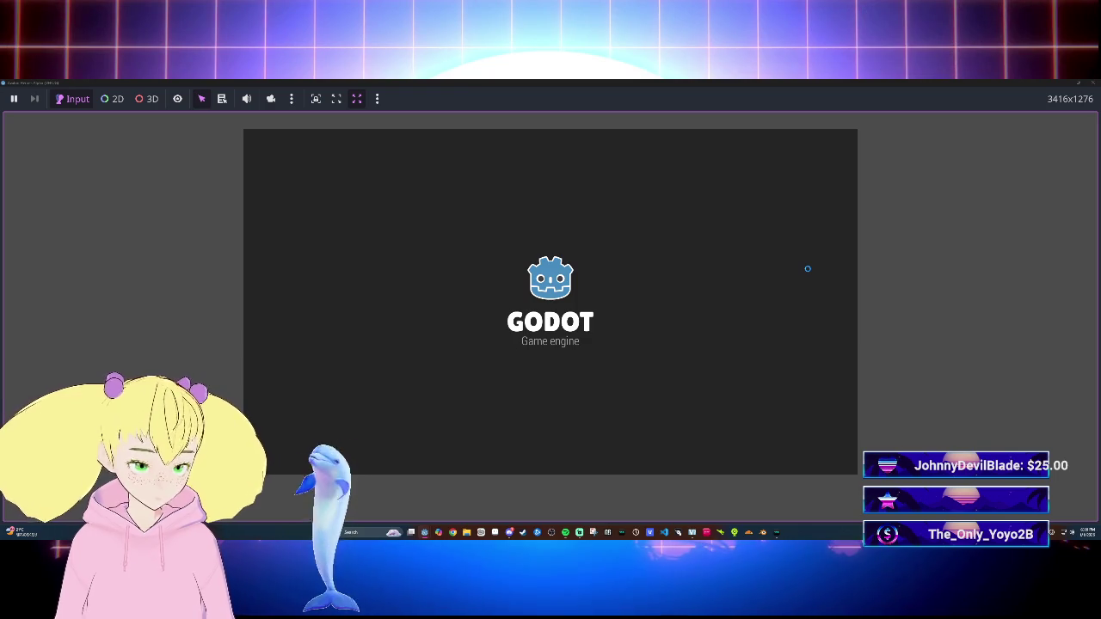
Step: Walk the character through the hall with W and S, then stop the game with F8
{"action": "key", "text": "w"}
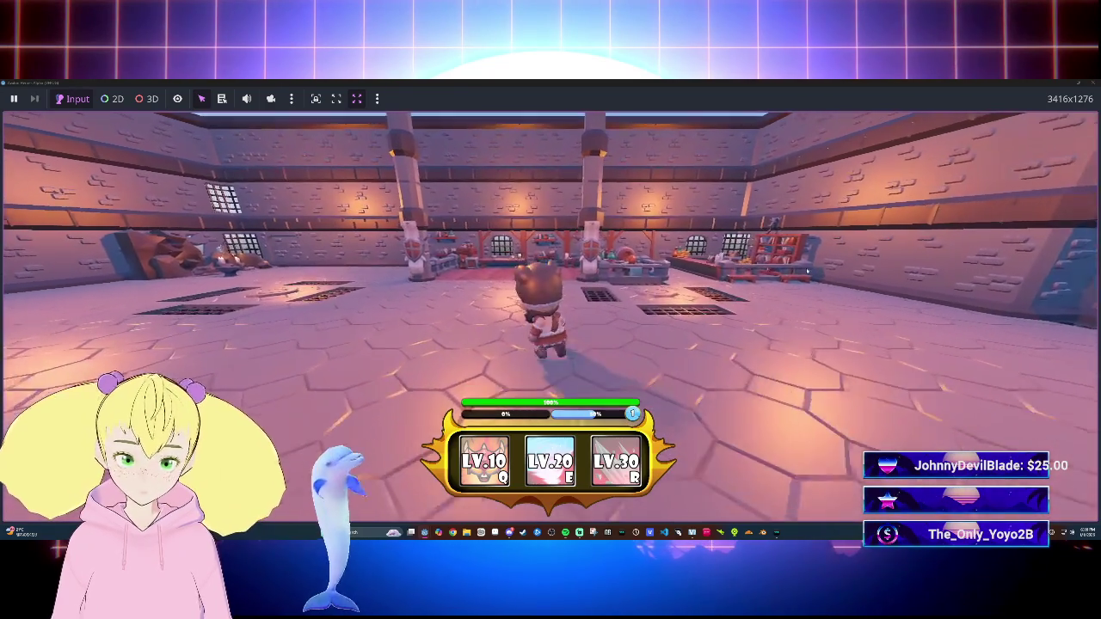
{"action": "key", "text": "s"}
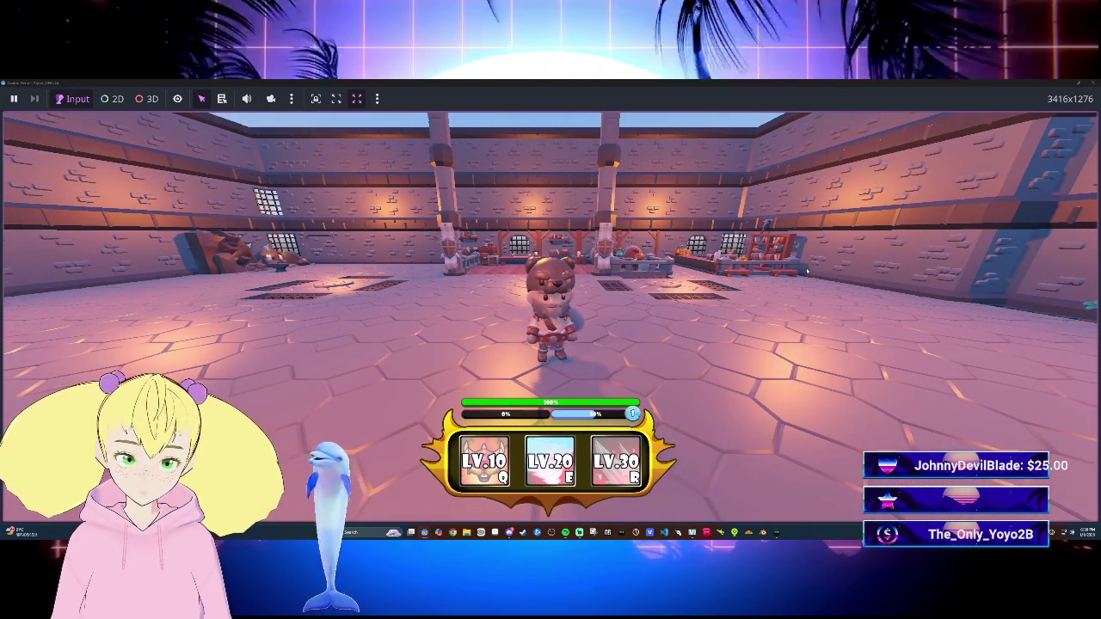
{"action": "key", "text": "w"}
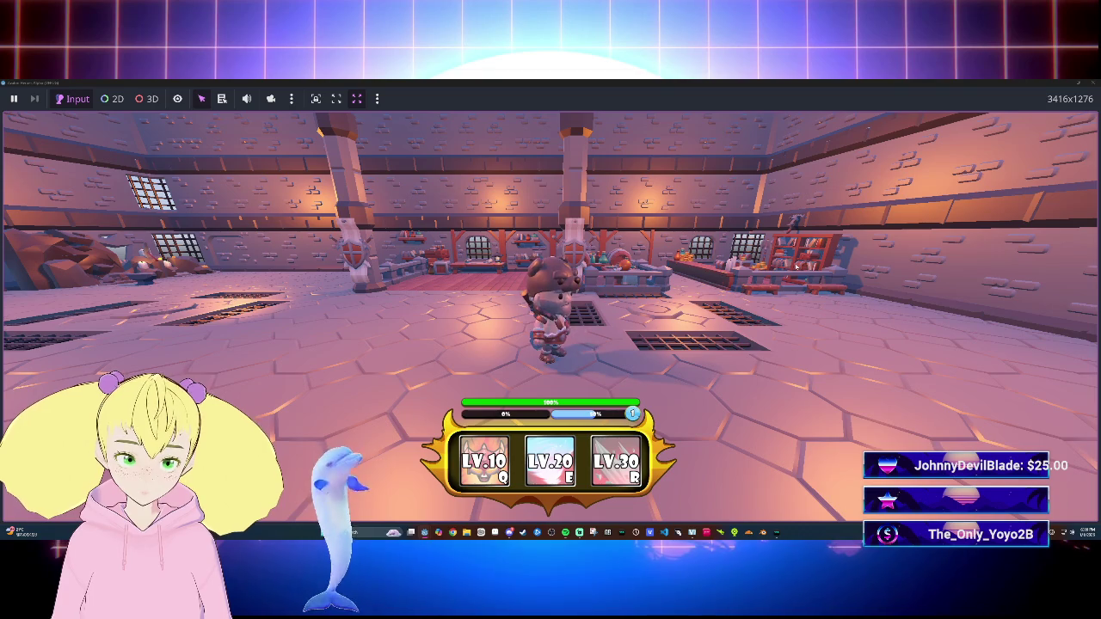
{"action": "key", "text": "w"}
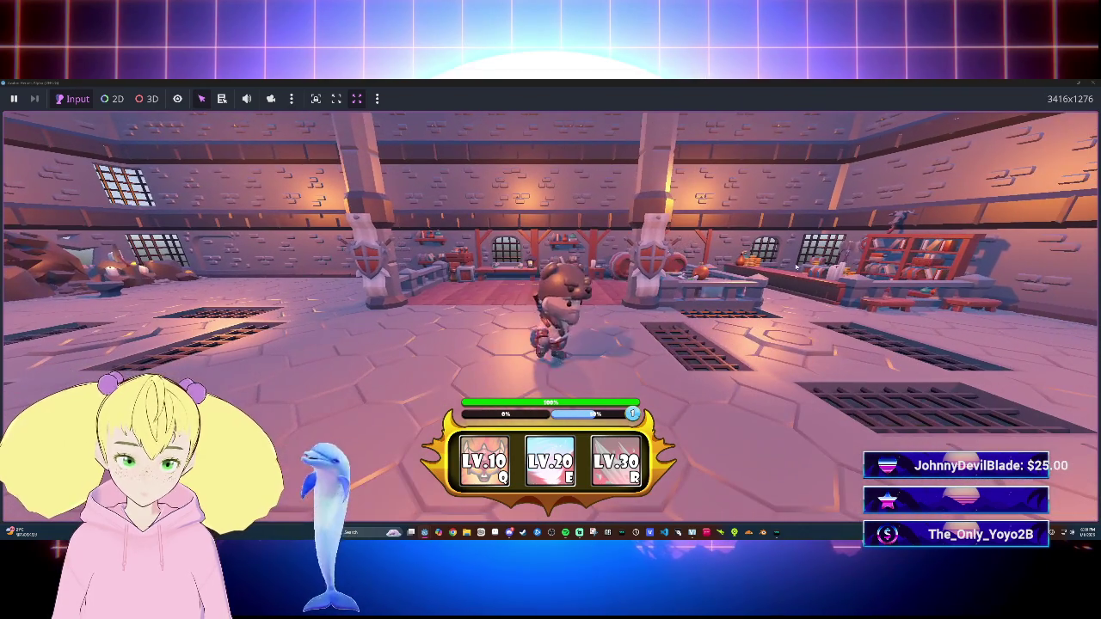
{"action": "key", "text": "F8"}
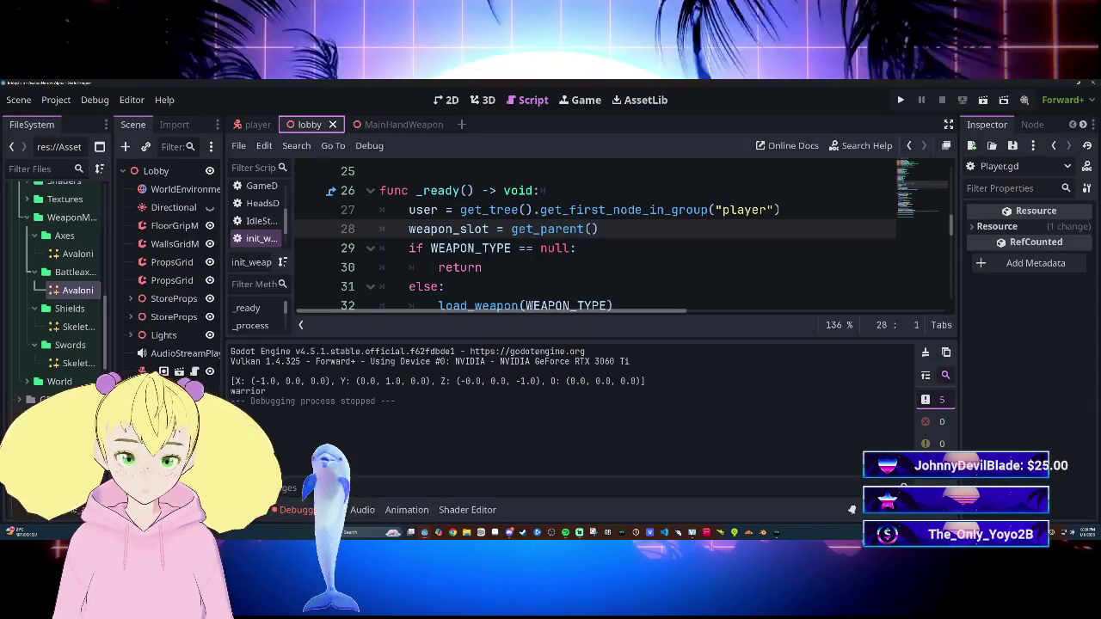
Step: Show the debugger's Errors (10) list and read the MainHandWeapon/SheathBack parent error details
{"action": "left_click", "coordinate": [296, 510]}
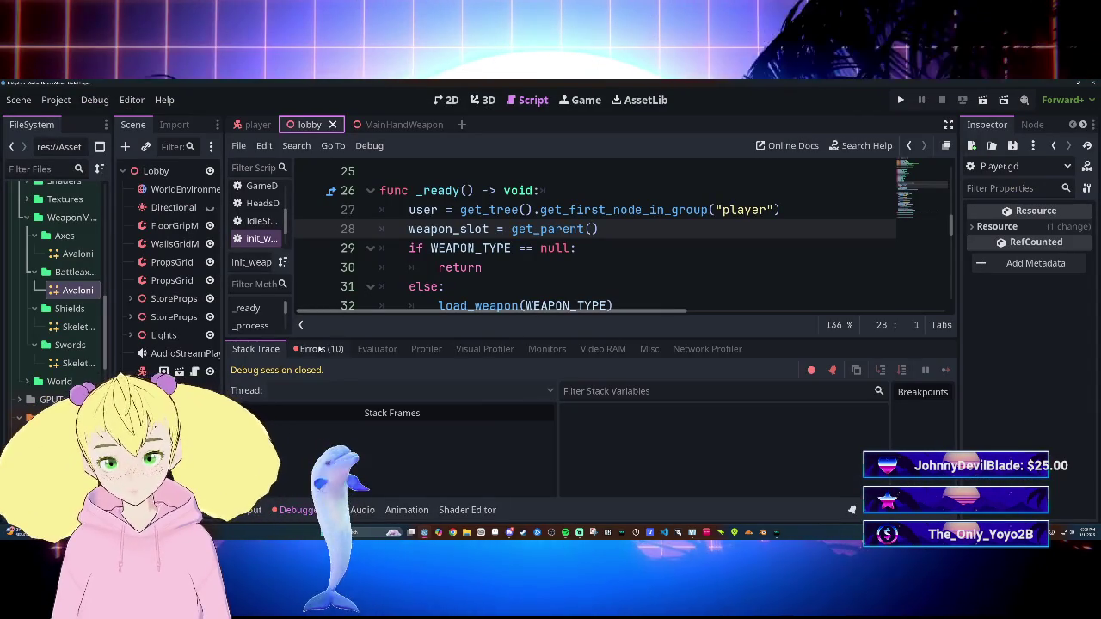
{"action": "left_click", "coordinate": [320, 349]}
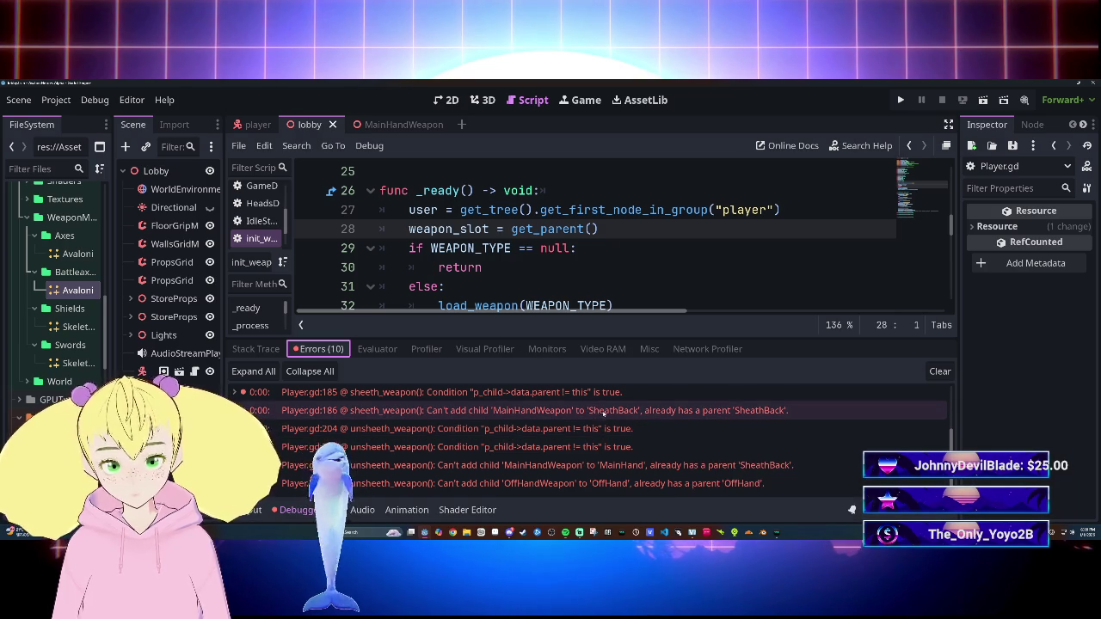
{"action": "mouse_move", "coordinate": [635, 417]}
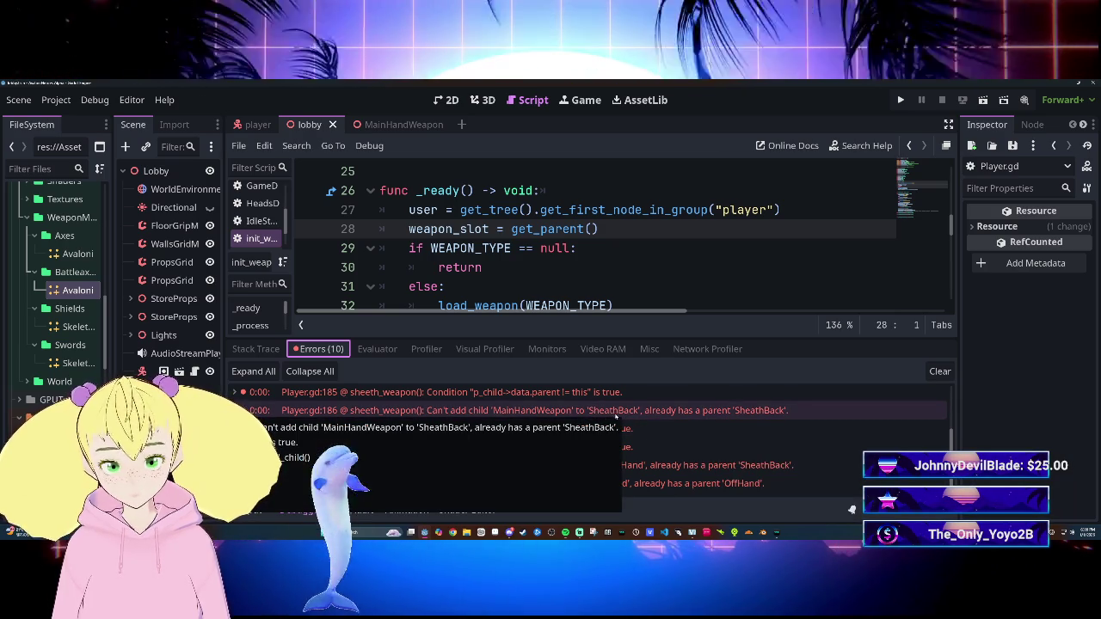